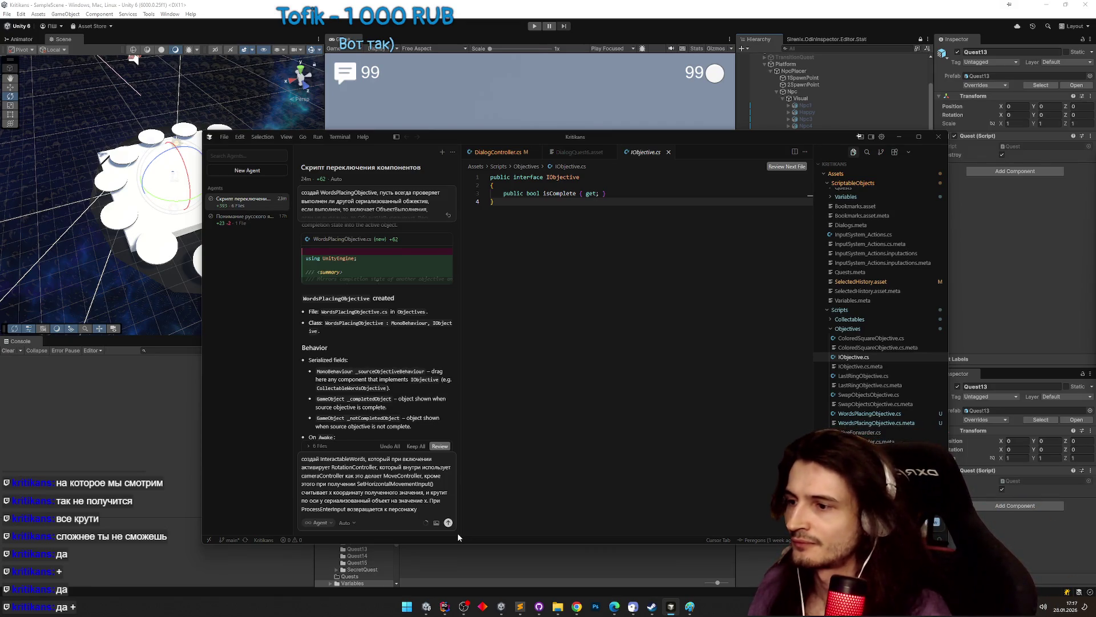
- Trim the agent prompt's ending and review the OnTriedInteract call in ProcessEnterInput in Rider
key(BackSpace)
key(BackSpace)
key(BackSpace)
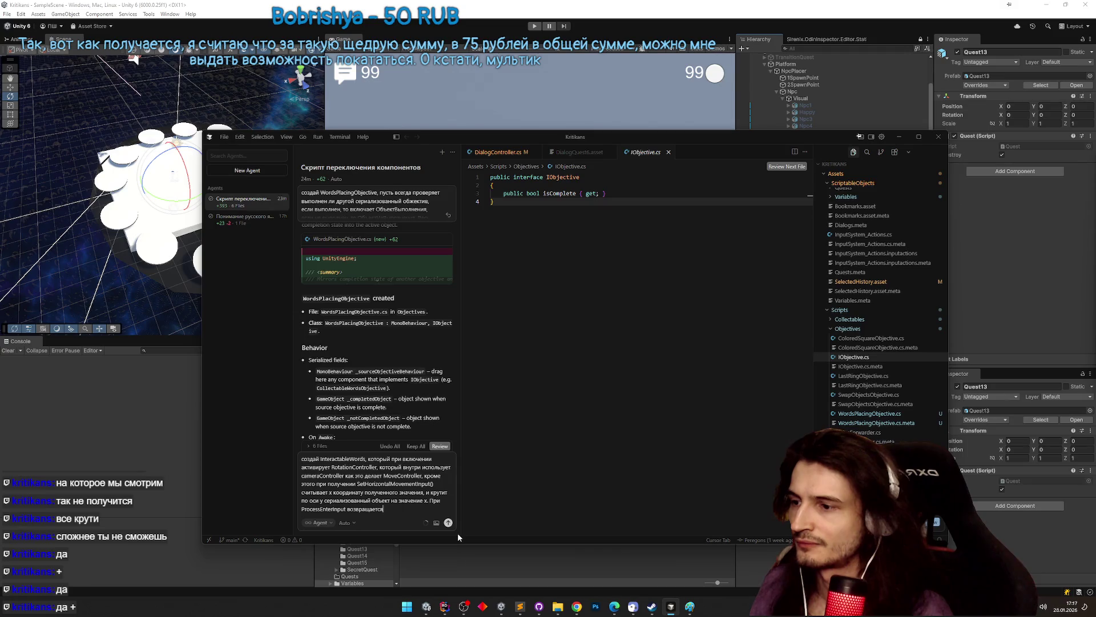
text(м управл)
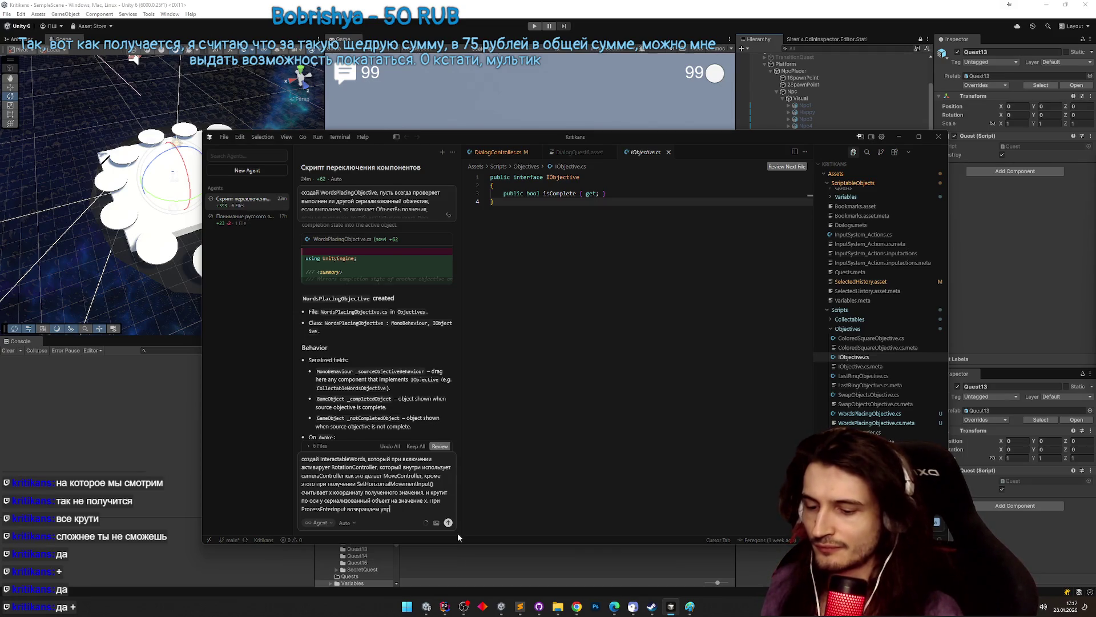
click(444, 606)
drag(464, 372, 516, 372)
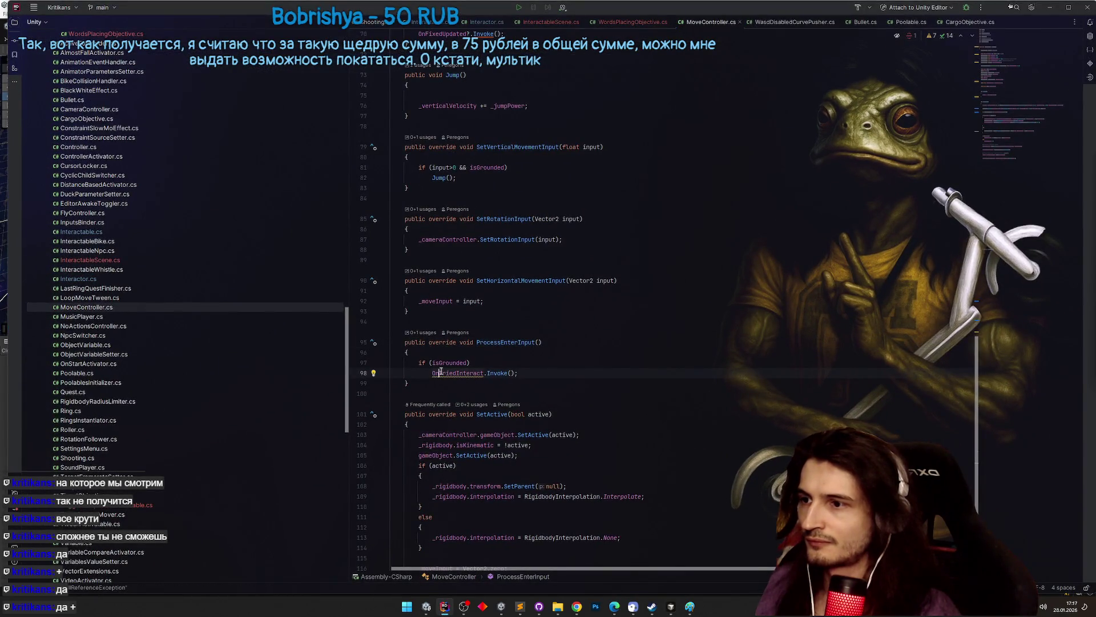
click(477, 379)
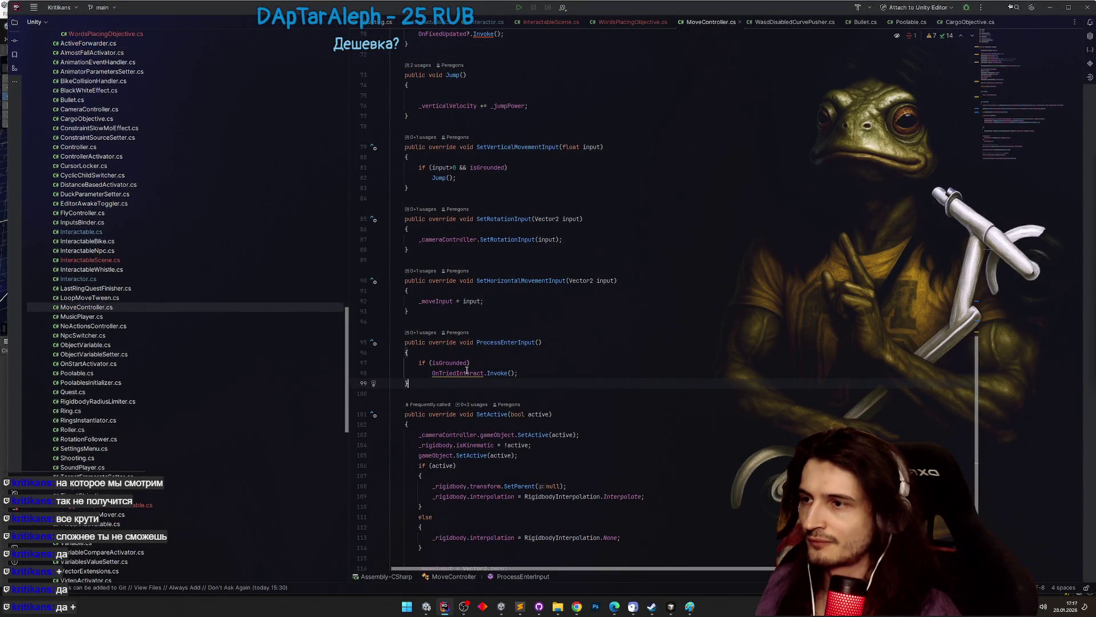
- Rewrite the prompt's last phrase as 'вызываем RequestSwitch'
click(445, 606)
drag(404, 509, 351, 507)
text(вызывае)
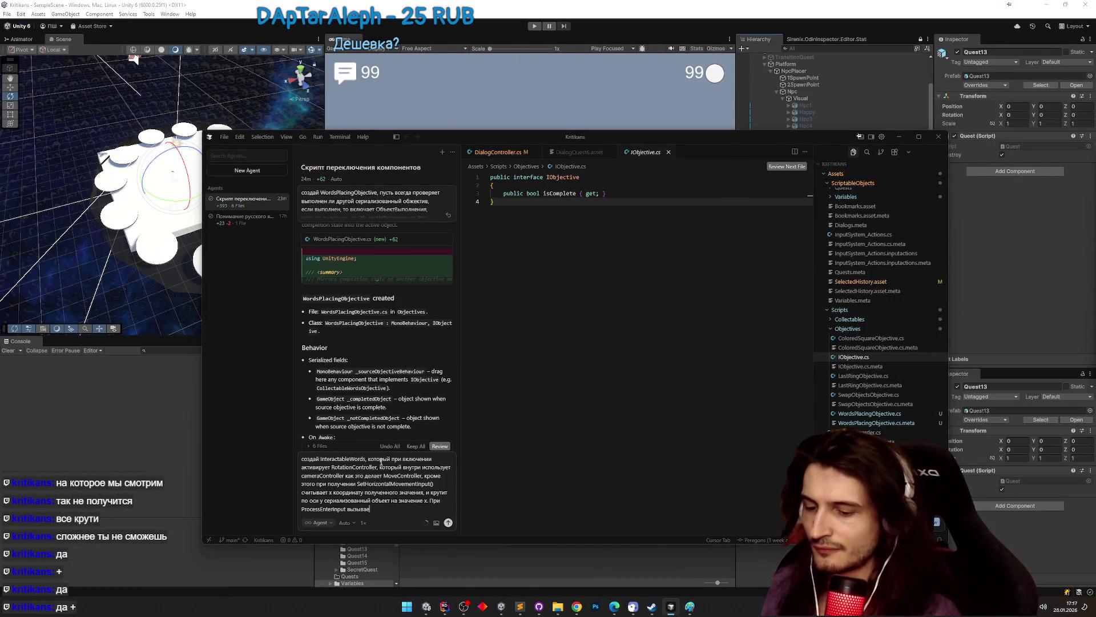
text(м On)
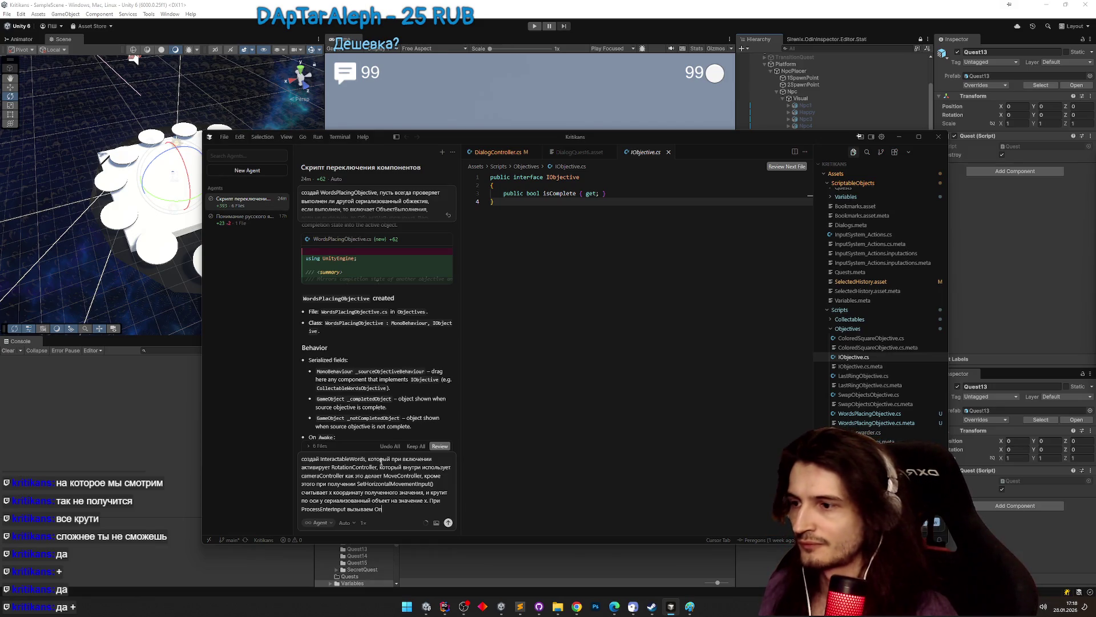
key(BackSpace)
key(BackSpace)
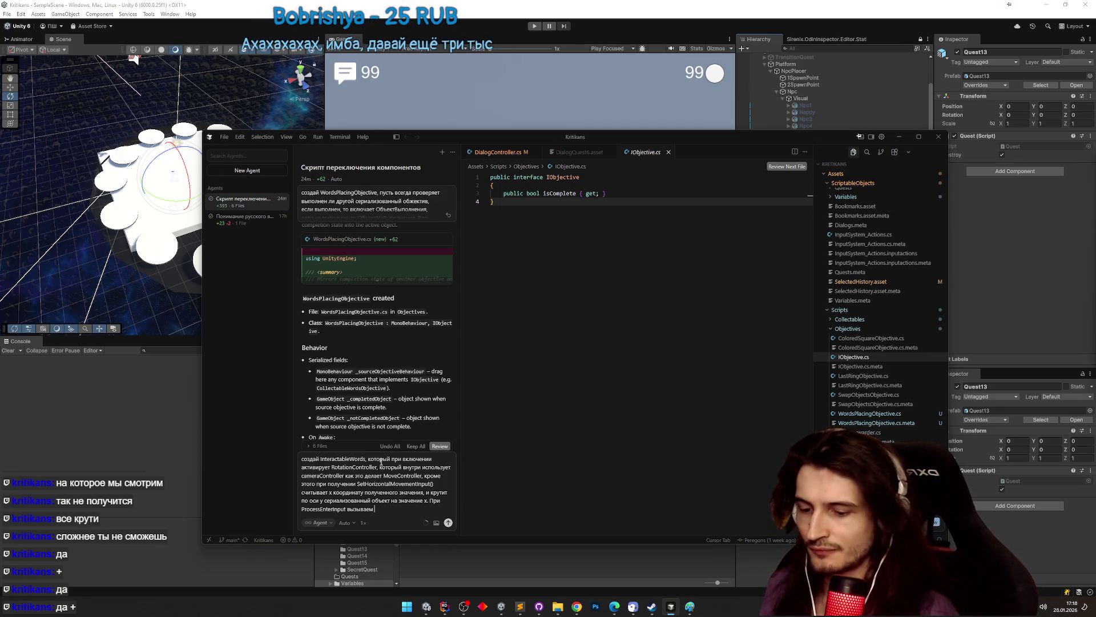
text(Requ)
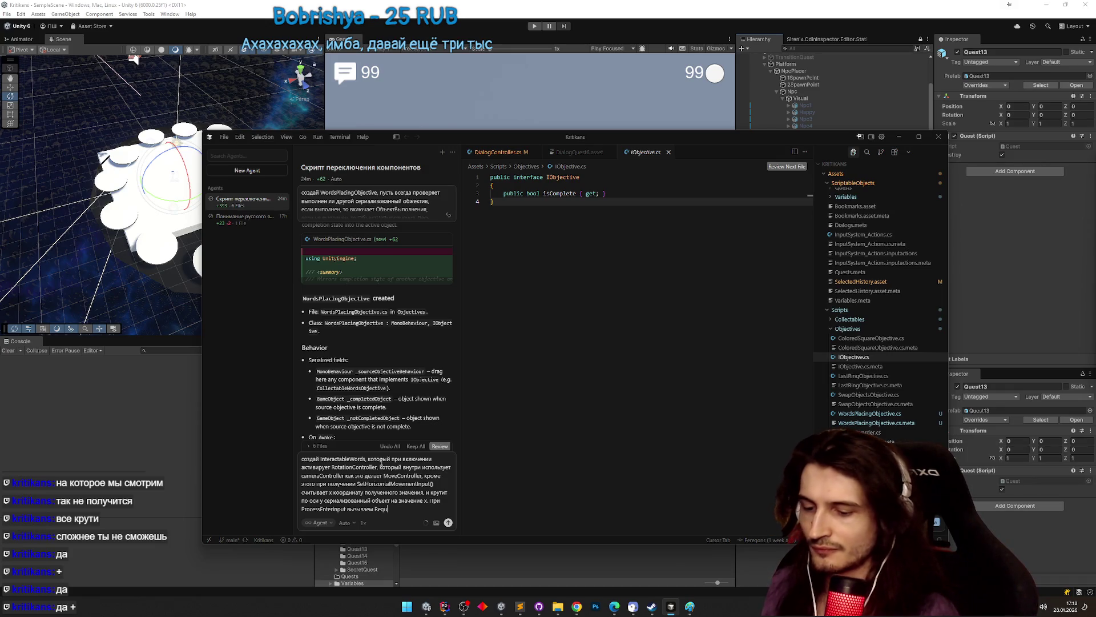
text(estSwitch)
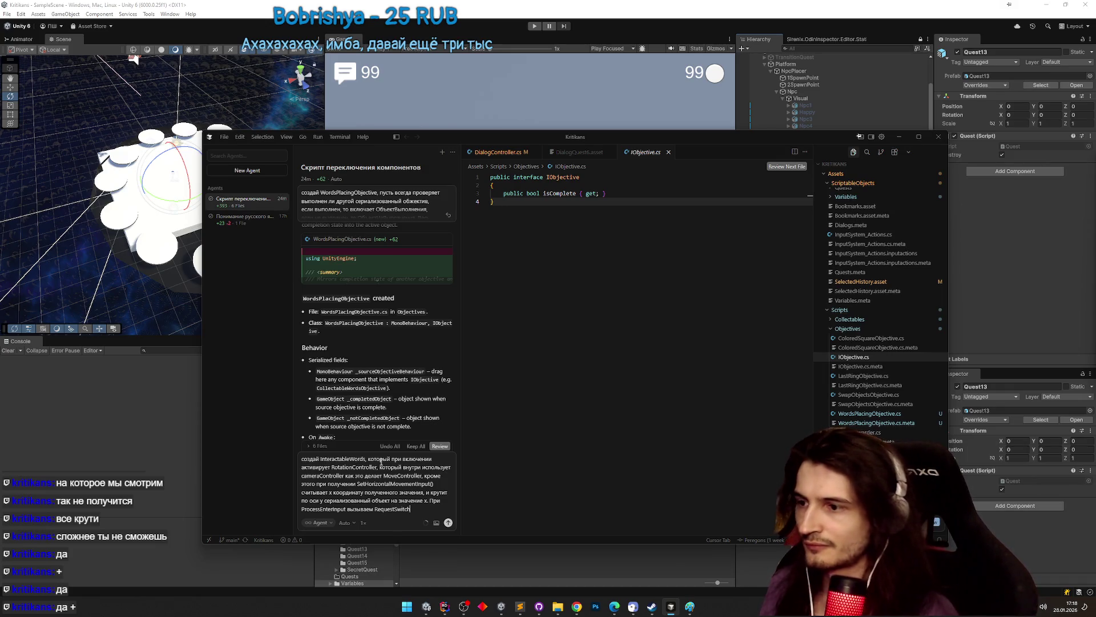
click(443, 605)
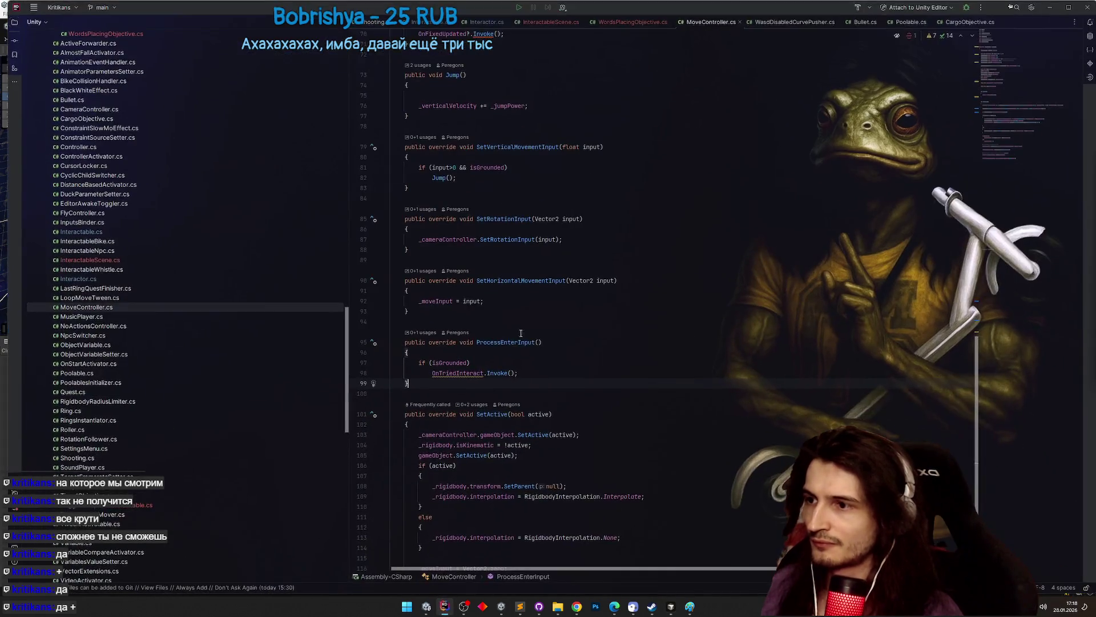
text(RequestSwitch)
- Find FlyController.cs via the 'flyco' search and copy its OnSwitchRequested.Invoke() line
click(538, 75)
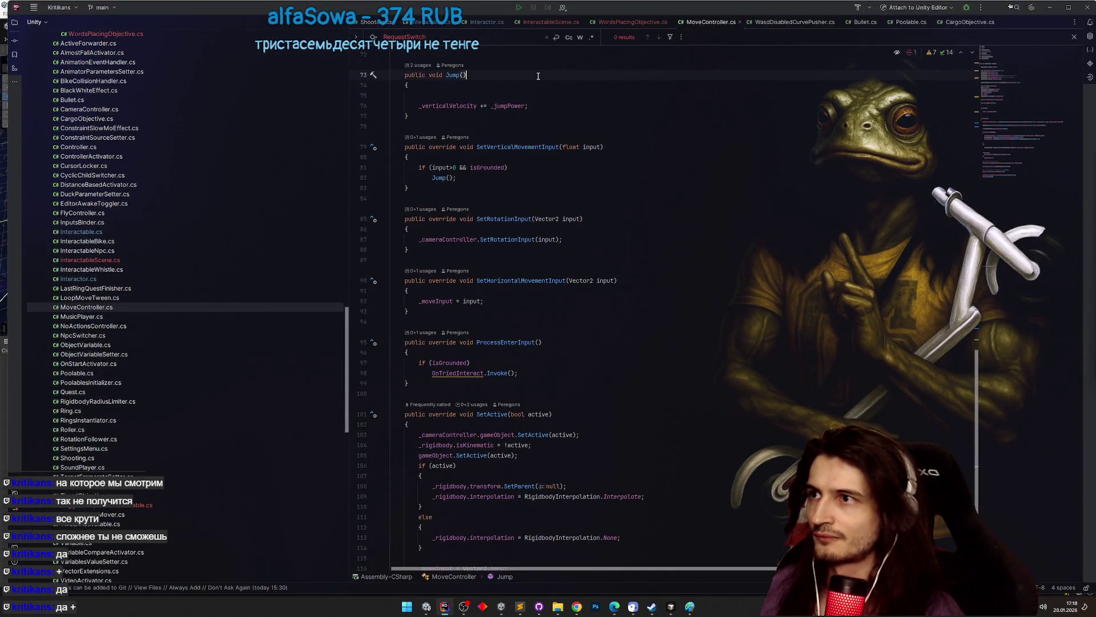
key(ctrl+t)
text(flyco)
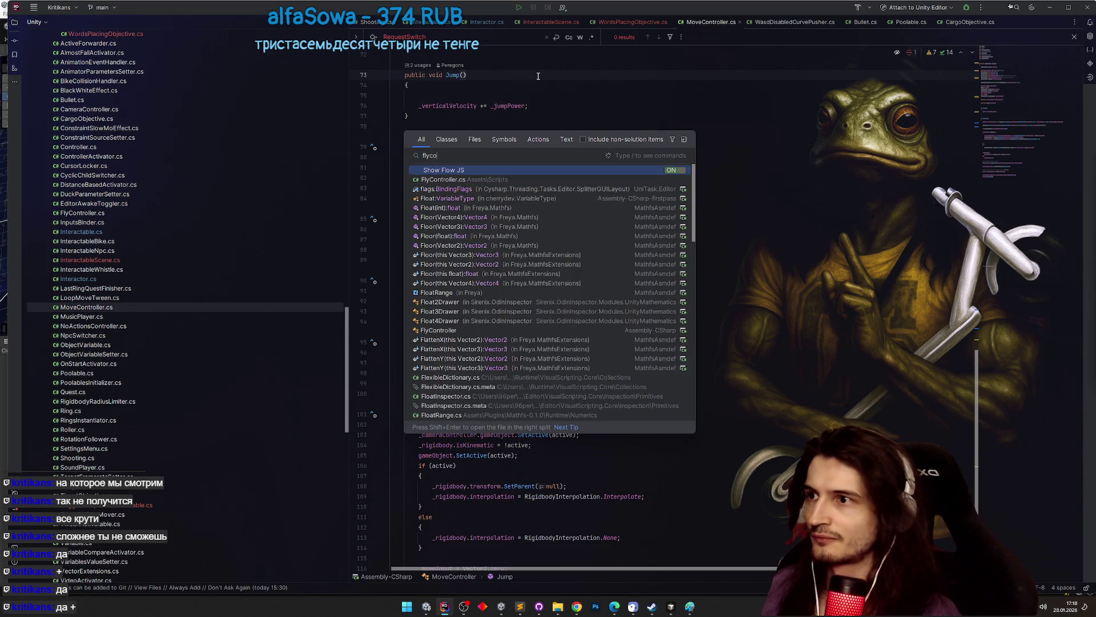
key(Down)
key(Return)
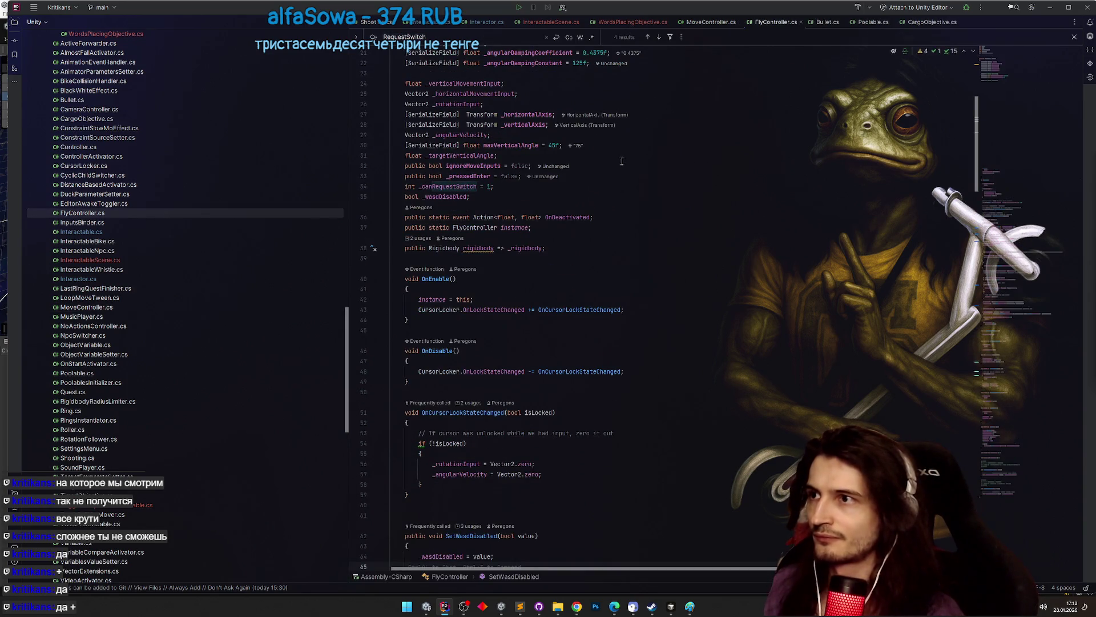
click(521, 235)
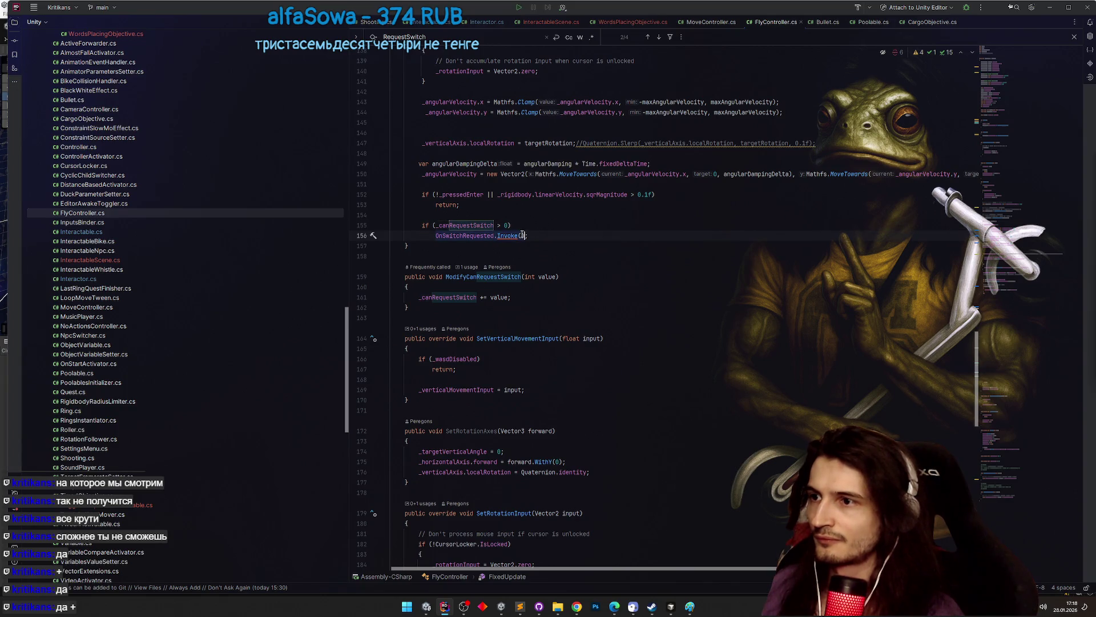
key(alt+Tab)
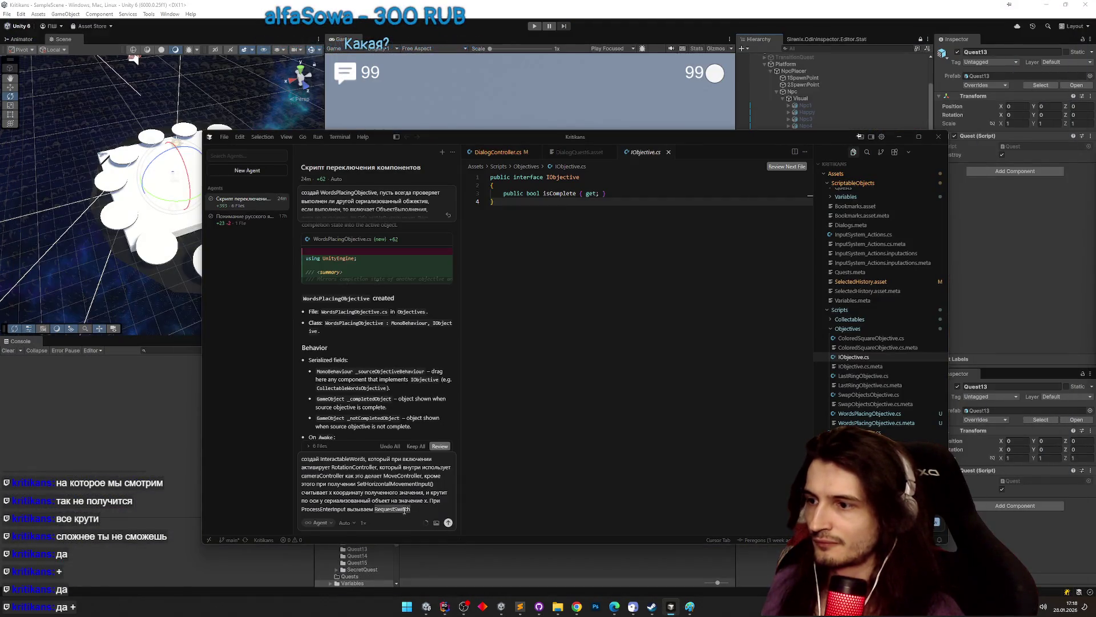
- Replace RequestSwitch with the pasted OnSwitchRequested.Invoke() call and send the prompt to the agent
text(OnSwitchRequested.Invoke())
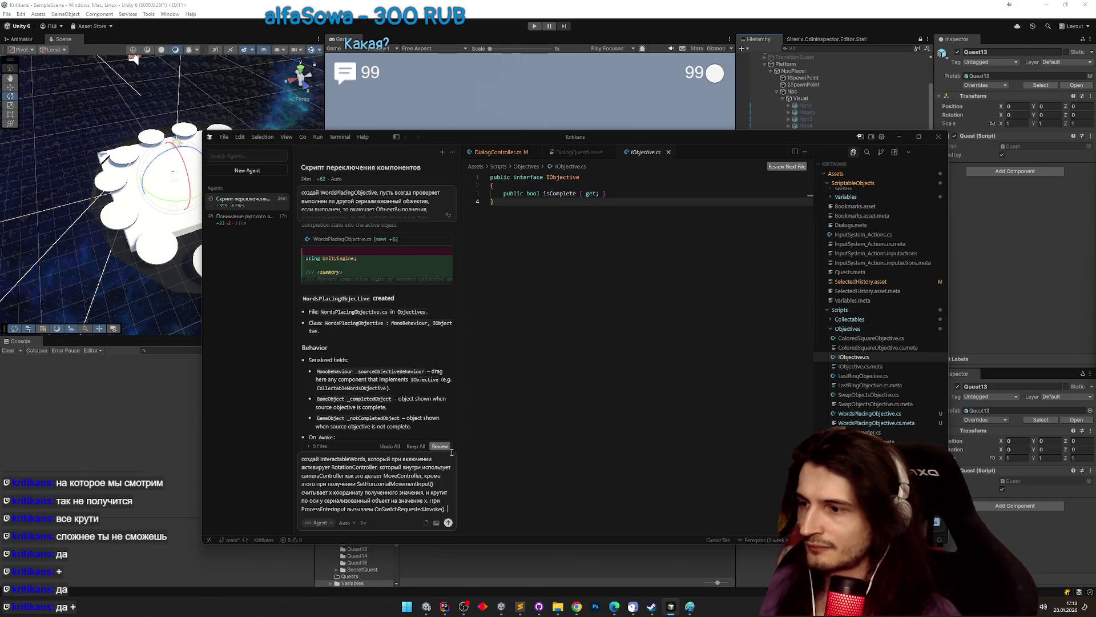
text(.)
key(BackSpace)
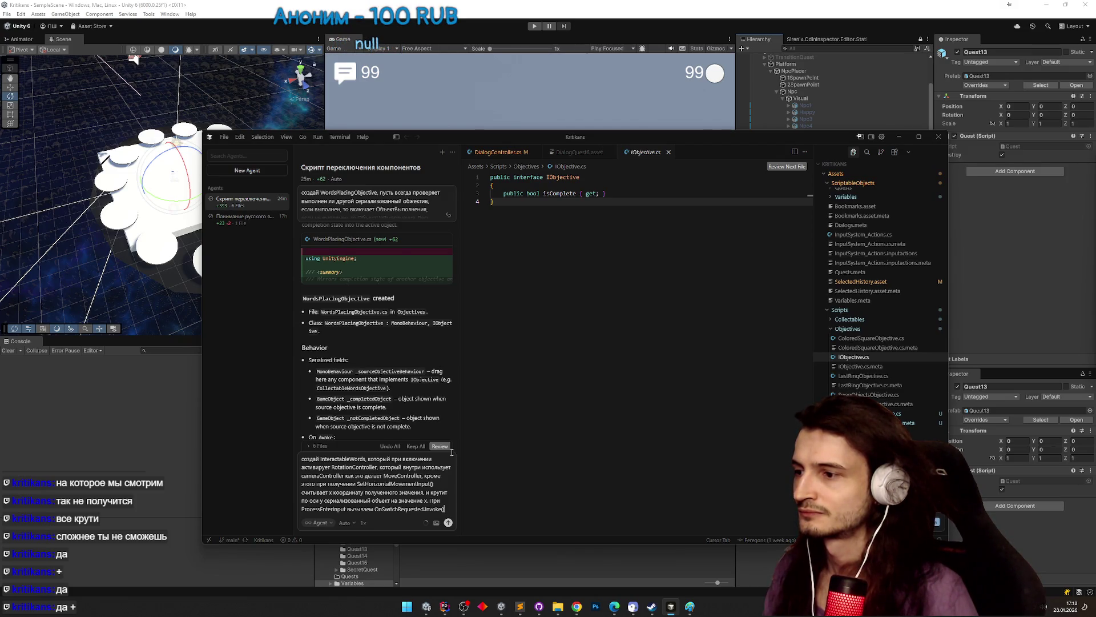
key(Return)
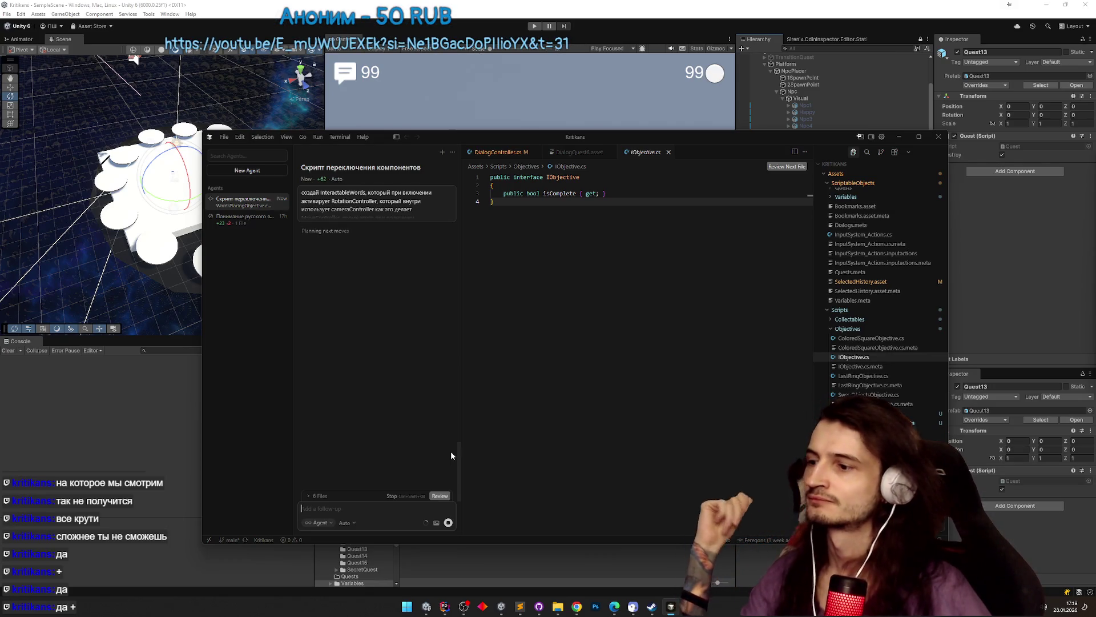
- Send the follow-up that wordsPlacingObjective tracks the serialized object's Rotation
mouse_move(681, 138)
mouse_down()
mouse_move(464, 120)
mouse_move(498, 109)
mouse_move(639, 129)
mouse_up()
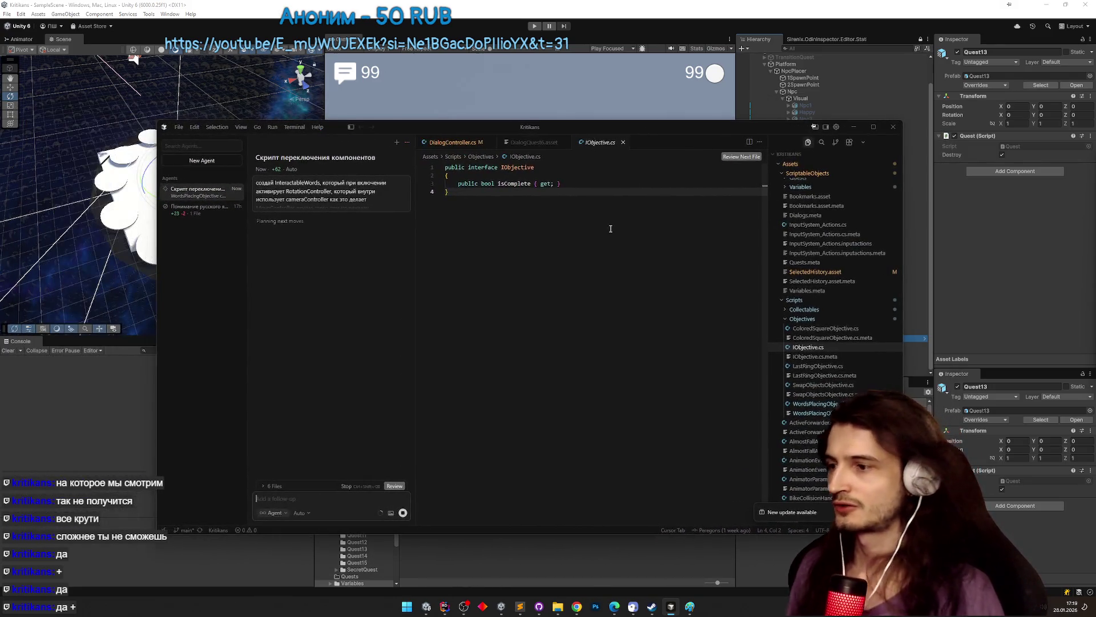
text(wordsPl)
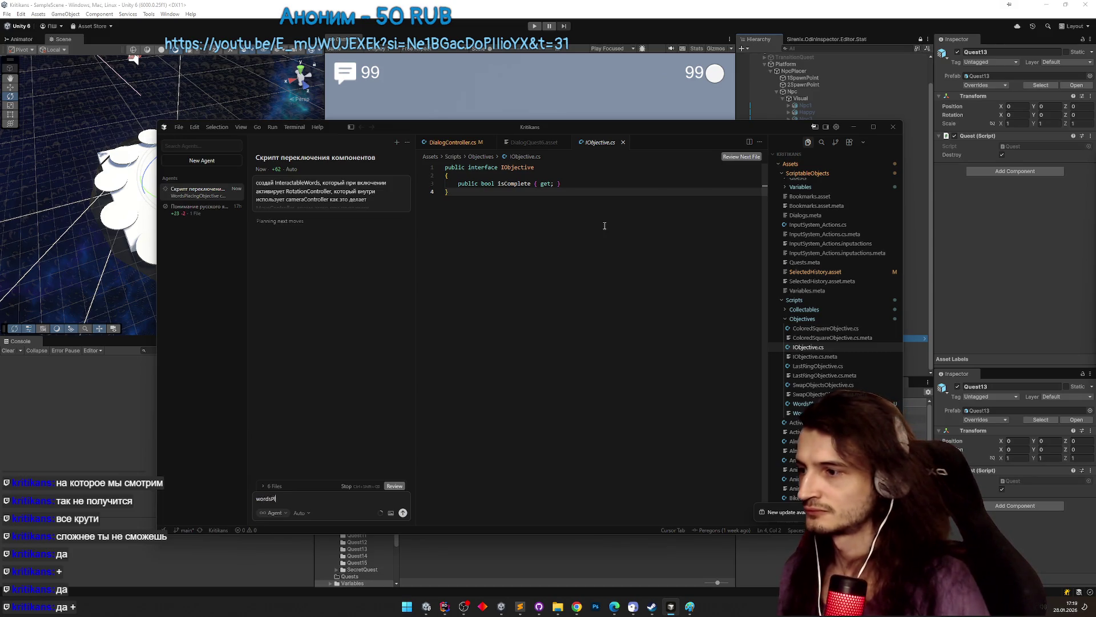
text(acingObject)
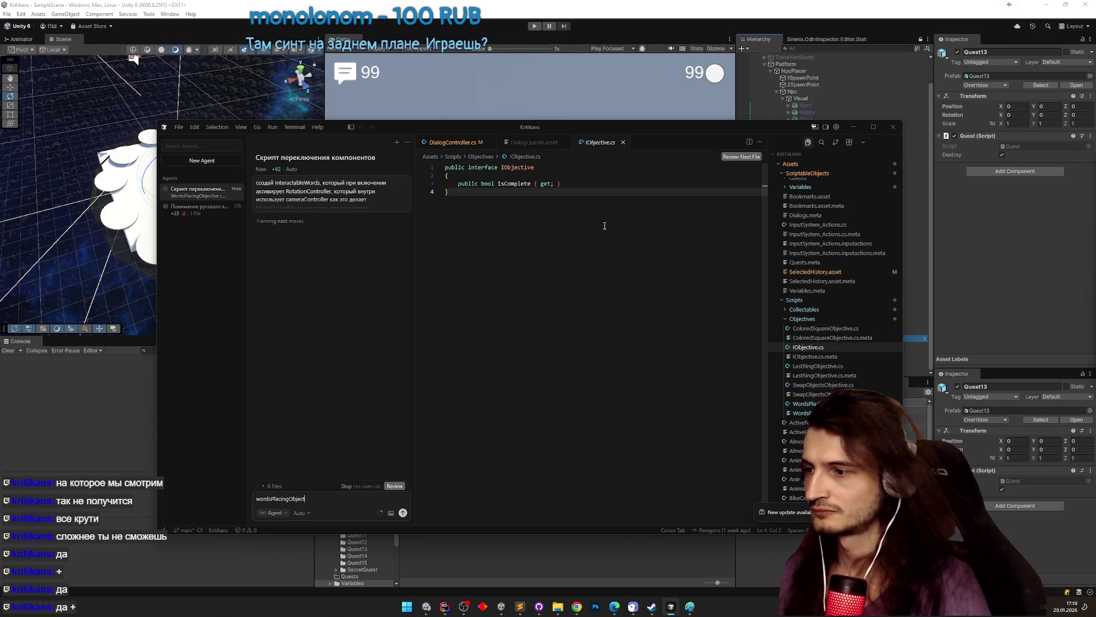
text(ive )
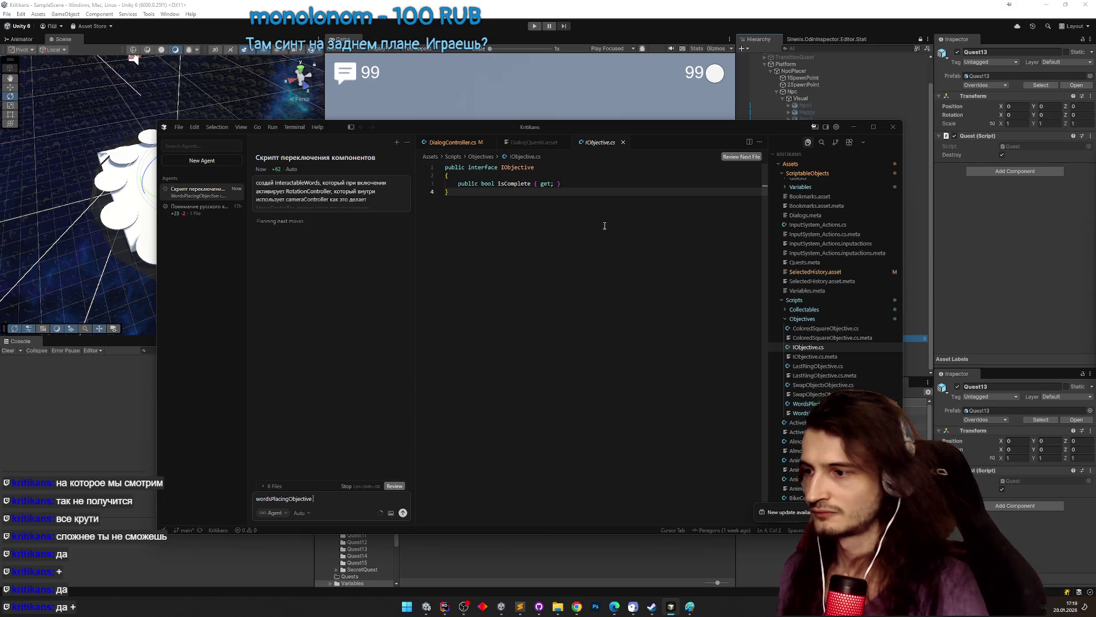
text(следит за)
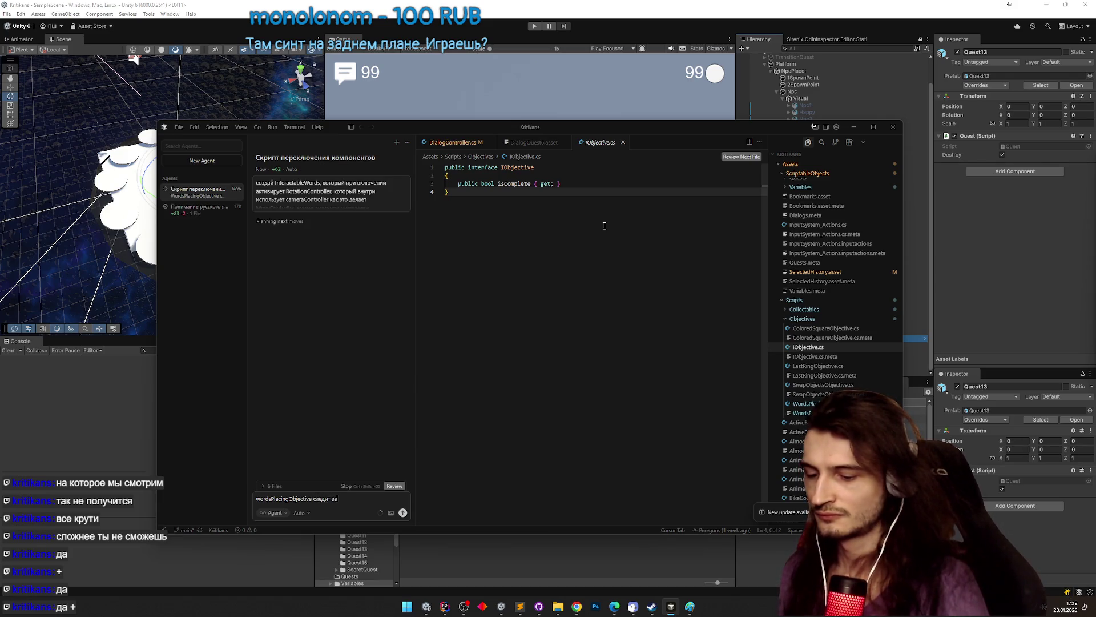
text( т)
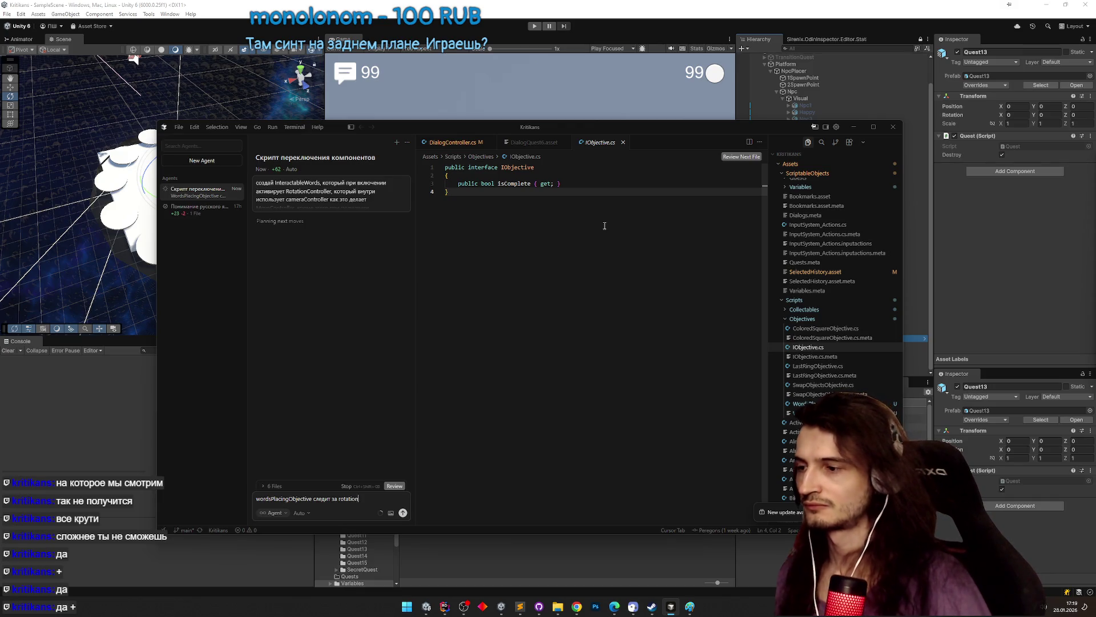
key(BackSpace)
text(R)
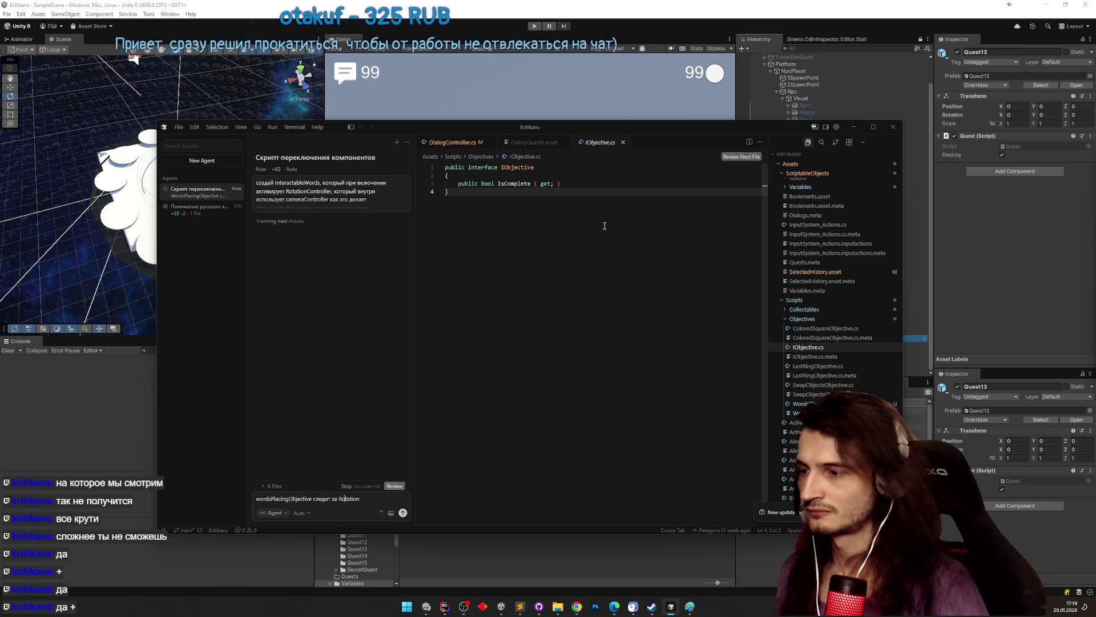
text(се)
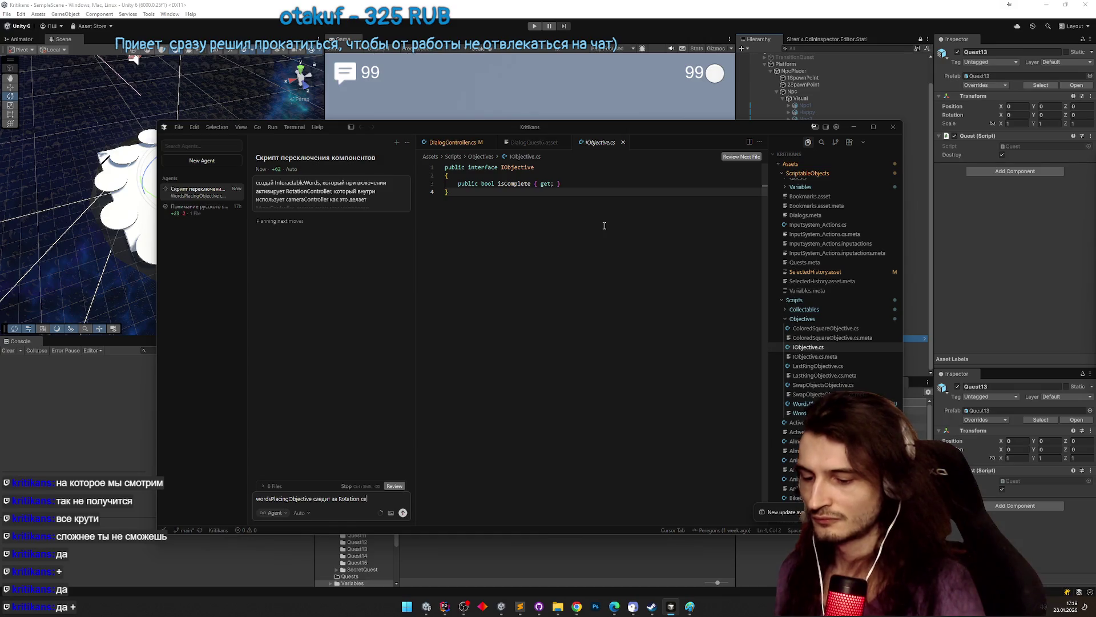
text(риализованного от)
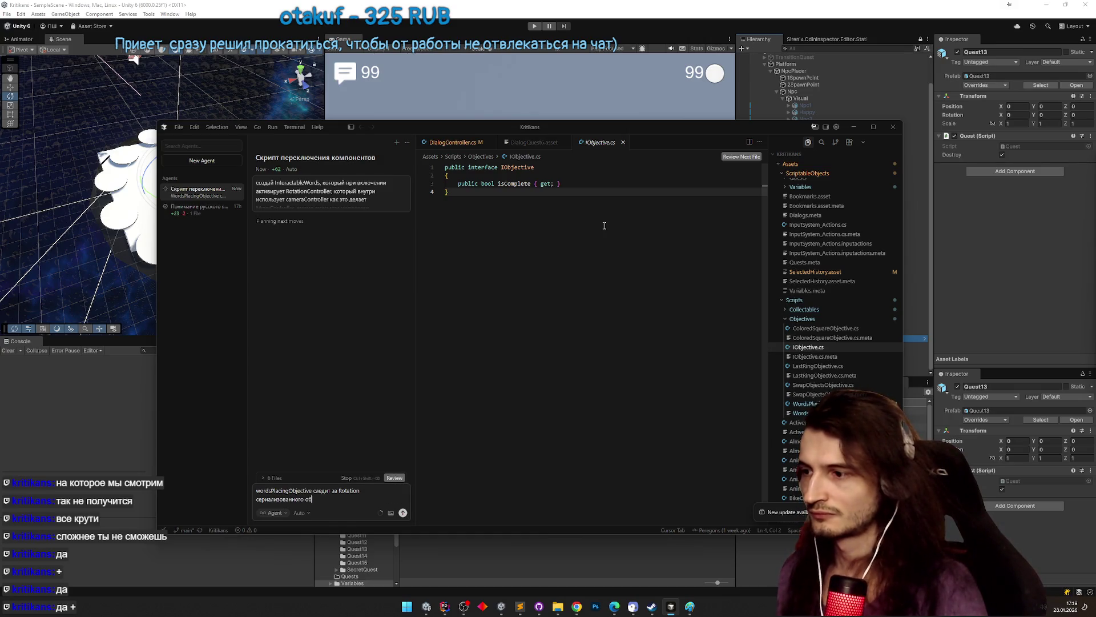
text(екта.)
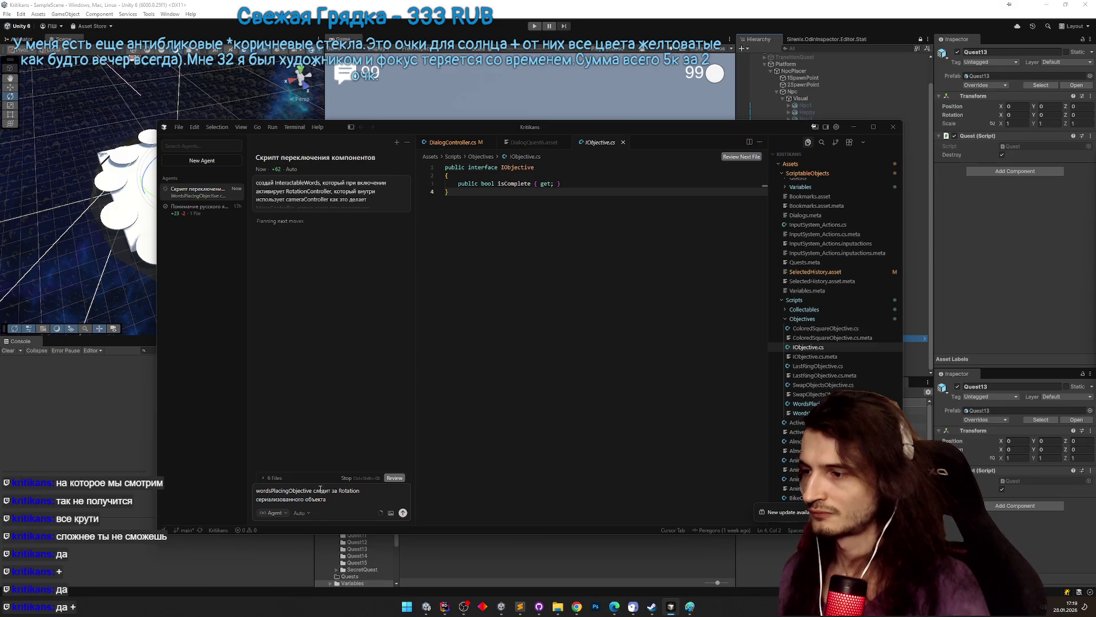
key(Return)
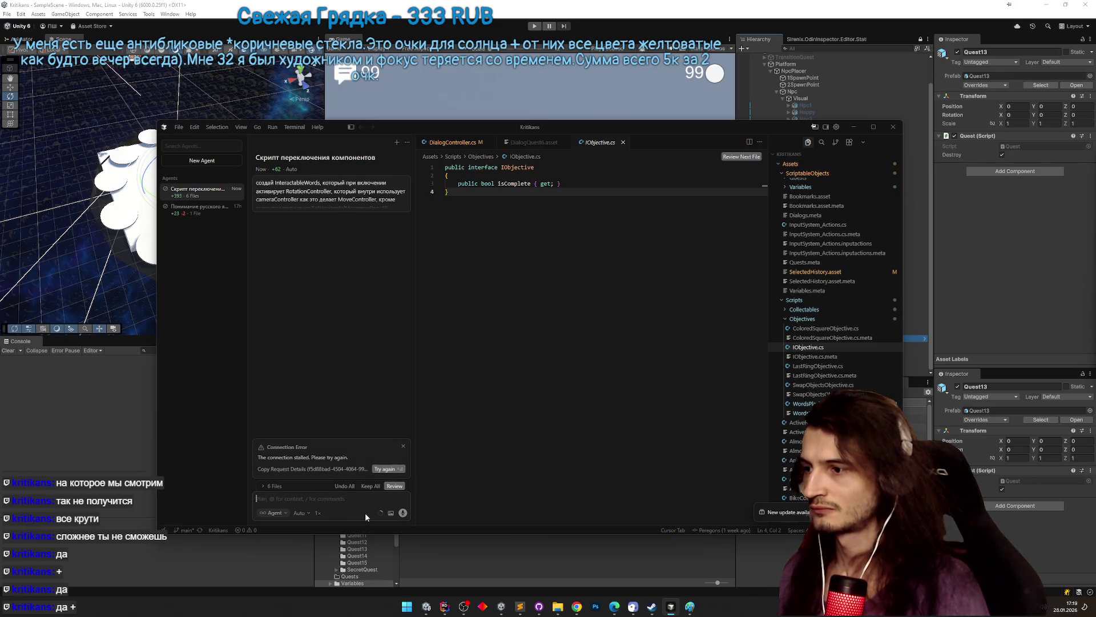
- Retry the stalled agent request twice, then dismiss the connection error
click(383, 470)
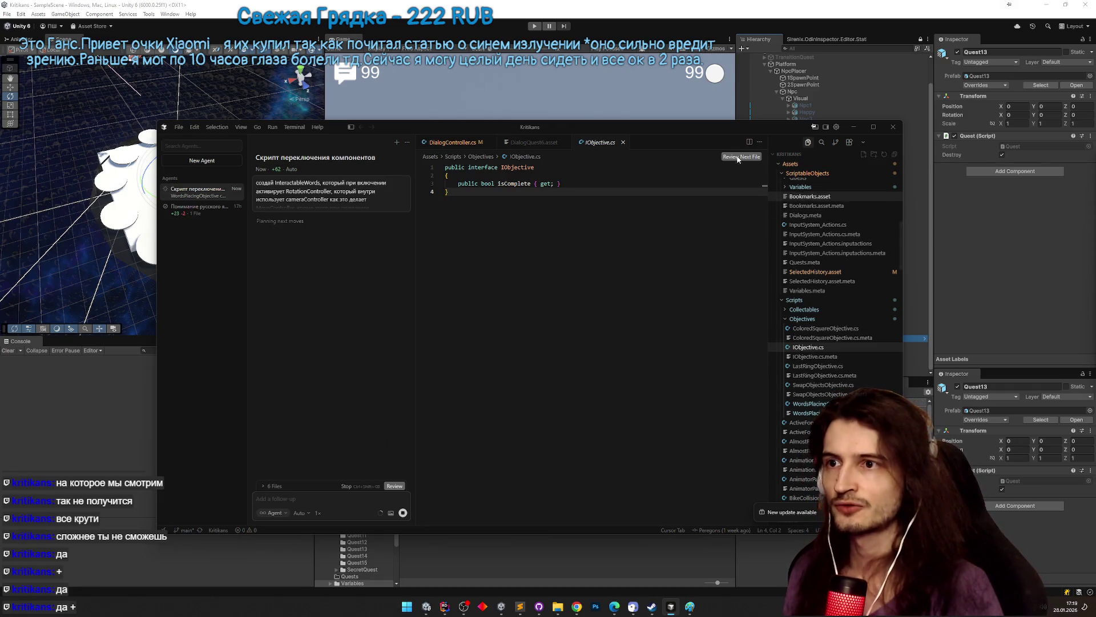
mouse_move(733, 131)
mouse_down()
mouse_move(453, 97)
mouse_move(563, 85)
mouse_move(639, 98)
mouse_up()
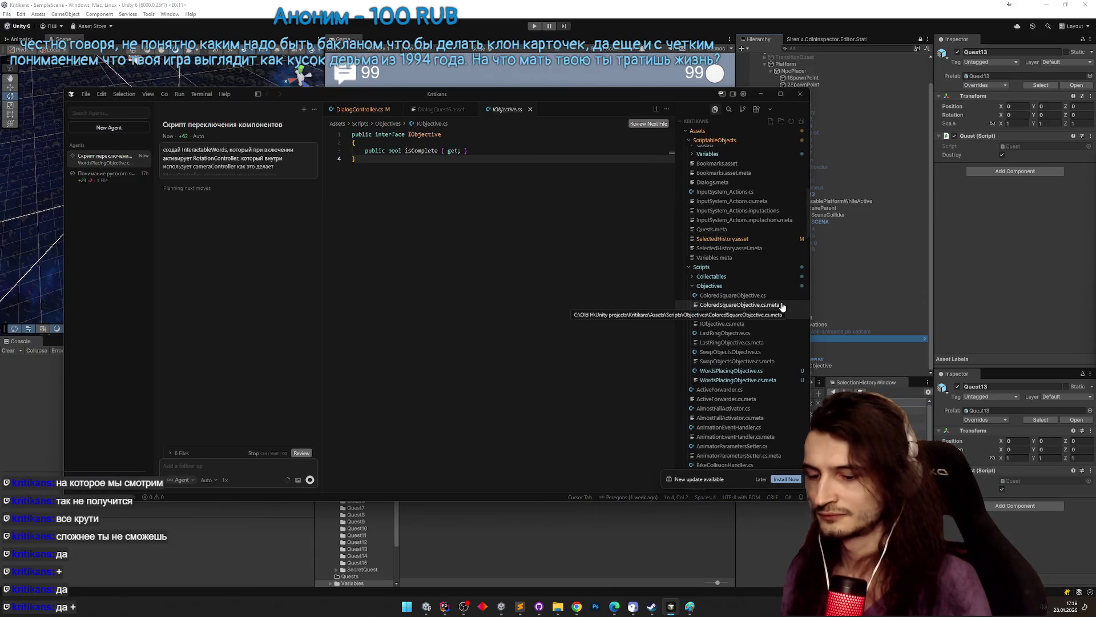
text(WordsPlacingObject)
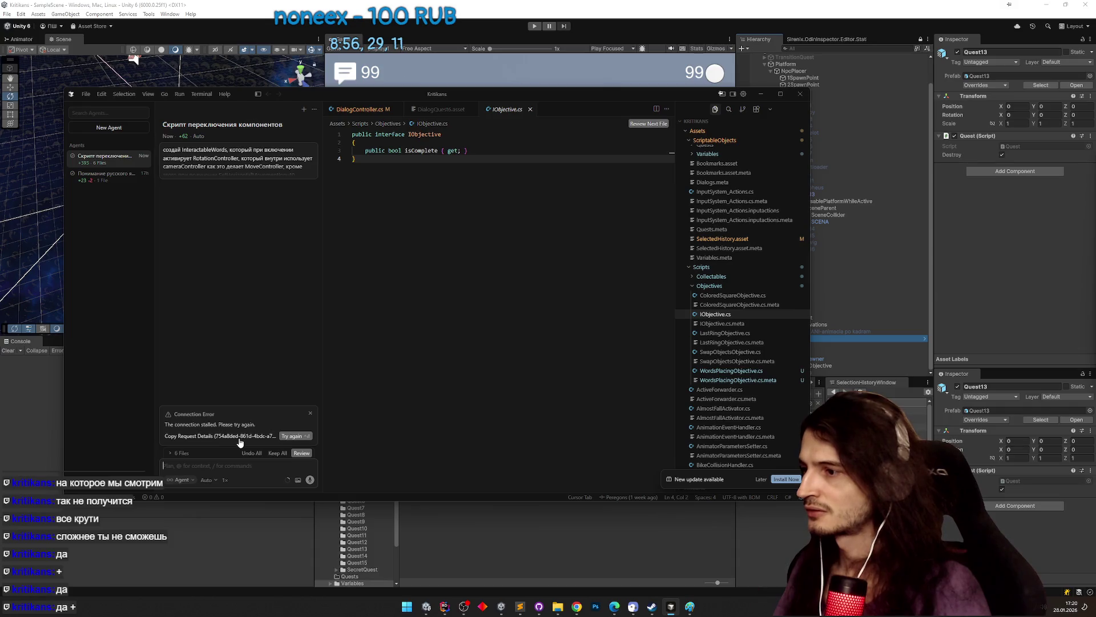
click(288, 436)
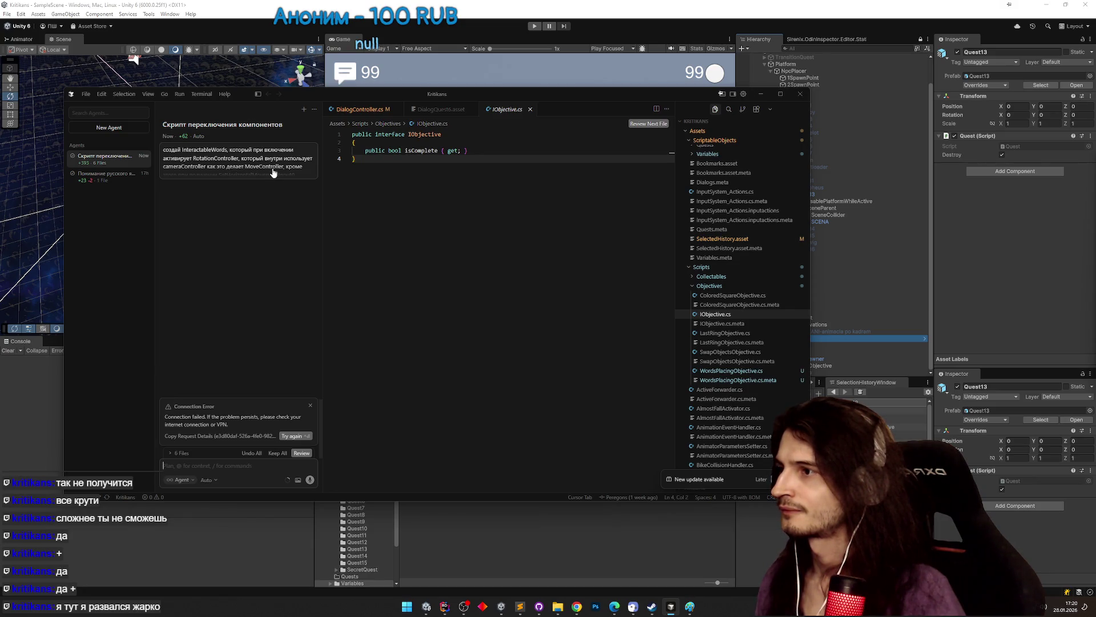
click(310, 405)
- Copy the whole InteractableWords prompt into a new Sublime Text tab
click(171, 153)
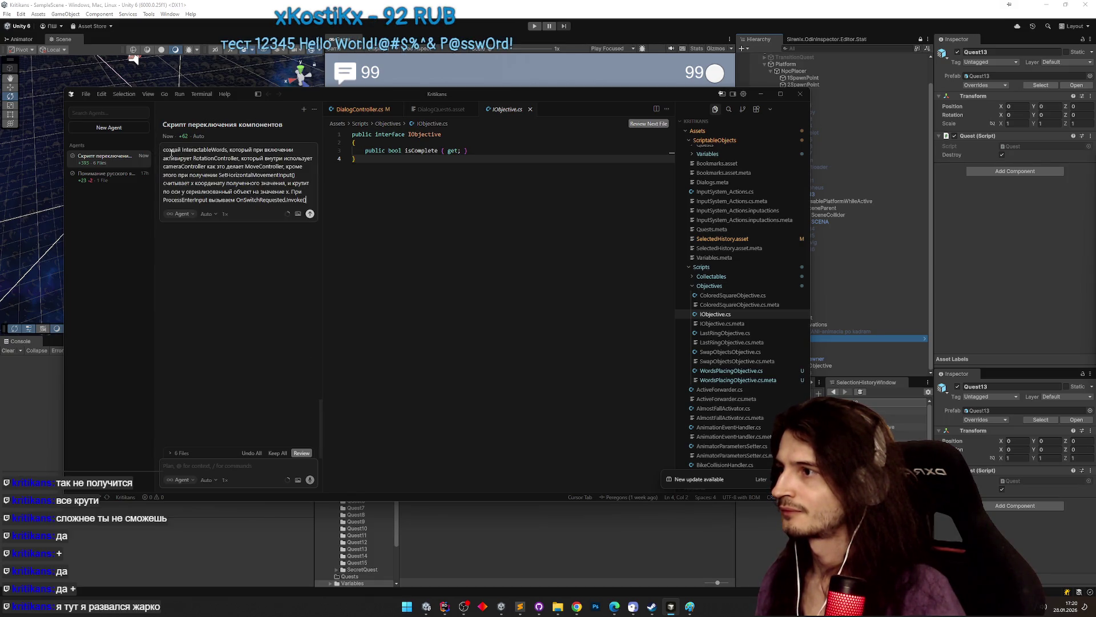
mouse_move(308, 200)
mouse_down()
mouse_move(166, 182)
mouse_move(162, 148)
mouse_up()
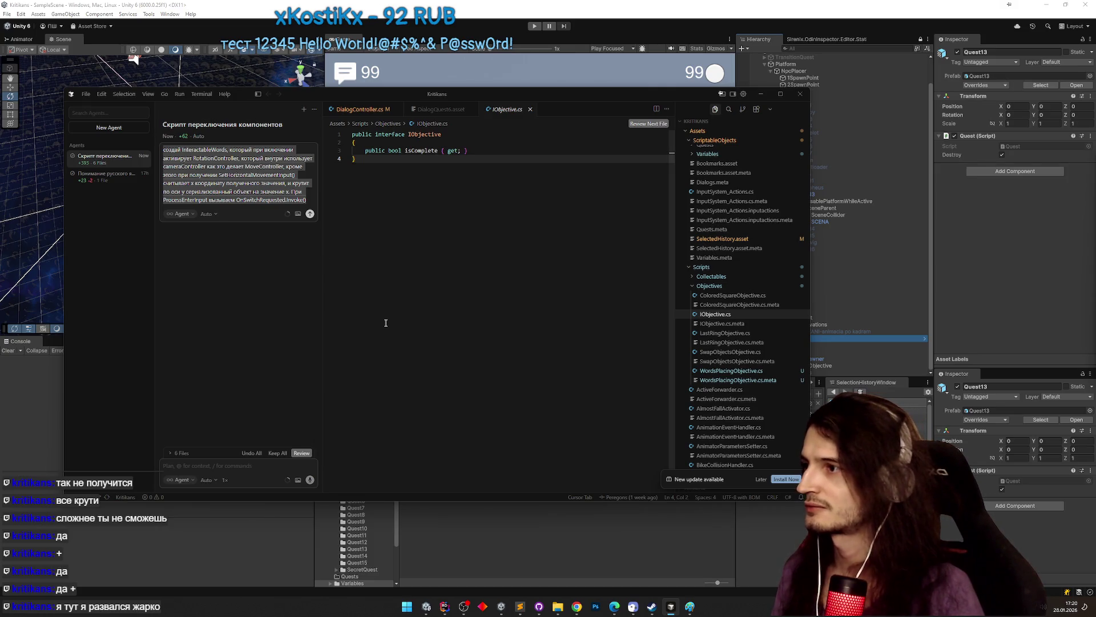
click(519, 607)
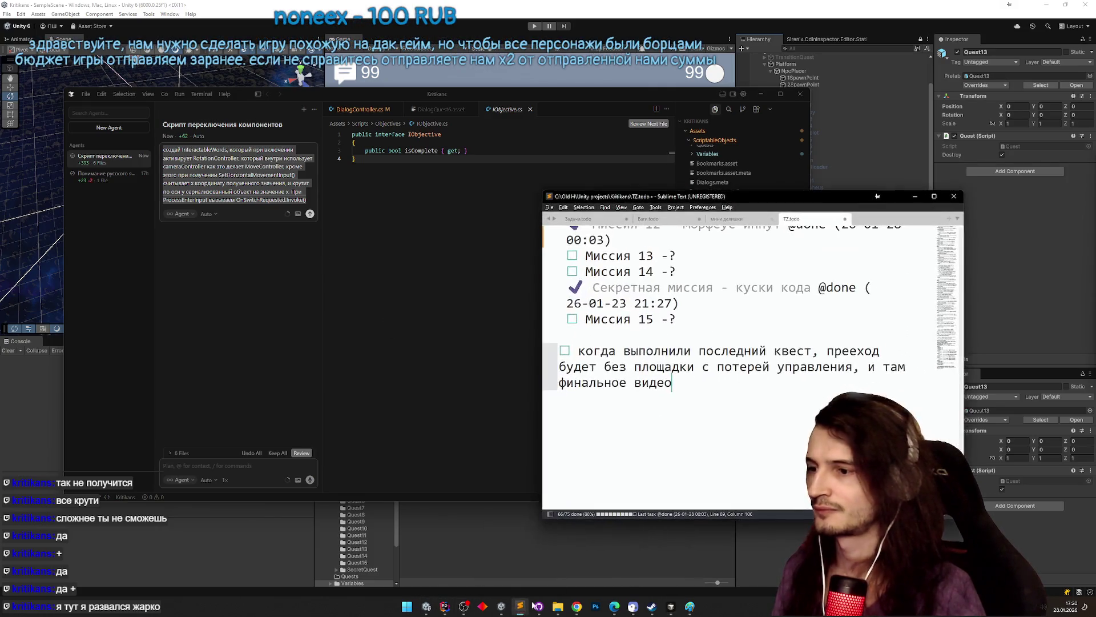
key(ctrl+n)
text(создай InteractableWords, который при включении активирует RotationController, который внутри использует cameraController как это делает MoveController, кроме этого при получении SetHorizontalMovementInput() считывает x координату полученного значения, и крутит по оси y сериализованный объект на значение x. При  ProcessEnterInput вызываем OnSwitchRequested.Invoke())
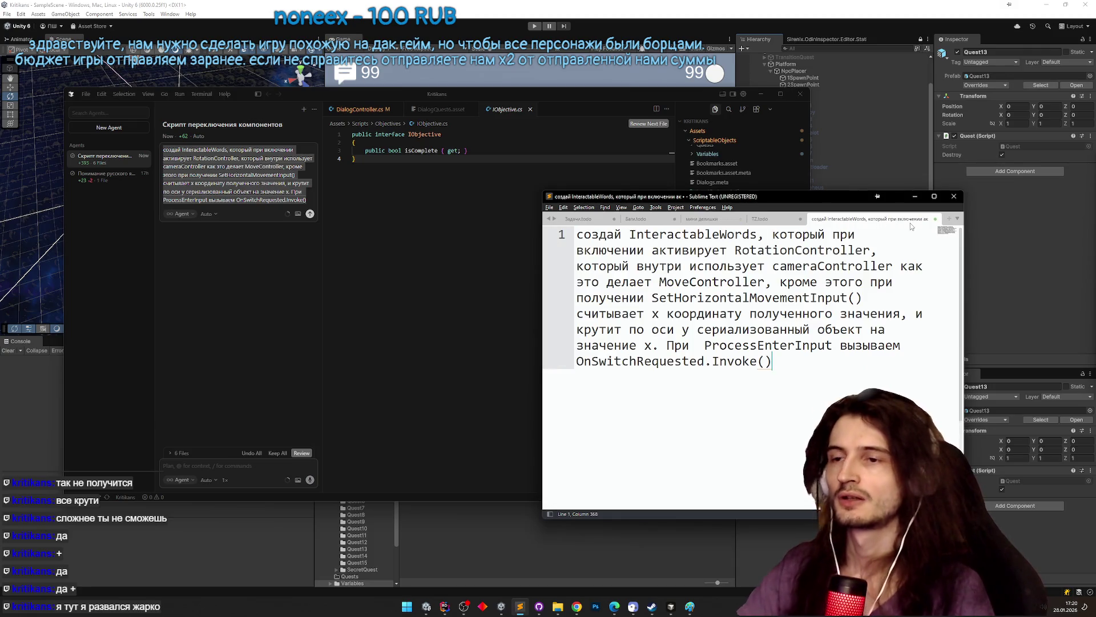
click(914, 196)
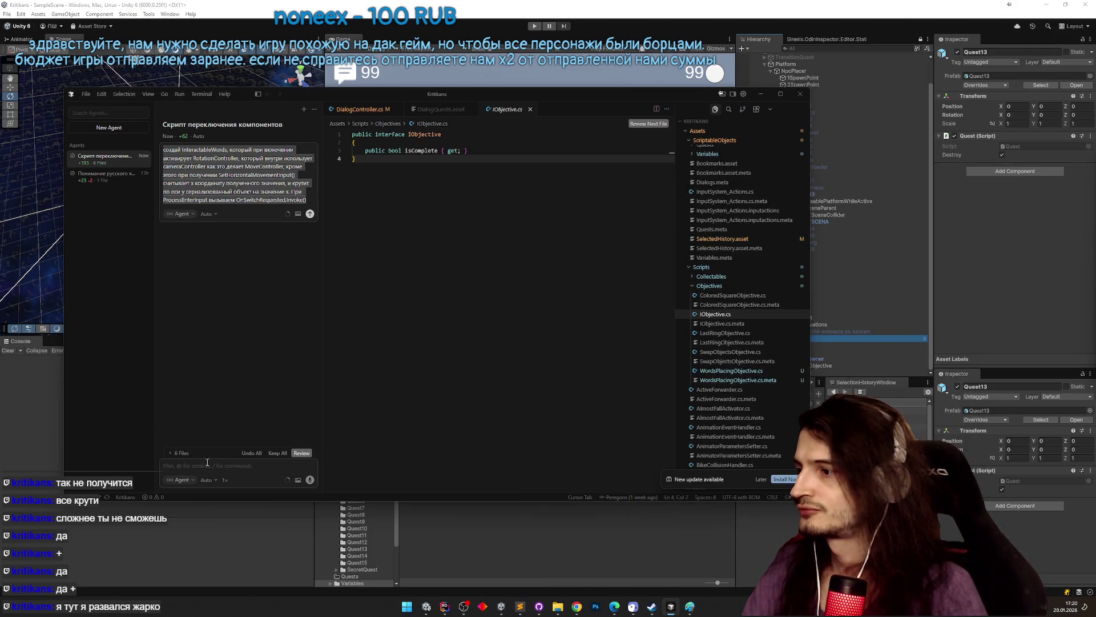
- Send test messages 'проверка связи' and 'ало' to the two agent chats, then minimize Cursor
text(проверка связи)
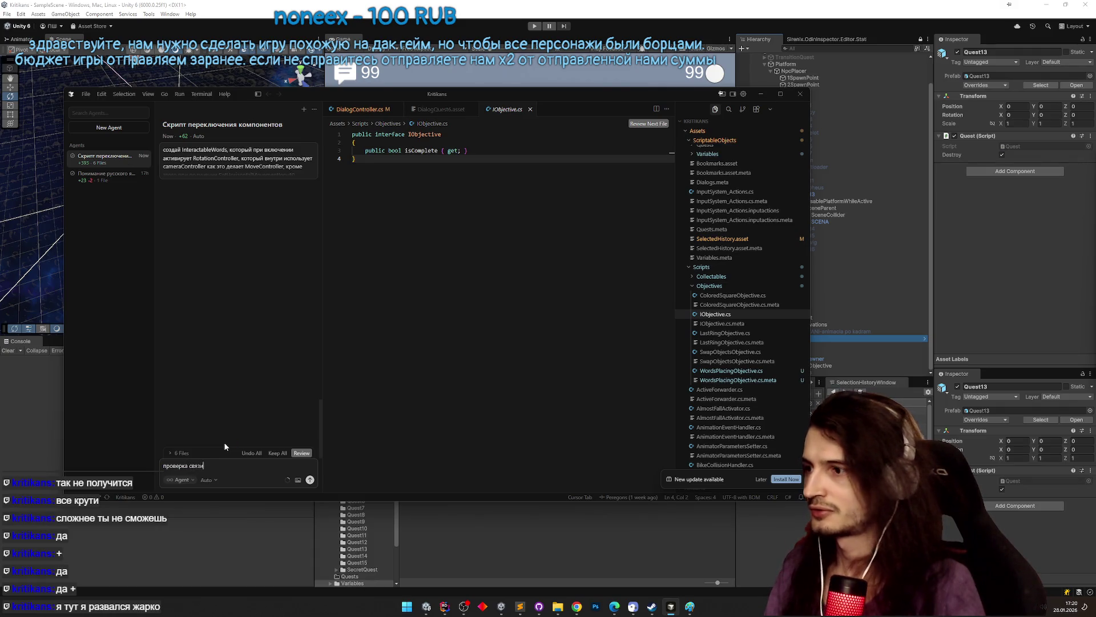
key(Return)
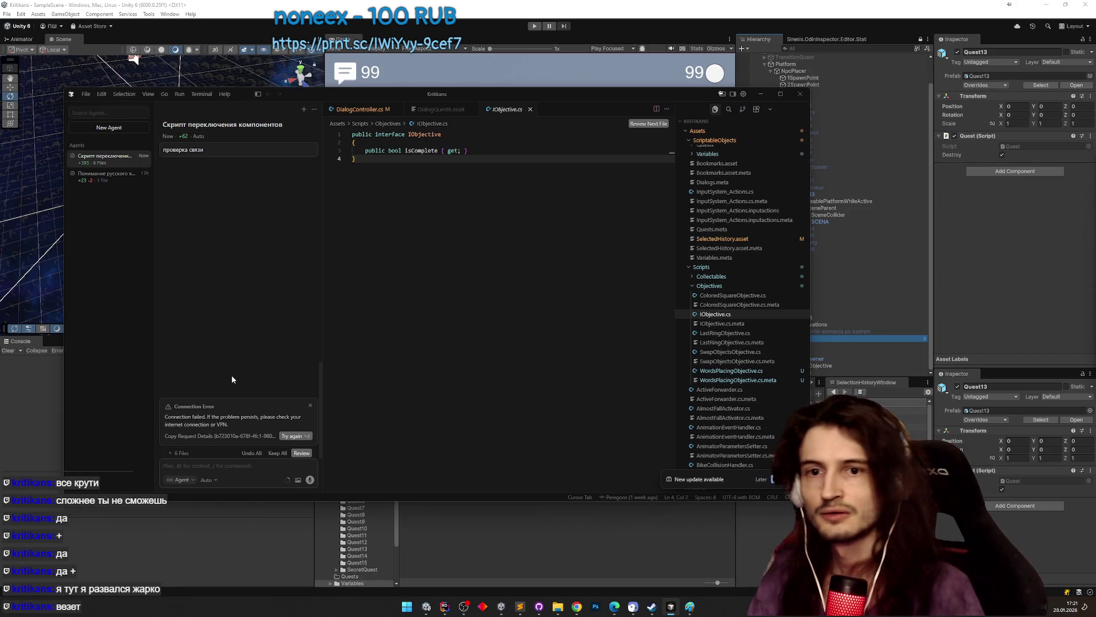
click(106, 173)
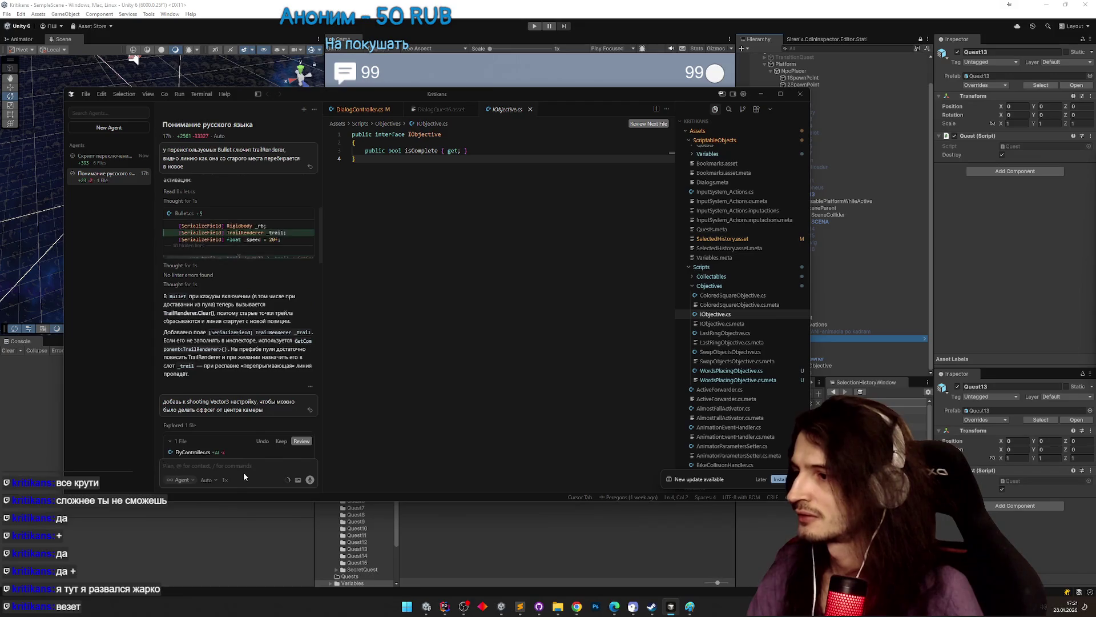
text(ало)
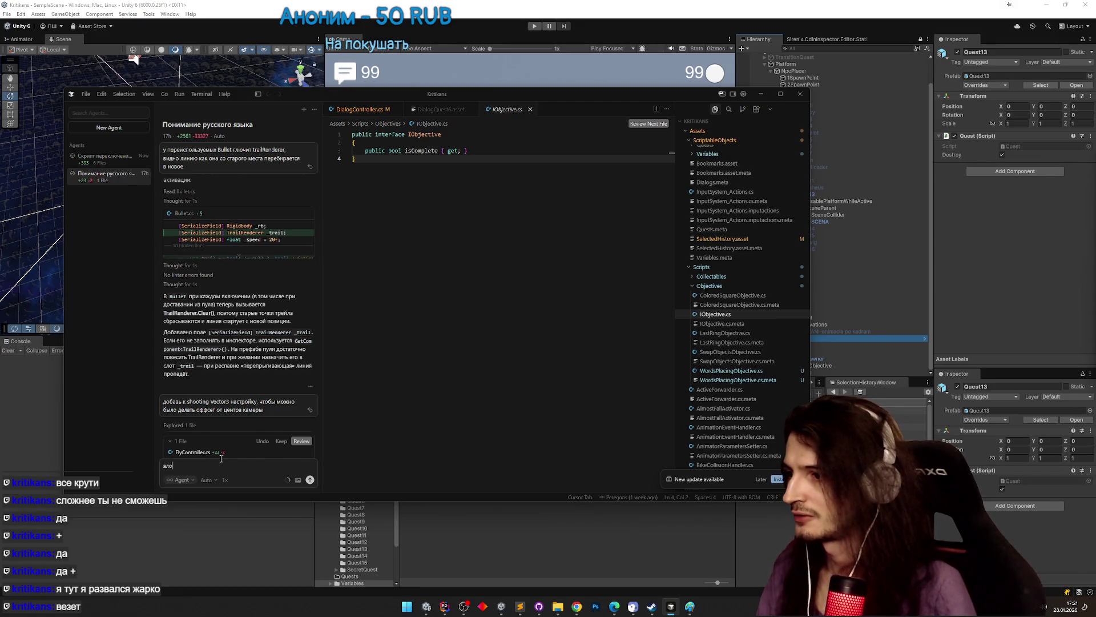
key(Return)
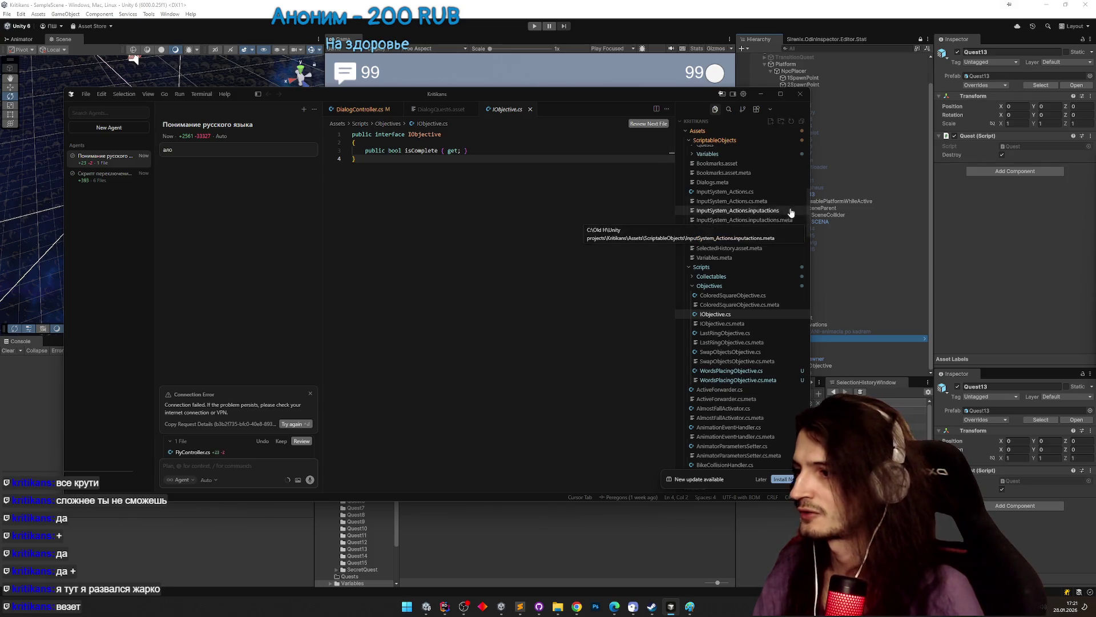
click(761, 94)
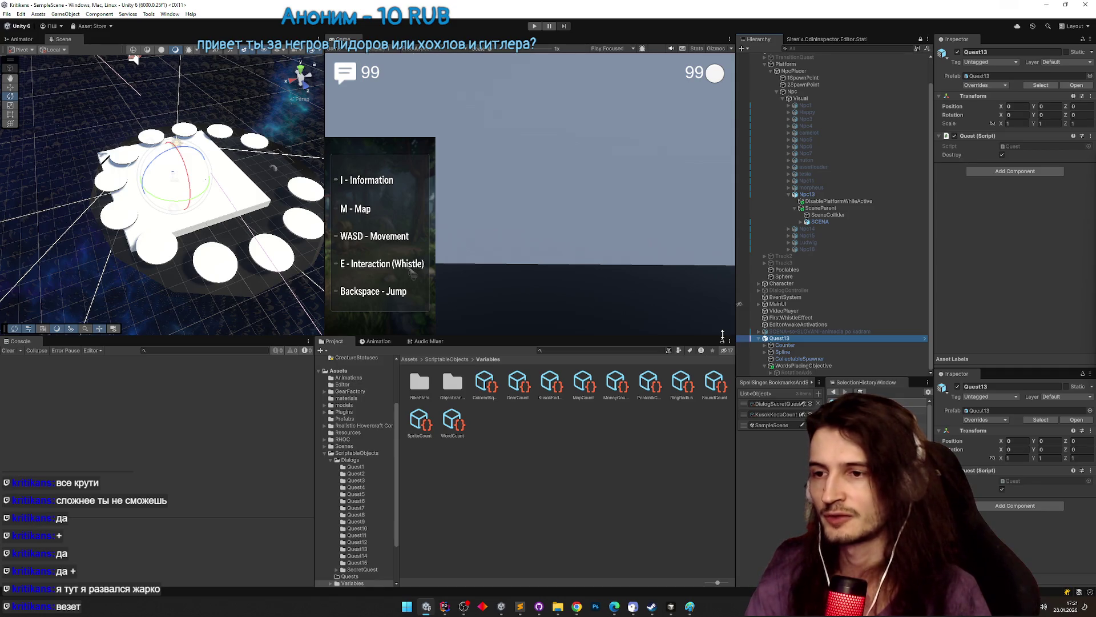
- Activate RotationAxis under WordsPlacingObjective, then open InteractableScene.cs in Rider
click(785, 366)
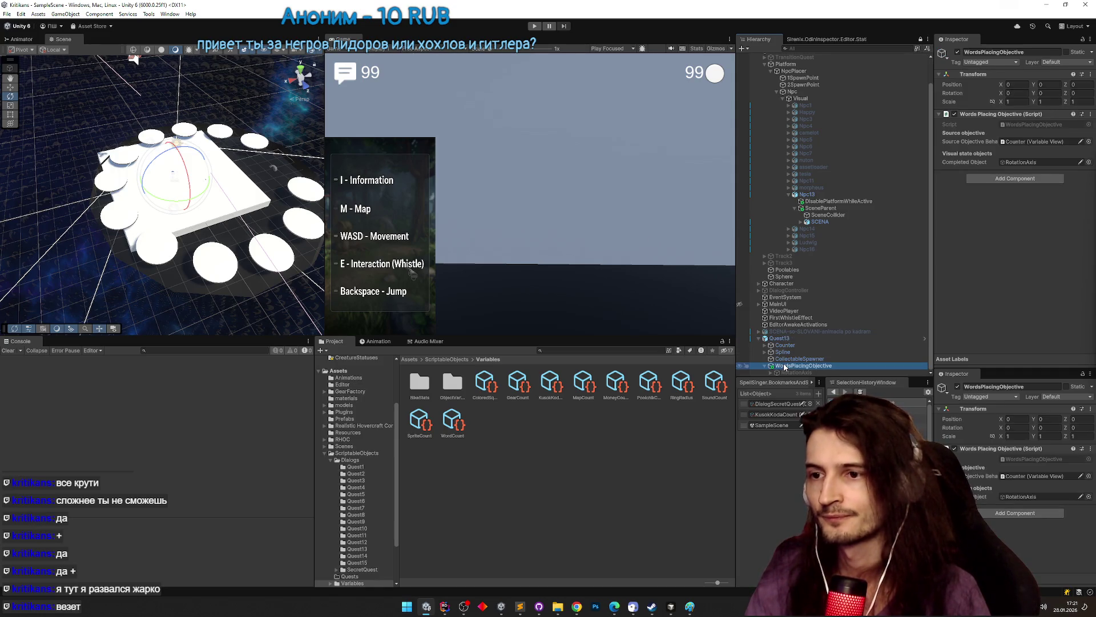
click(823, 372)
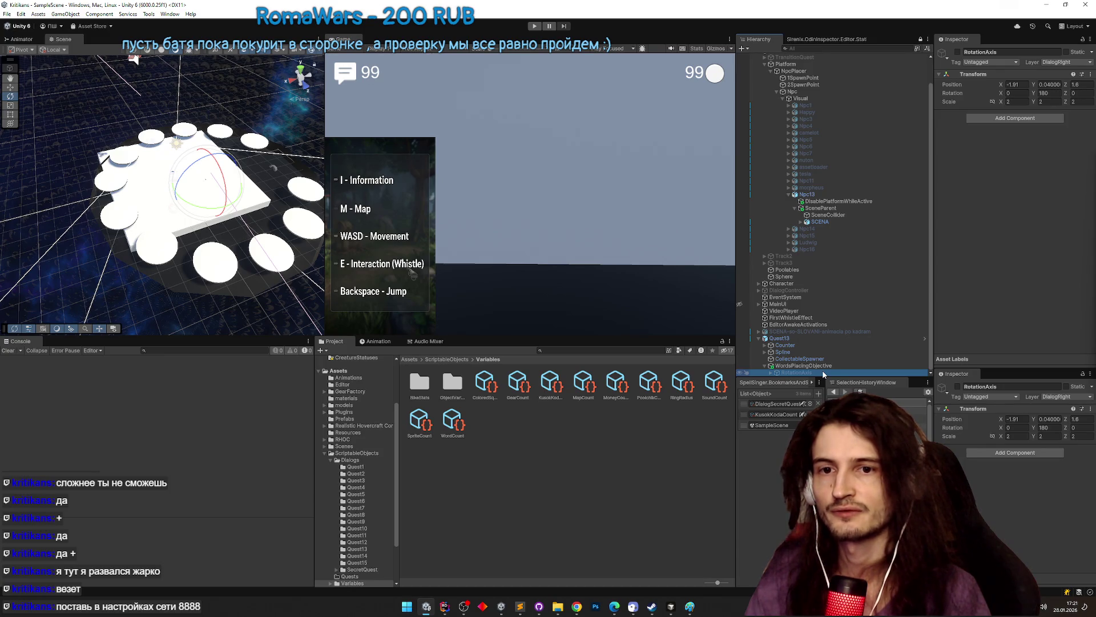
click(958, 53)
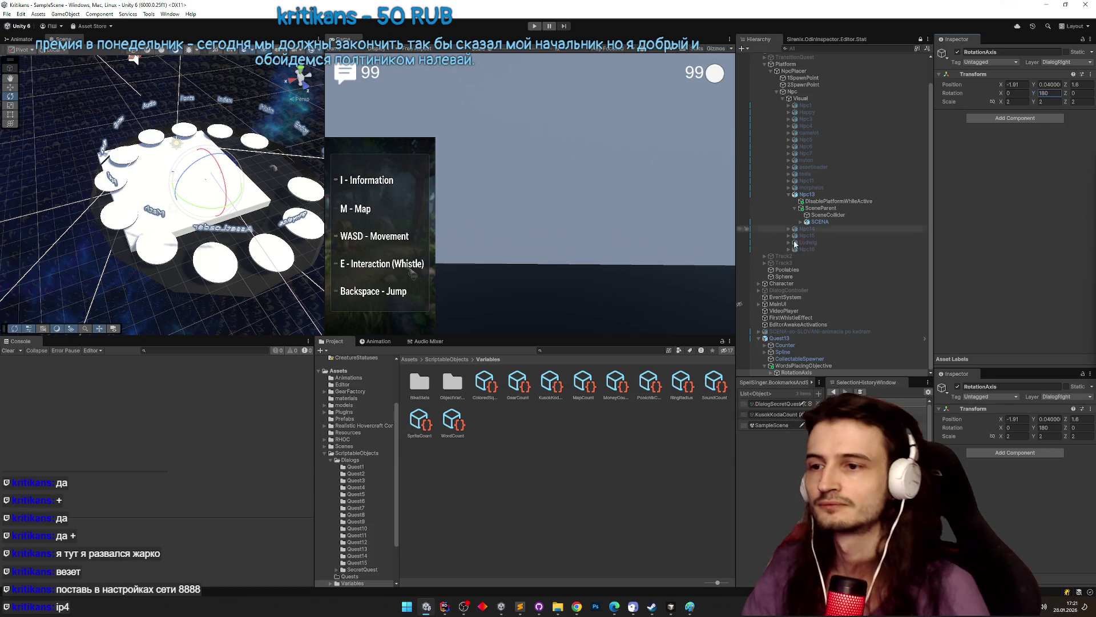
scroll(793, 318, down, 3)
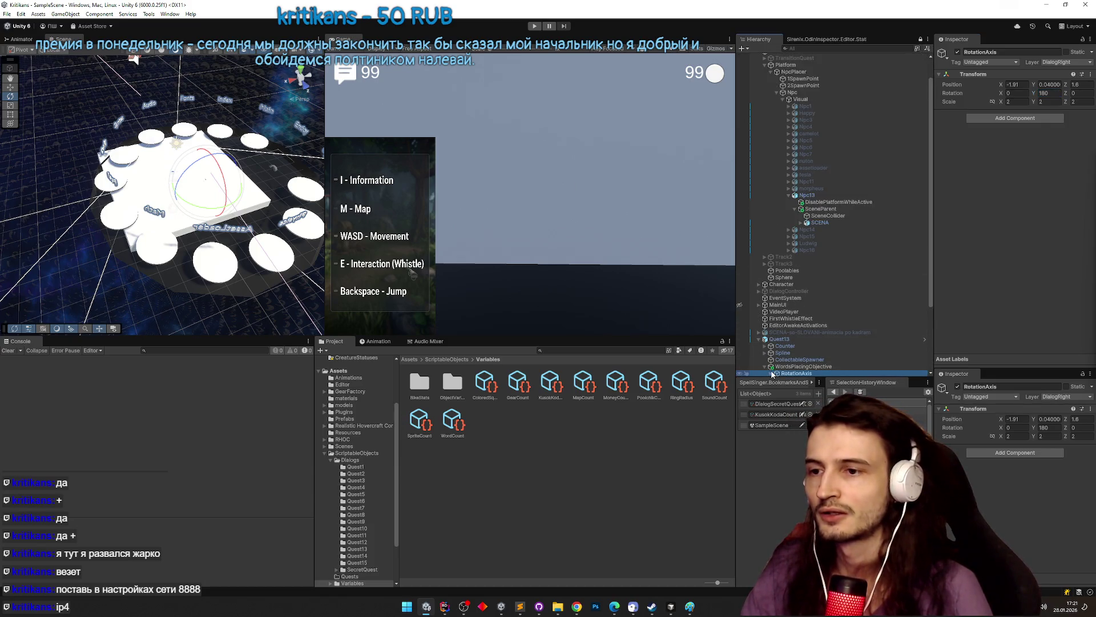
scroll(811, 324, down, 2)
scroll(803, 303, up, 5)
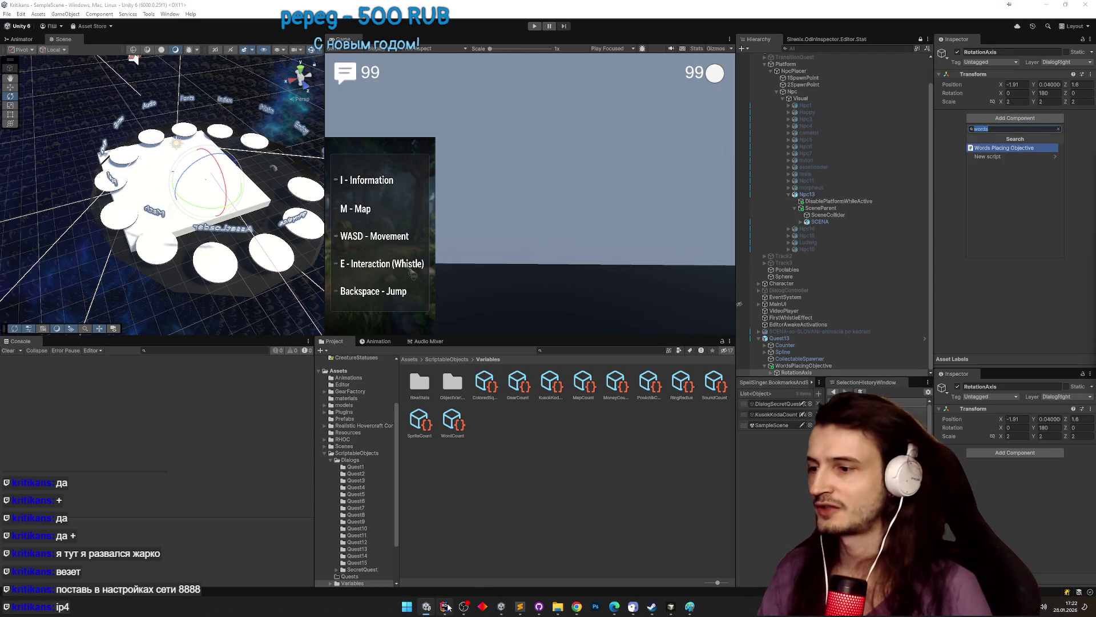
key(alt+Tab)
double_click(117, 258)
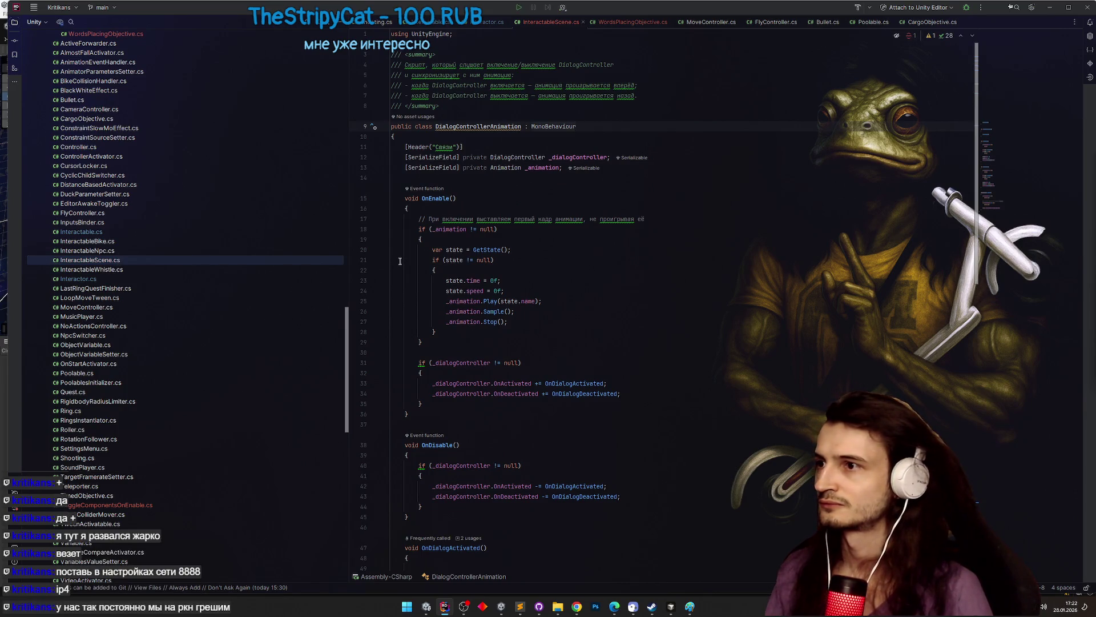
- Rename InteractableScene.cs to DialogControllerAnimation.cs using Rider's Shift+F6 rename
key(F2)
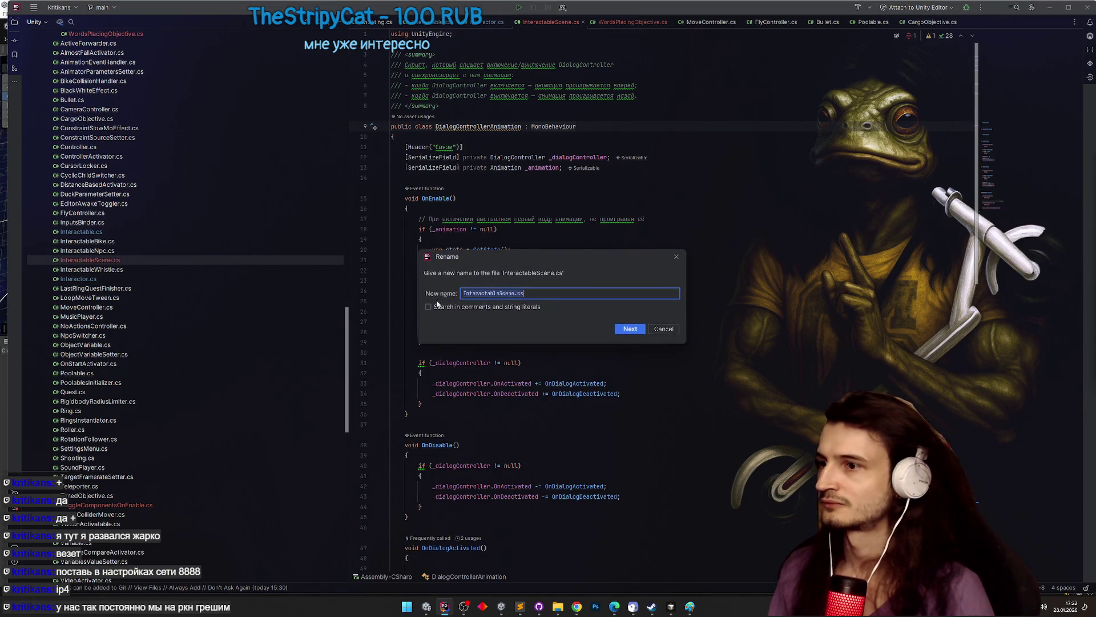
click(516, 294)
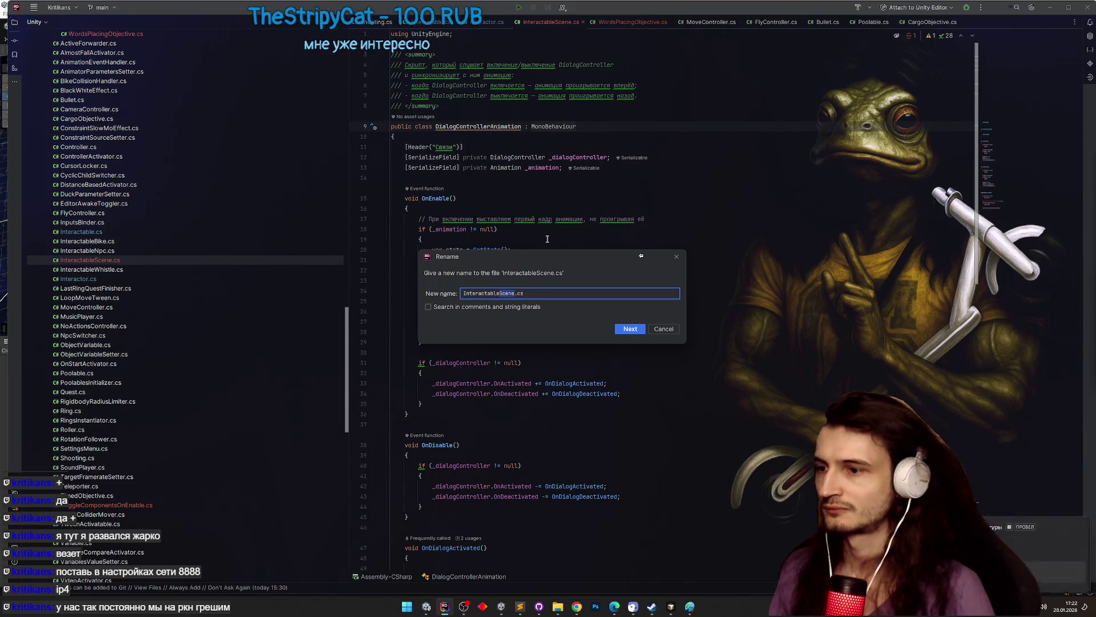
click(669, 328)
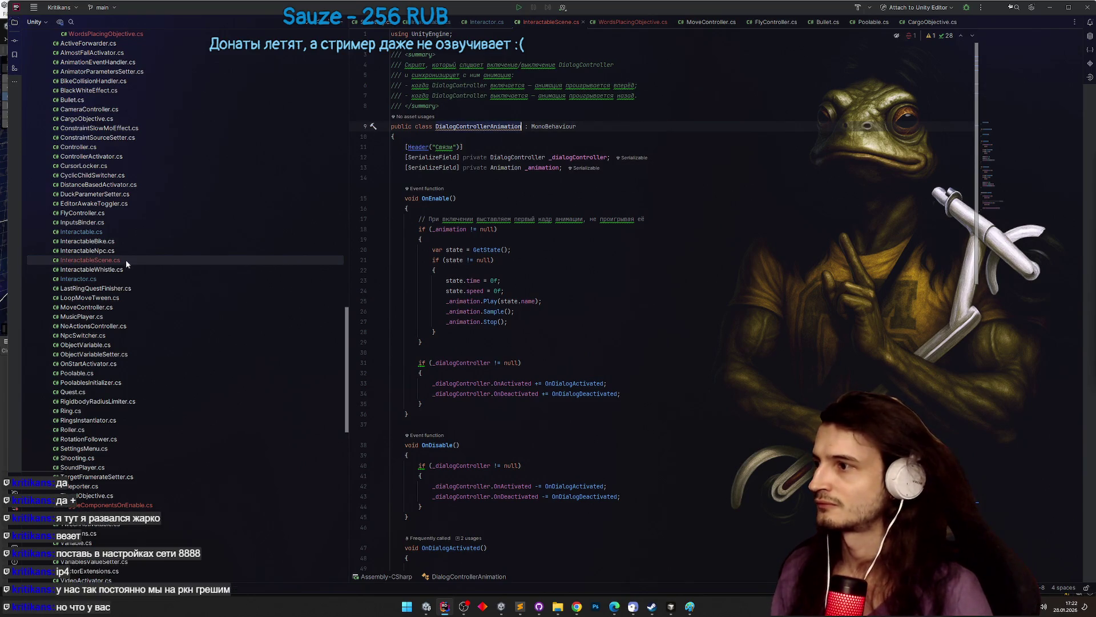
key(shift+F6)
key(ctrl+v)
key(Return)
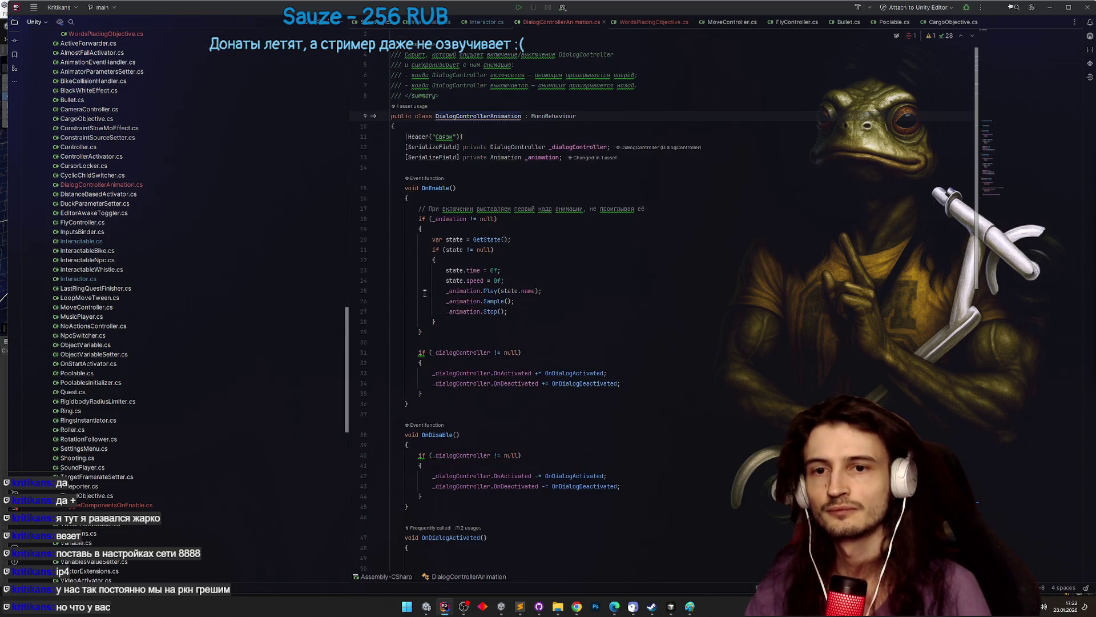
click(671, 606)
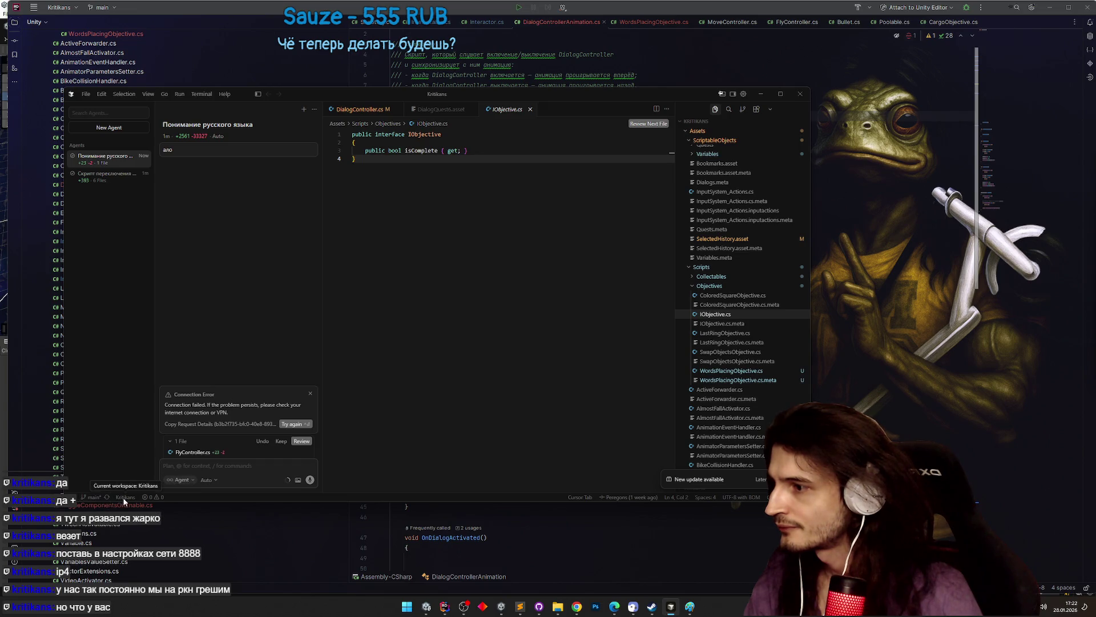
- Check the Cursor Tab autocomplete options, then return to the Unity editor
click(580, 496)
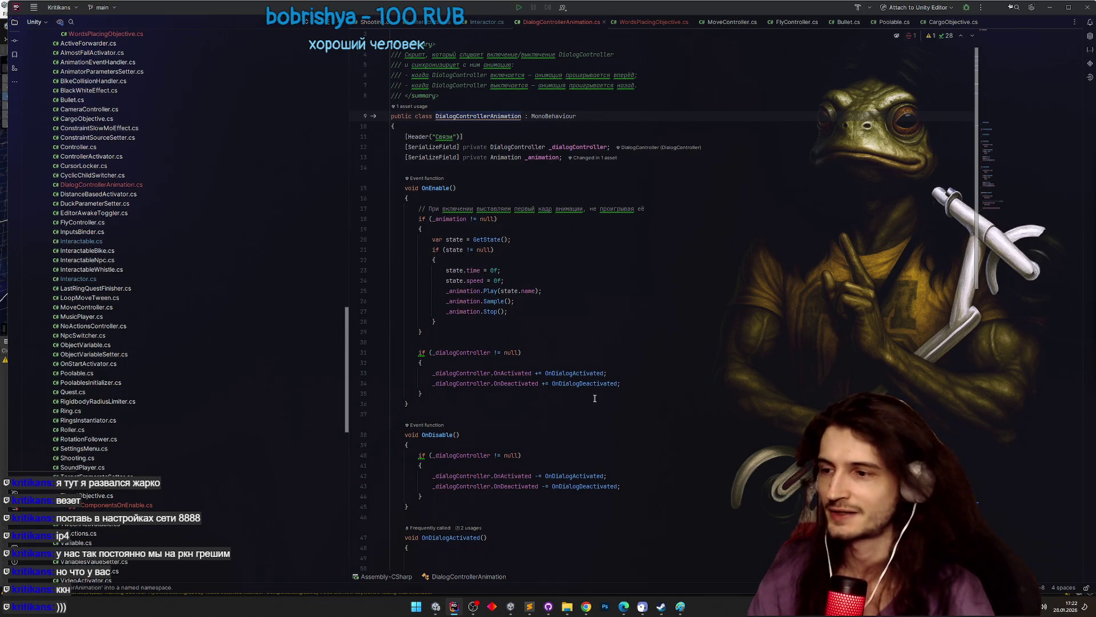
click(469, 607)
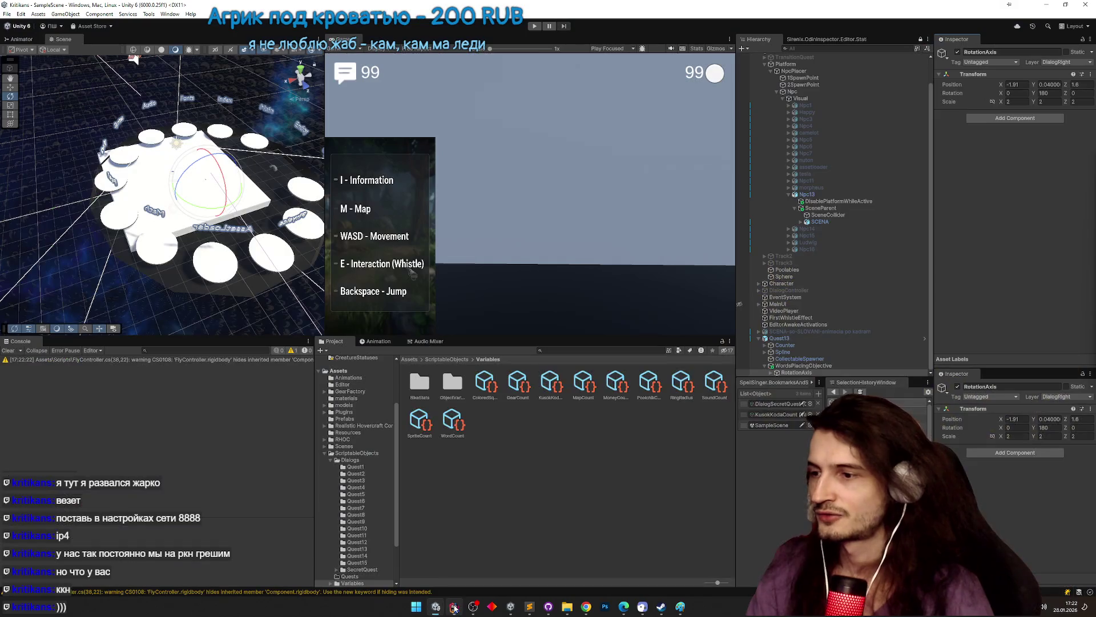
- Select RotationAxis in Unity's Hierarchy, then bring the Cursor window to the front
click(454, 607)
click(454, 608)
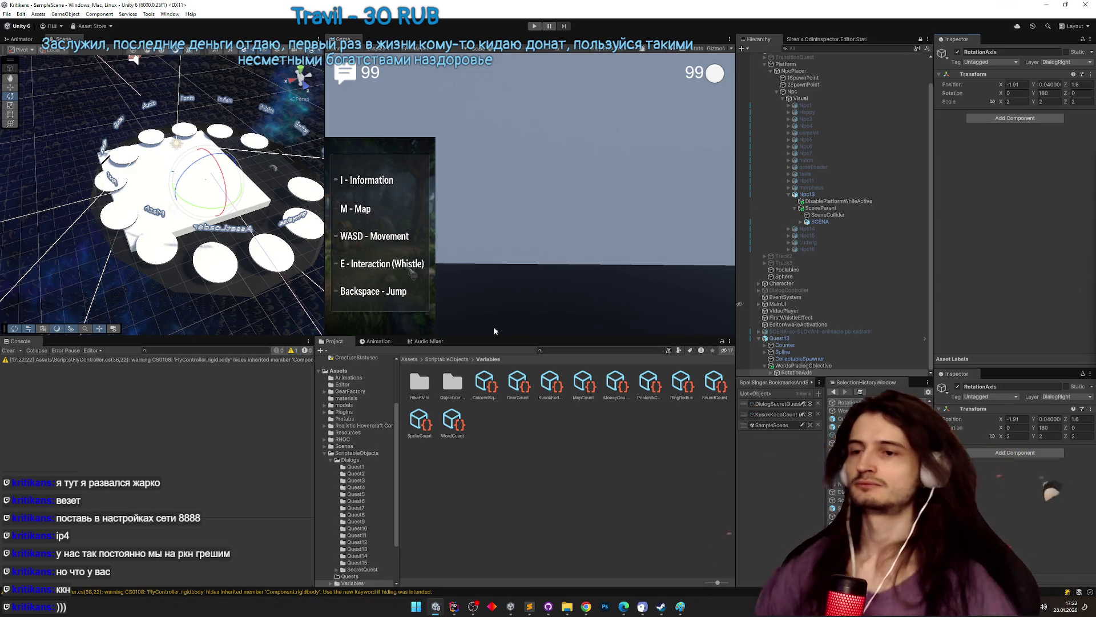
click(932, 188)
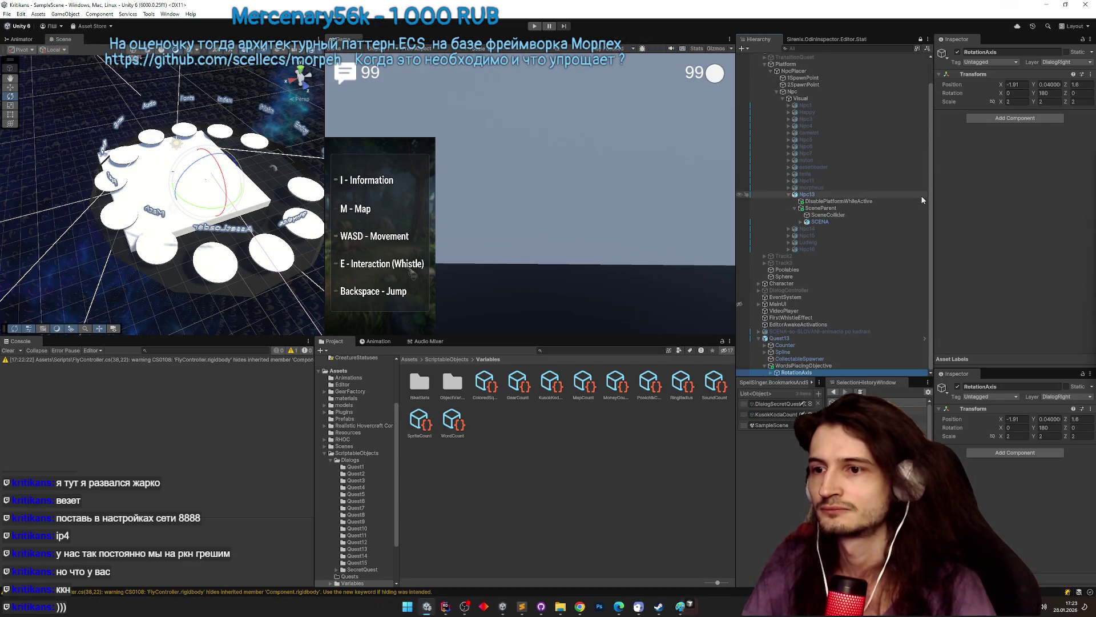
click(688, 608)
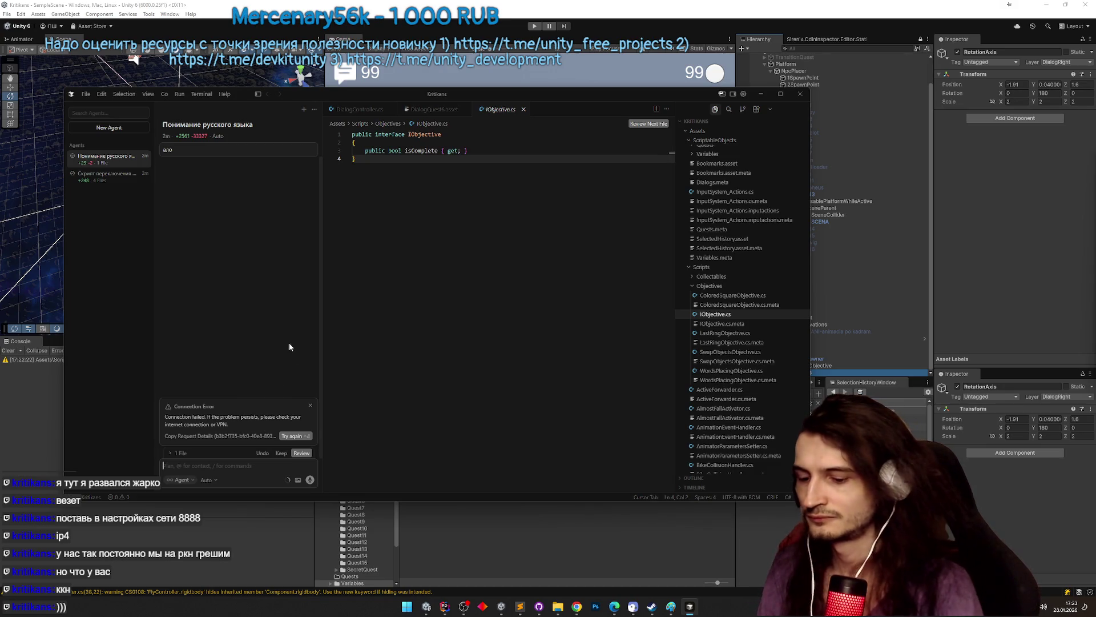
- Send the test message 'проверка' to the Cursor agent, stop its reply, and bring up the Sublime Text notes
text(ghjdthrf)
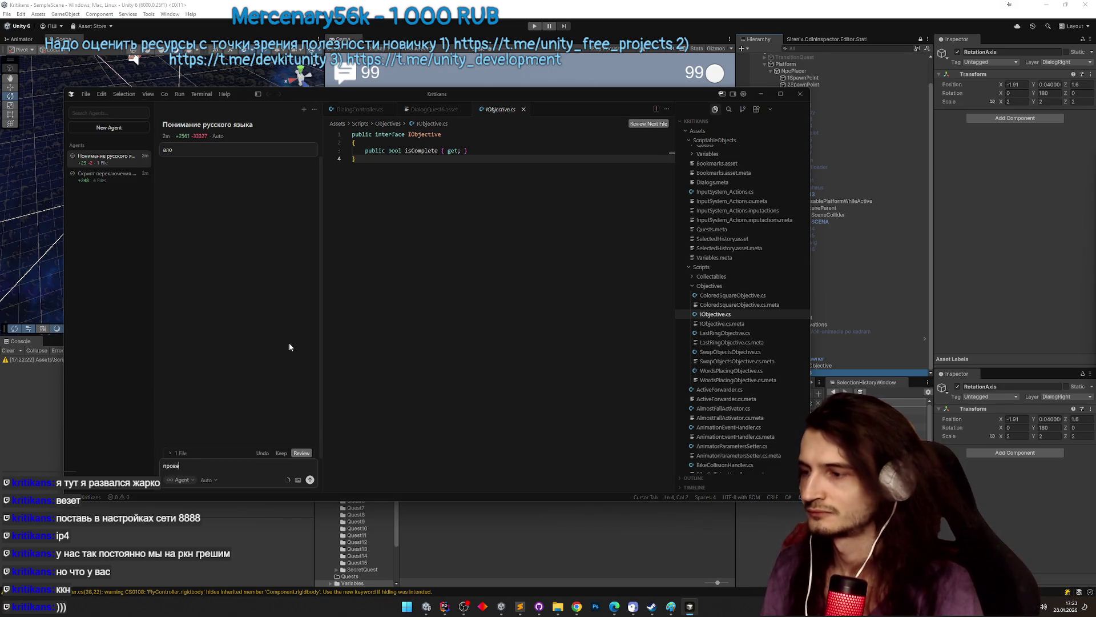
key(Return)
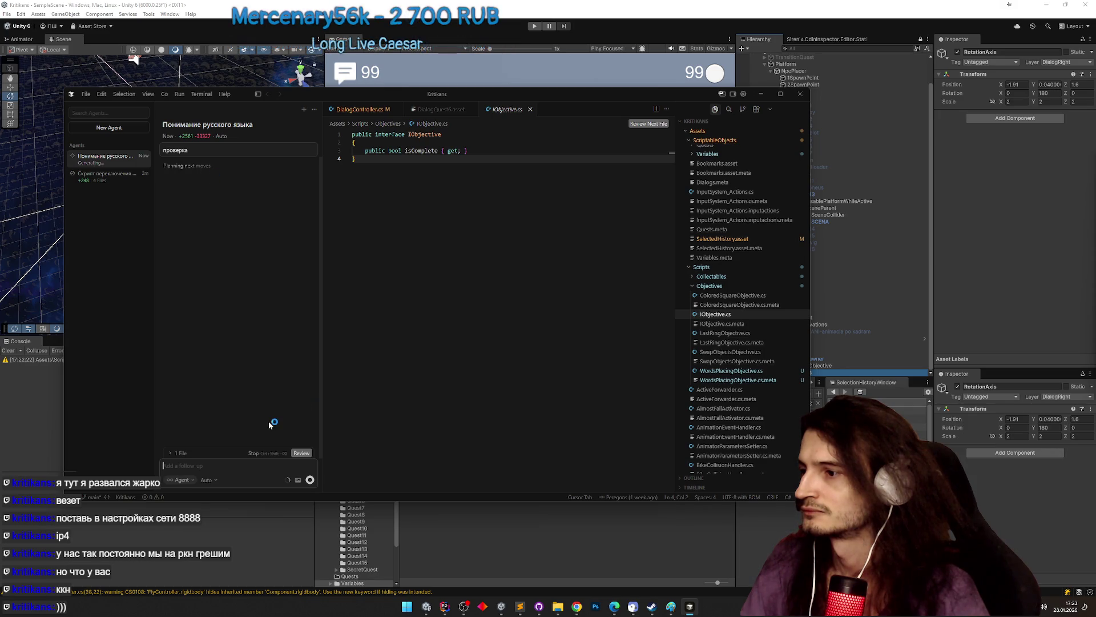
click(254, 453)
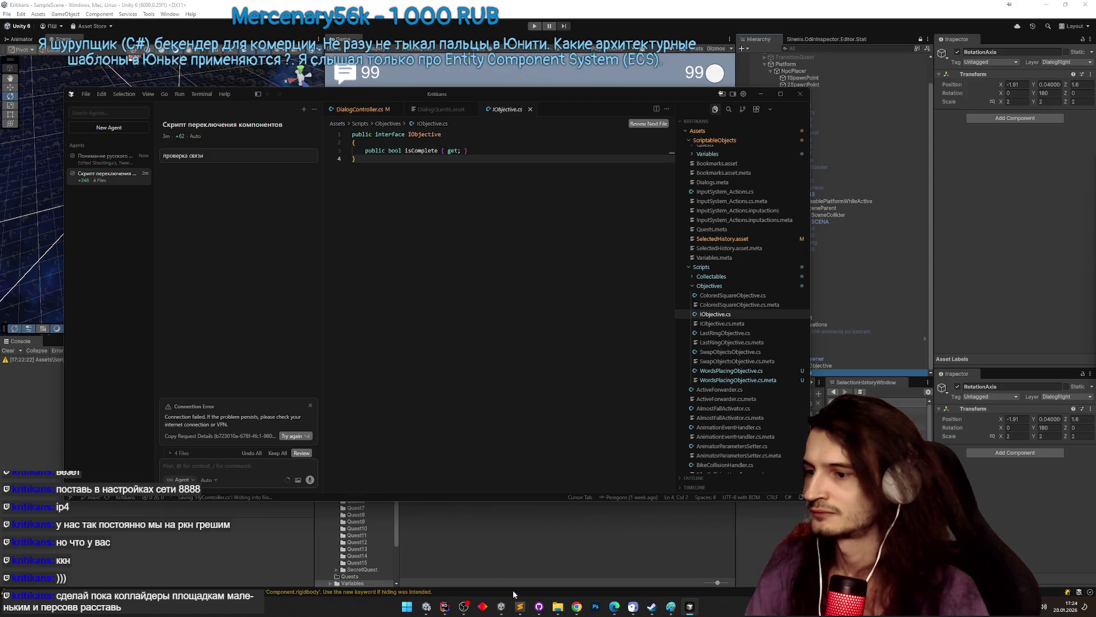
click(522, 608)
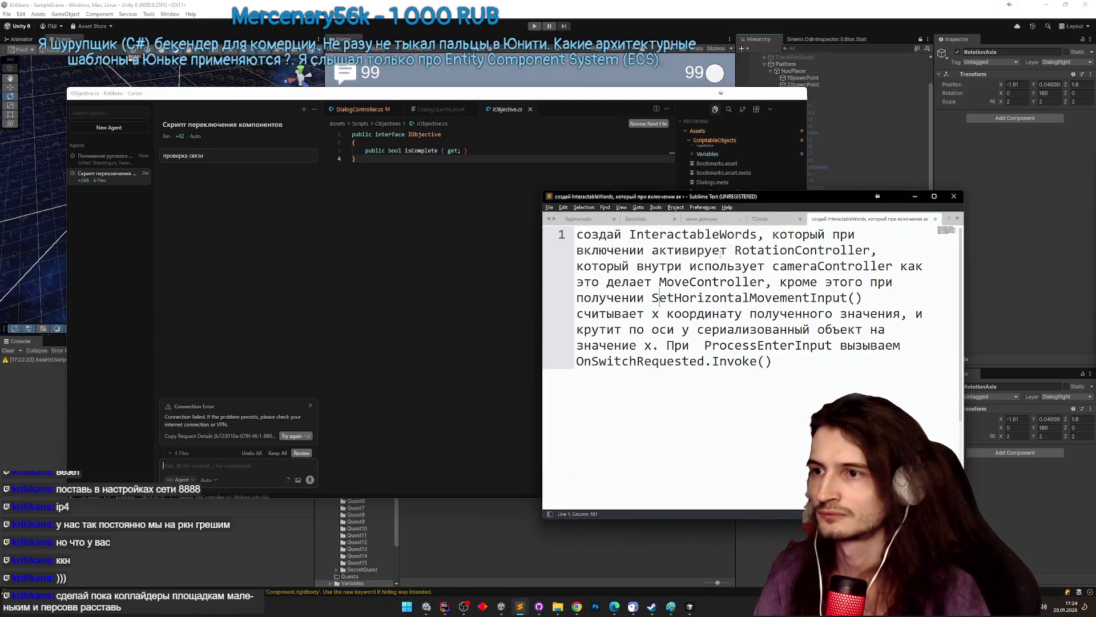
- Change 'включении' to 'интеракции' in the prompt and replace the comma after RotationController with a period
click(810, 363)
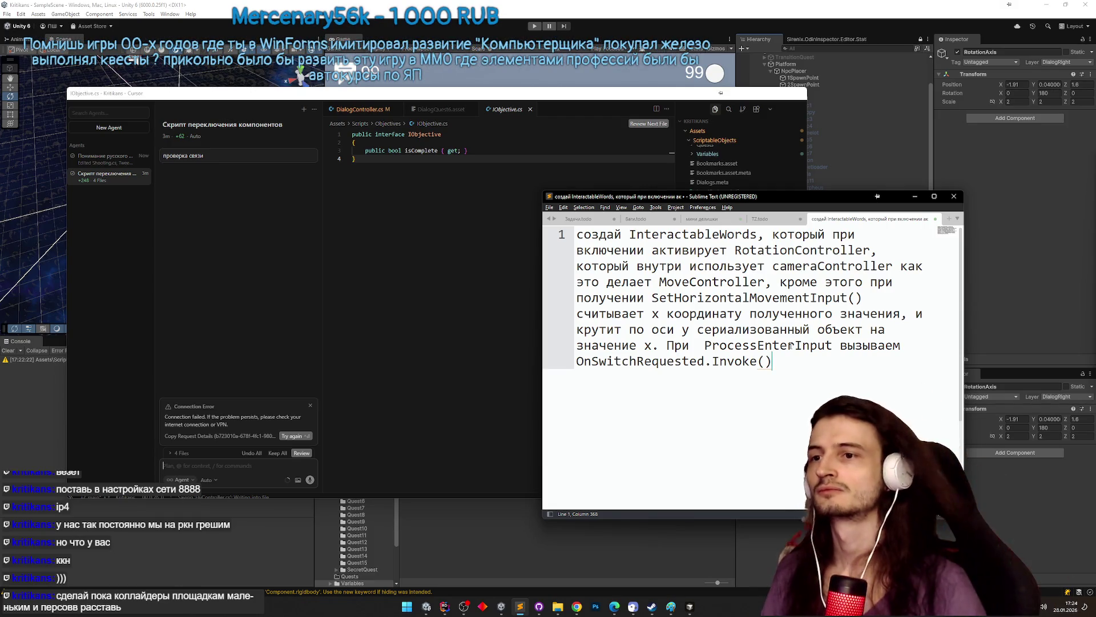
double_click(608, 254)
text(интера)
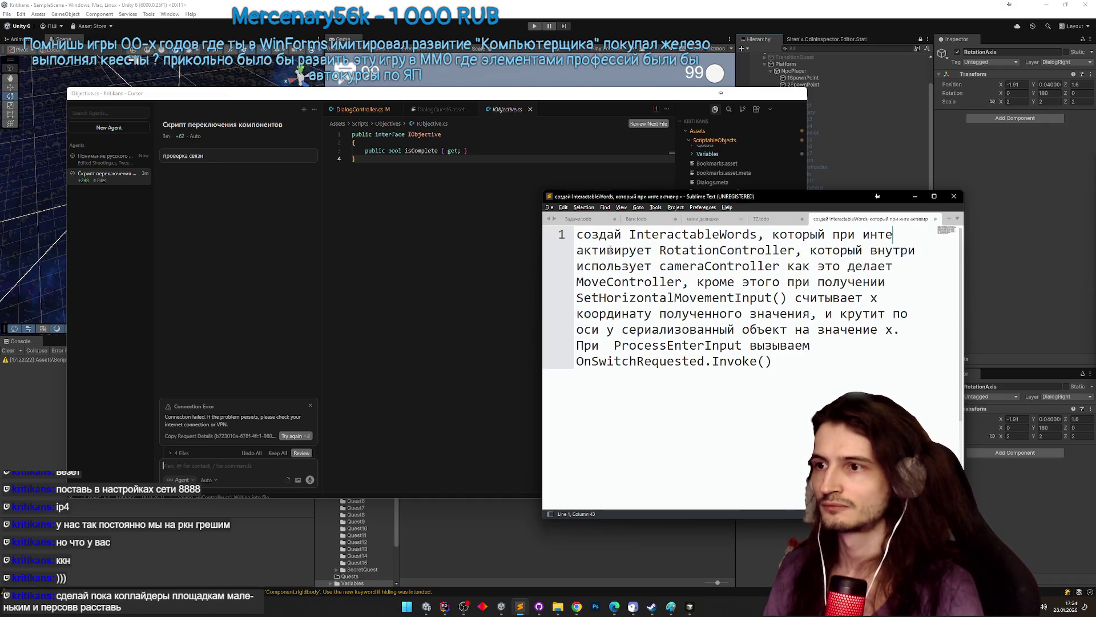
text(кции)
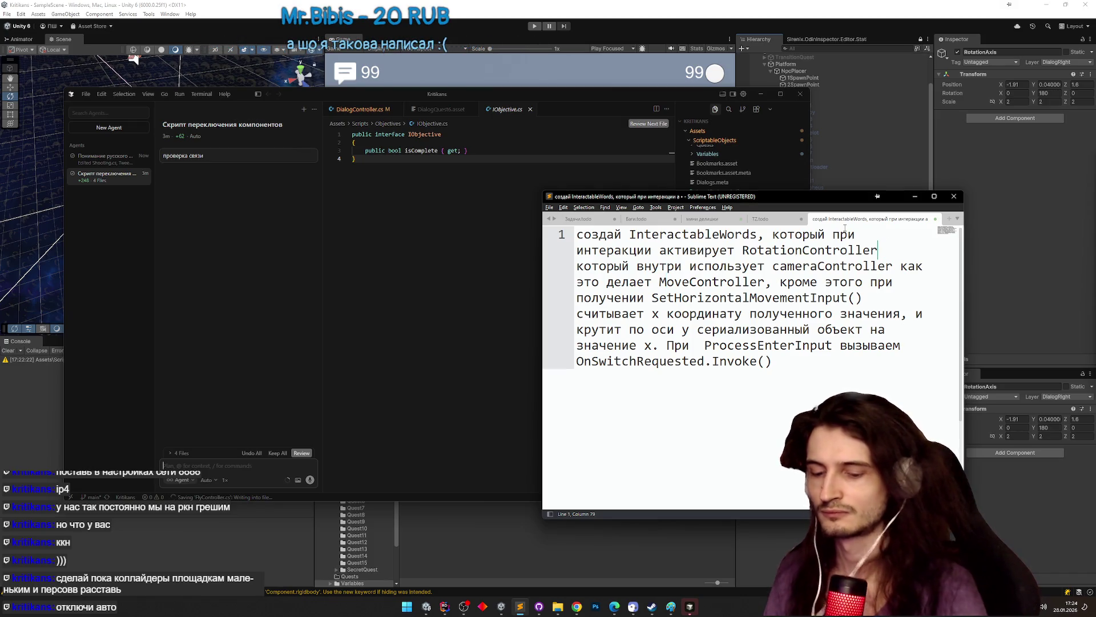
key(BackSpace)
text(.)
- Start a new sentence with RotationController and copy the whole prompt
double_click(865, 251)
key(ctrl+c)
click(907, 253)
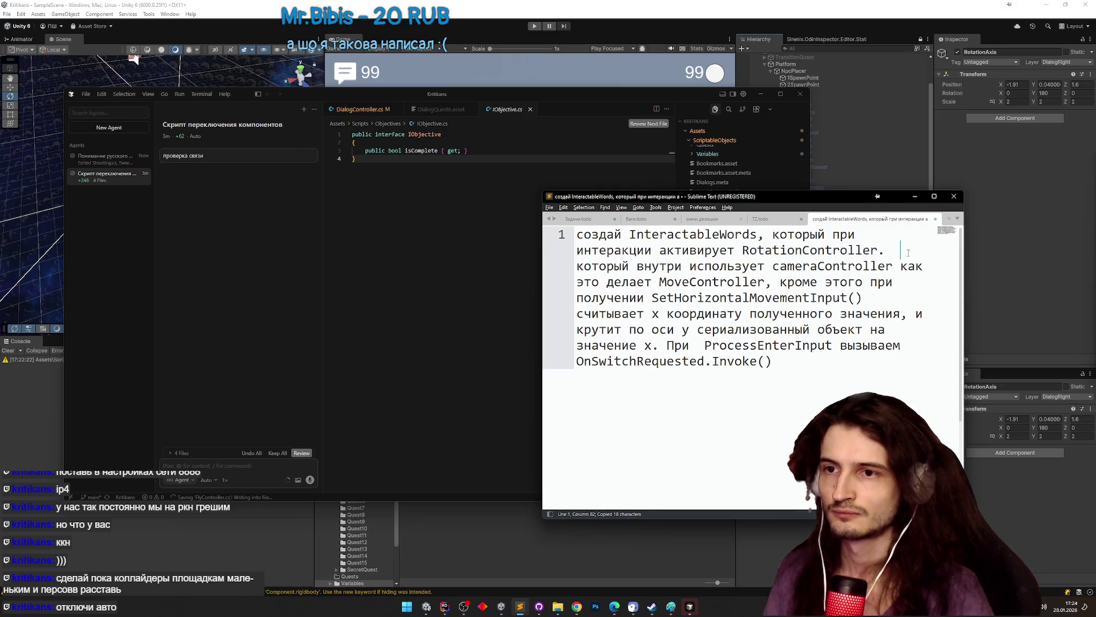
key(ctrl+v)
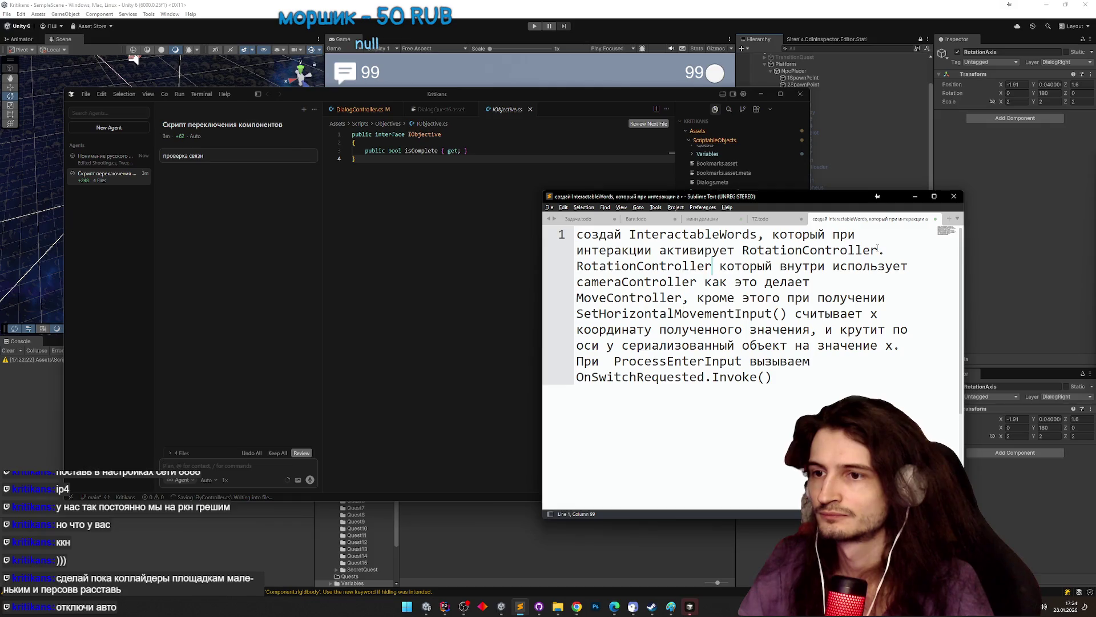
key(ctrl+a)
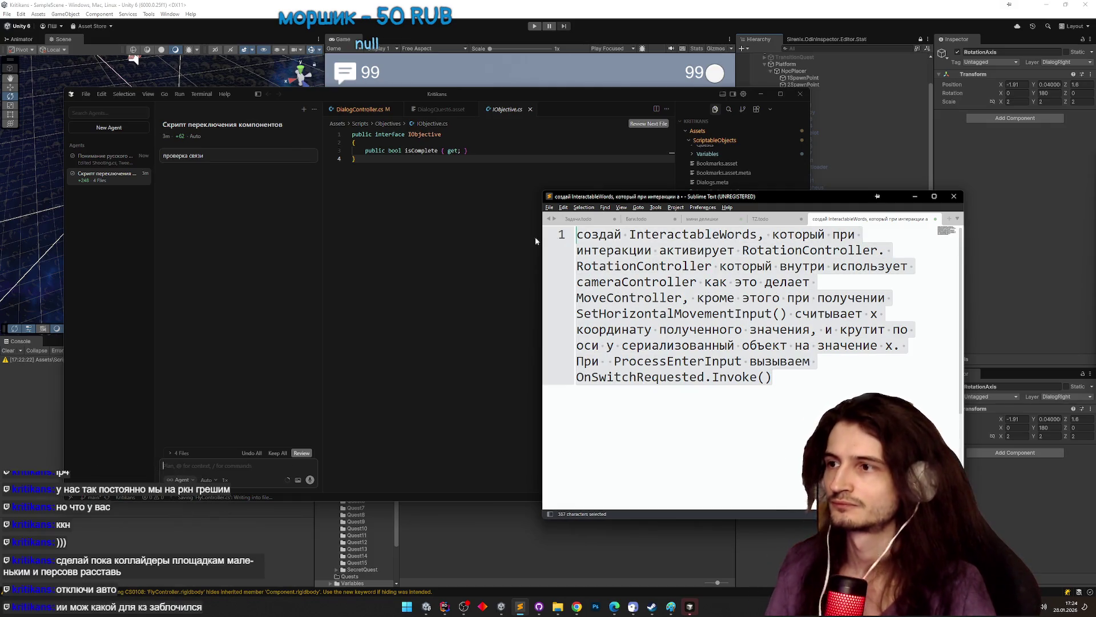
key(ctrl+c)
click(199, 465)
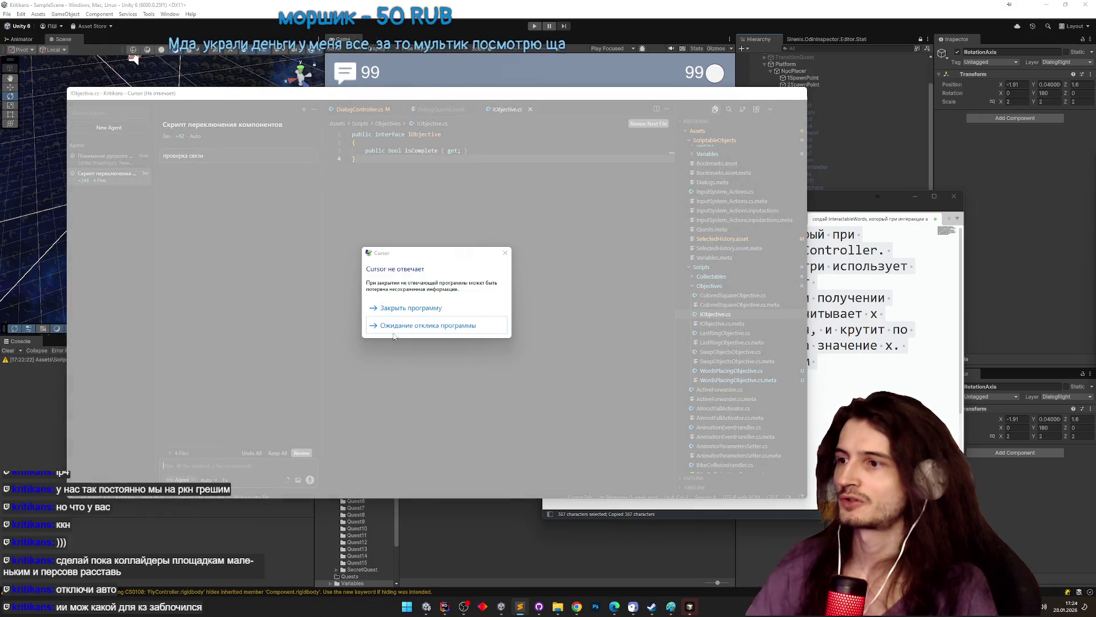
- Force-close the unresponsive Cursor window with 'Закрыть программу'
click(398, 326)
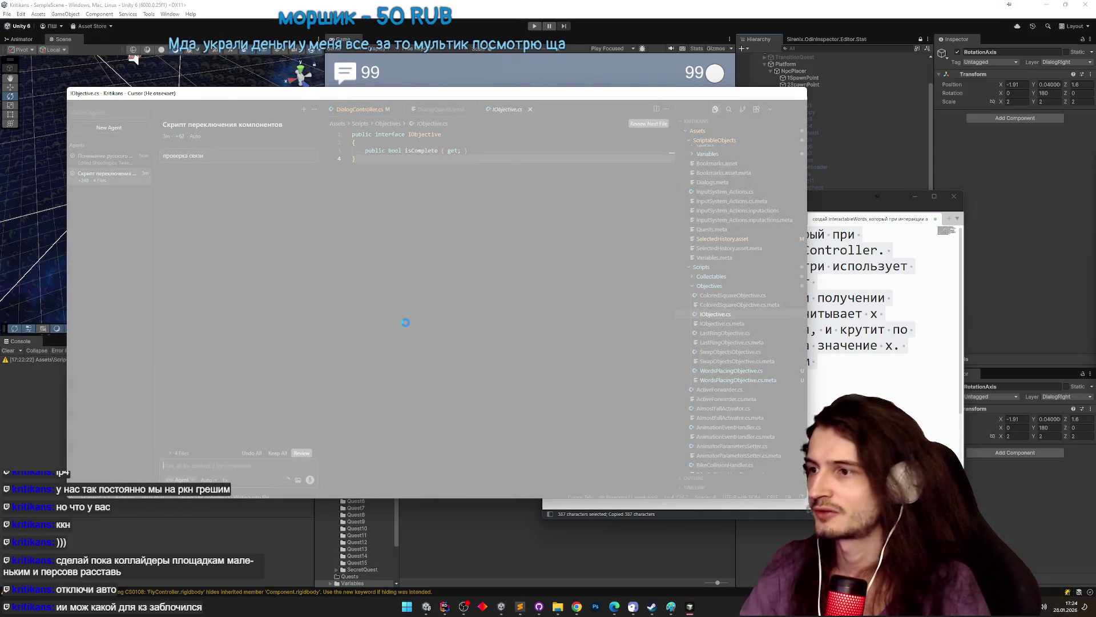
click(417, 308)
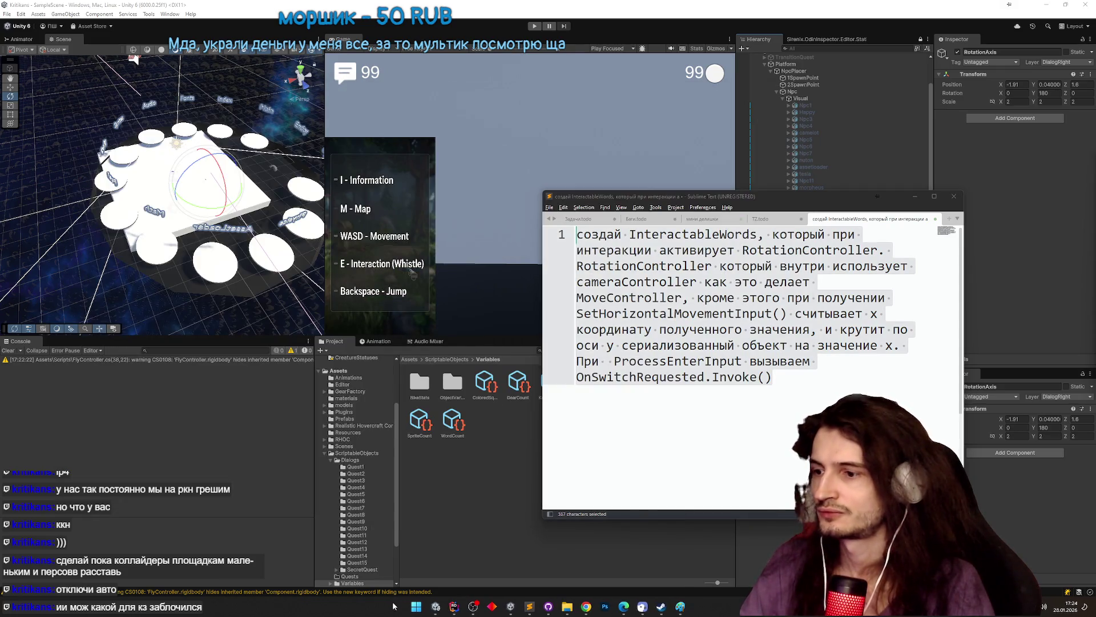
click(415, 606)
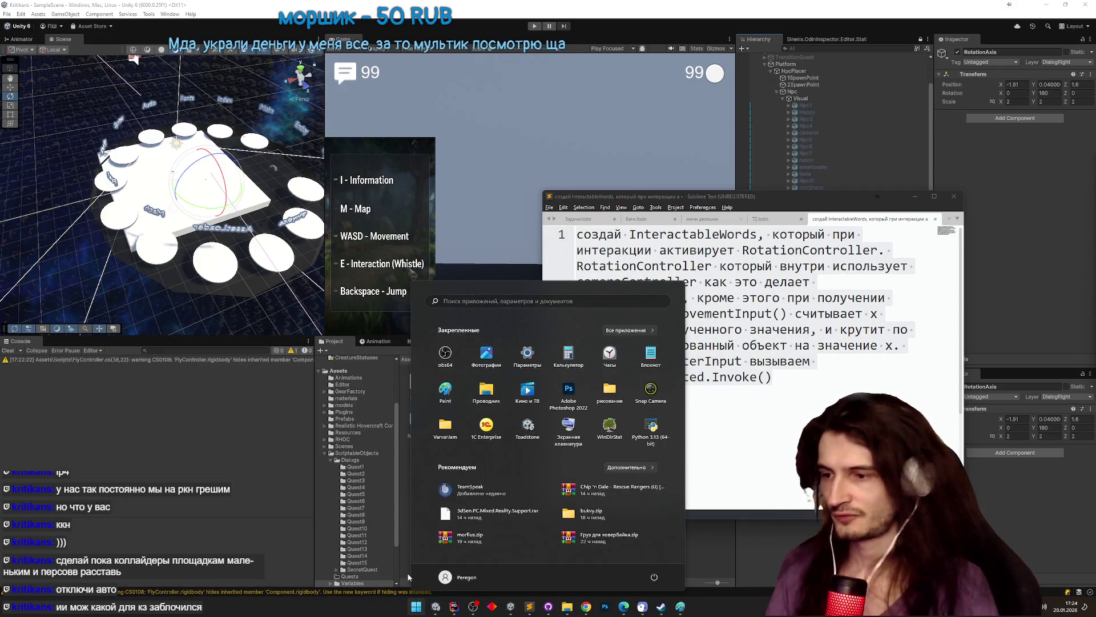
- Search the Start menu for 'cur' and relaunch Cursor
text(cu)
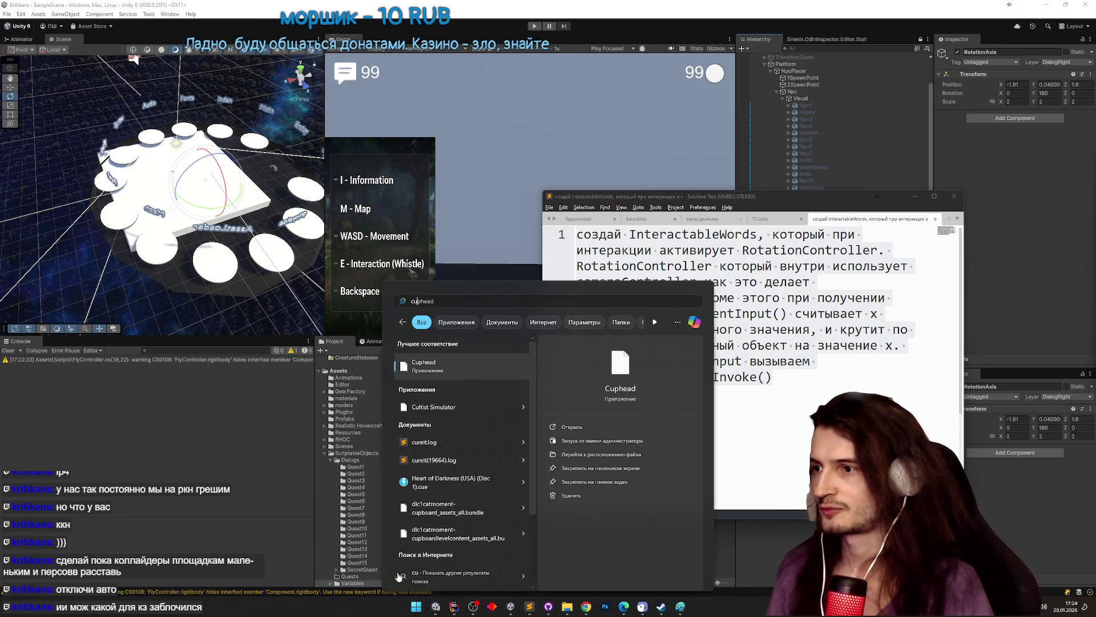
text(r)
key(Escape)
key(ctrl+a)
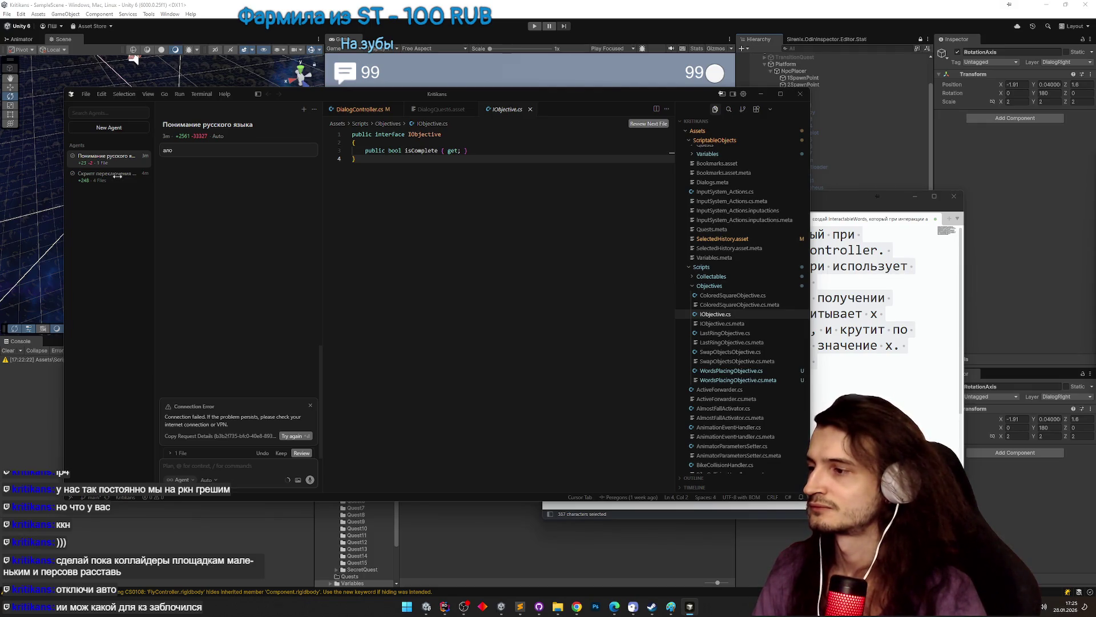
- Paste the InteractableWords prompt into the 'Скрипт переключения компонентов' agent chat and send it
click(118, 176)
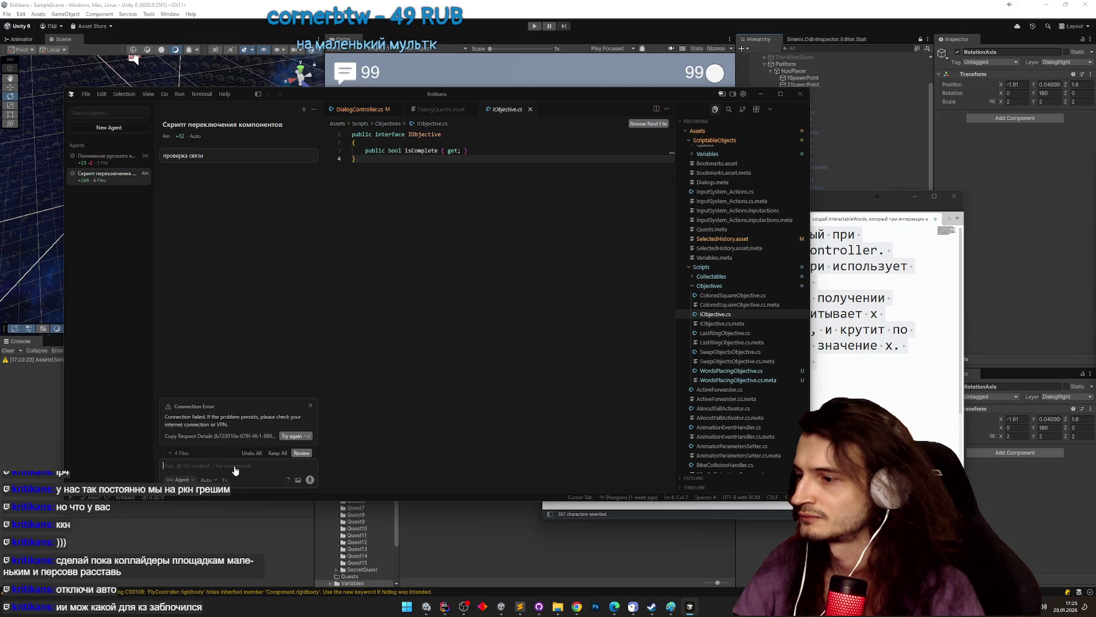
key(ctrl+v)
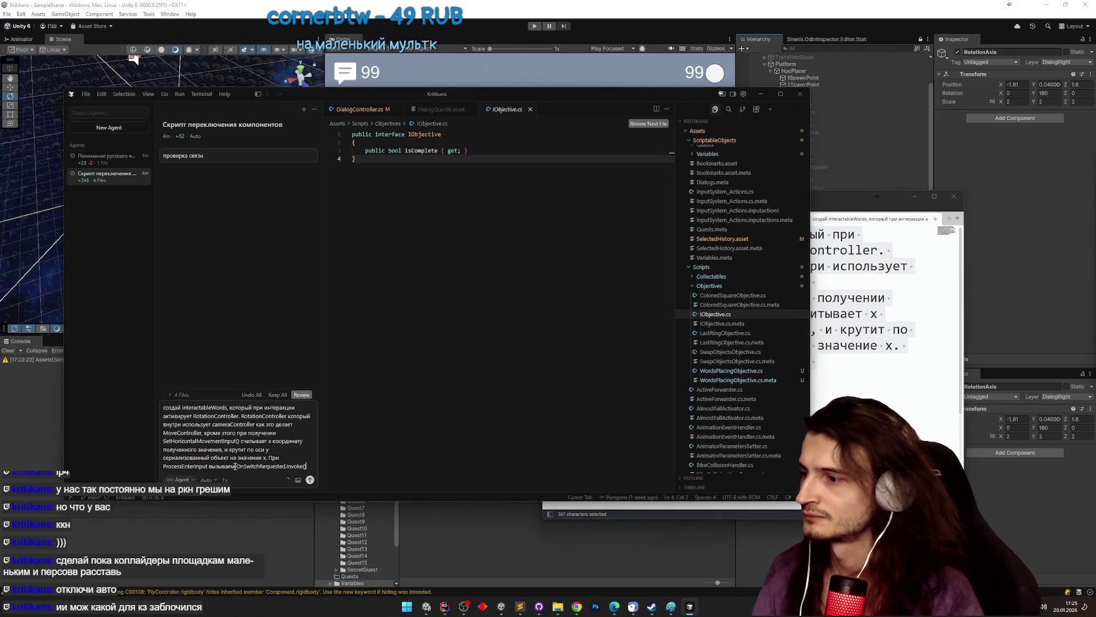
drag(240, 450, 233, 388)
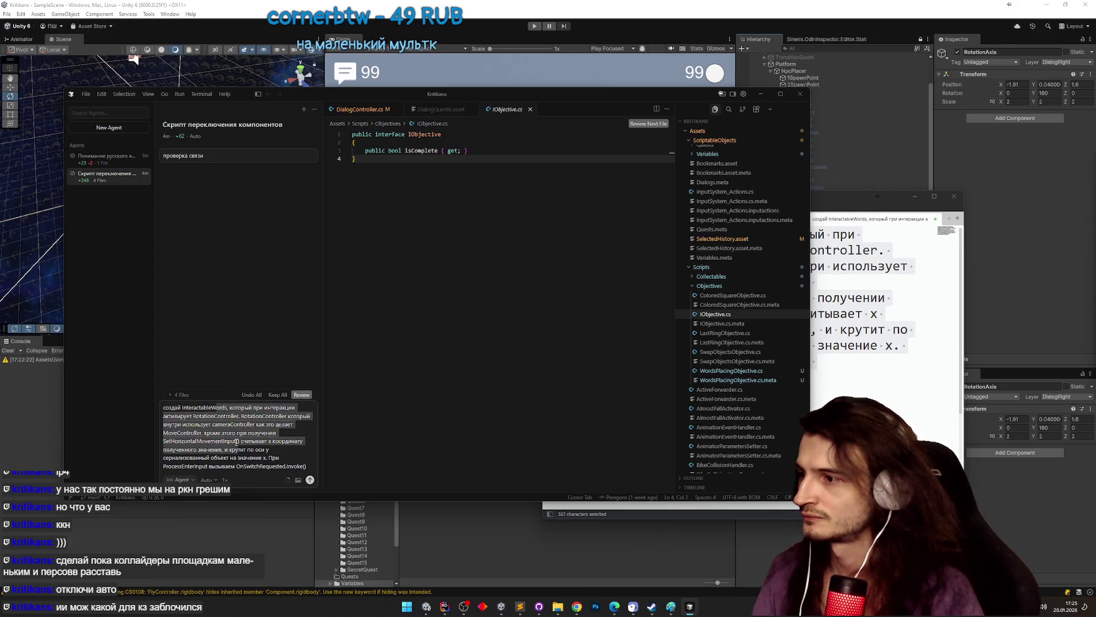
click(236, 441)
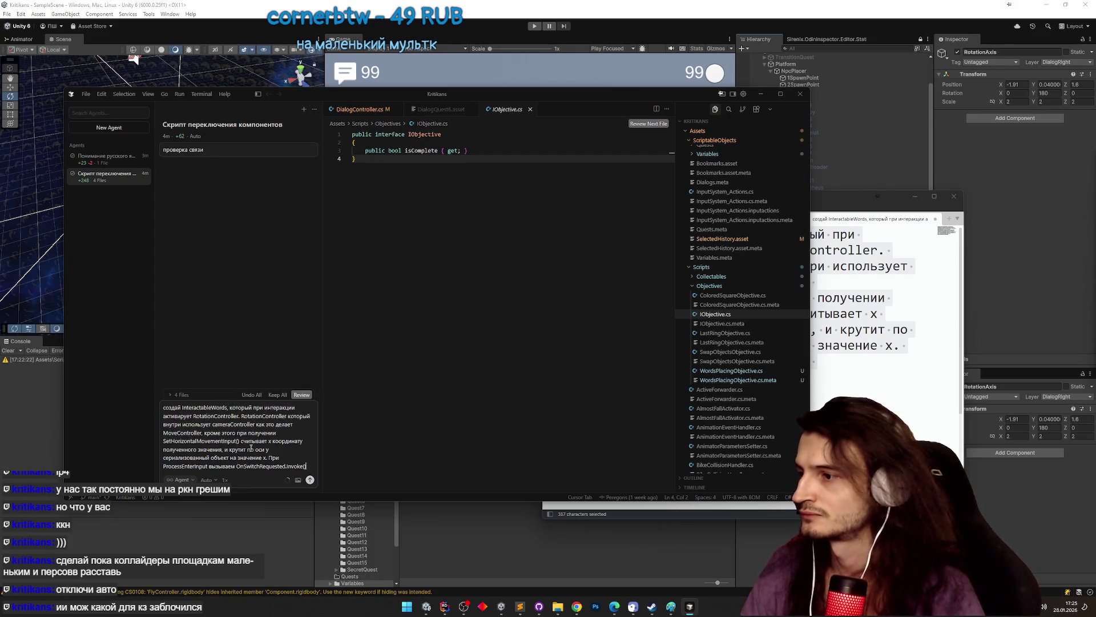
key(Return)
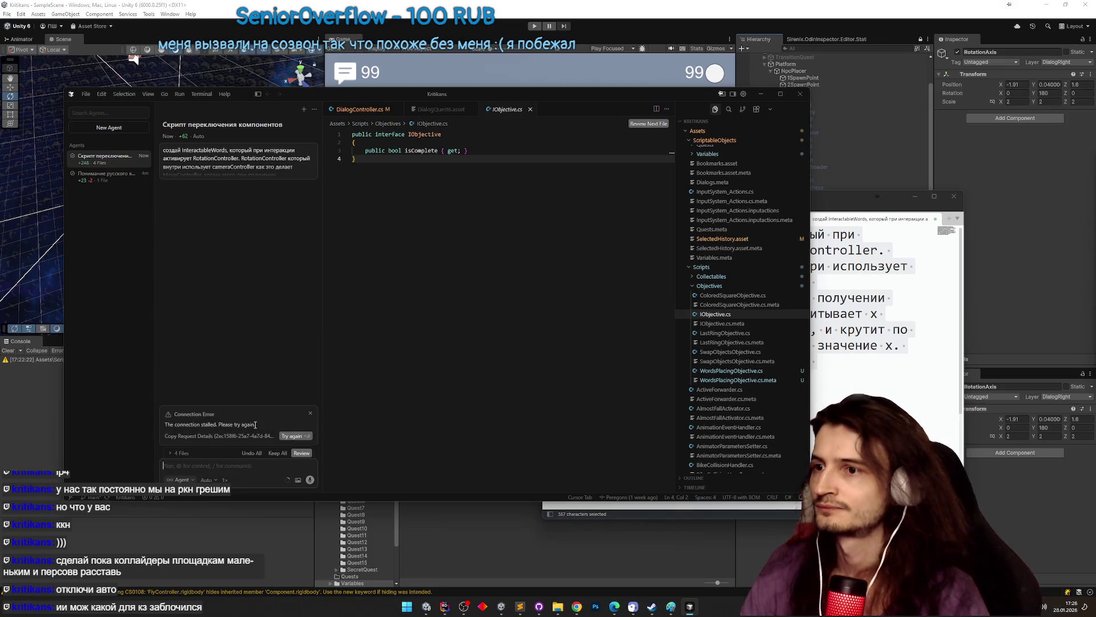
- Minimize Cursor, Rider and the task notes to get back to the Unity scene
click(768, 94)
click(791, 294)
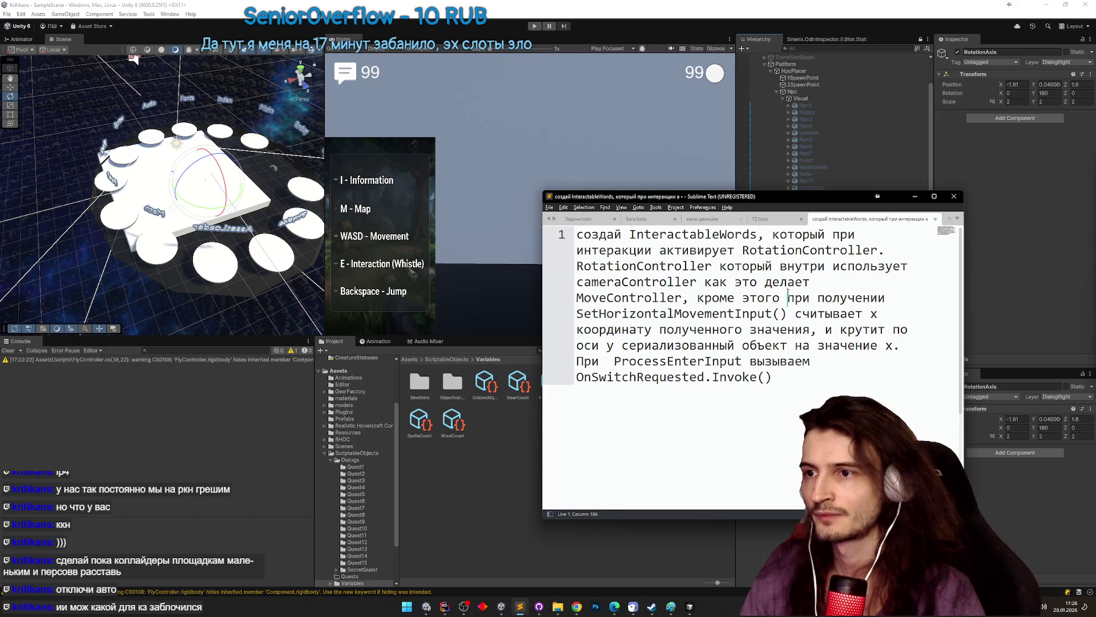
click(446, 606)
click(451, 606)
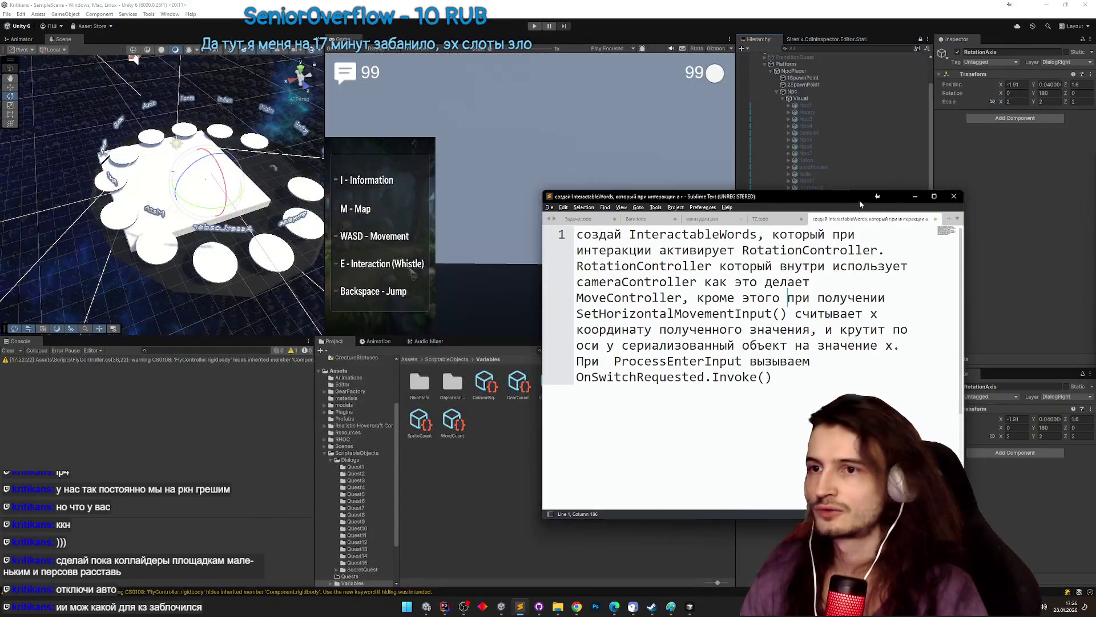
click(915, 196)
mouse_move(234, 225)
mouse_down()
mouse_move(261, 219)
mouse_move(249, 169)
mouse_move(243, 212)
mouse_up()
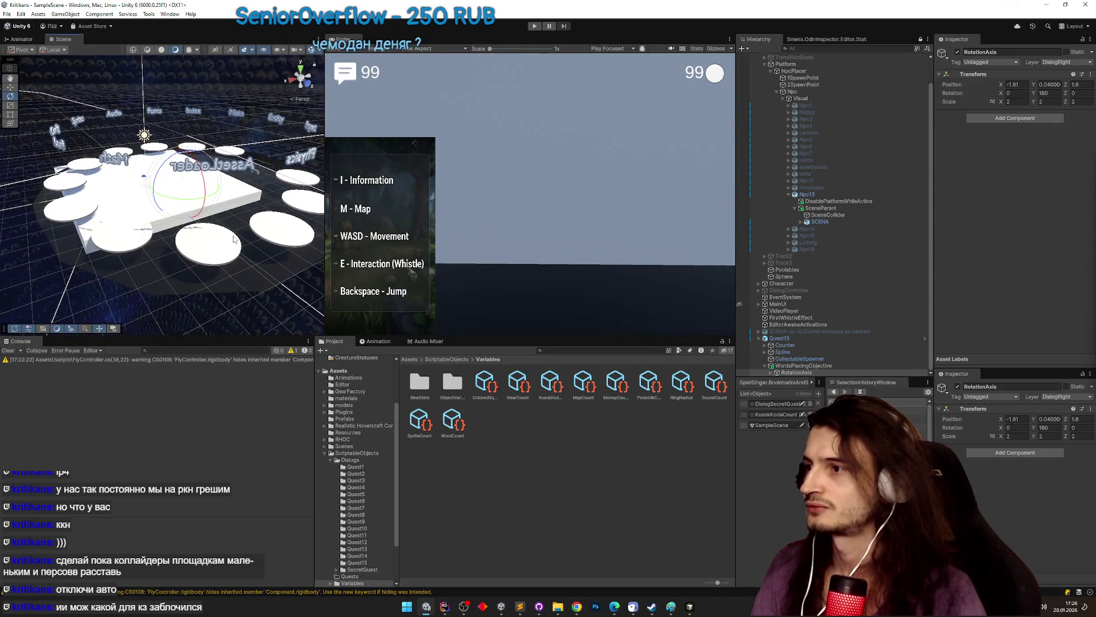
- Select the Цилиндр platform cylinders under SCENA, leaving out Цилиндр.003
click(234, 242)
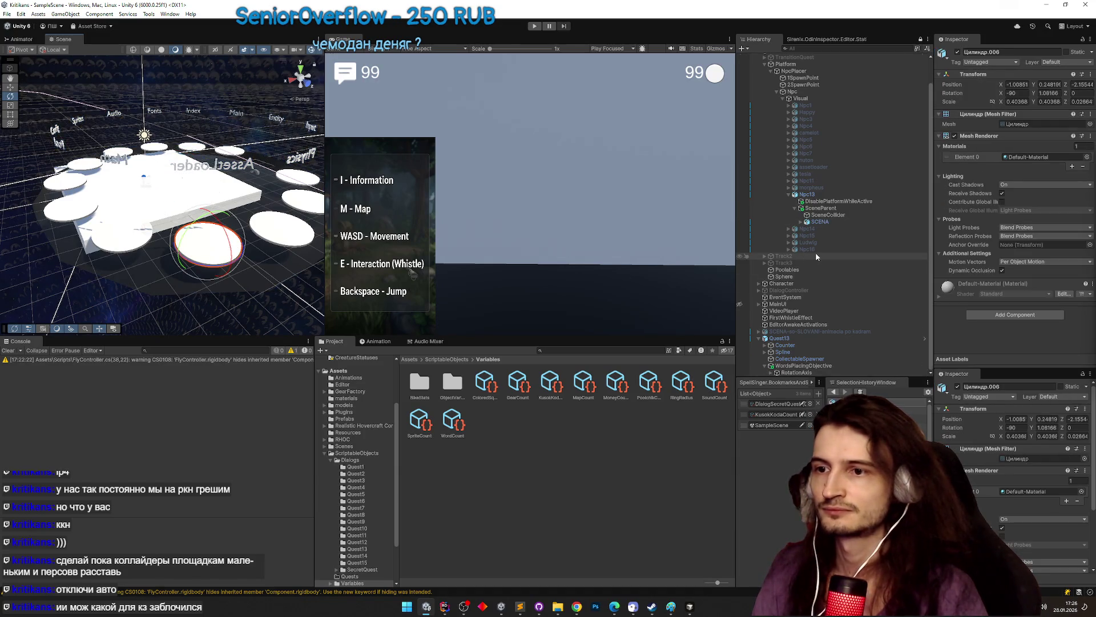
click(800, 221)
scroll(845, 220, down, 5)
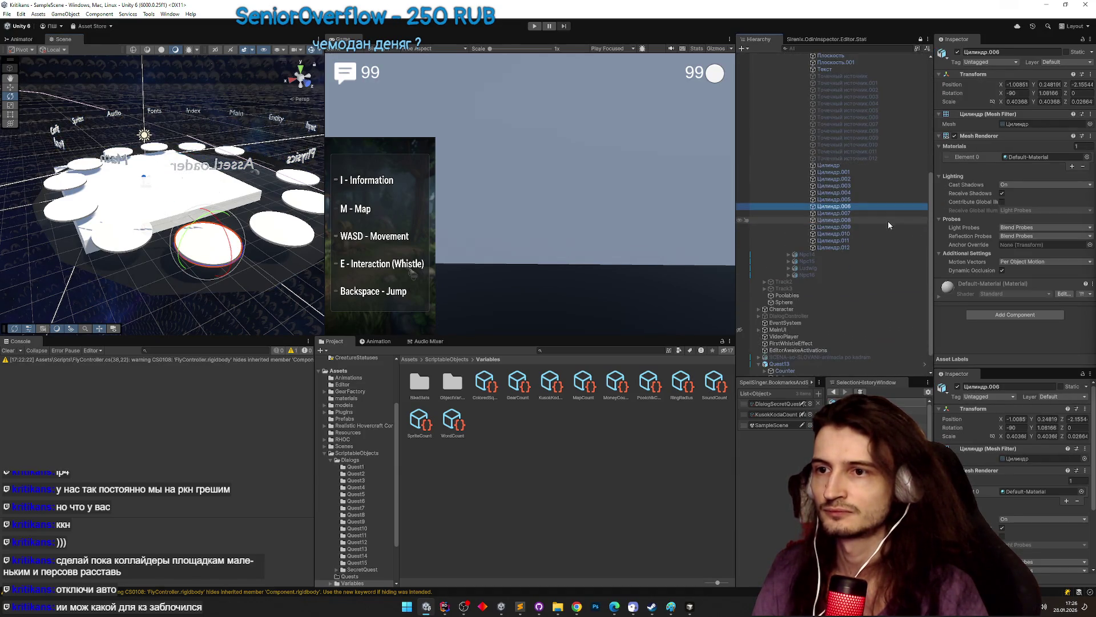
click(851, 173)
click(852, 187)
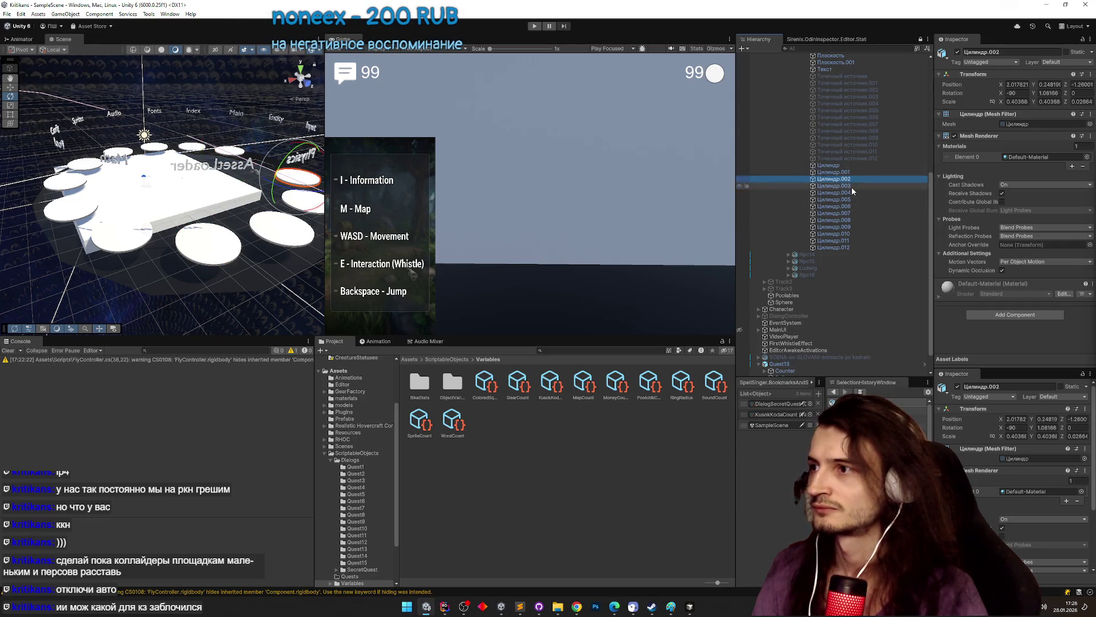
click(854, 179)
click(854, 172)
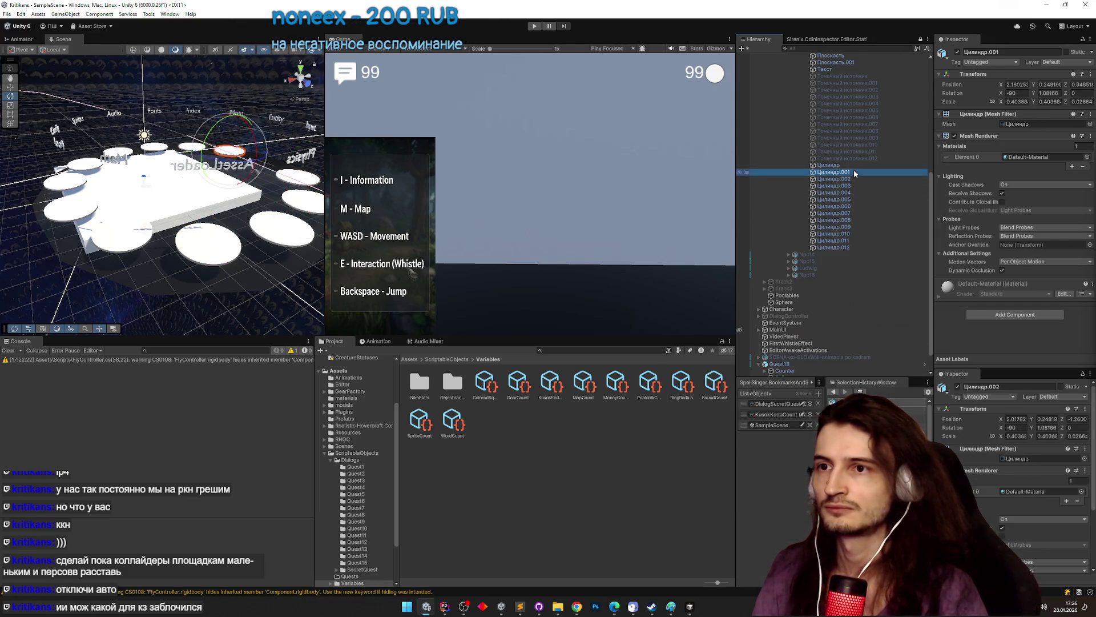
click(852, 165)
shift+click(842, 246)
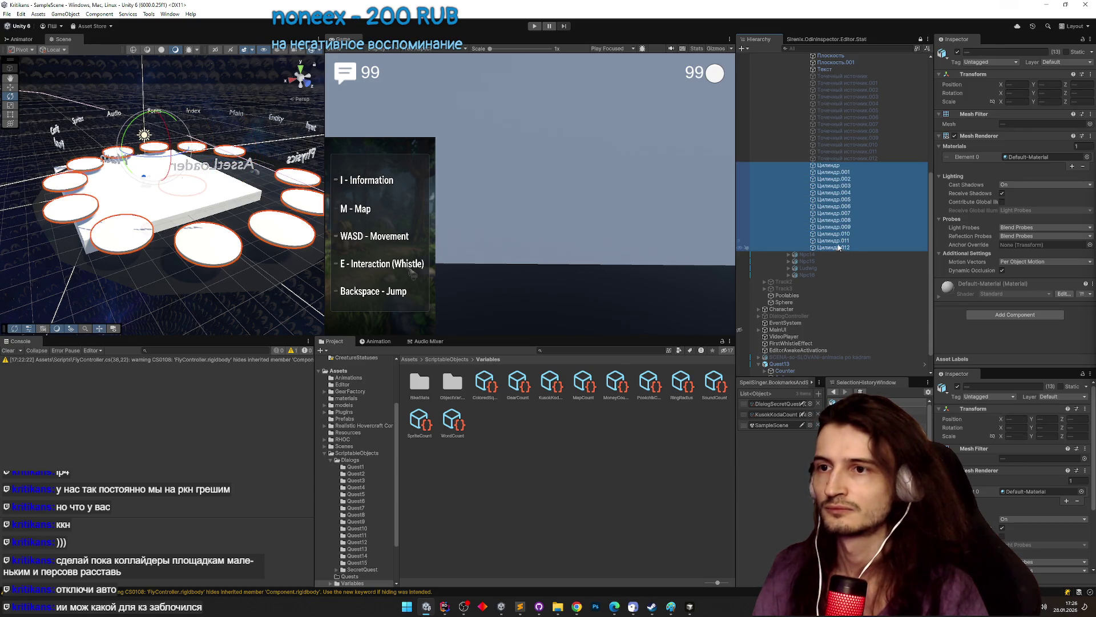
ctrl+click(848, 187)
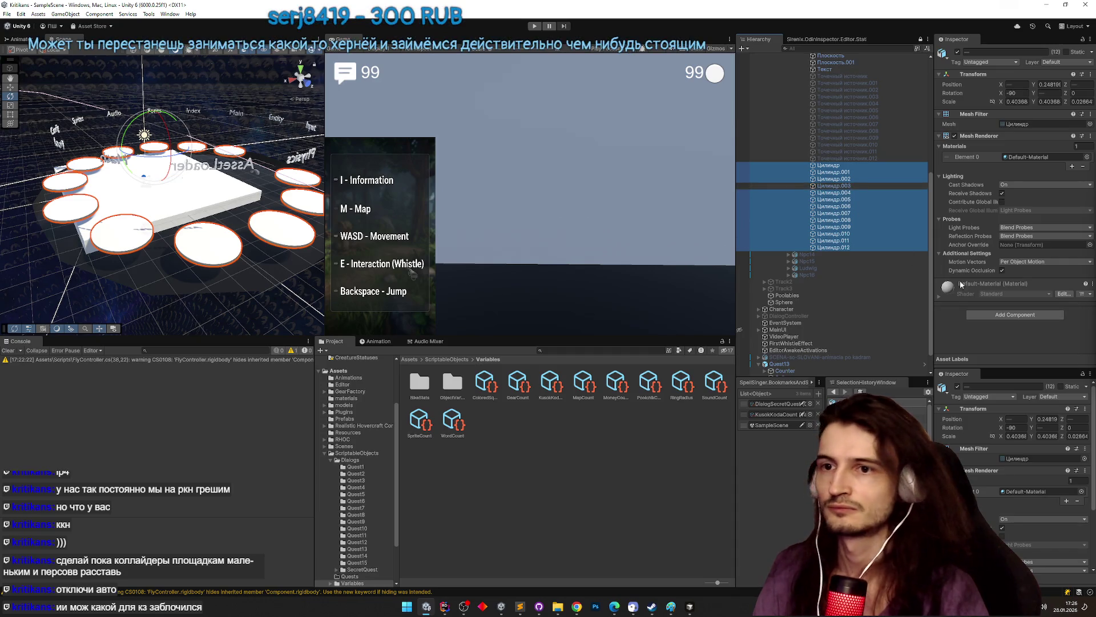
- Add a Capsule Collider to the selected cylinders
key(ctrl+shift+a)
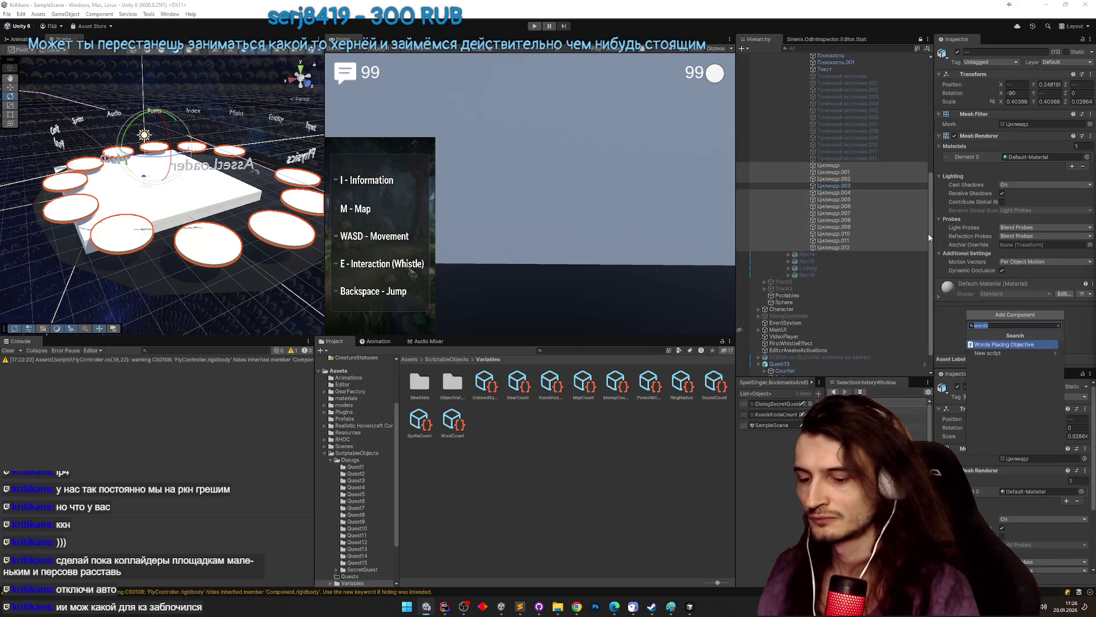
text(cyli)
key(BackSpace)
key(BackSpace)
key(BackSpace)
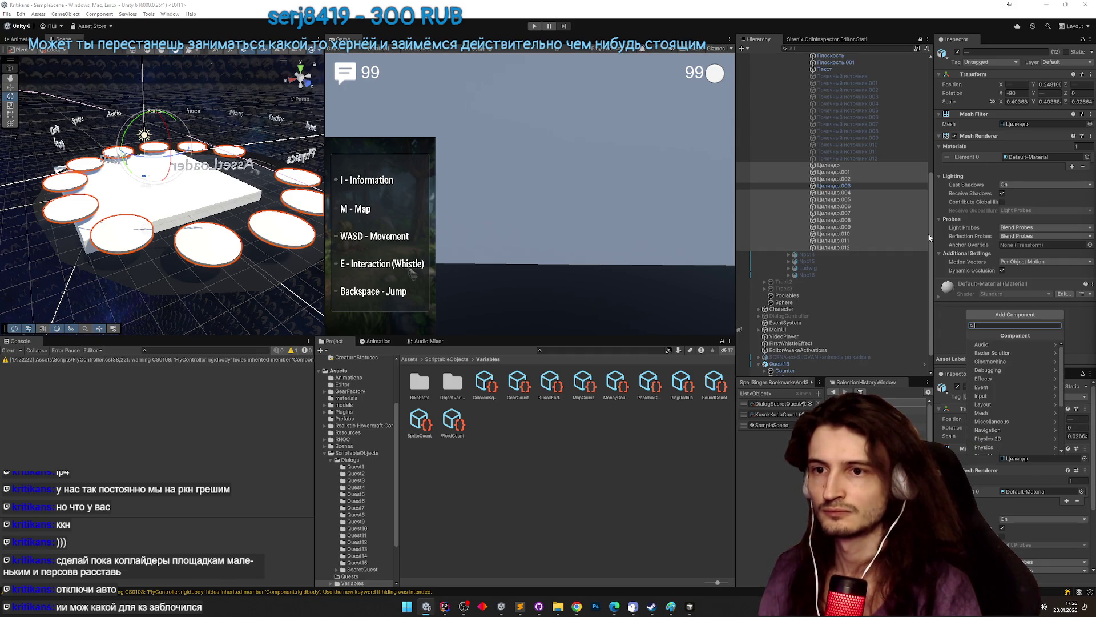
text(c)
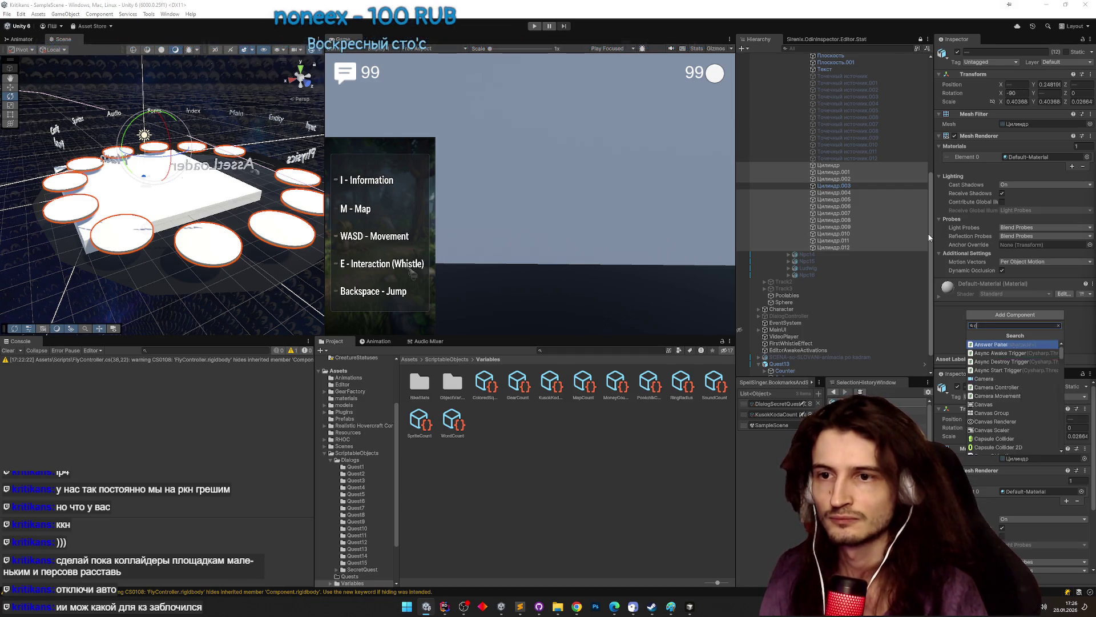
text(ollid)
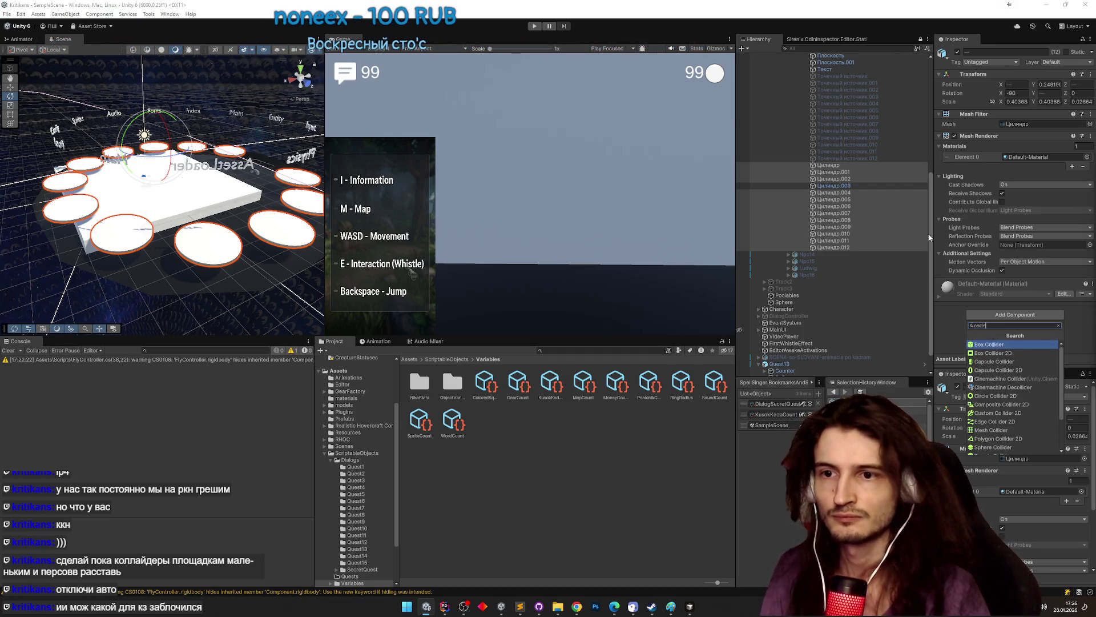
key(Down)
key(Down)
key(Down)
key(Return)
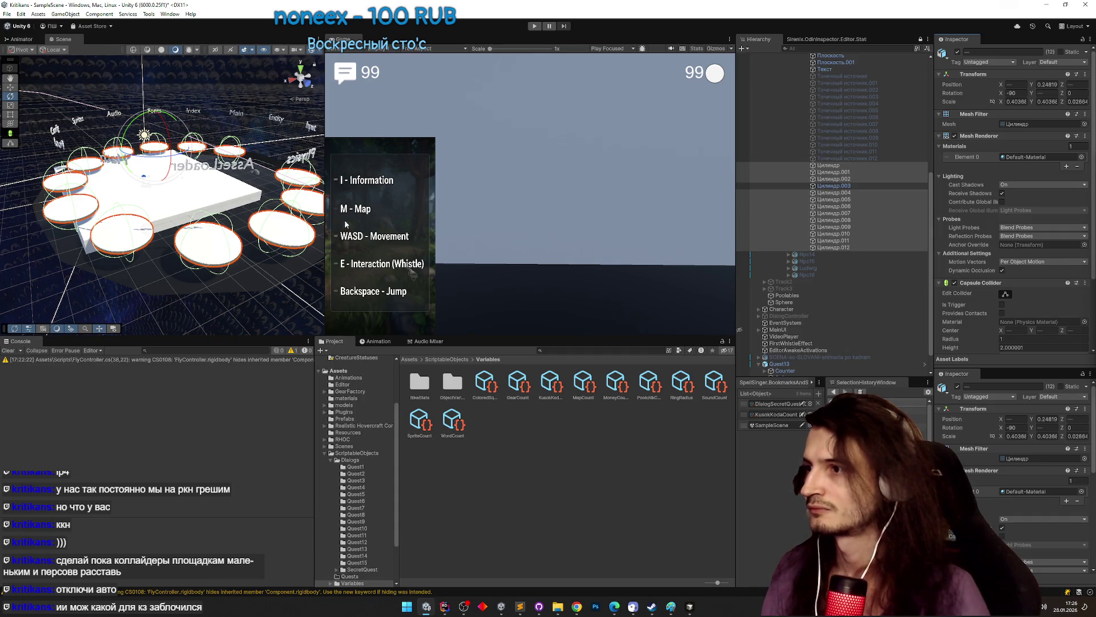
- Set the capsule colliders' direction to Z-Axis and height to 65.5
mouse_move(320, 211)
mouse_down()
mouse_move(293, 196)
mouse_move(321, 193)
mouse_up()
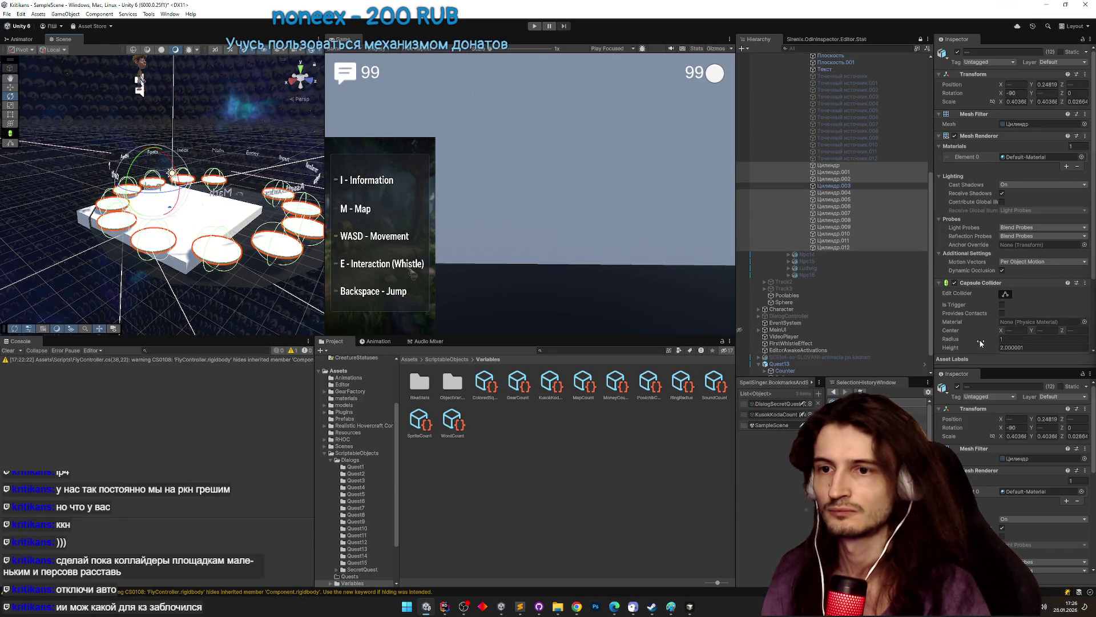
click(1009, 346)
scroll(1039, 324, down, 4)
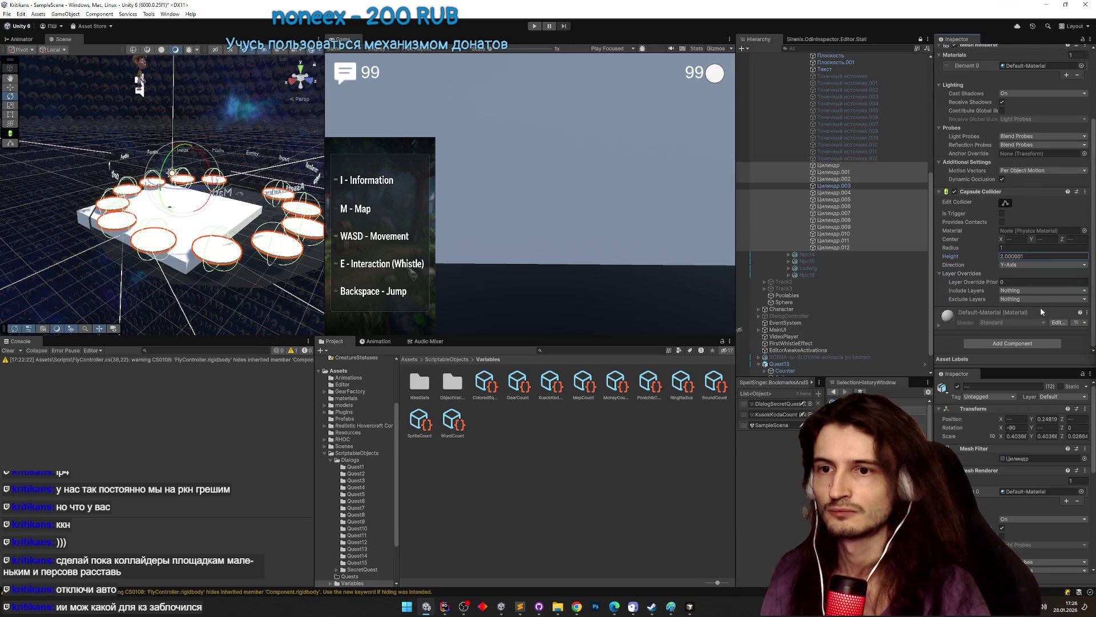
click(1023, 275)
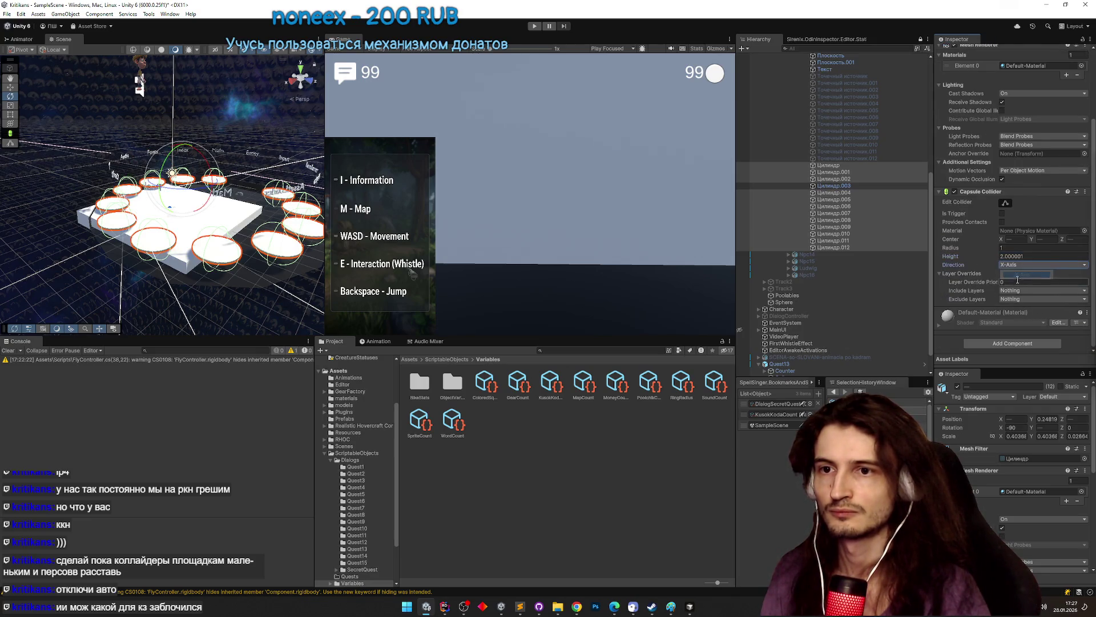
click(1015, 264)
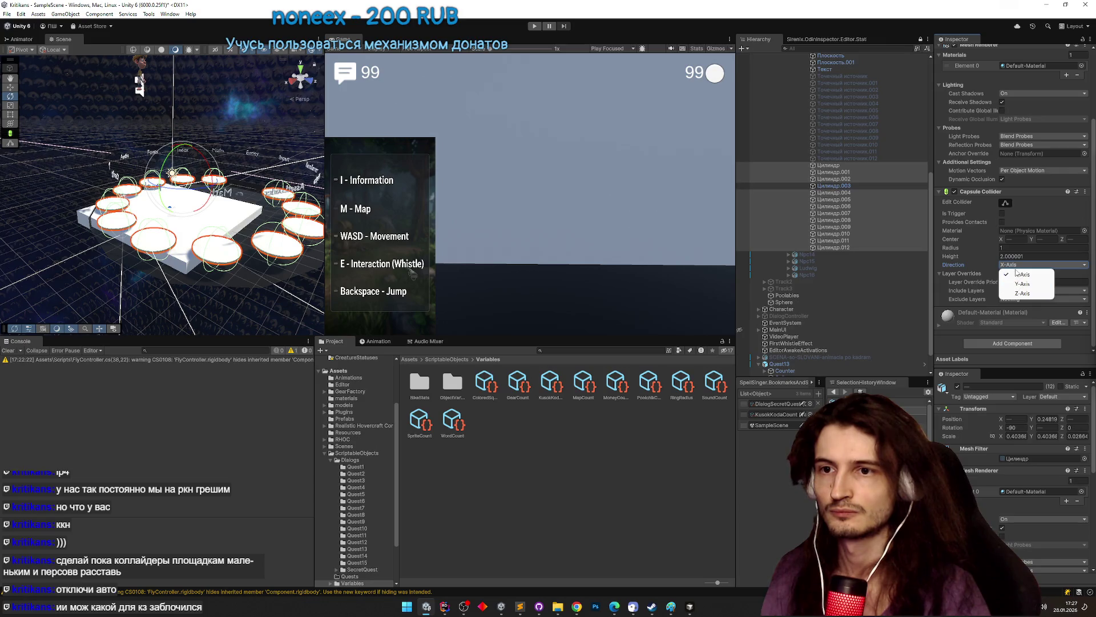
click(986, 256)
text(2.43)
key(Escape)
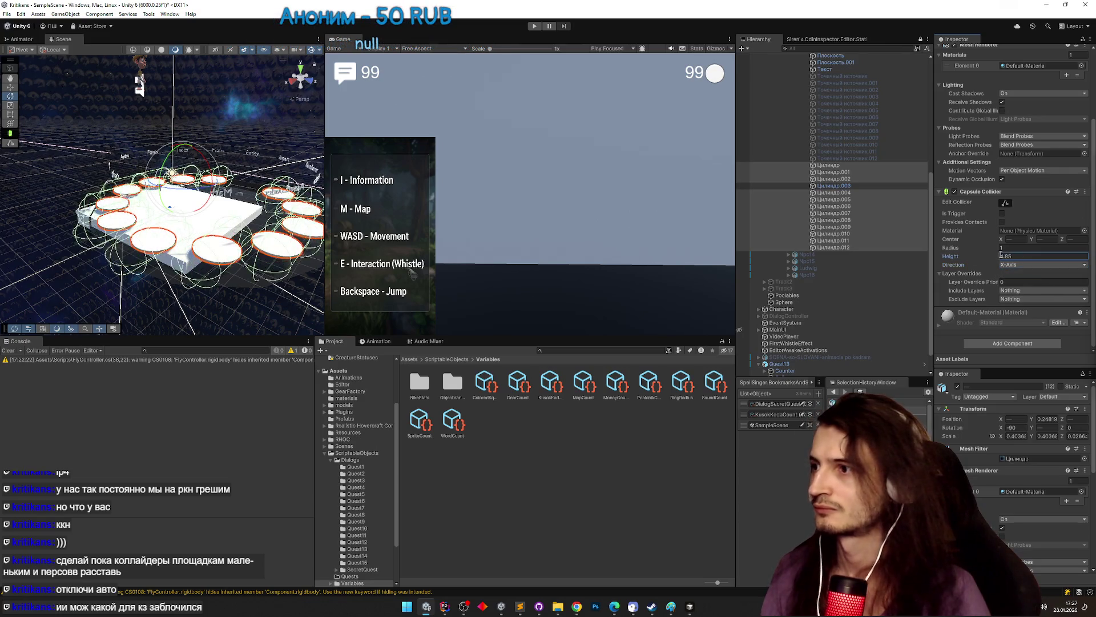
click(1028, 264)
click(1022, 294)
mouse_move(984, 257)
mouse_down()
mouse_move(965, 259)
mouse_move(1062, 260)
mouse_move(172, 263)
mouse_move(415, 268)
mouse_move(531, 256)
mouse_up()
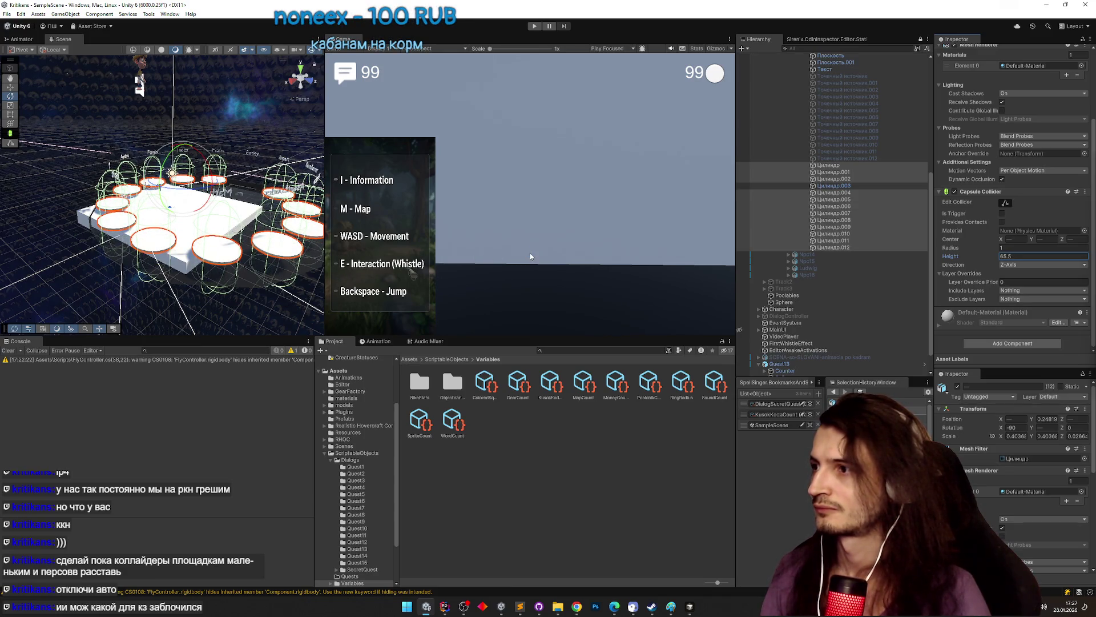
drag(430, 240, 434, 246)
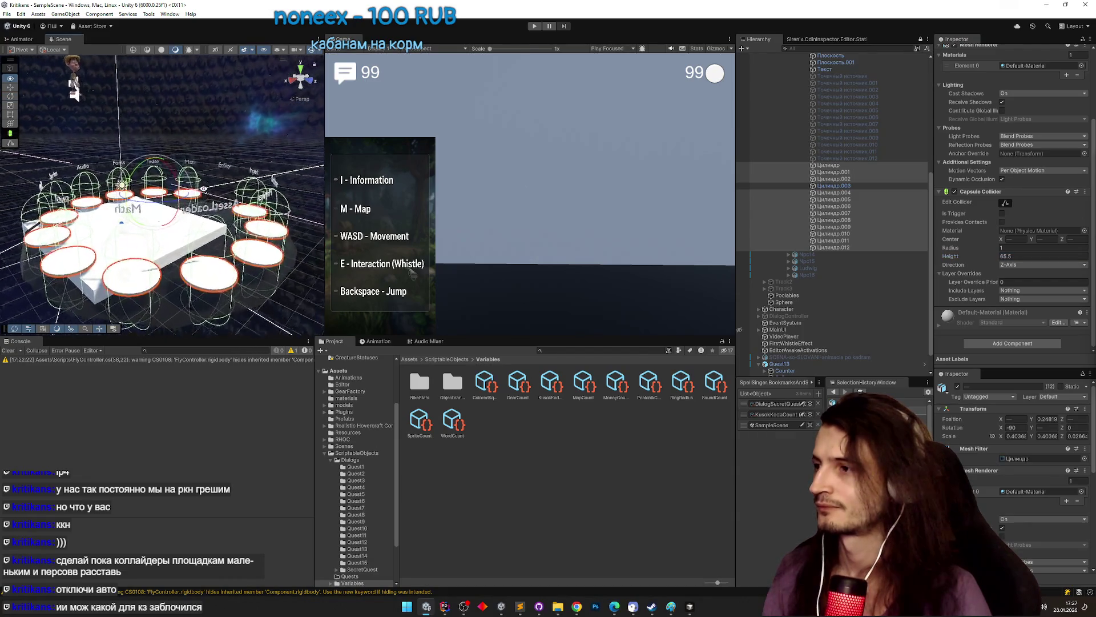
scroll(842, 210, up, 5)
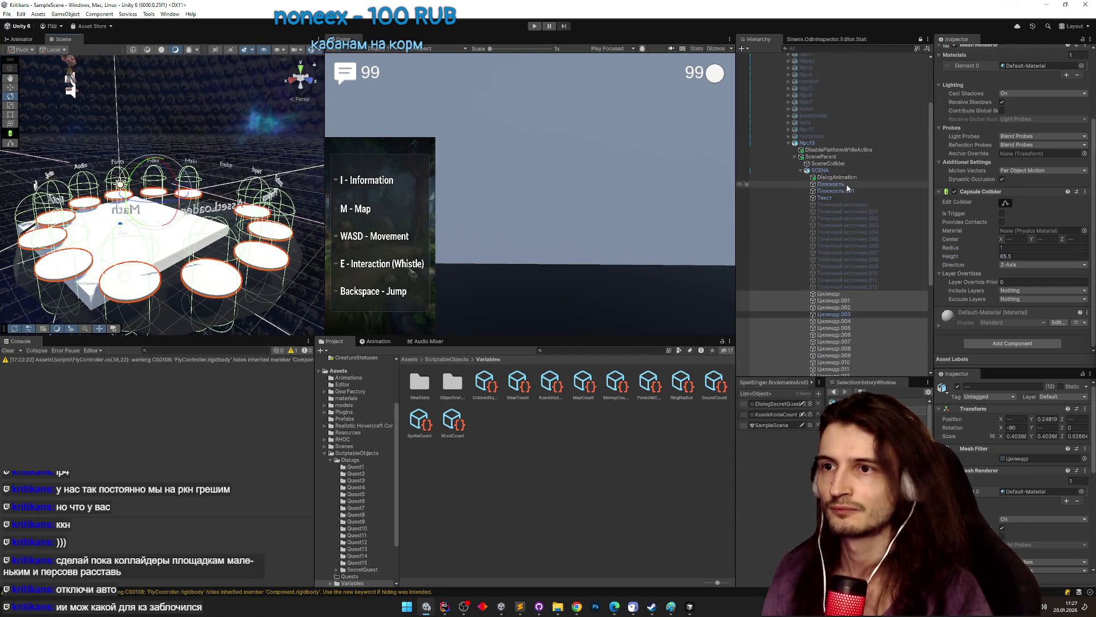
- Replace SceneCollider's Mesh Collider with a Box Collider
click(851, 164)
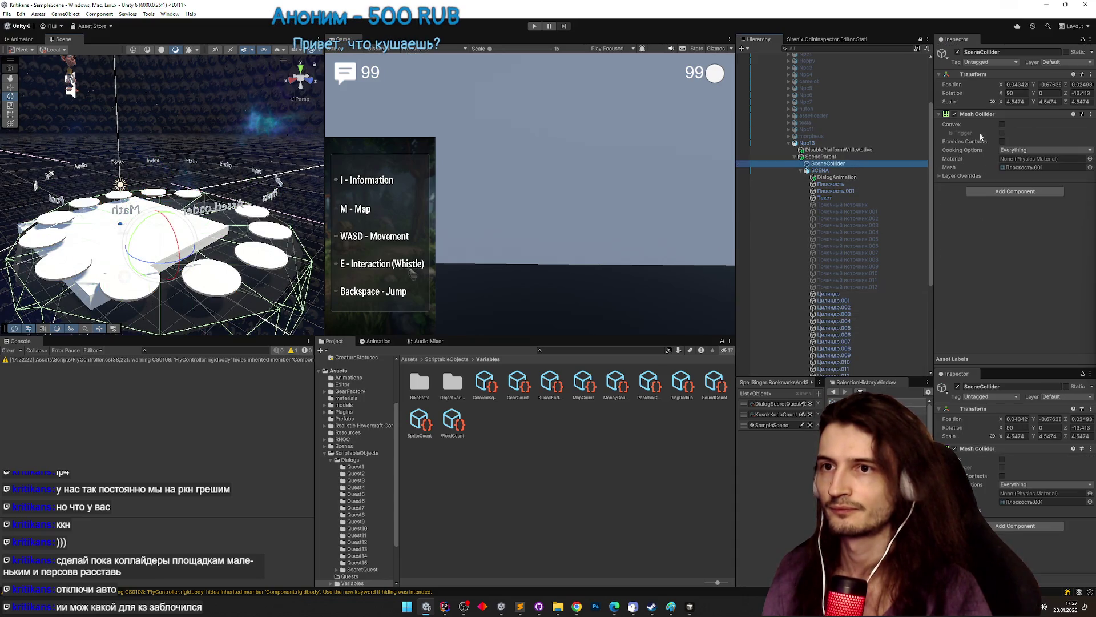
right_click(988, 114)
click(1010, 151)
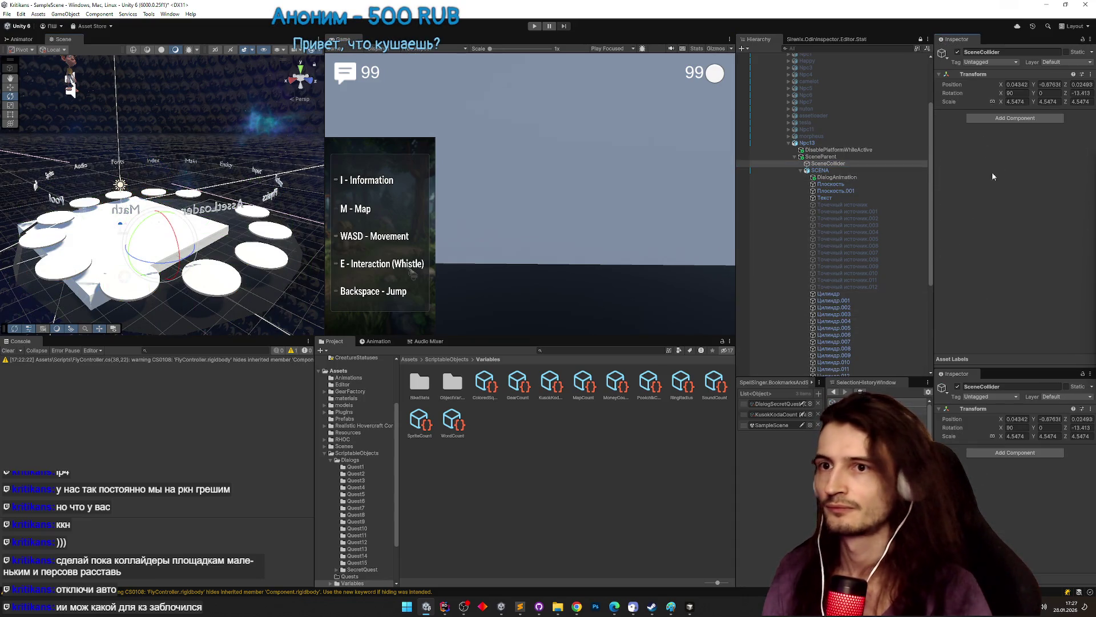
click(1002, 118)
click(991, 147)
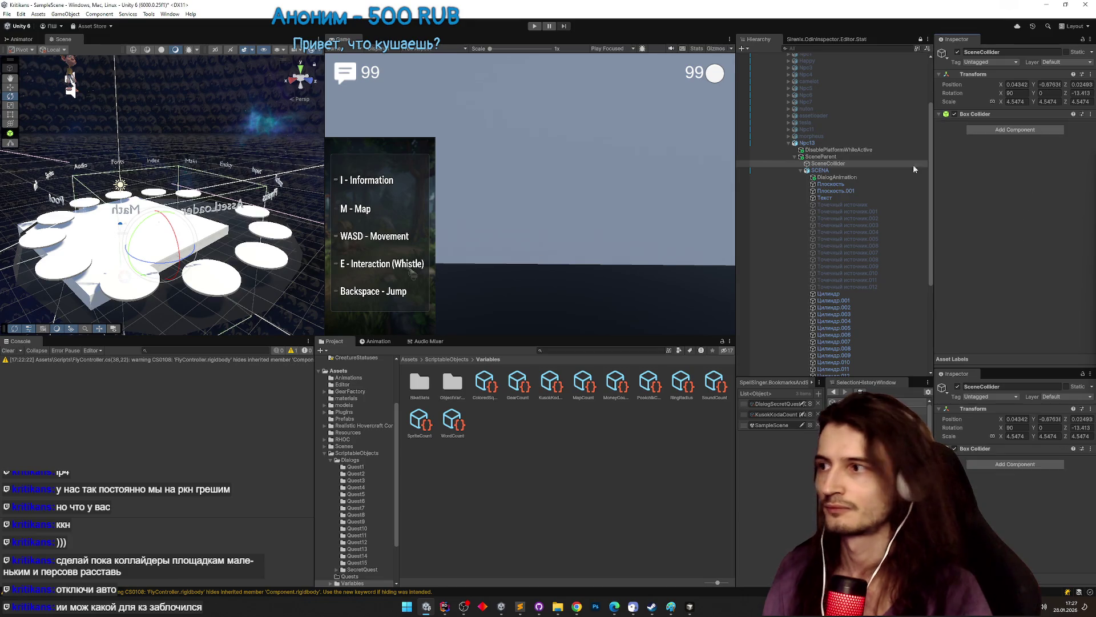
- Fit the box collider over the central platform and duplicate it as SceneCollider (1)
mouse_move(217, 172)
mouse_down()
mouse_move(258, 166)
mouse_move(210, 282)
mouse_move(246, 229)
mouse_move(382, 132)
mouse_up()
key(f)
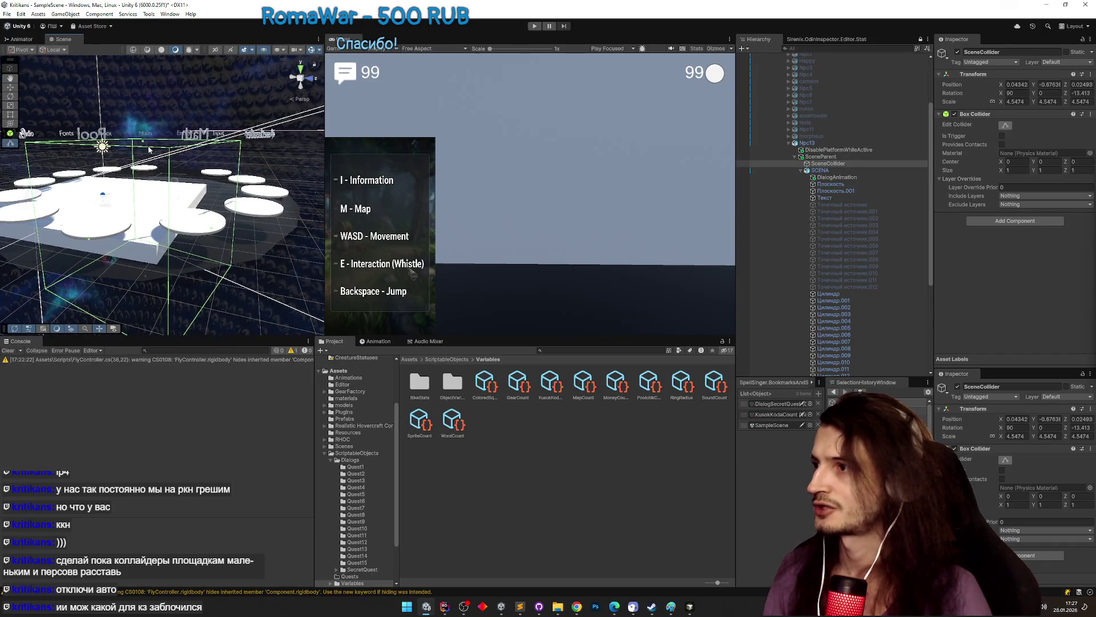
mouse_move(149, 149)
mouse_down()
mouse_move(258, 234)
mouse_move(293, 244)
mouse_move(228, 220)
mouse_move(349, 215)
mouse_up()
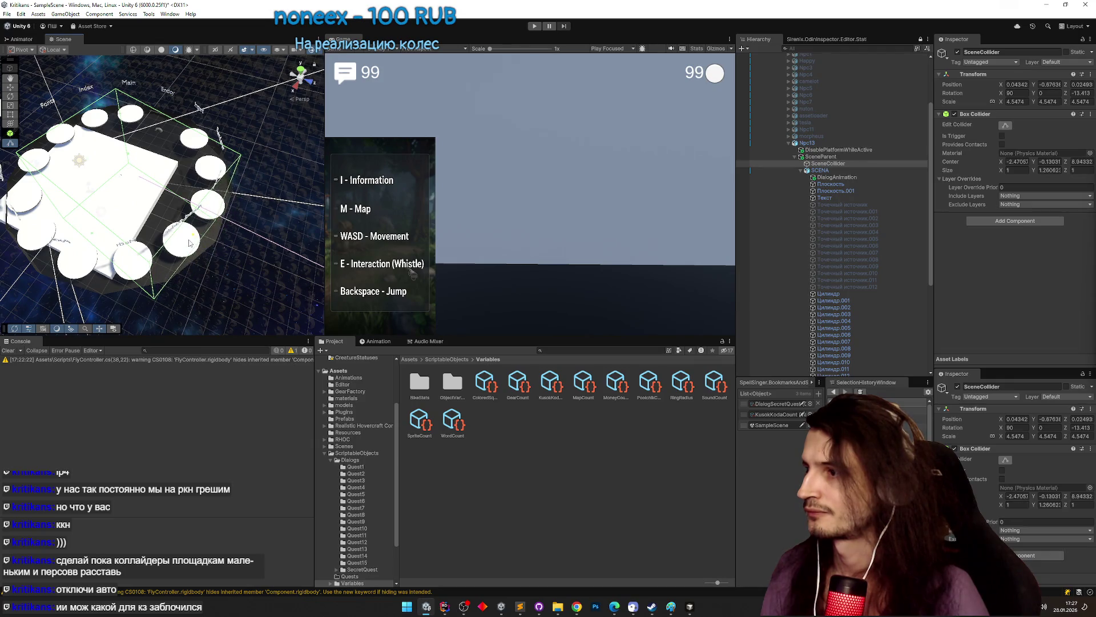
drag(189, 243, 192, 244)
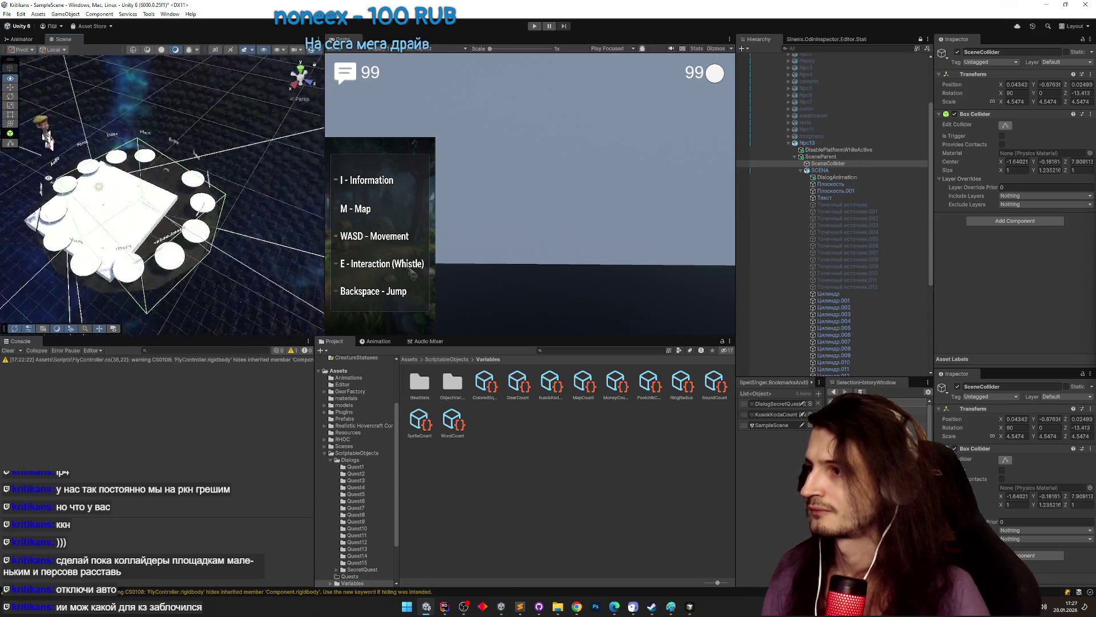
key(f)
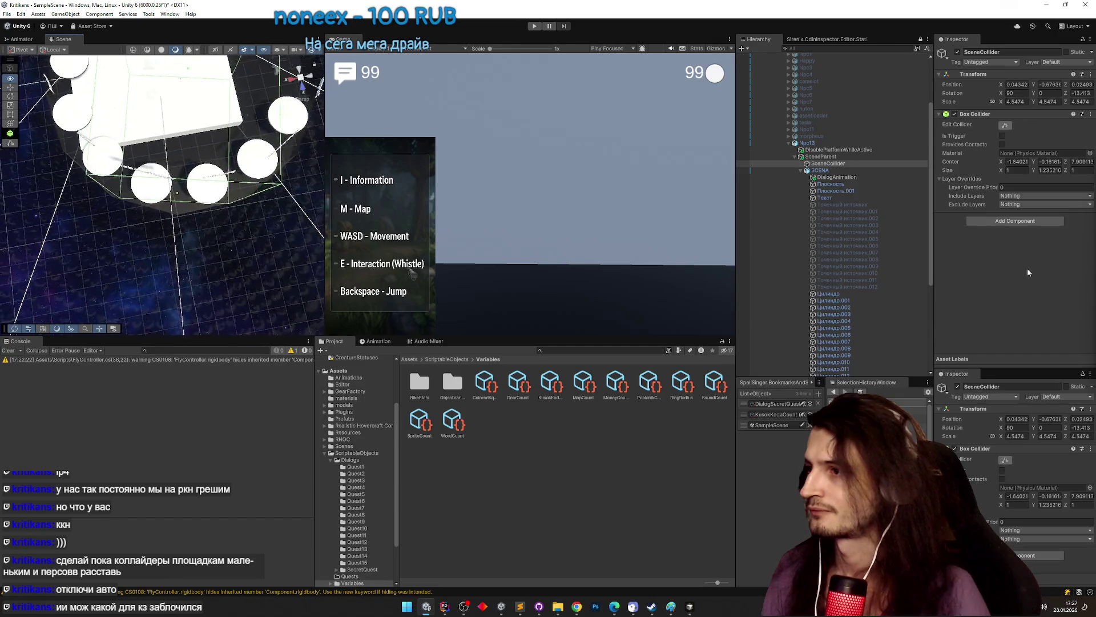
alt+drag(188, 171, 246, 155)
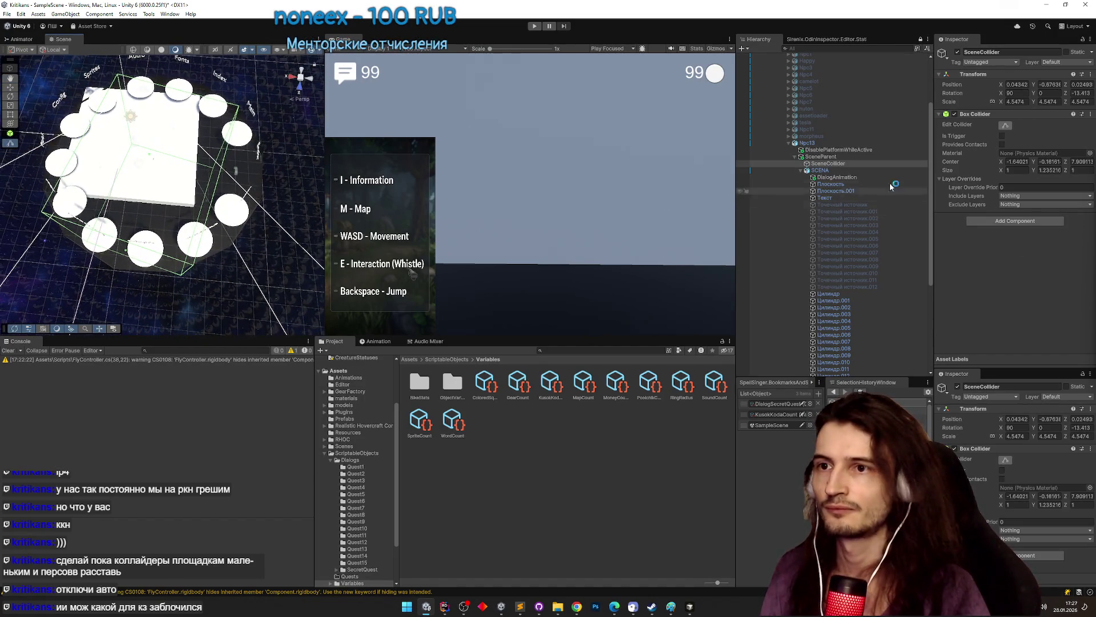
click(862, 162)
key(ctrl+d)
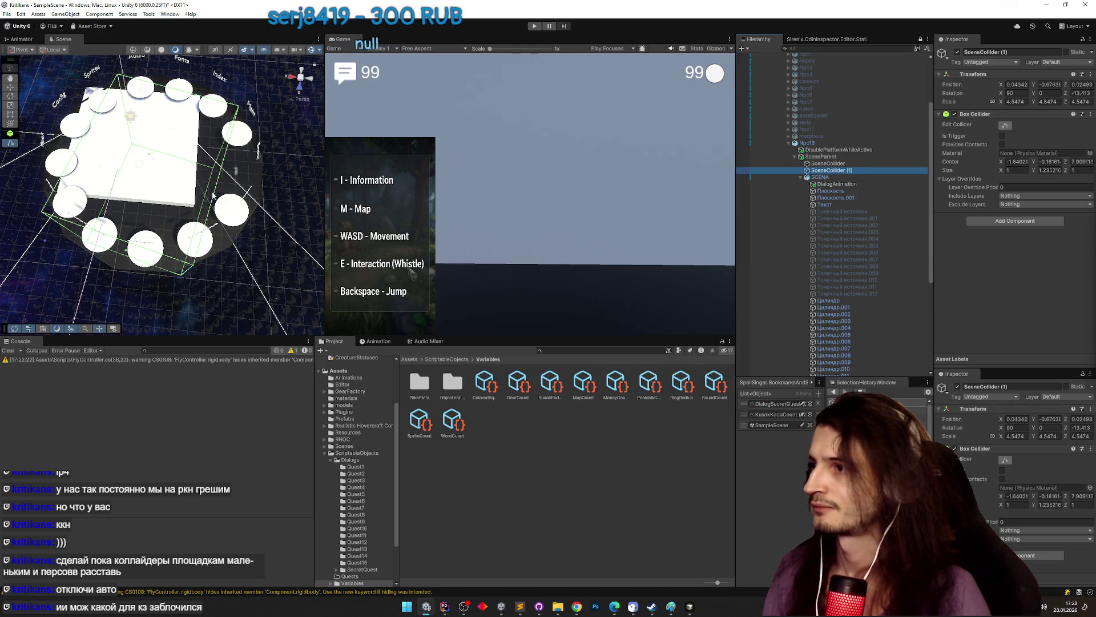
- Reposition SceneCollider (1) and nest it under SceneCollider in the Hierarchy
drag(214, 196, 268, 195)
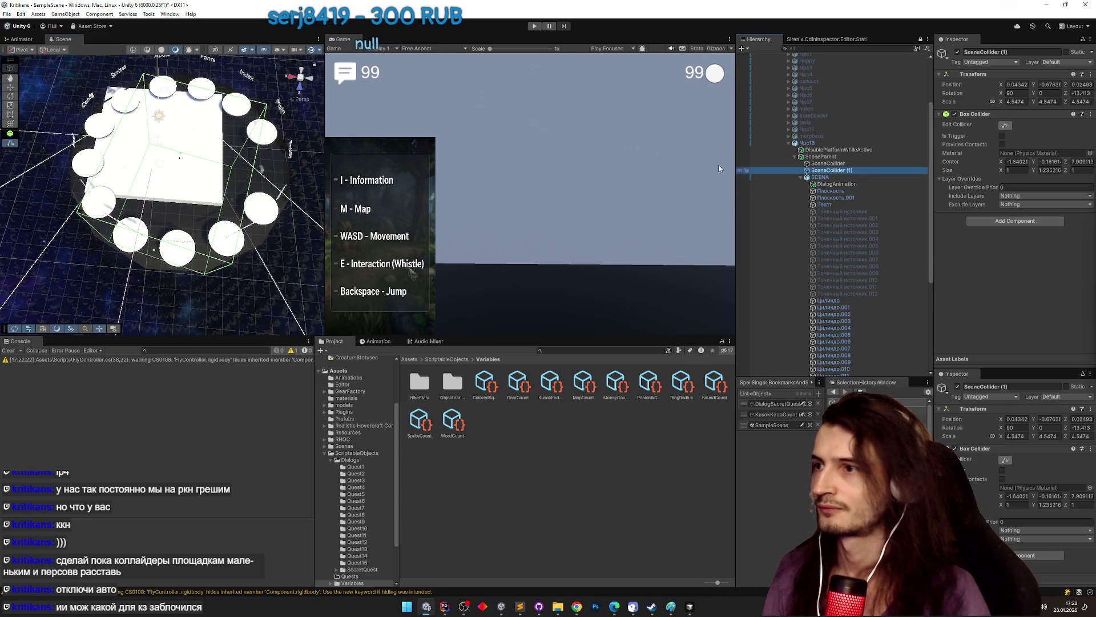
key(w)
mouse_move(180, 156)
mouse_down()
mouse_move(245, 189)
mouse_move(354, 210)
mouse_up()
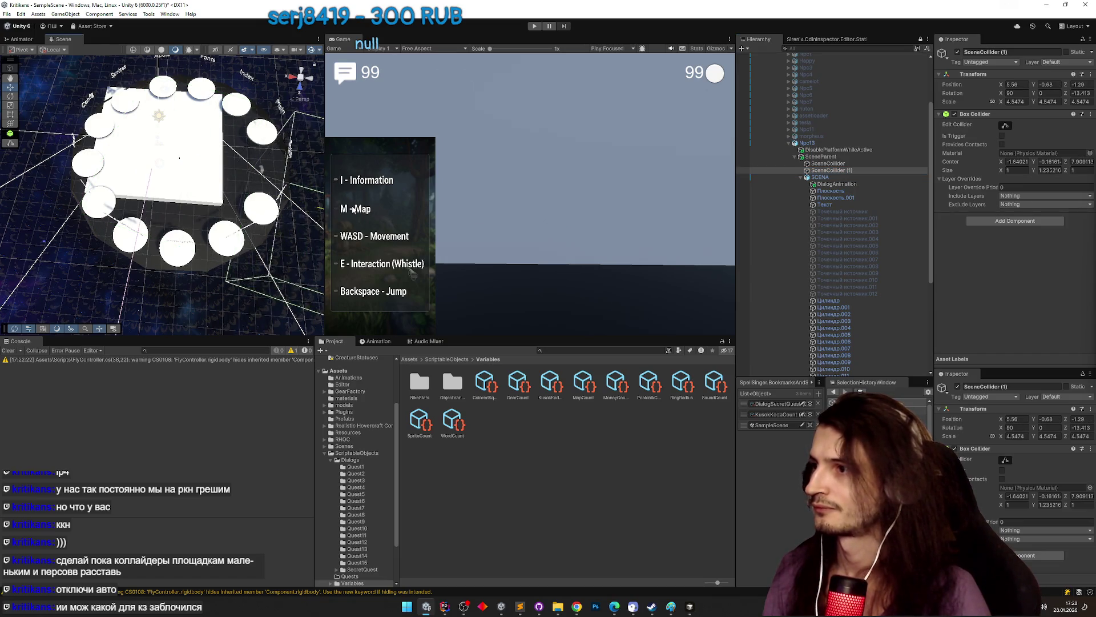
key(ctrl+z)
click(833, 171)
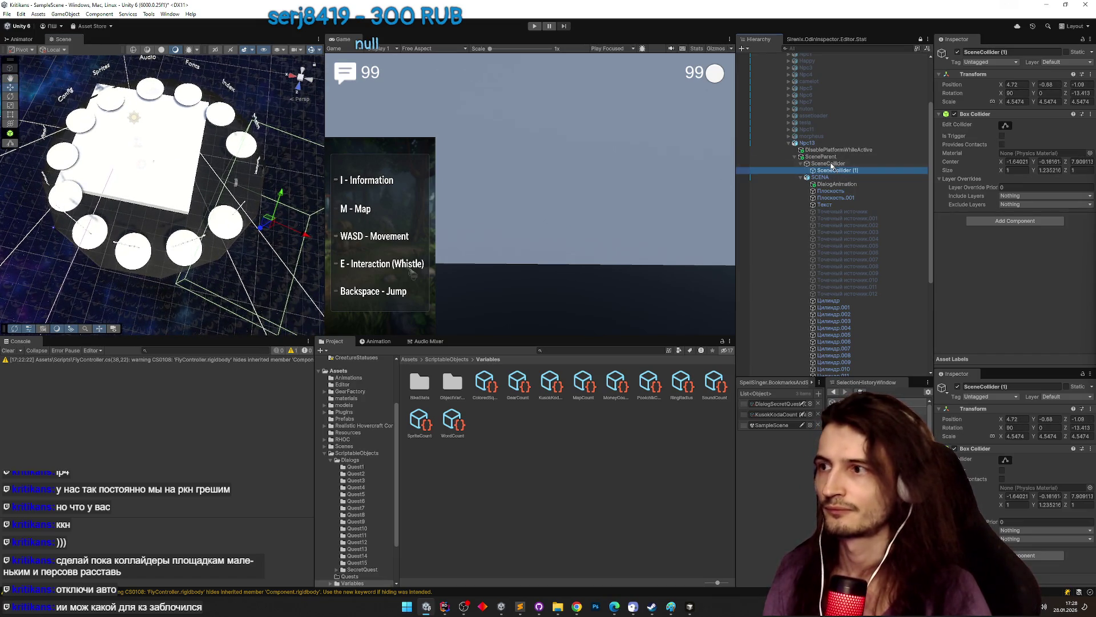
drag(833, 171, 831, 164)
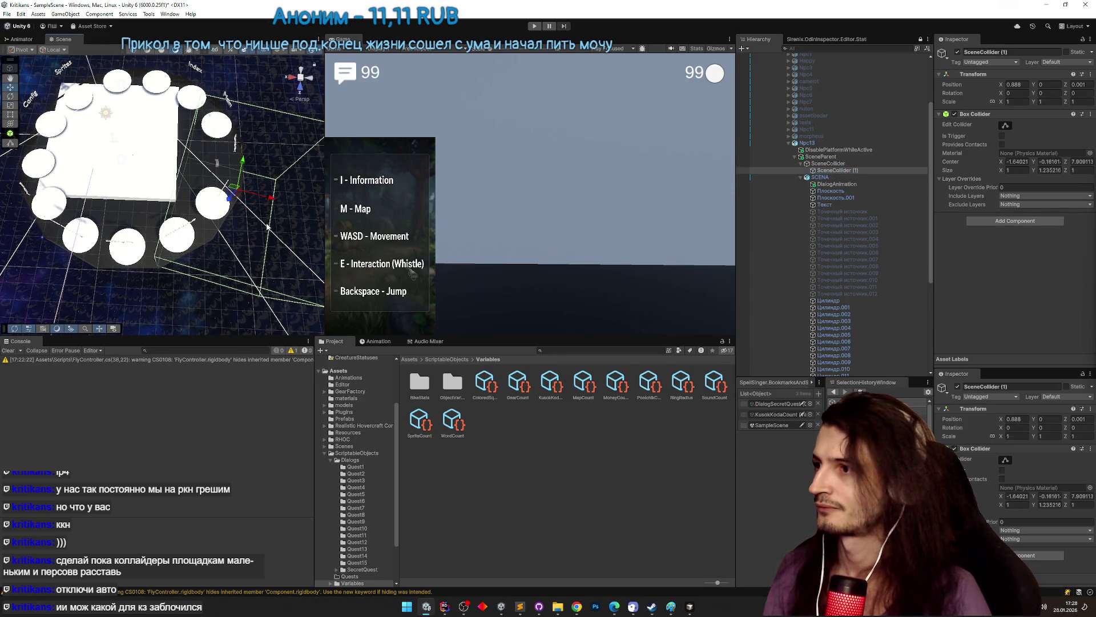
- Shrink SceneCollider (1)'s box by pulling a side inward and lowering its top face
mouse_move(245, 211)
mouse_down()
mouse_move(282, 219)
mouse_move(269, 210)
mouse_up()
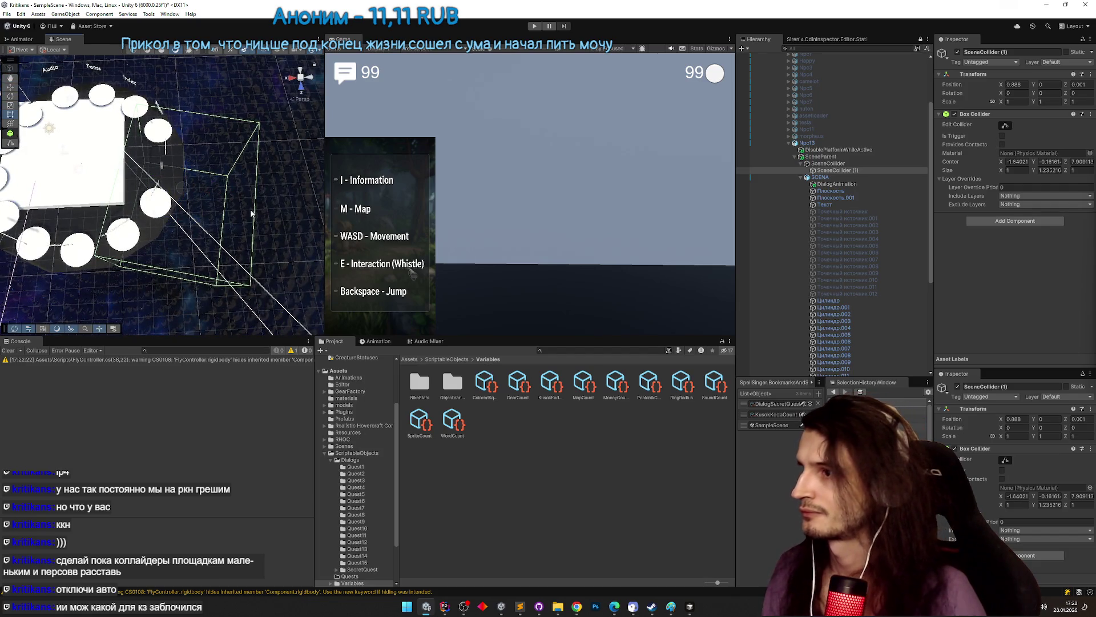
key(c)
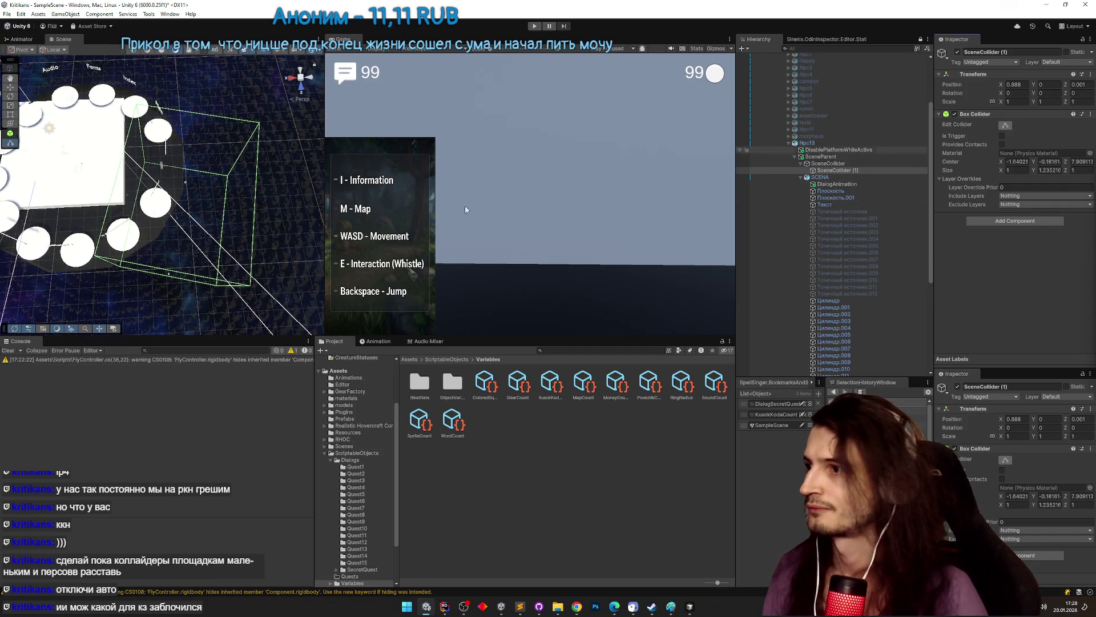
mouse_move(241, 217)
mouse_down()
mouse_move(176, 216)
mouse_move(129, 266)
mouse_move(151, 214)
mouse_move(751, 214)
mouse_move(225, 180)
mouse_move(298, 109)
mouse_move(217, 186)
mouse_up()
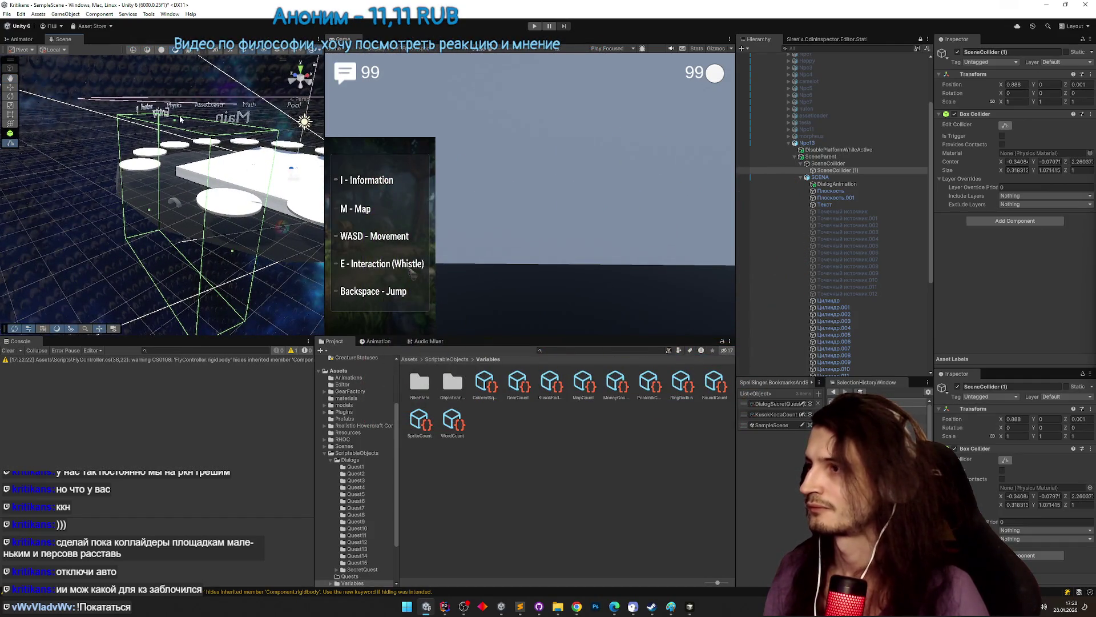
click(832, 164)
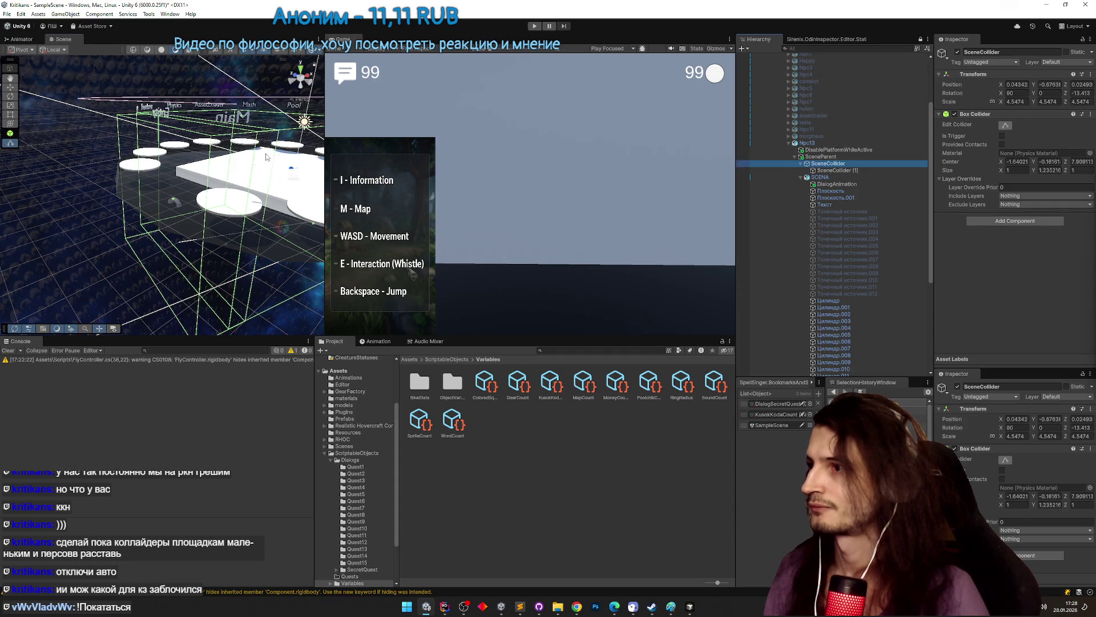
mouse_move(266, 157)
mouse_down()
mouse_move(233, 145)
mouse_move(236, 270)
mouse_move(223, 188)
mouse_move(217, 203)
mouse_move(211, 194)
mouse_move(226, 182)
mouse_up()
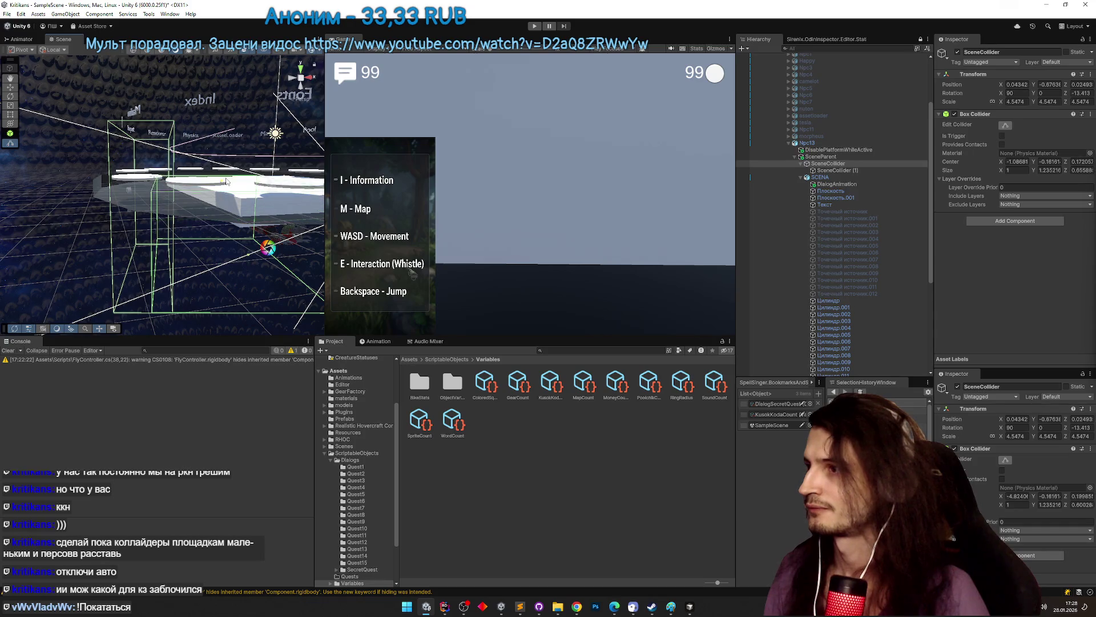
click(835, 170)
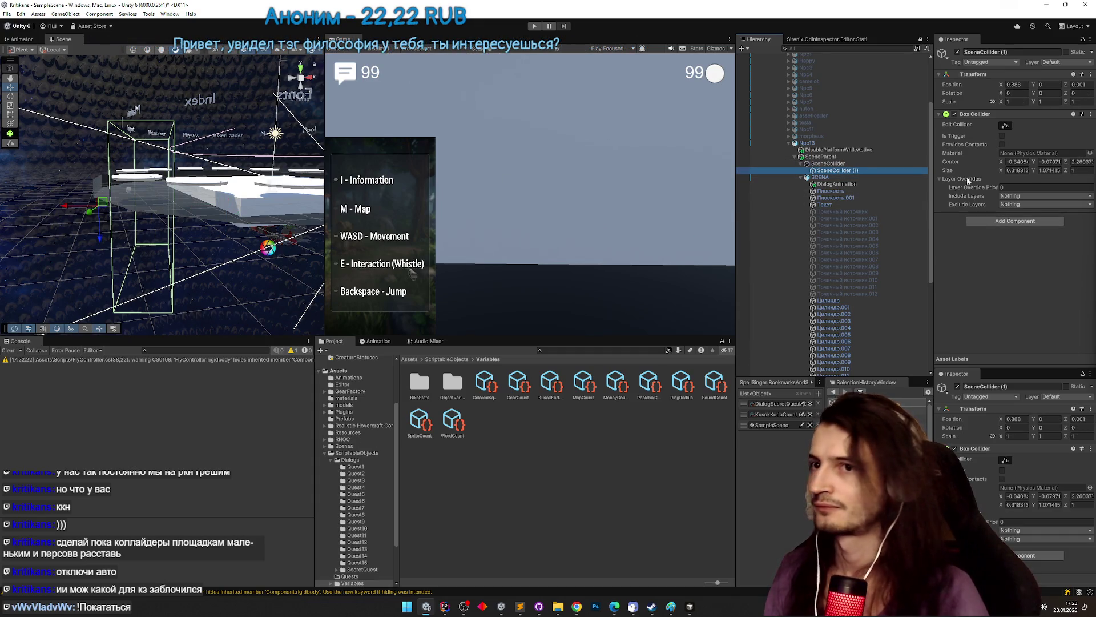
click(978, 144)
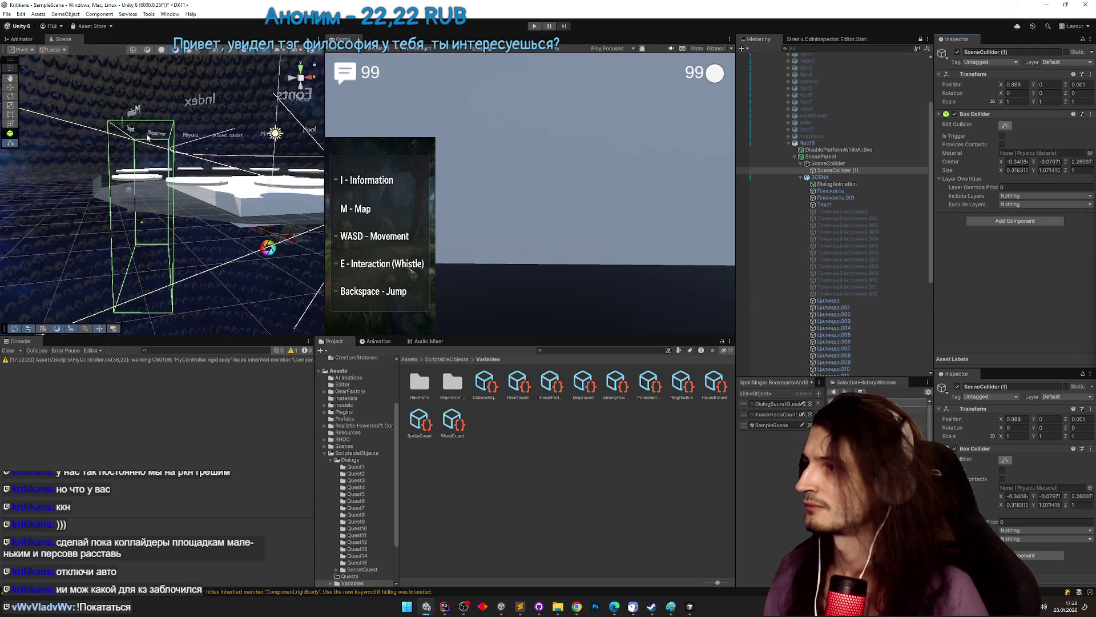
mouse_move(148, 142)
mouse_down()
mouse_move(154, 234)
mouse_move(184, 279)
mouse_move(182, 201)
mouse_up()
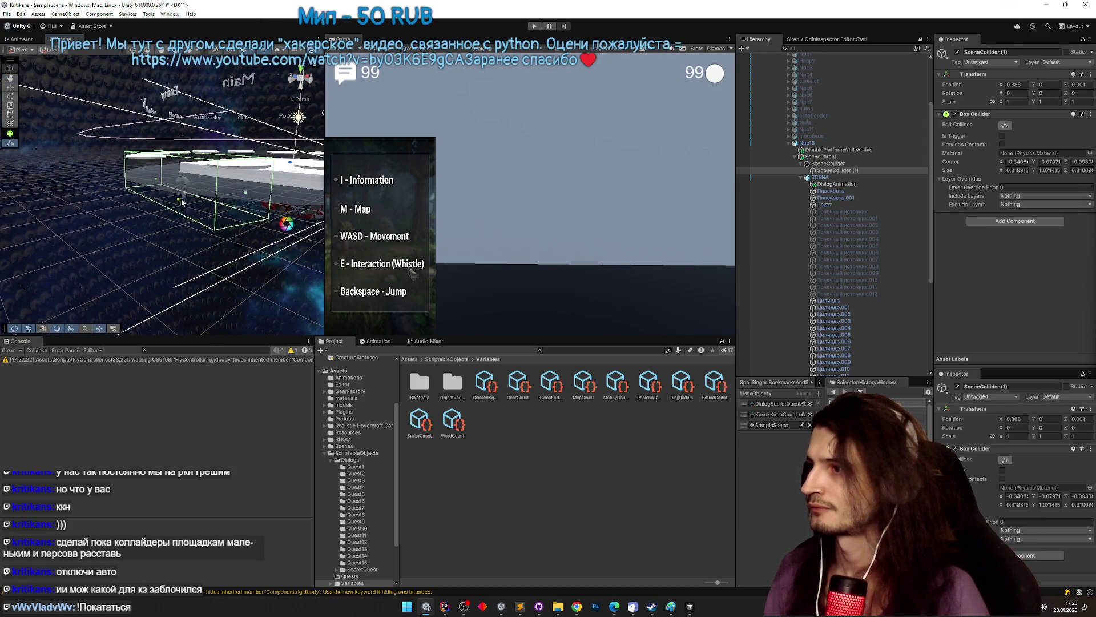
- Duplicate SceneCollider (1) into SceneCollider (2)
click(827, 163)
mouse_move(206, 239)
mouse_down()
mouse_move(213, 233)
mouse_move(223, 257)
mouse_move(220, 188)
mouse_move(165, 157)
mouse_move(188, 227)
mouse_move(191, 194)
mouse_up()
scroll(211, 272, up, 2)
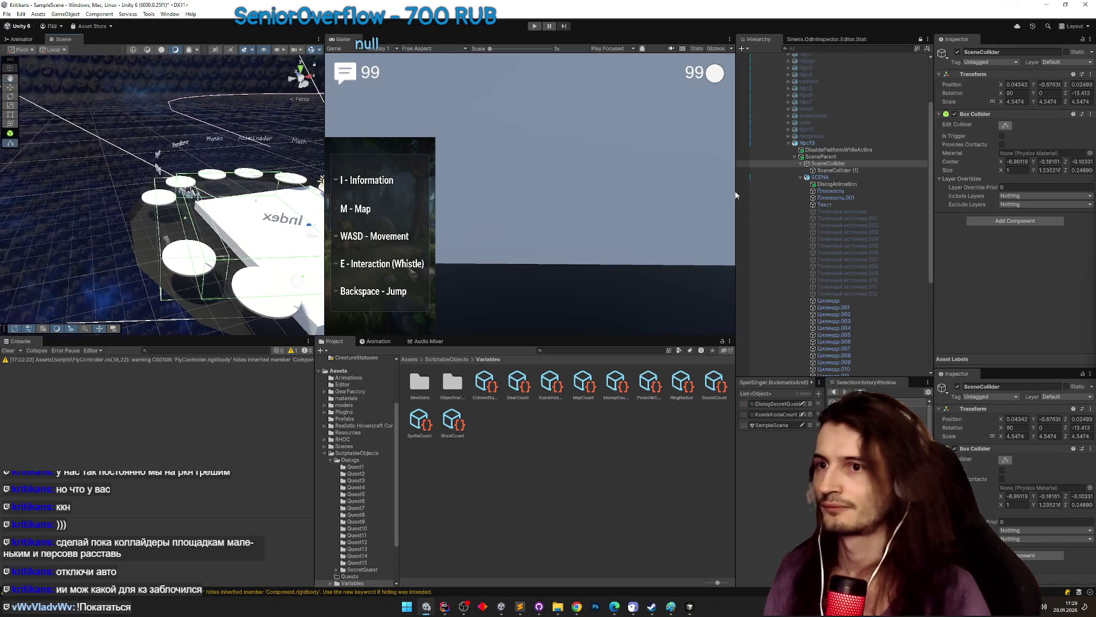
click(823, 172)
key(ctrl+d)
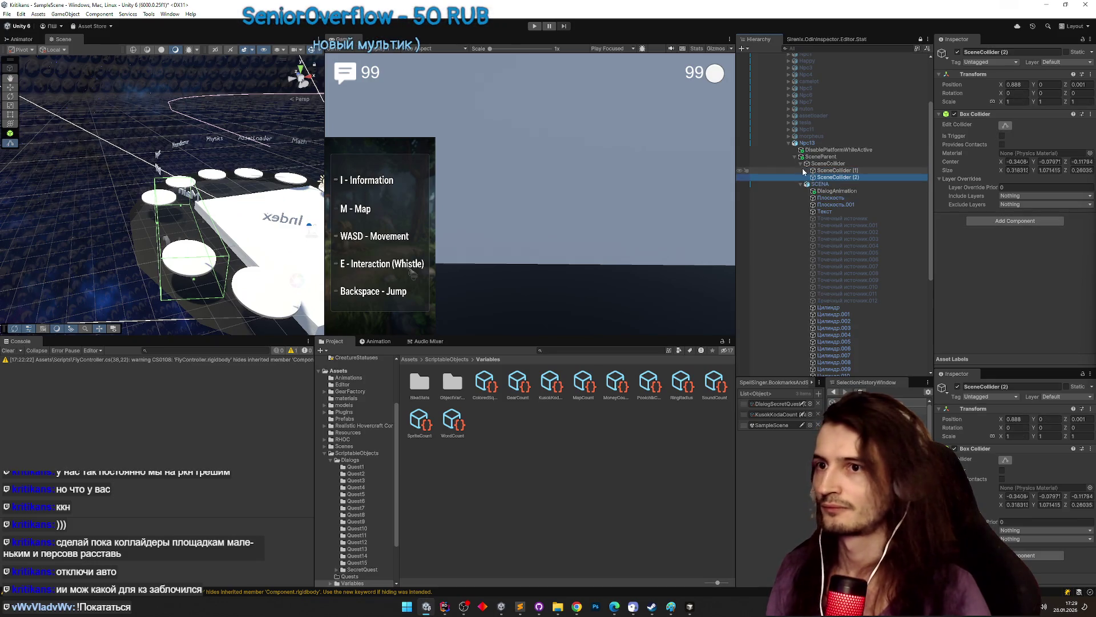
- Move SceneCollider (2) along X and narrow its box into a thin wall strip
drag(839, 172, 838, 170)
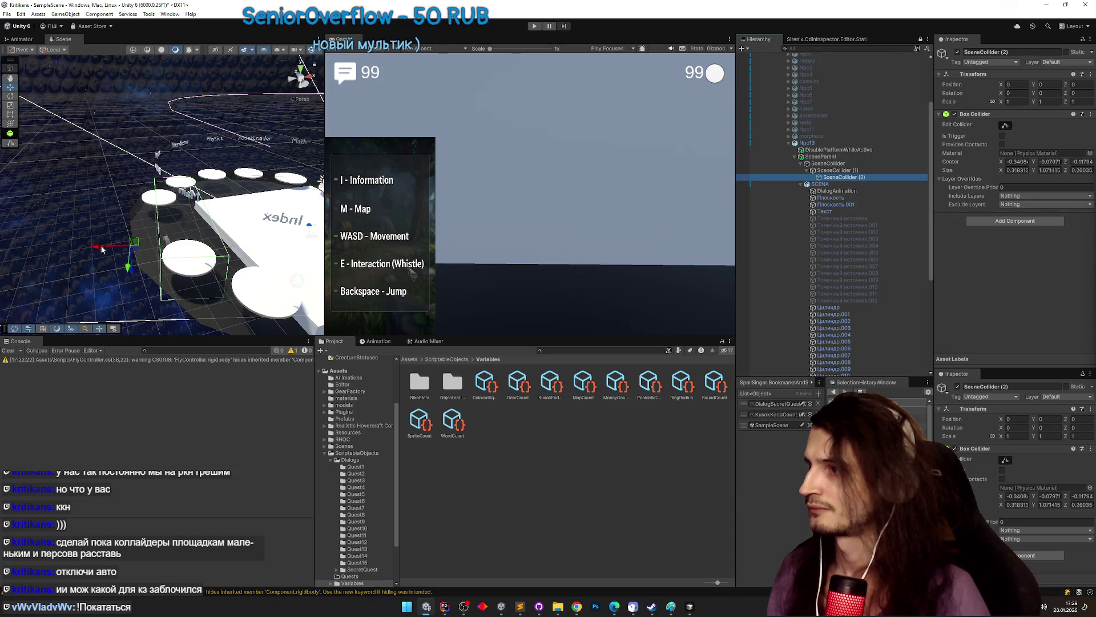
drag(102, 249, 53, 255)
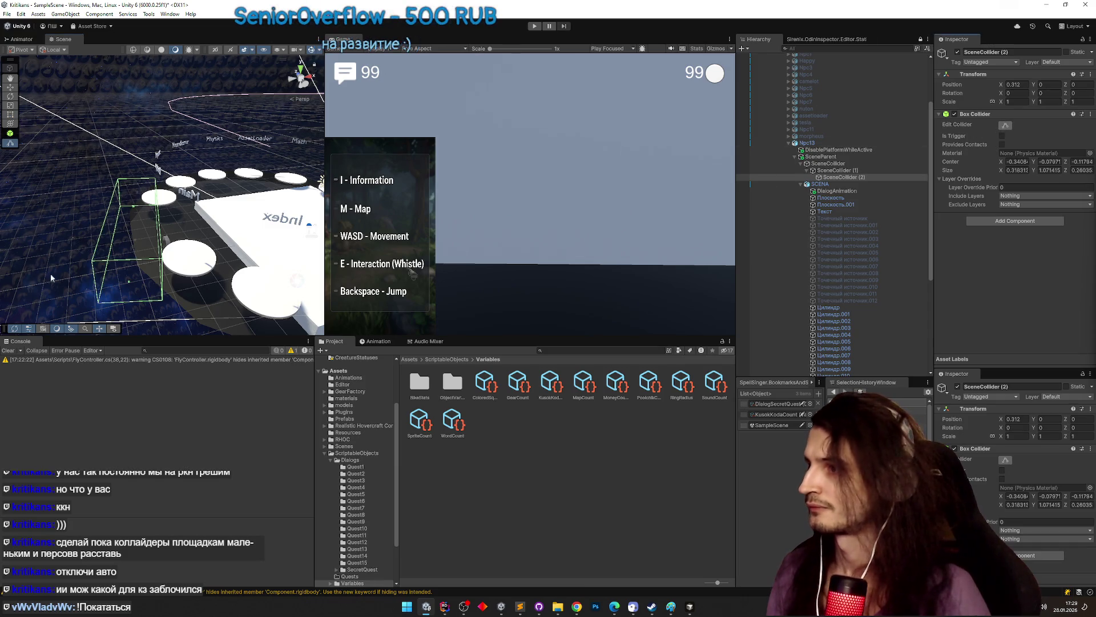
mouse_move(254, 276)
mouse_down()
mouse_move(88, 293)
mouse_move(125, 245)
mouse_up()
click(129, 242)
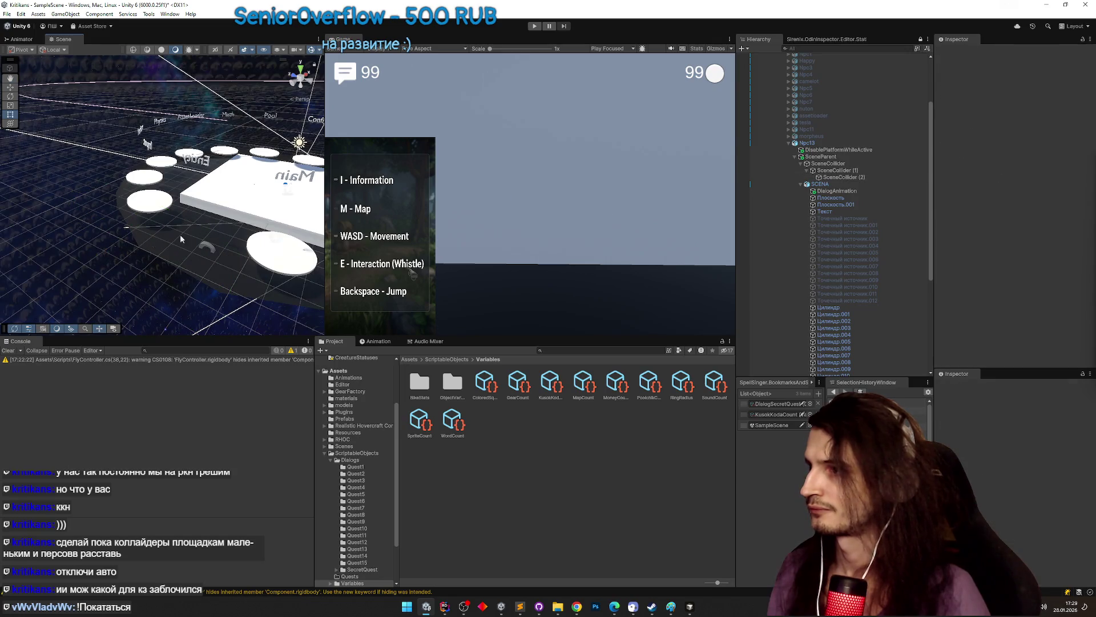
click(845, 177)
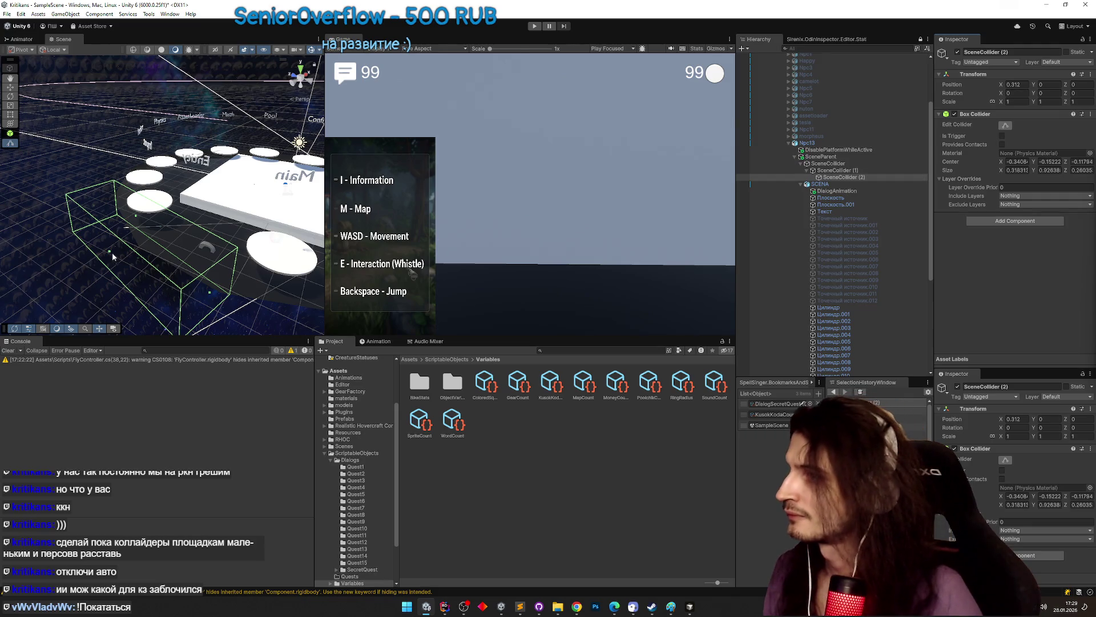
mouse_move(109, 251)
mouse_down()
mouse_move(151, 245)
mouse_move(144, 202)
mouse_move(138, 245)
mouse_move(217, 237)
mouse_move(139, 240)
mouse_move(73, 117)
mouse_move(163, 117)
mouse_up()
- Copy a wall collider, rotate it onto the next table edge, and create SceneCollider (3)
click(139, 240)
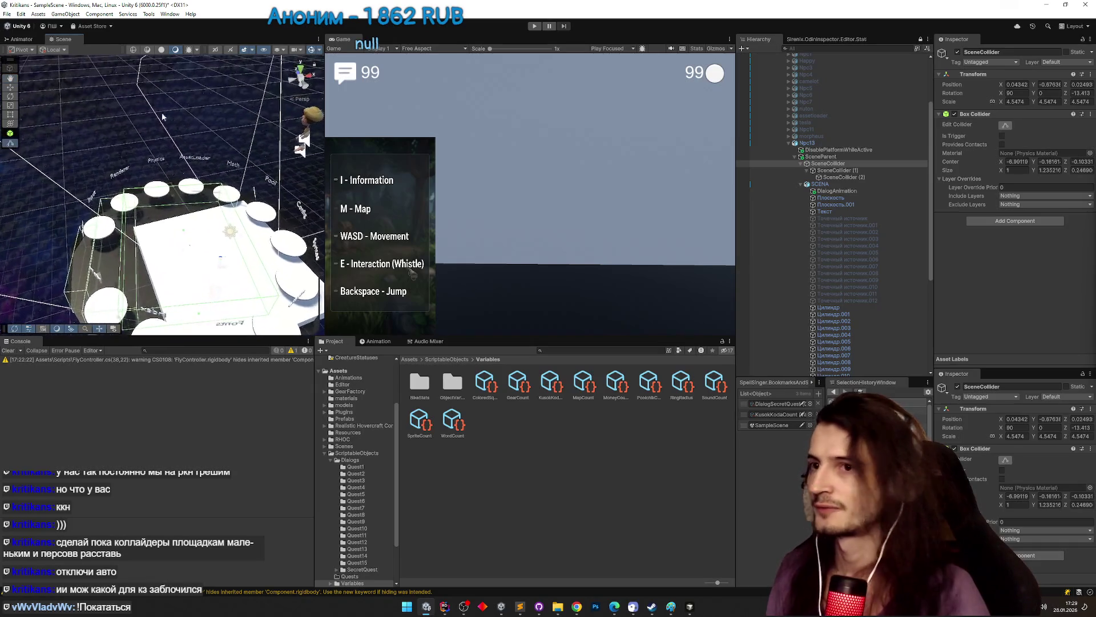
key(ctrl+d)
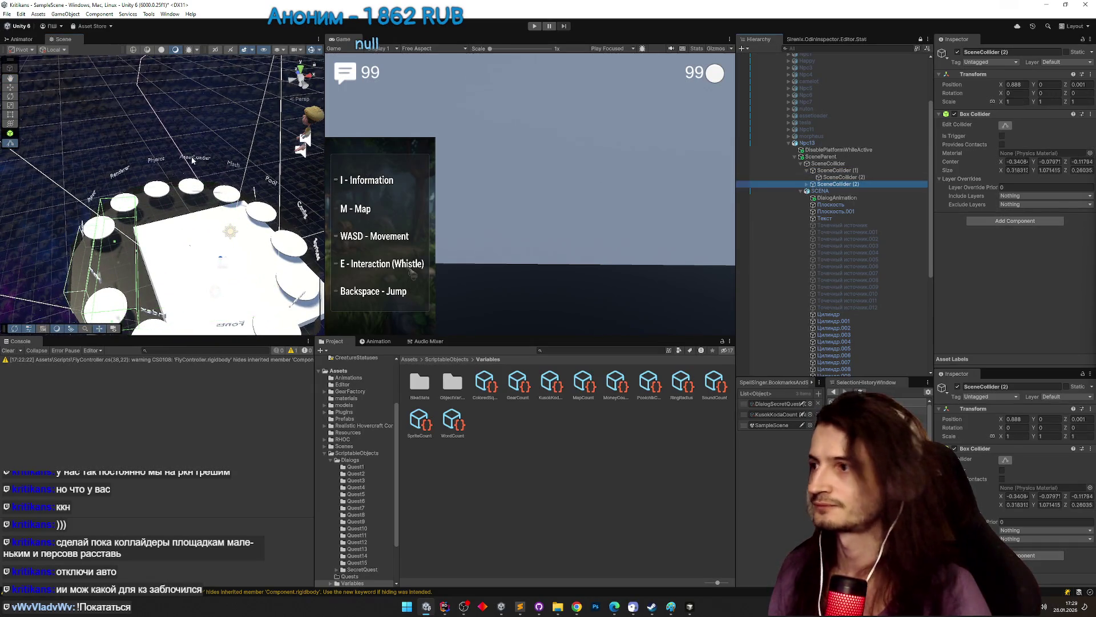
scroll(192, 160, down, 3)
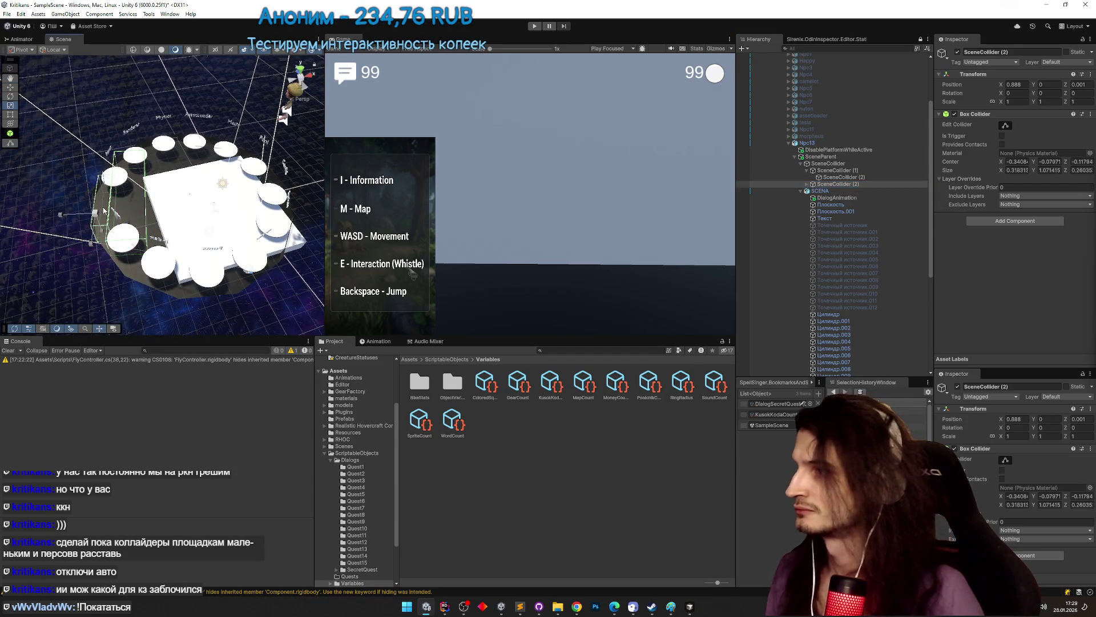
drag(96, 234, 1086, 244)
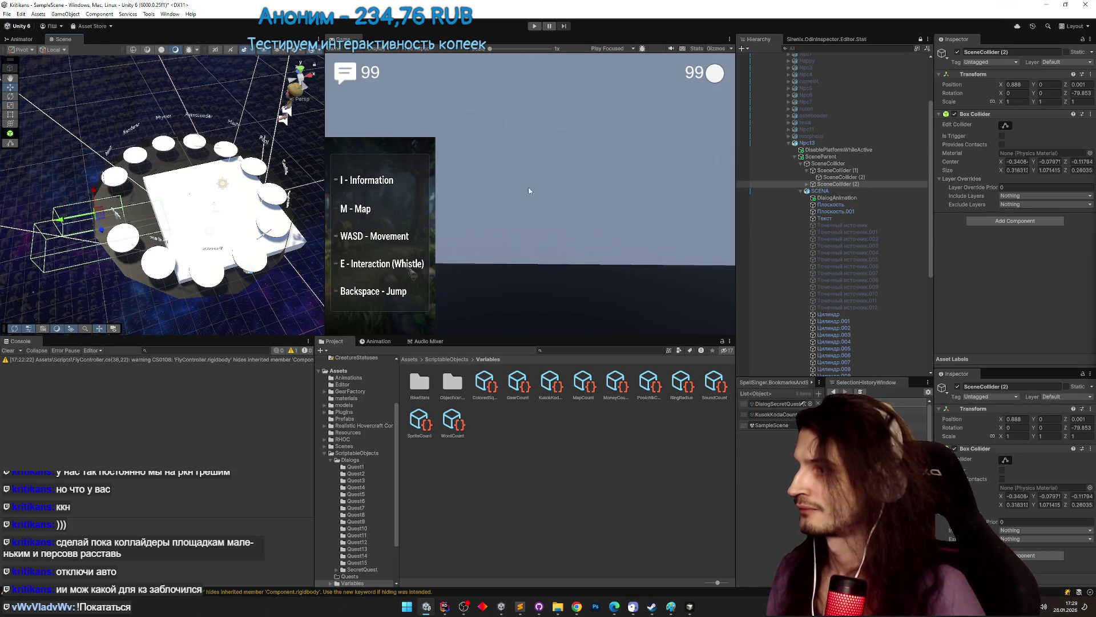
mouse_move(93, 195)
mouse_down()
mouse_move(91, 156)
mouse_move(132, 158)
mouse_move(117, 167)
mouse_move(77, 154)
mouse_up()
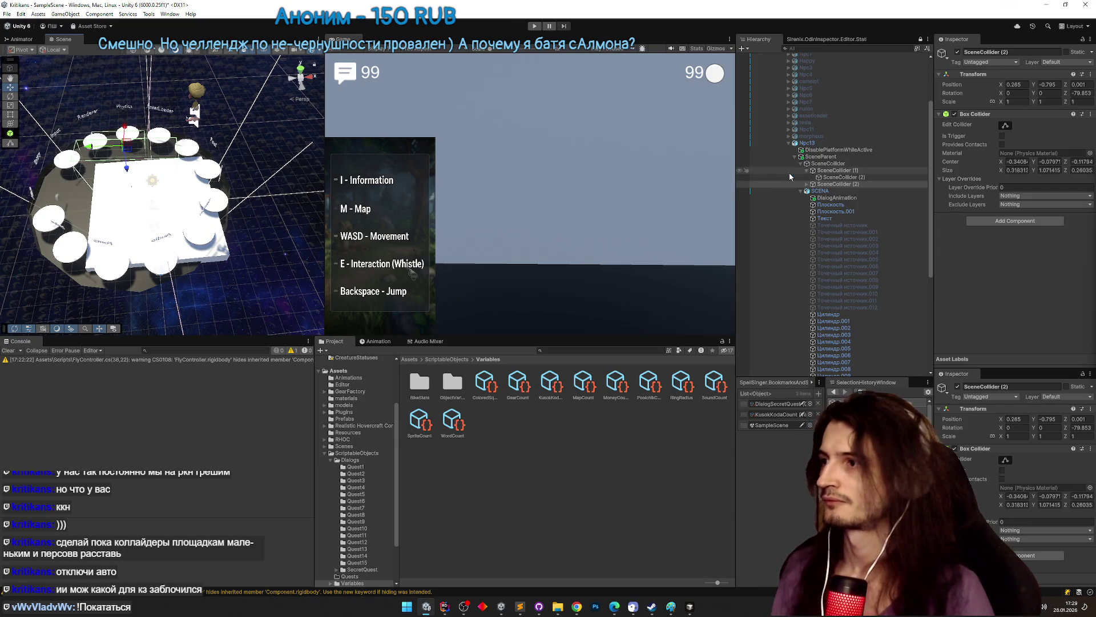
key(ctrl+d)
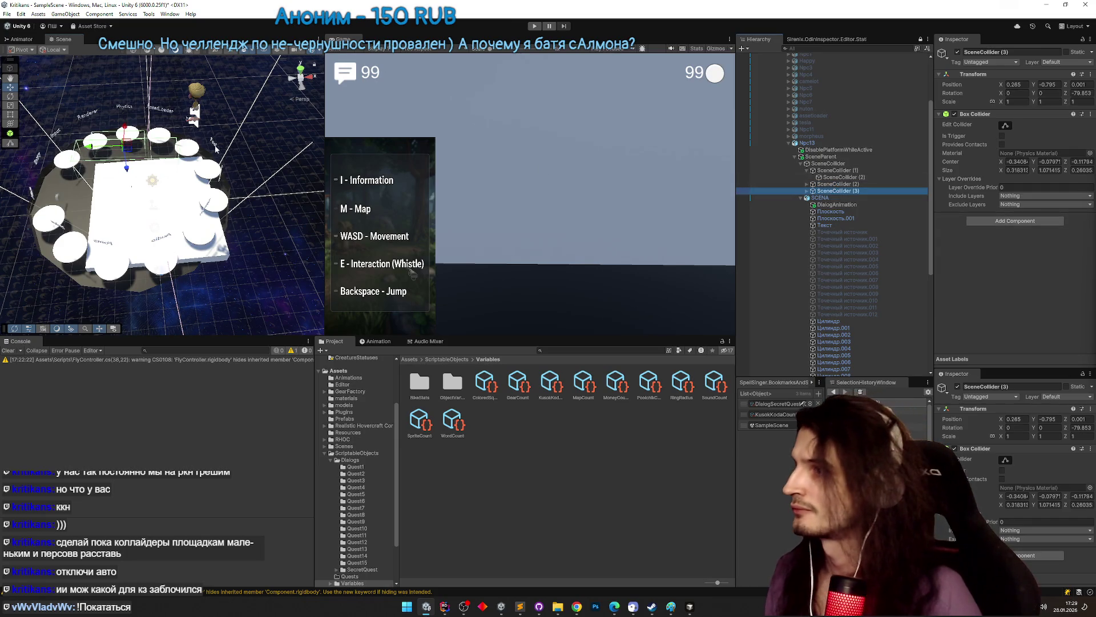
- Rotate SceneCollider (3) onto another table side and vertex-snap it into place
mouse_move(154, 159)
mouse_down()
mouse_move(99, 150)
mouse_move(233, 158)
mouse_move(218, 148)
mouse_move(254, 204)
mouse_move(143, 171)
mouse_move(190, 199)
mouse_move(209, 197)
mouse_up()
key(w)
key(v)
key(f)
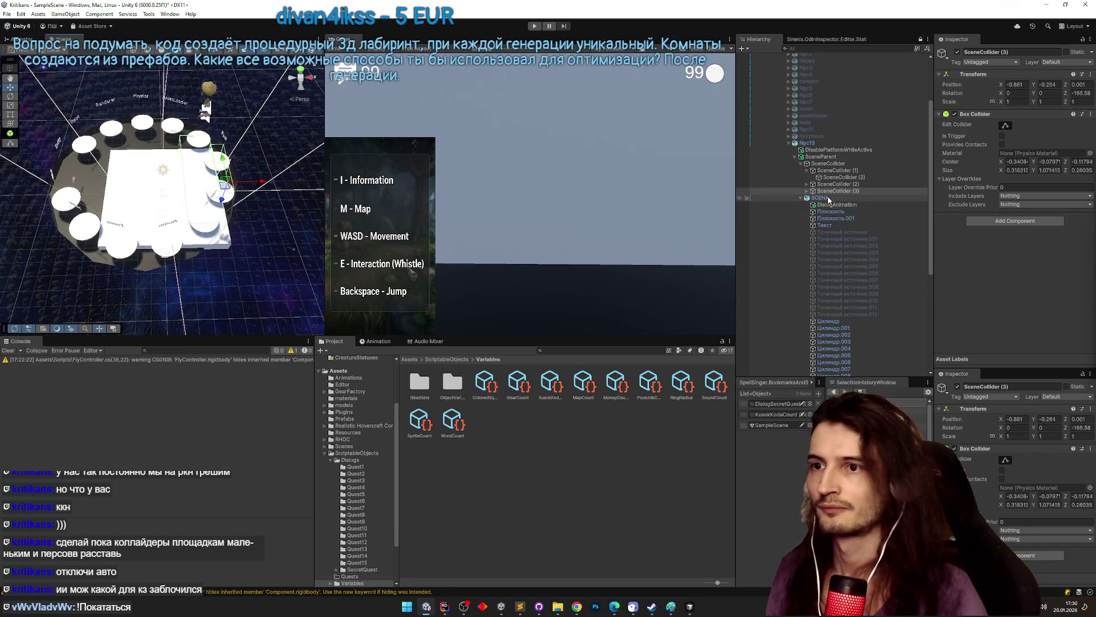
- Duplicate it as SceneCollider (4), rotated and nudged along Y to line the last edge
key(ctrl+d)
key(e)
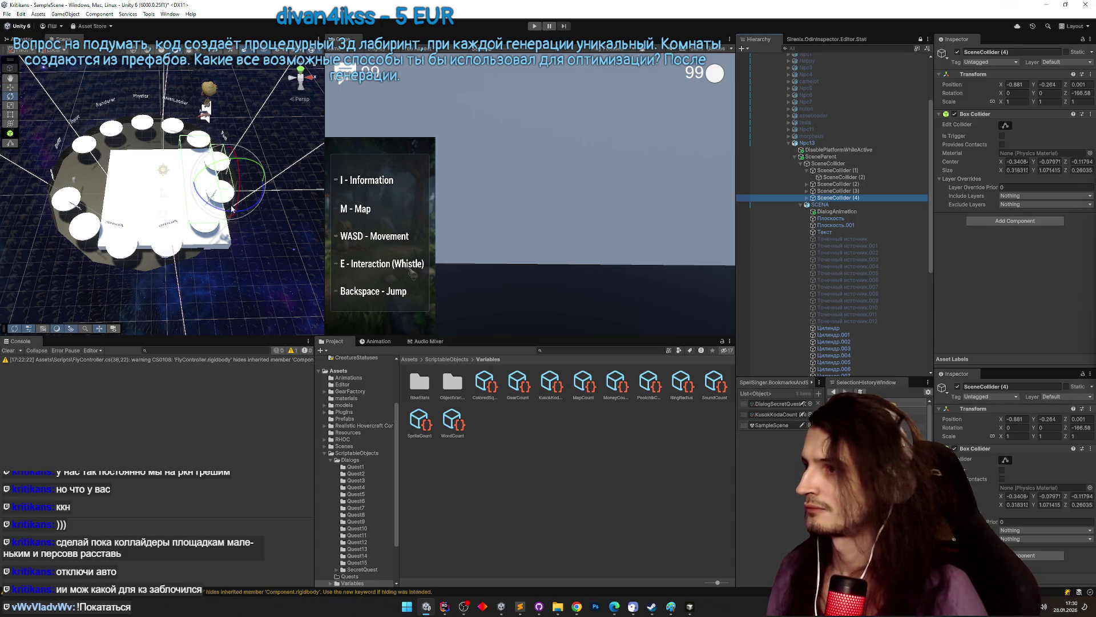
mouse_move(232, 209)
mouse_down()
mouse_move(223, 176)
mouse_move(172, 195)
mouse_up()
key(w)
drag(133, 306, 135, 309)
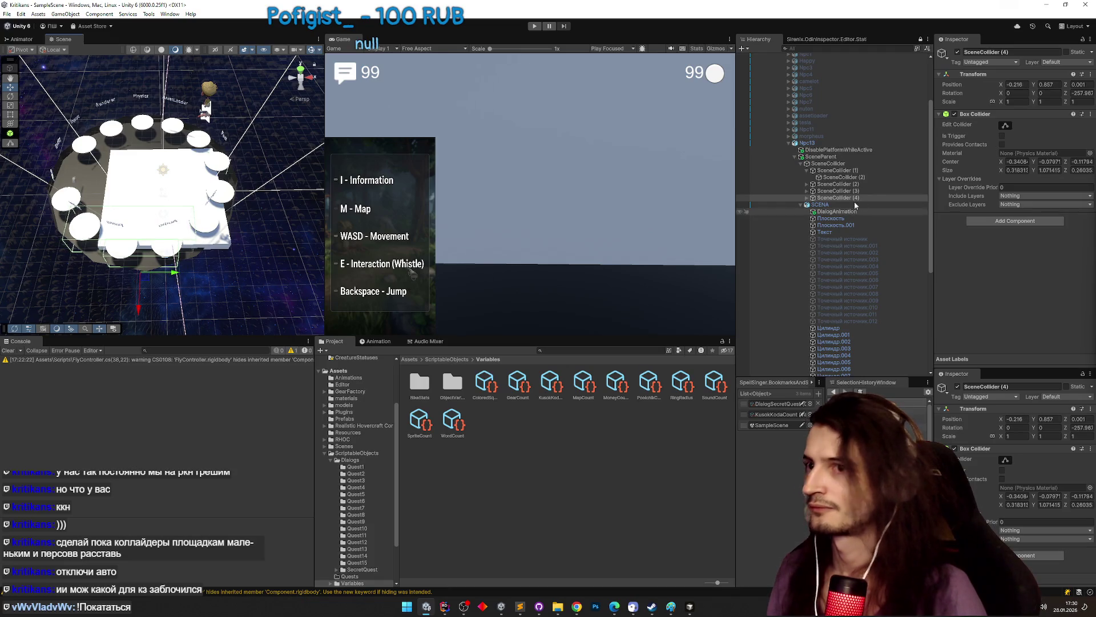
- Adjust the rotations of SceneCollider, SceneCollider (1) and SceneCollider (2) to align with the platform edges
click(825, 164)
drag(211, 183, 192, 238)
click(834, 170)
key(e)
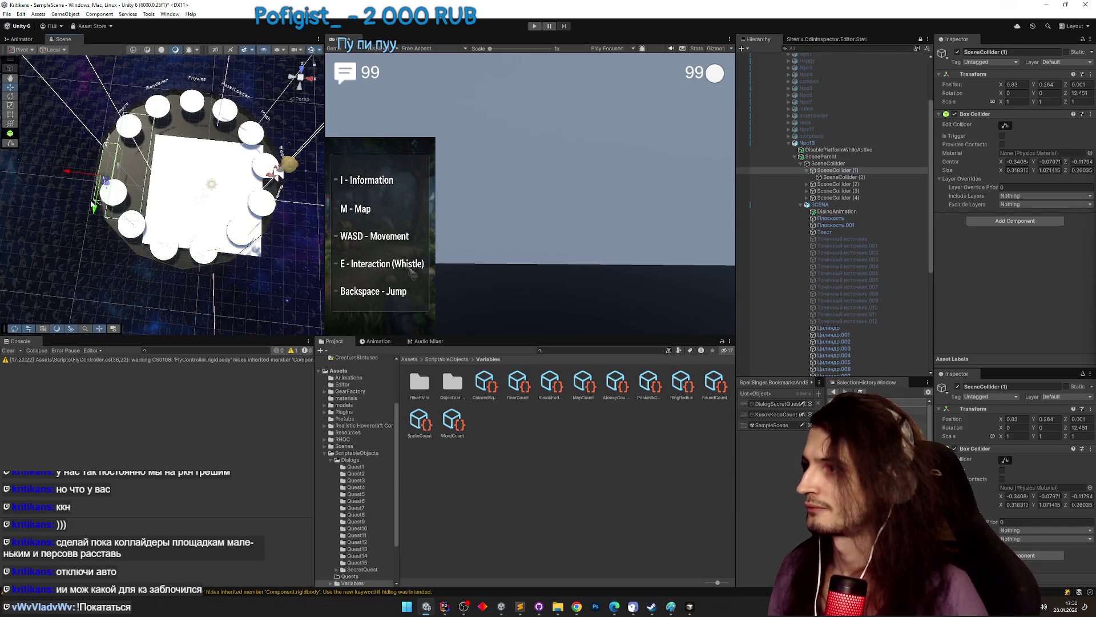
click(828, 164)
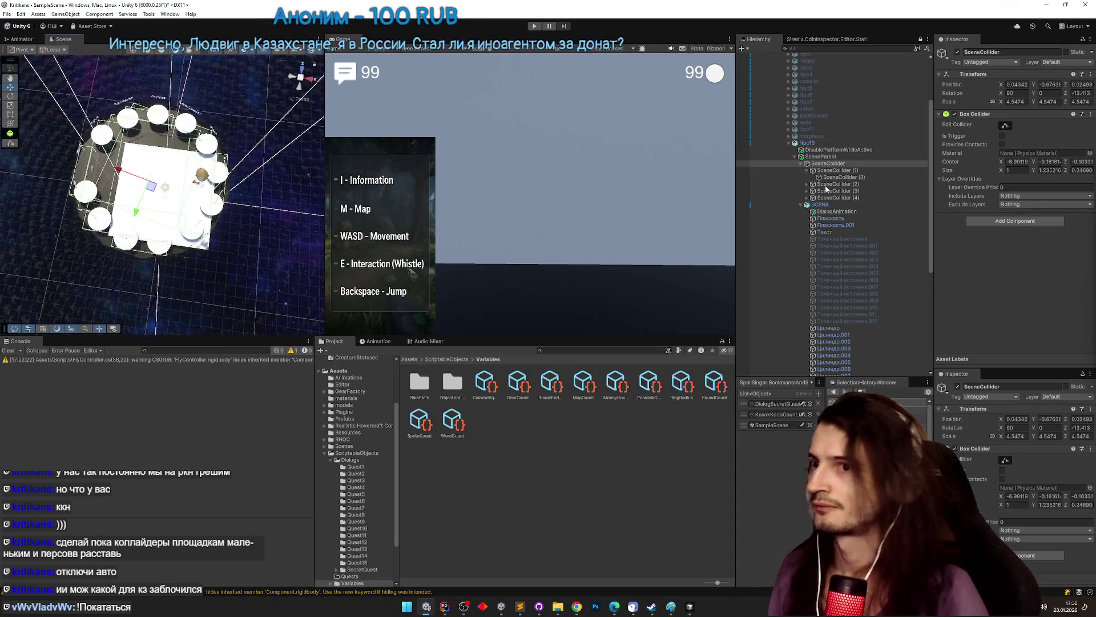
click(860, 171)
click(845, 184)
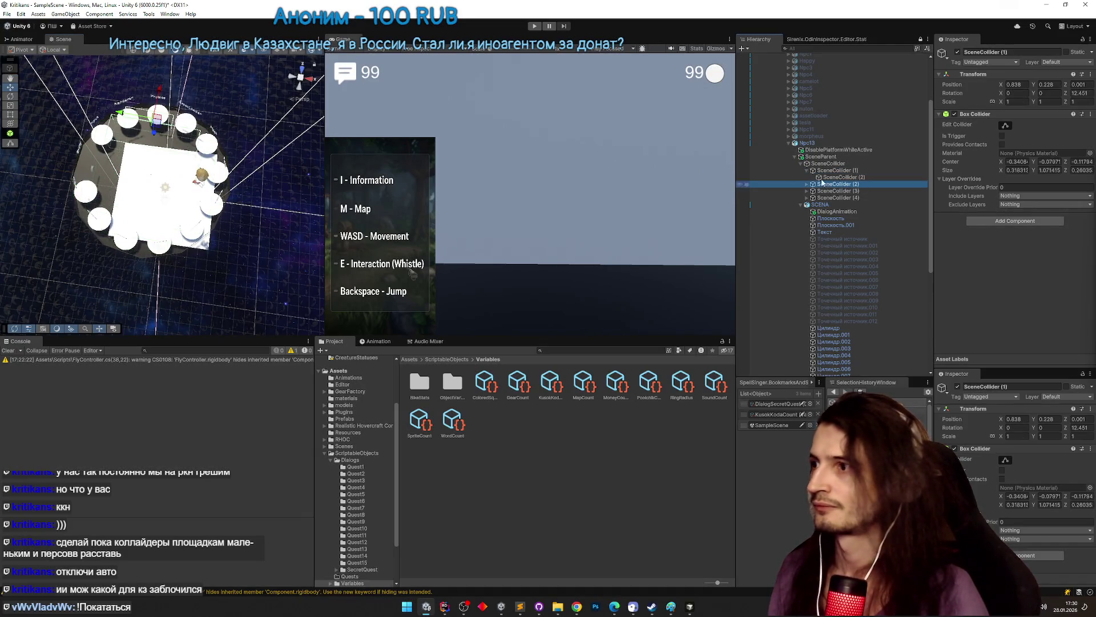
drag(166, 128, 184, 140)
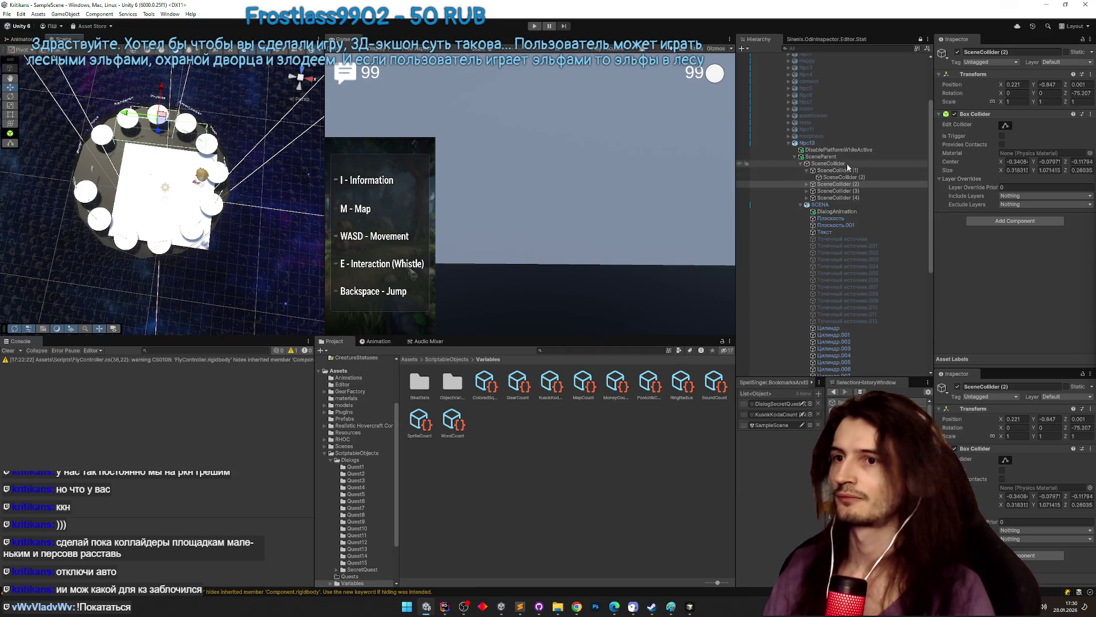
click(838, 165)
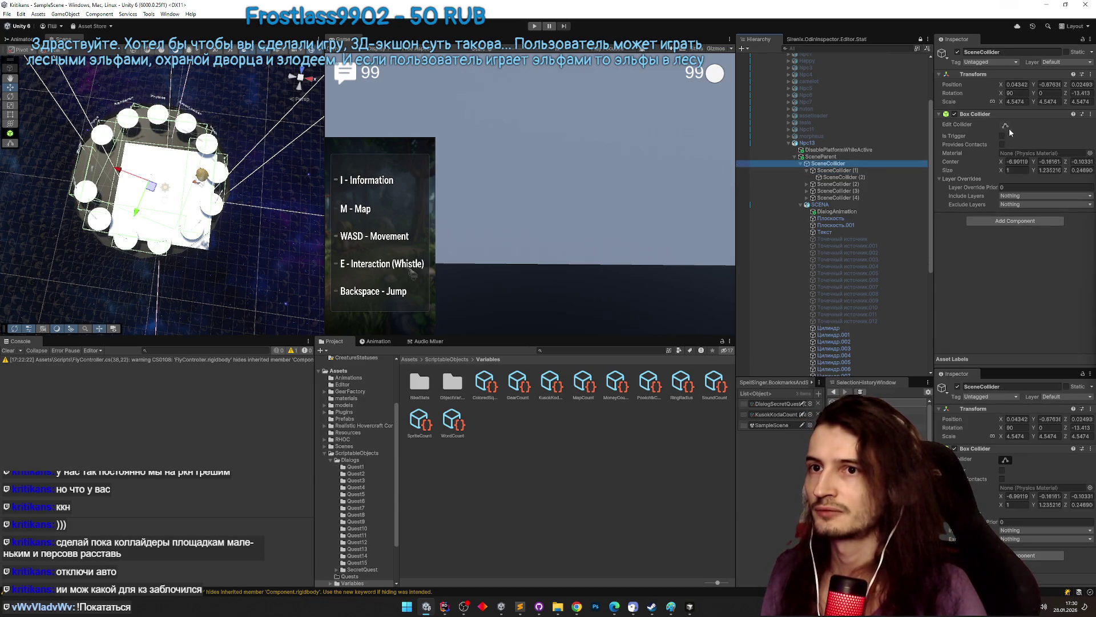
click(1077, 92)
text(0)
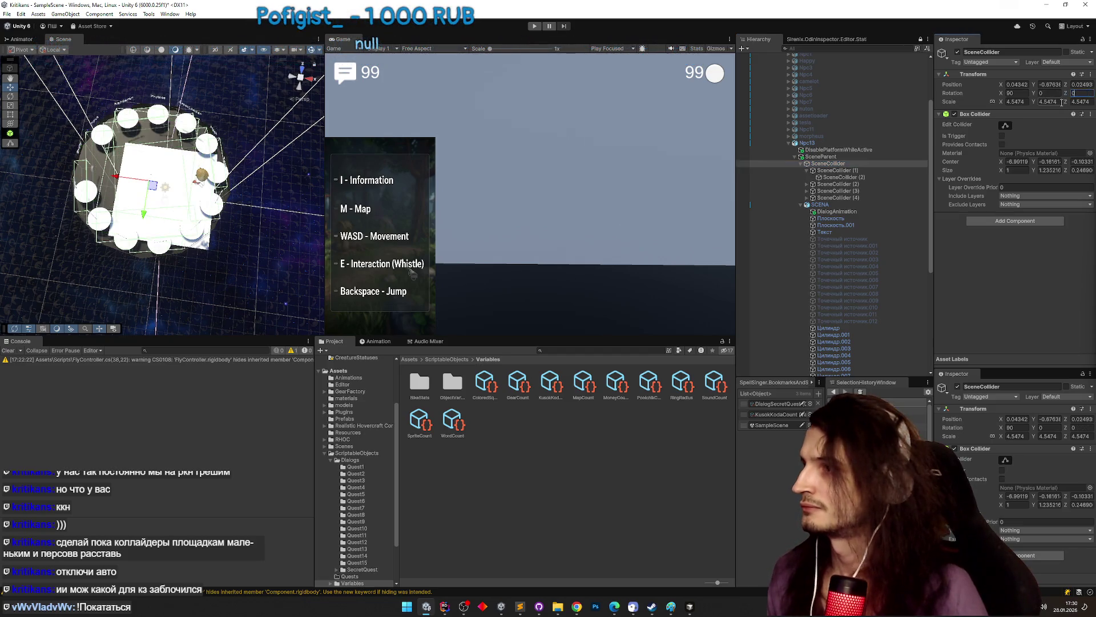
key(Escape)
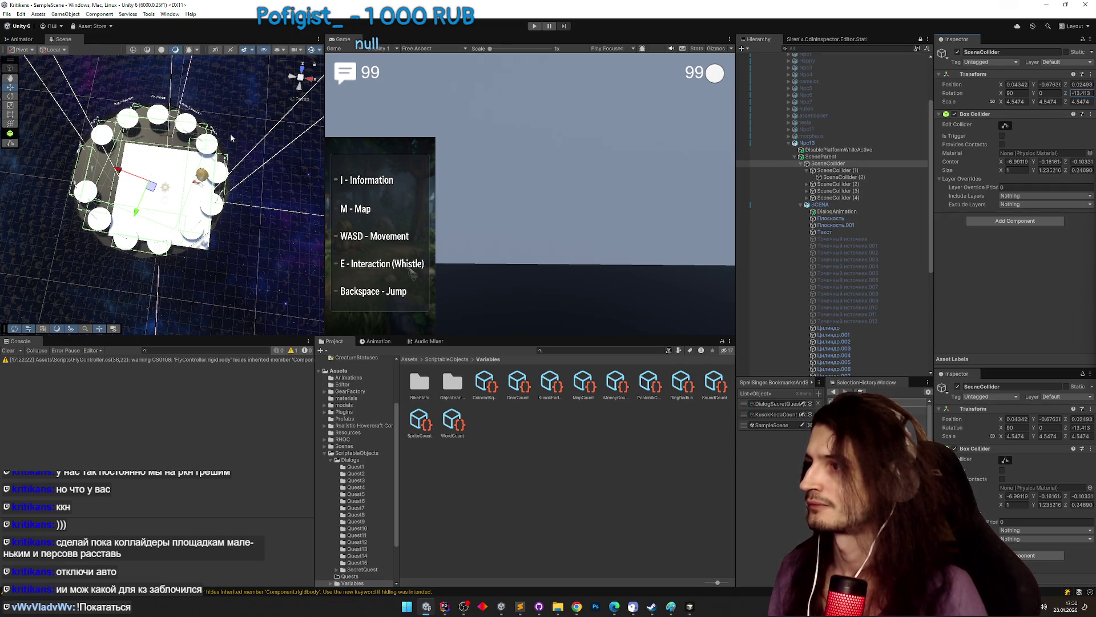
- Enter -1 for SceneCollider (1), then run the game to test the scene
drag(231, 138, 268, 142)
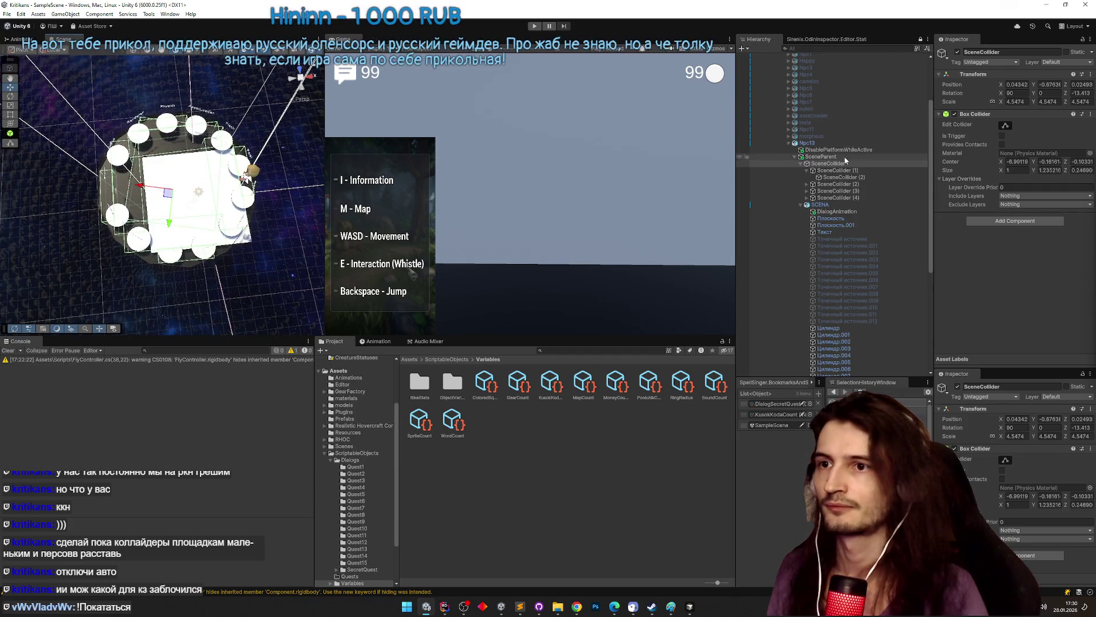
click(839, 171)
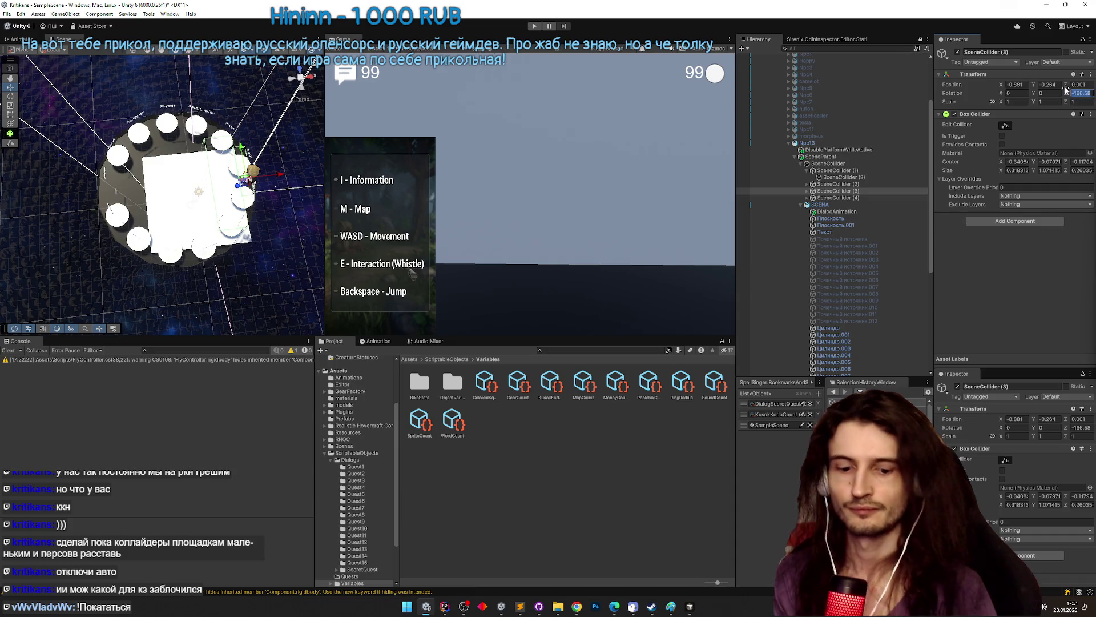
text(-1)
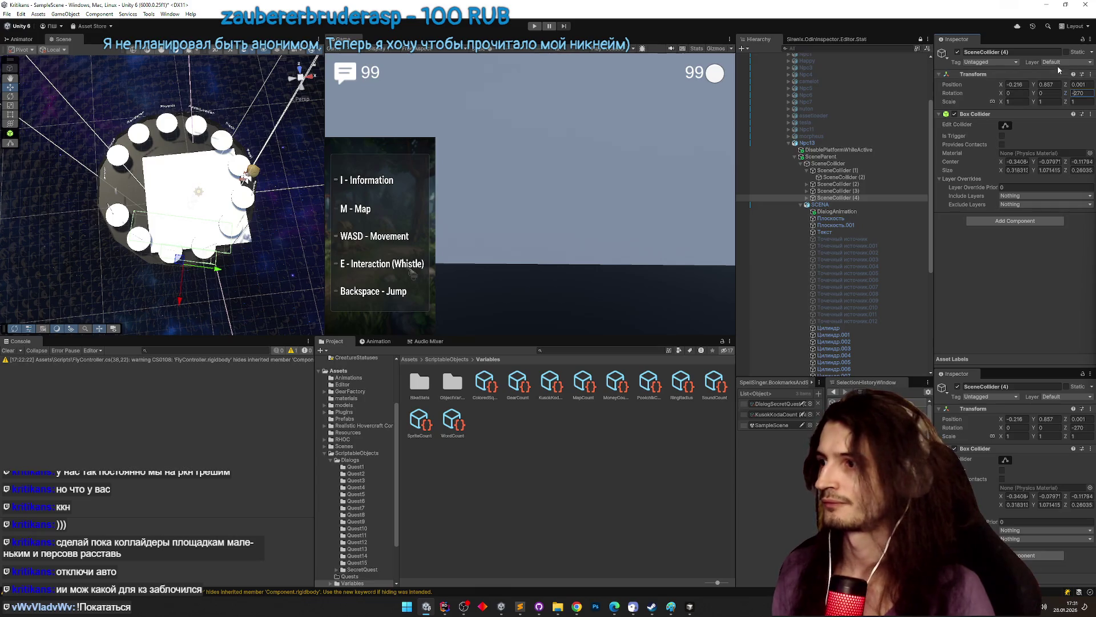
click(826, 165)
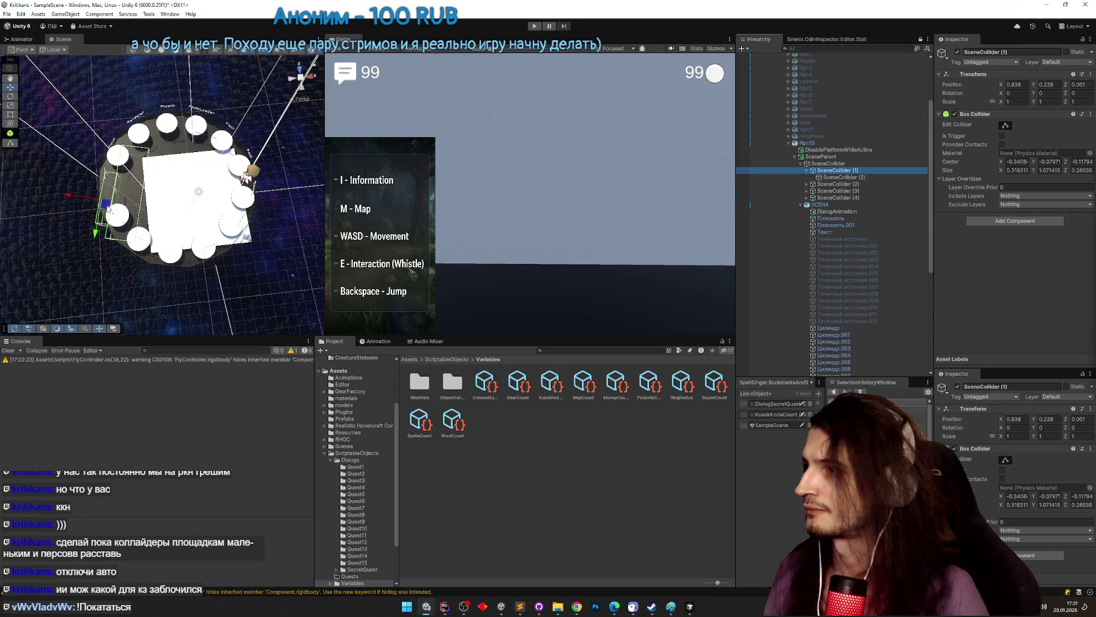
drag(108, 206, 110, 232)
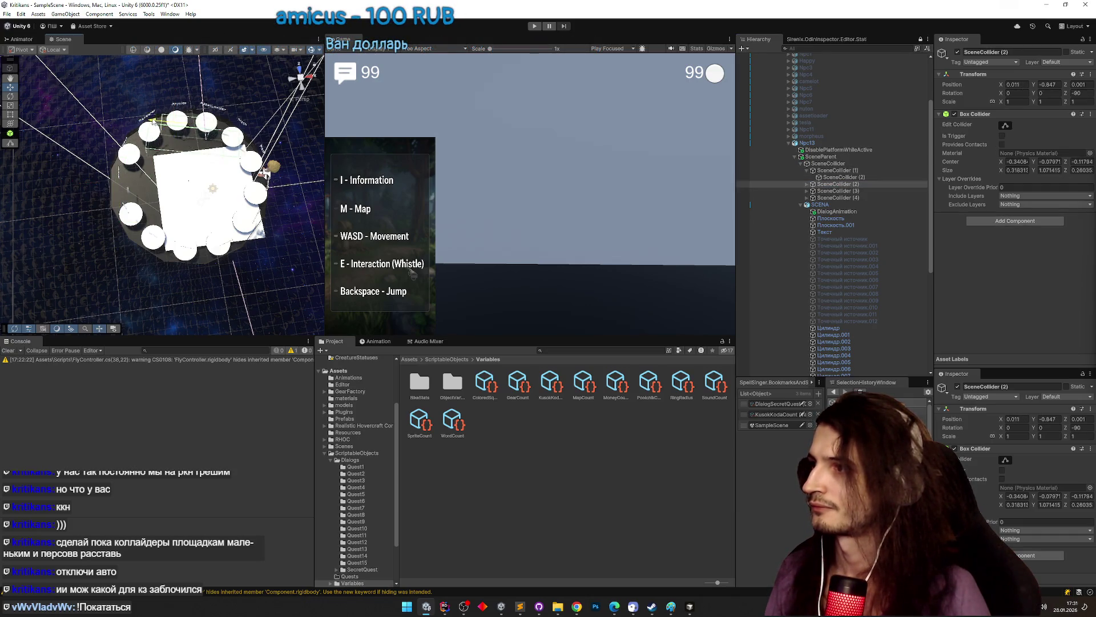
key(ctrl+p)
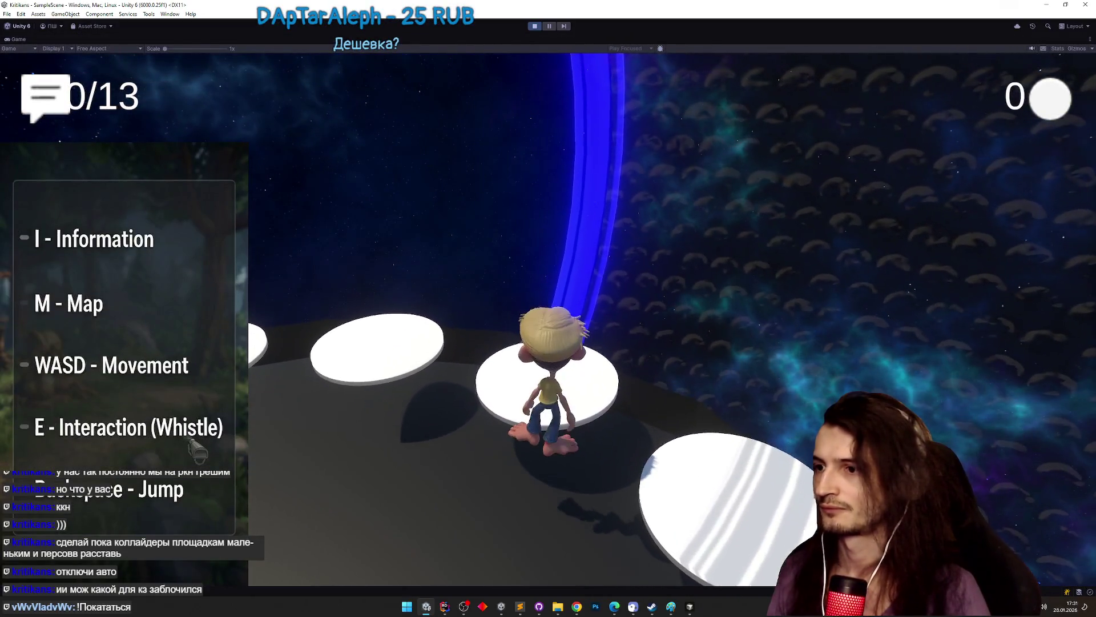
- Walk the character right across the discs to the NPC and answer its question with Да
key(d)
key(d)
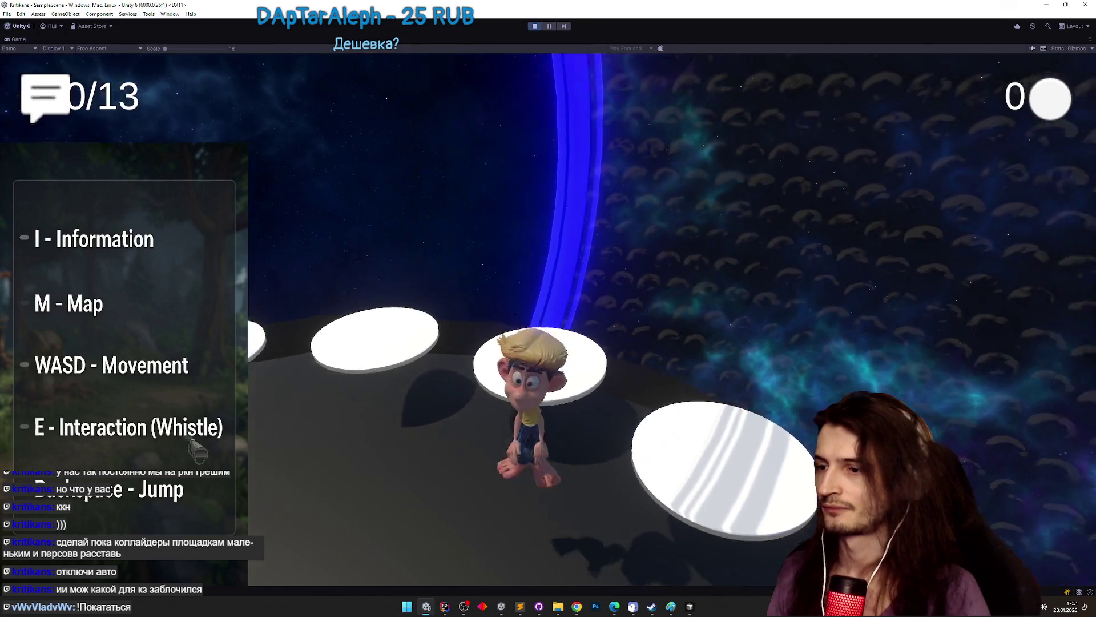
key(d)
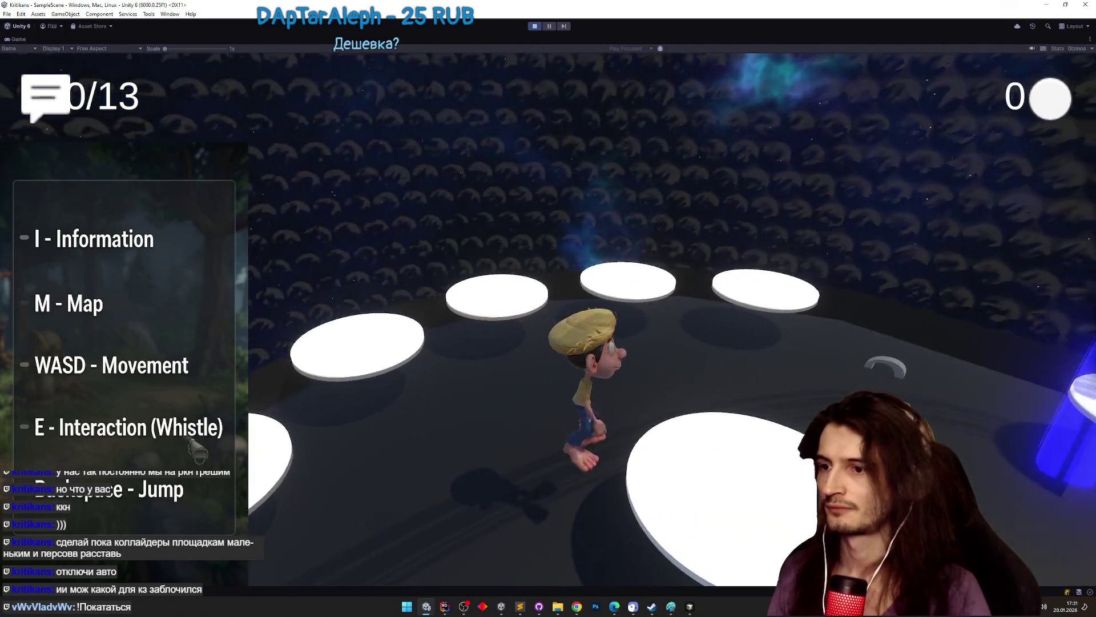
key(e)
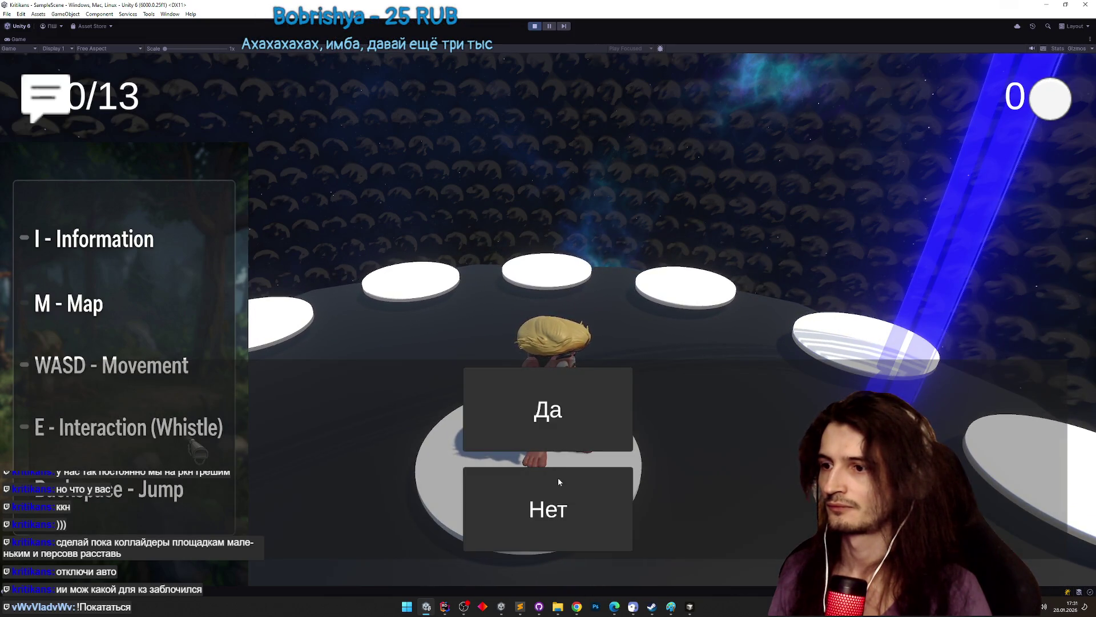
click(557, 477)
- Walk back to the NPC's white platform twice, answering Да each time
key(w)
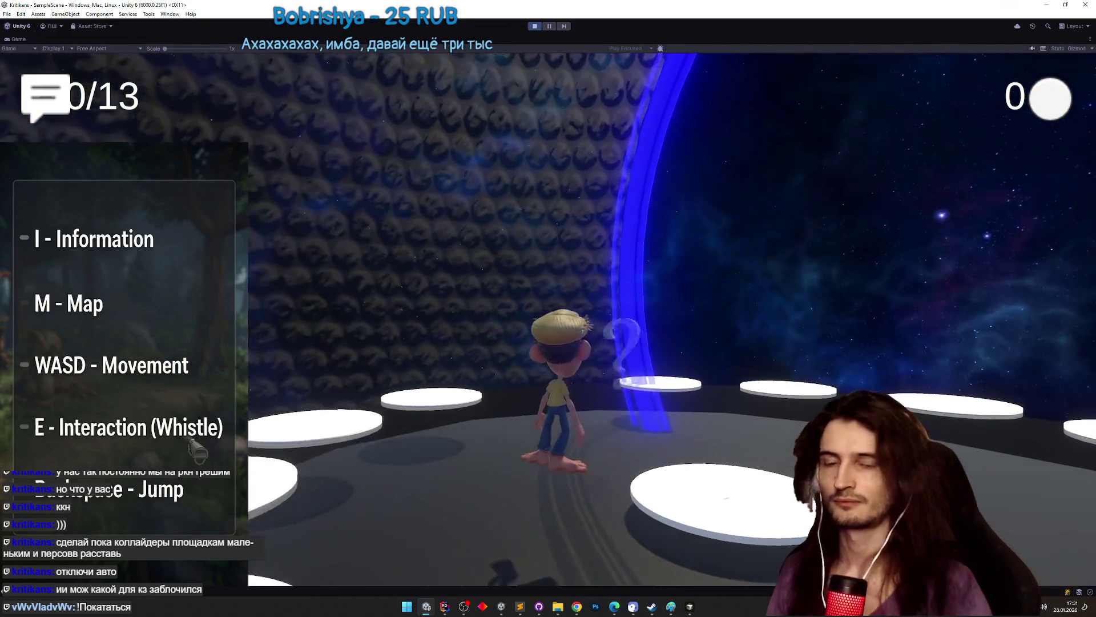
key(w)
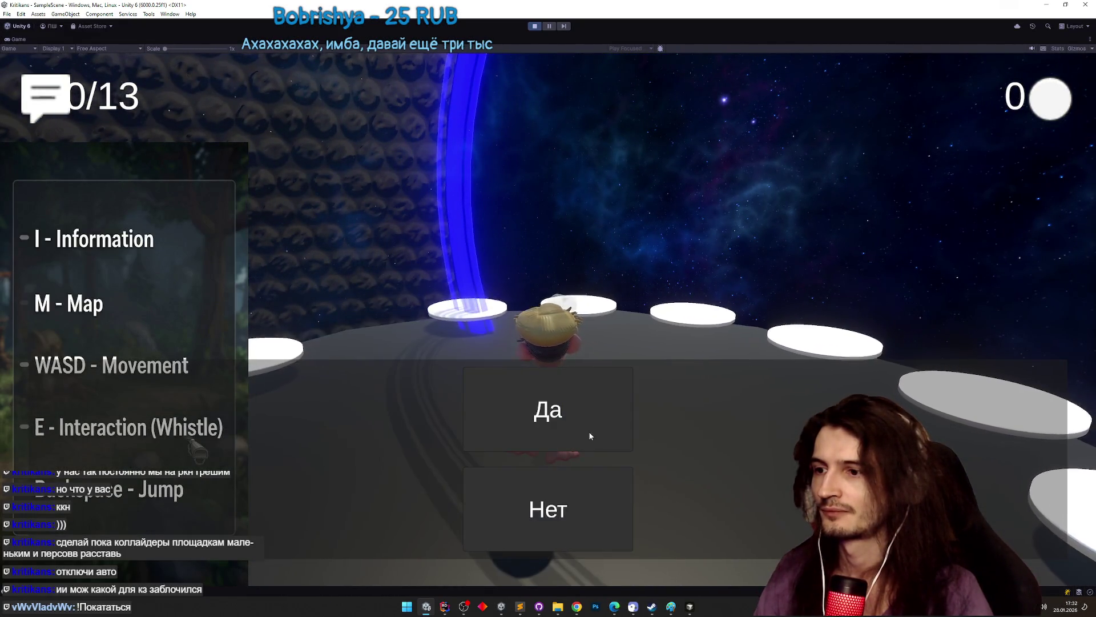
click(588, 430)
key(a)
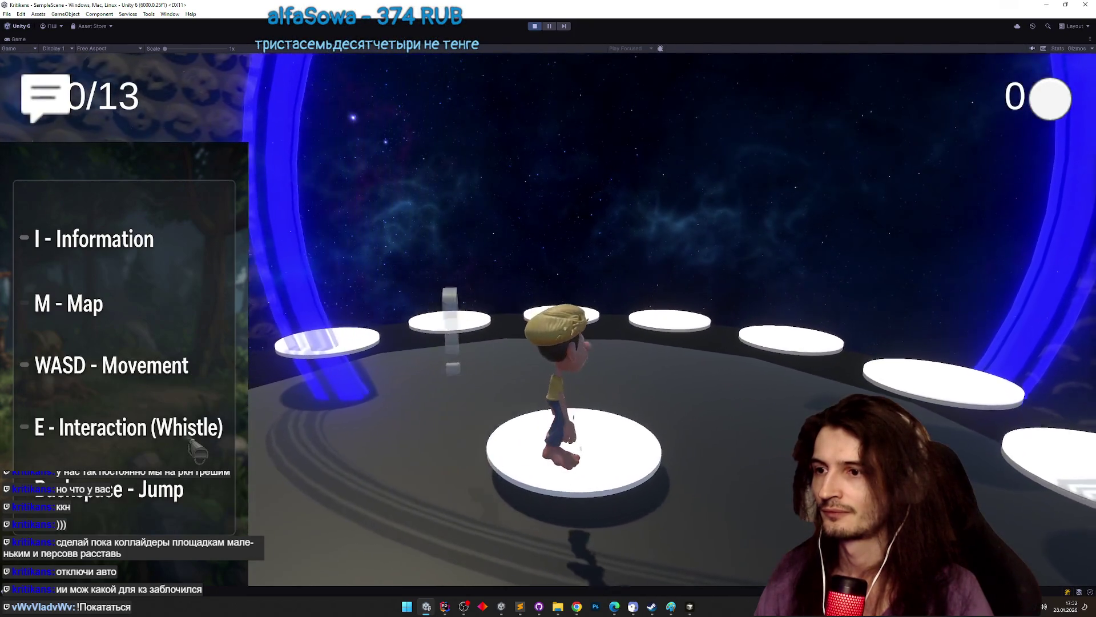
key(s)
key(w)
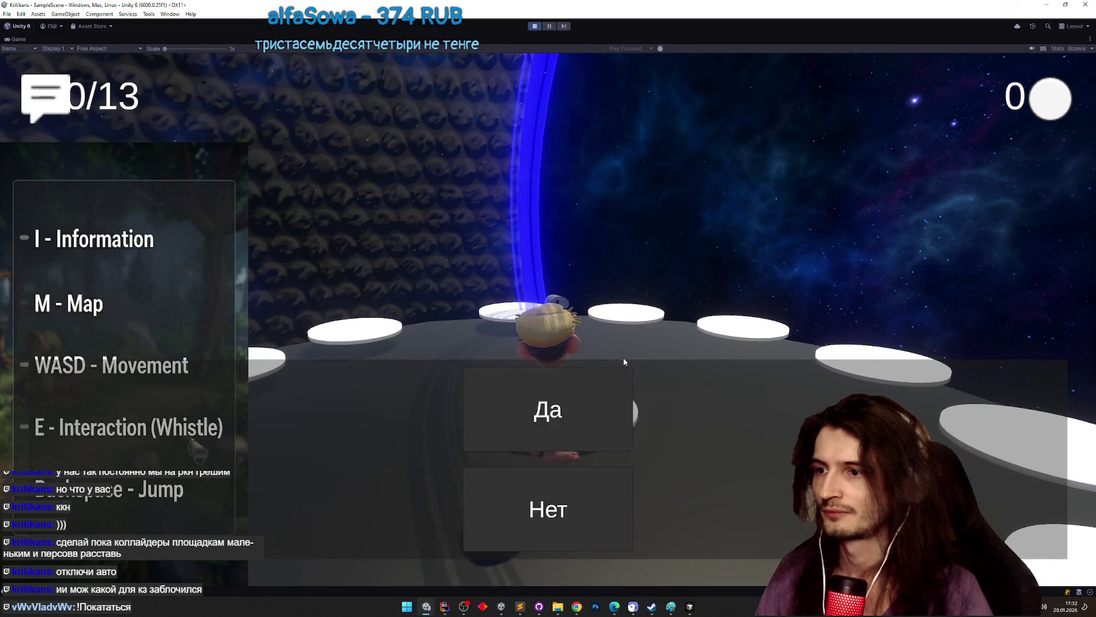
click(599, 410)
- Head toward the blue portal, trigger the NPC dialogue with E, and answer Да
key(a)
key(d)
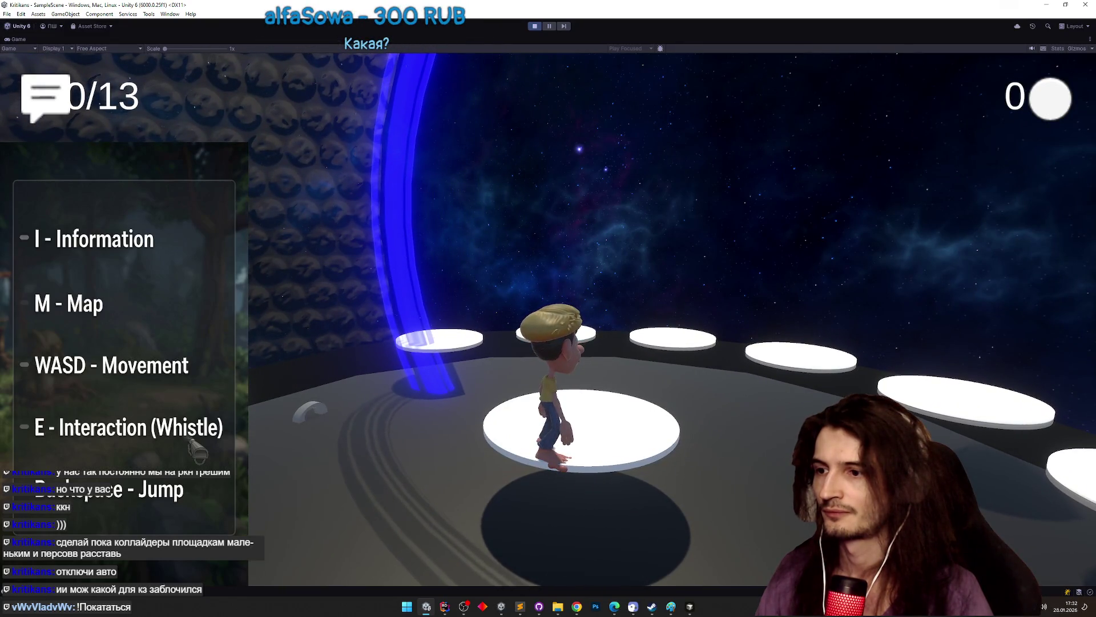
key(w)
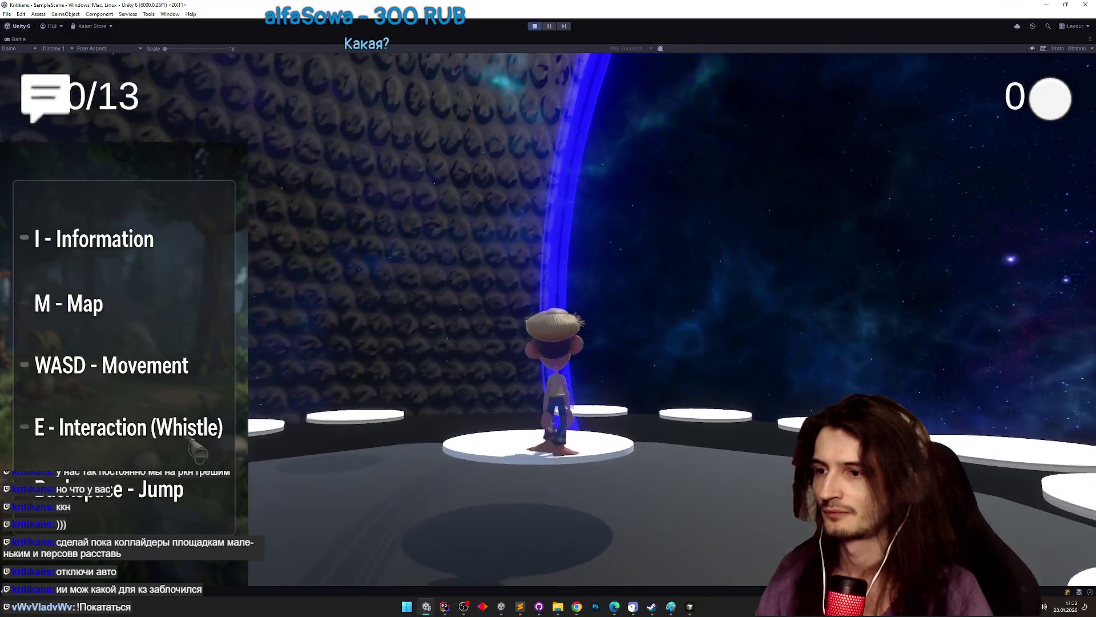
key(s)
key(w)
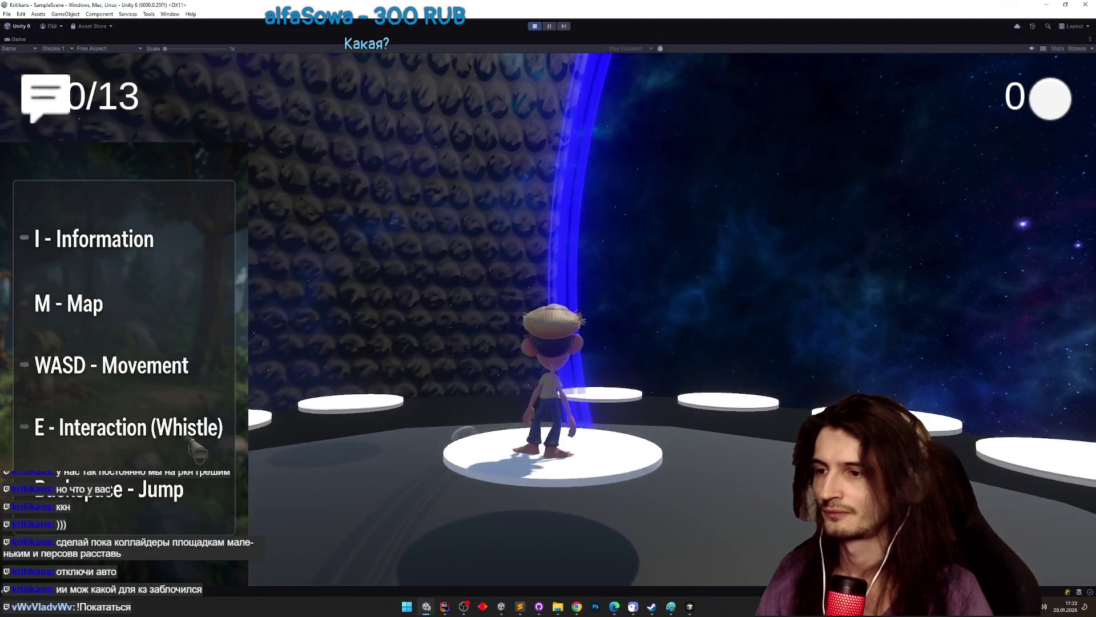
key(e)
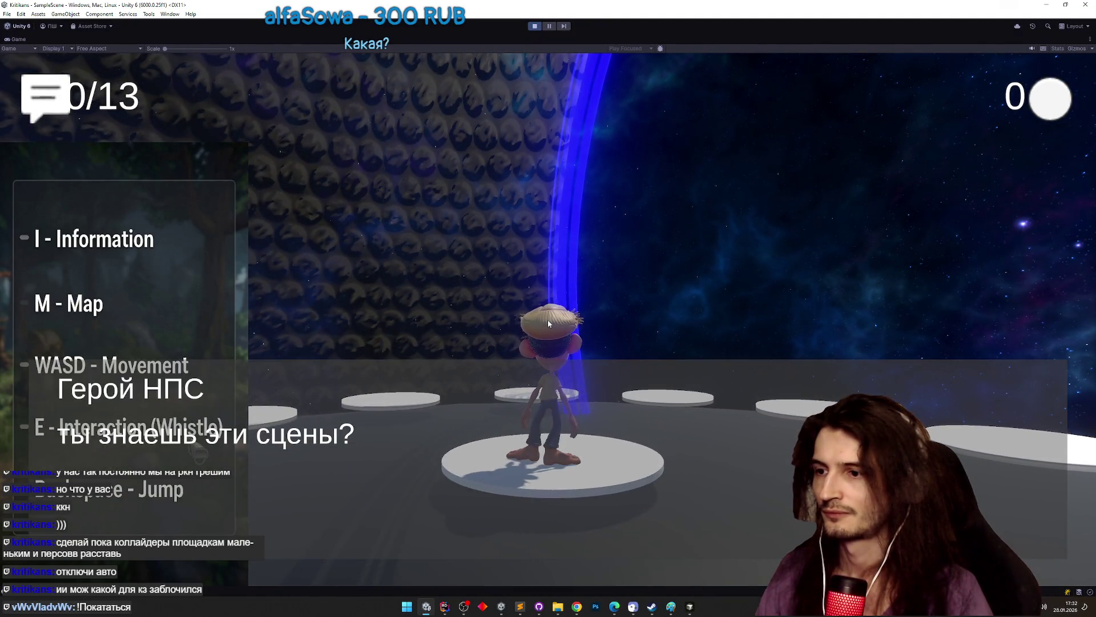
click(580, 429)
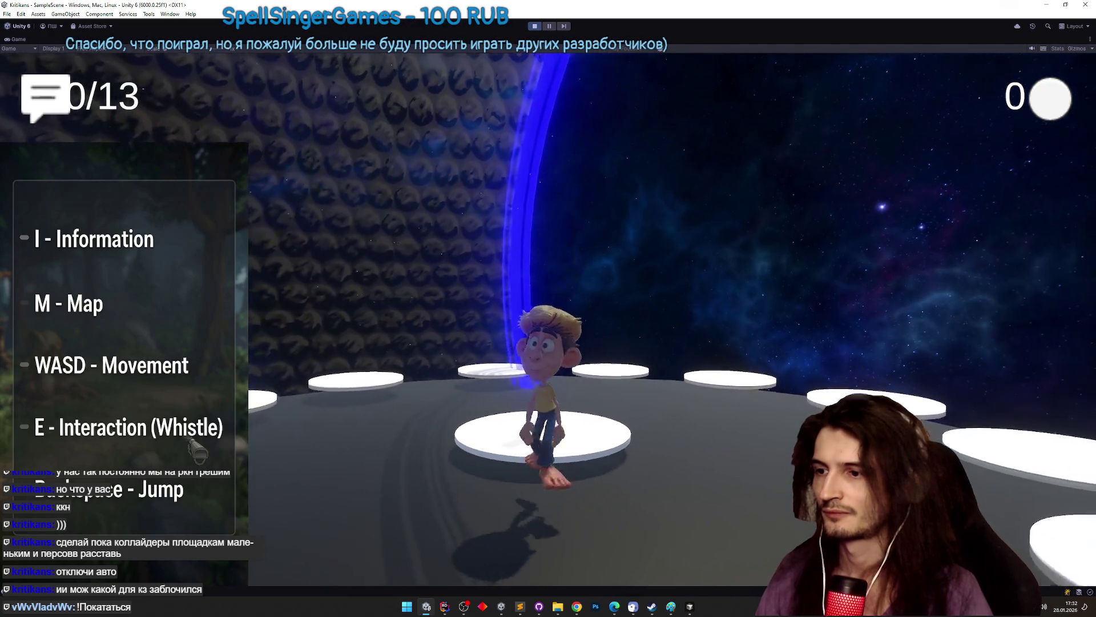
- Walk back and forth across the white platforms, then stop the game
key(a)
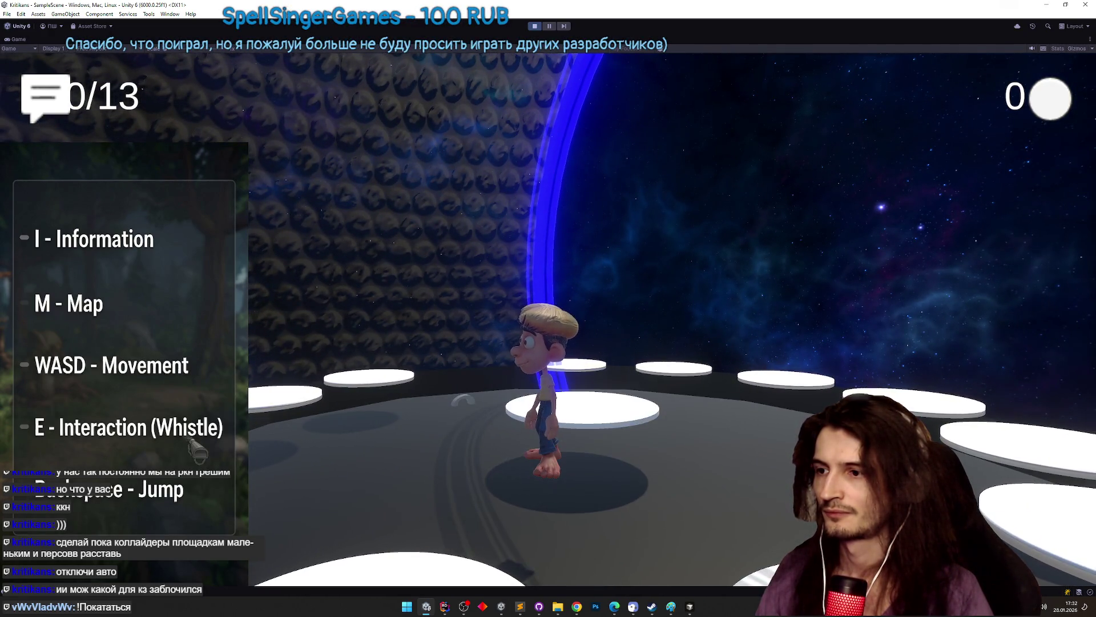
key(s)
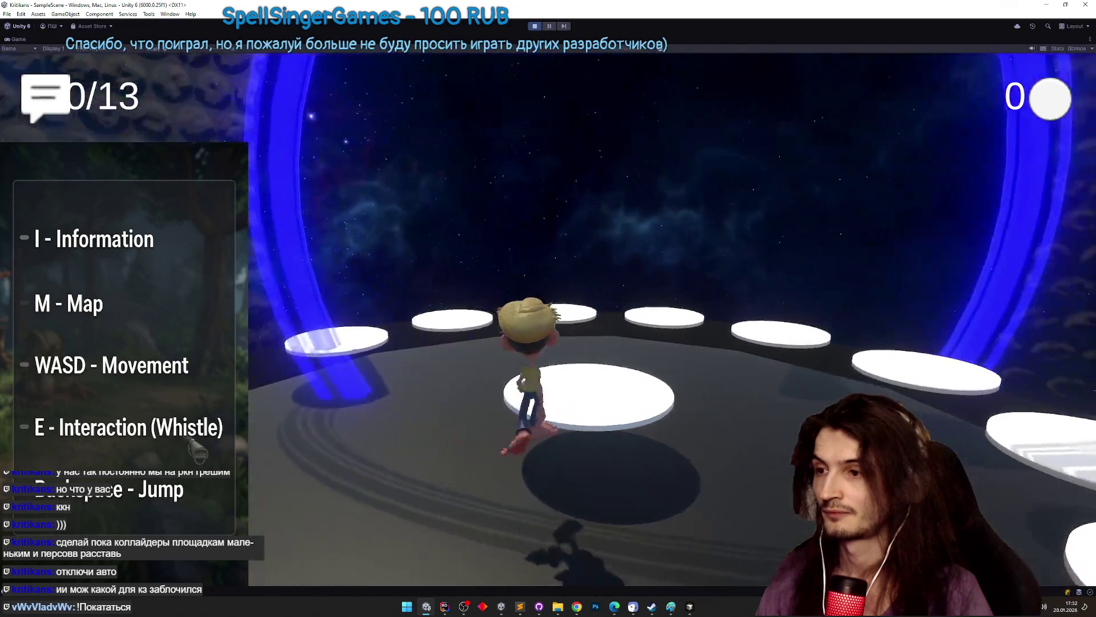
key(d)
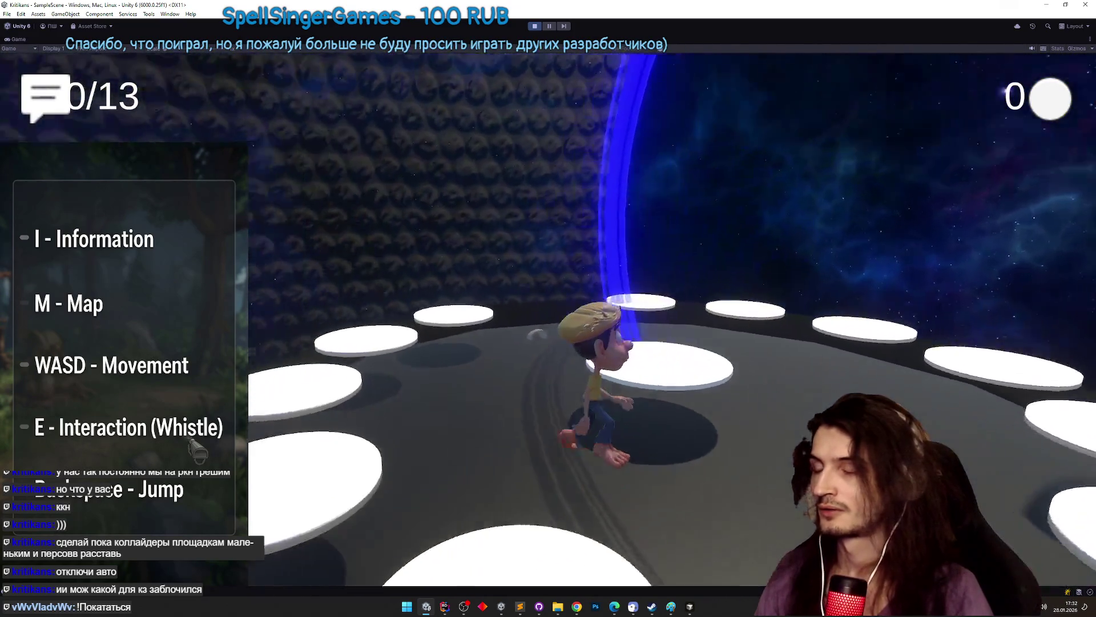
key(d)
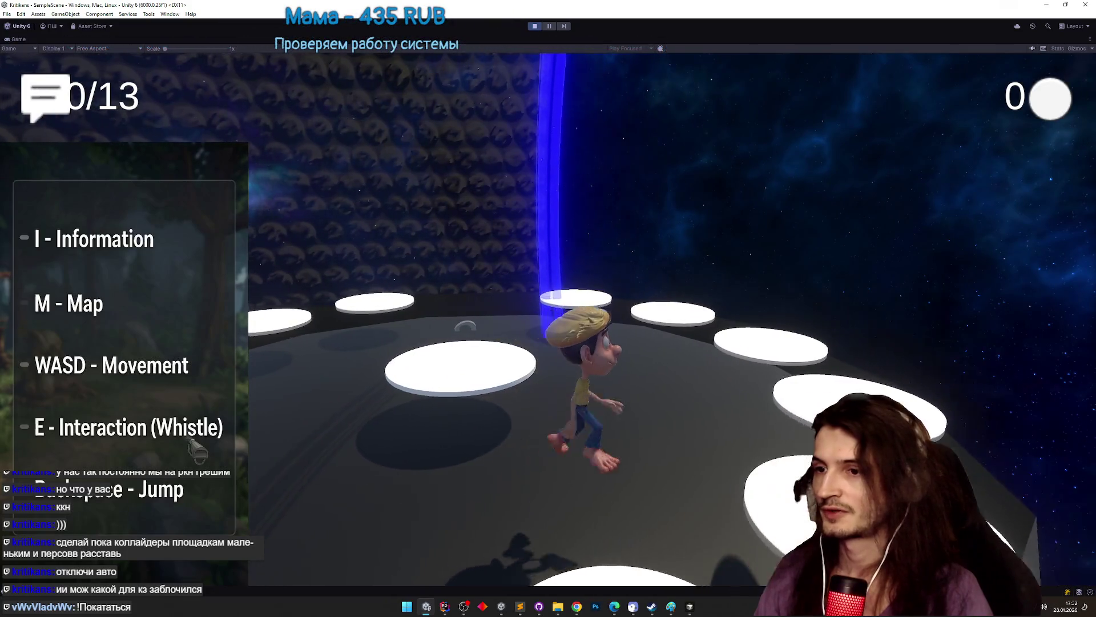
key(a)
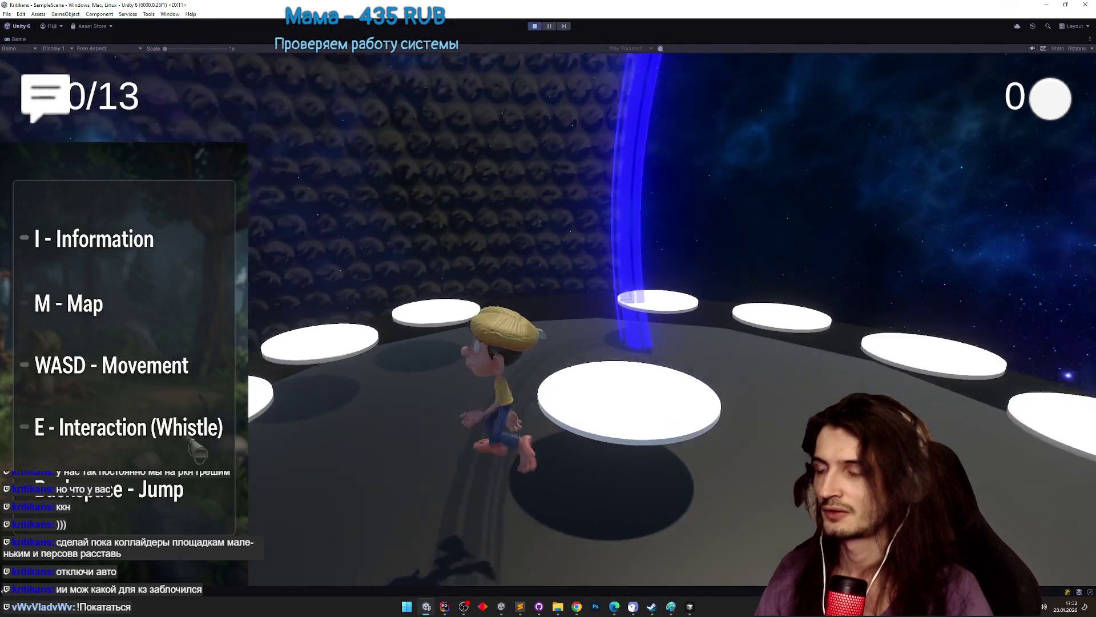
key(a)
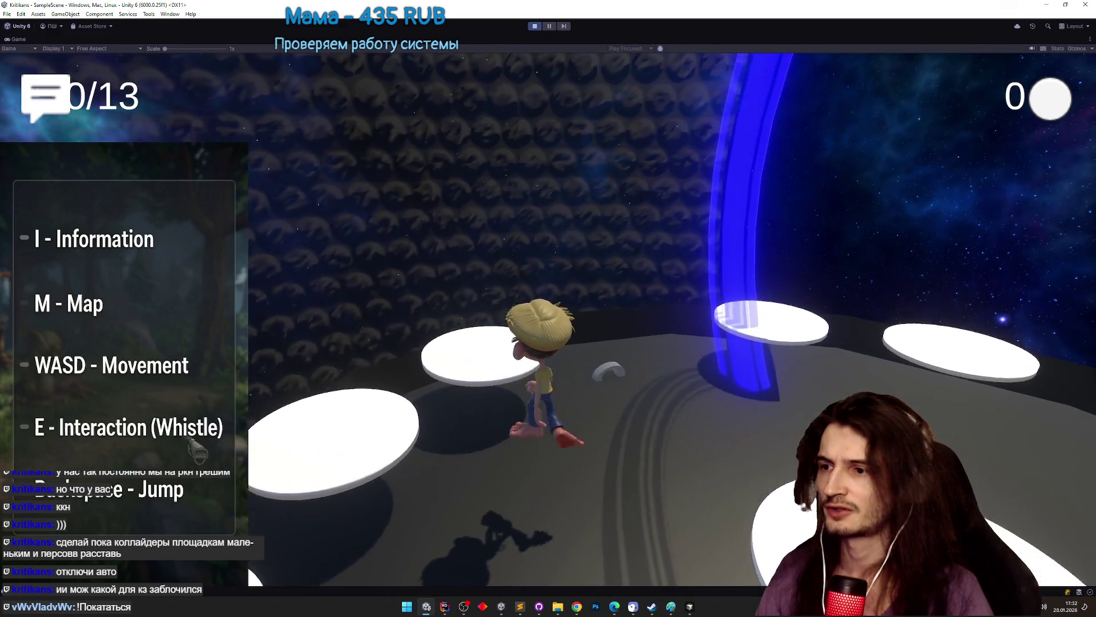
key(a)
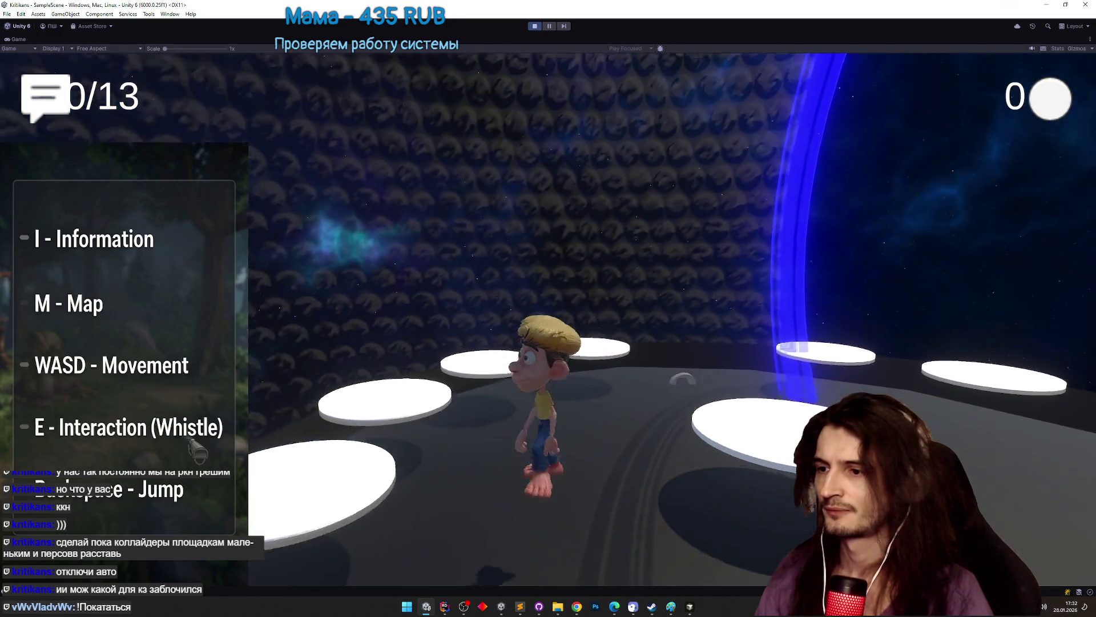
key(w)
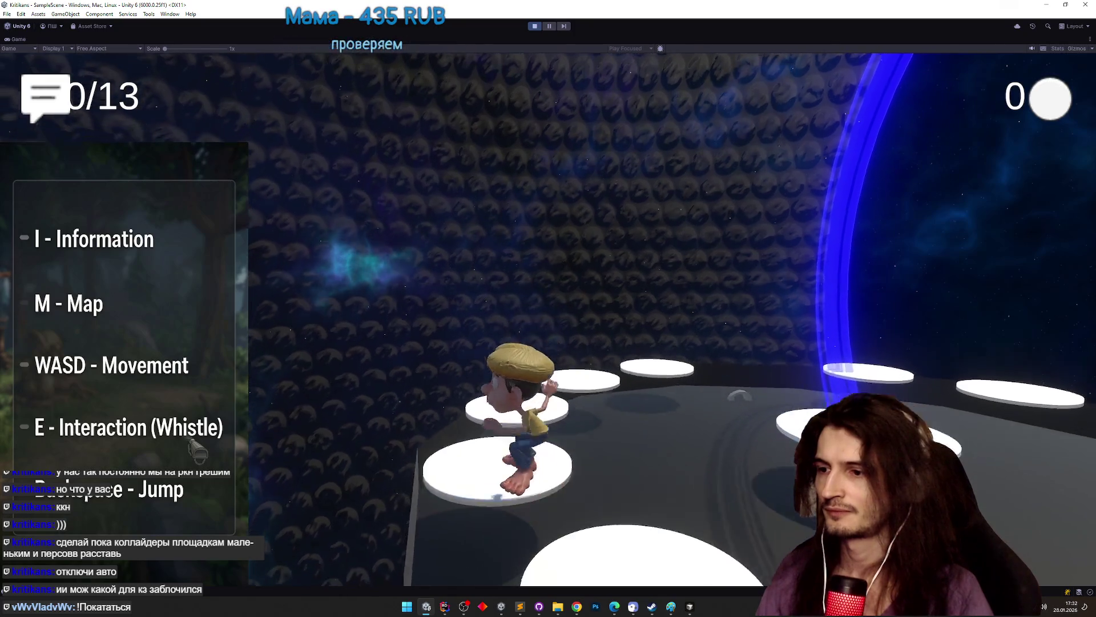
key(a)
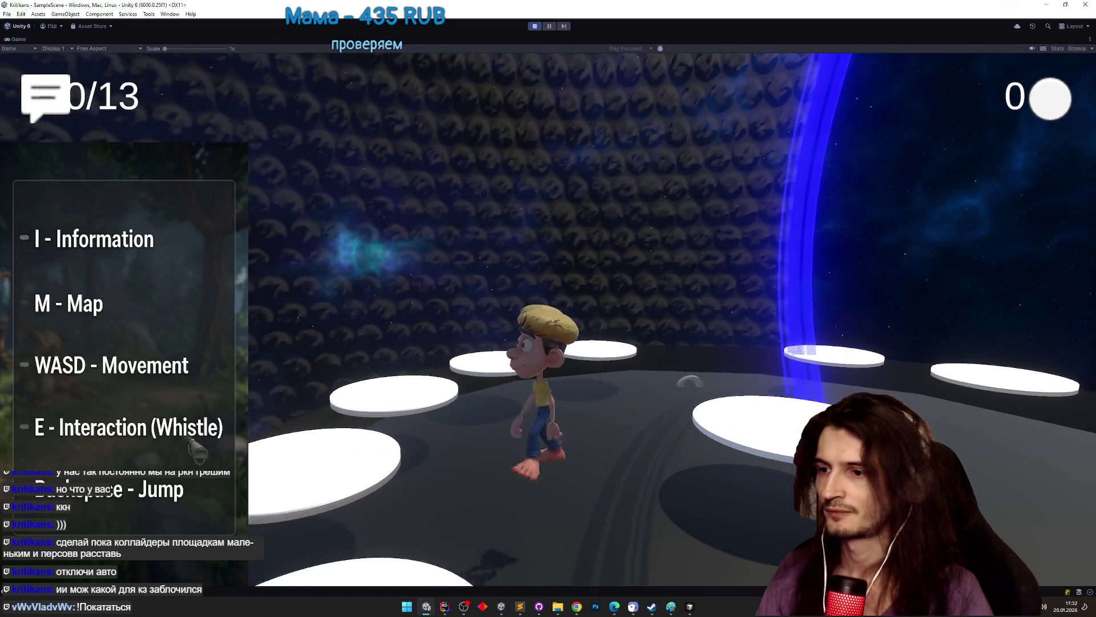
key(ctrl+p)
mouse_move(214, 198)
mouse_down()
mouse_move(261, 84)
mouse_move(252, 114)
mouse_up()
- Select the SceneCollider objects in the Hierarchy and zoom out over the platform ring
click(850, 164)
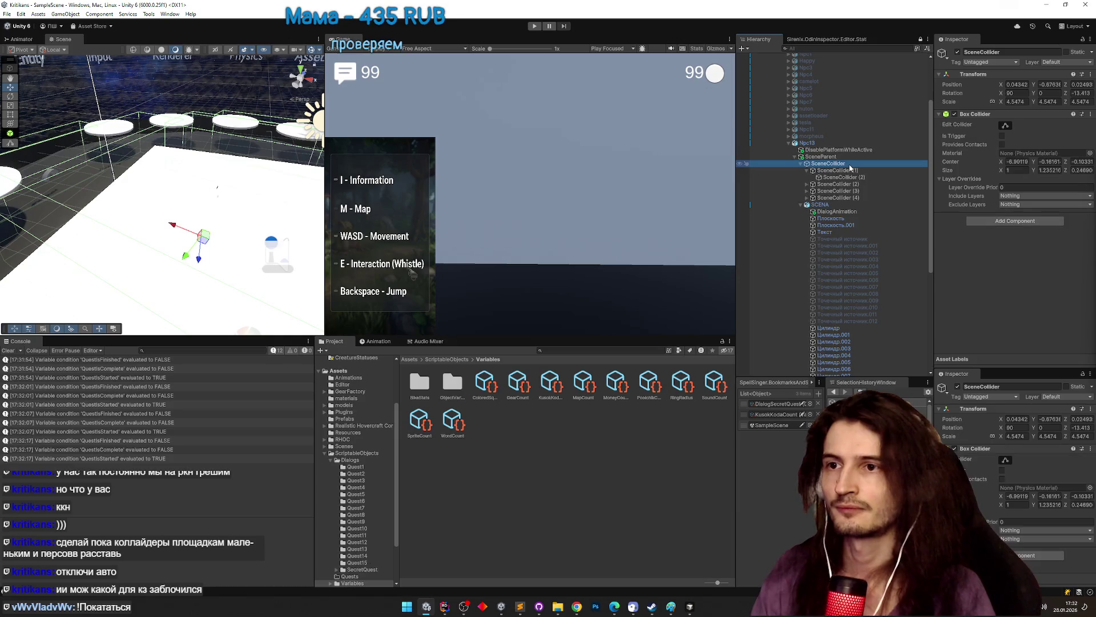
click(848, 159)
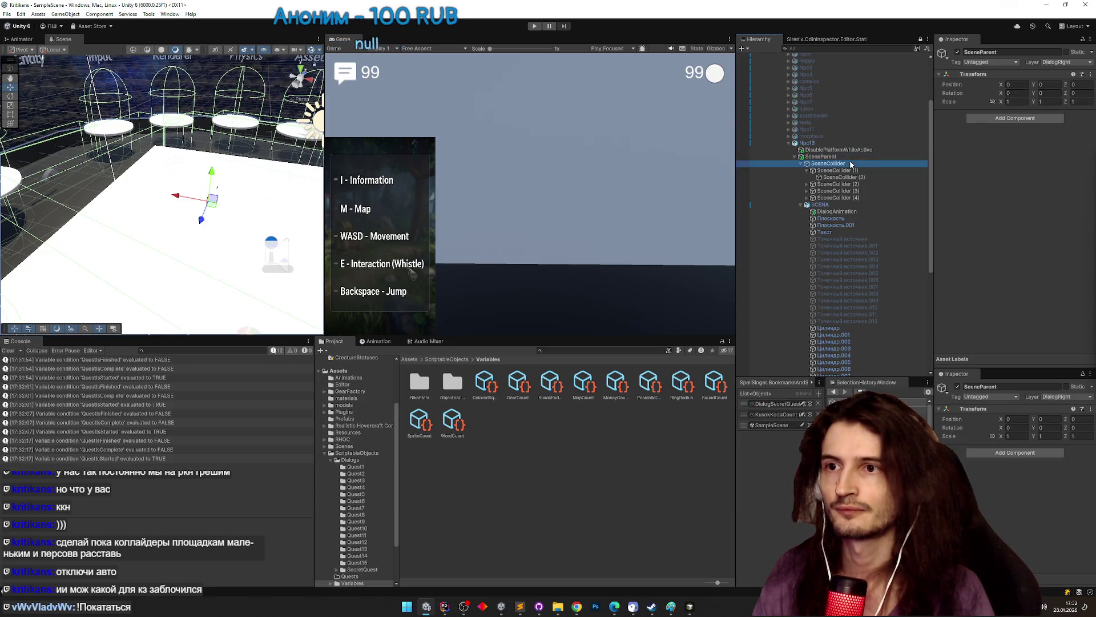
click(806, 171)
click(826, 178)
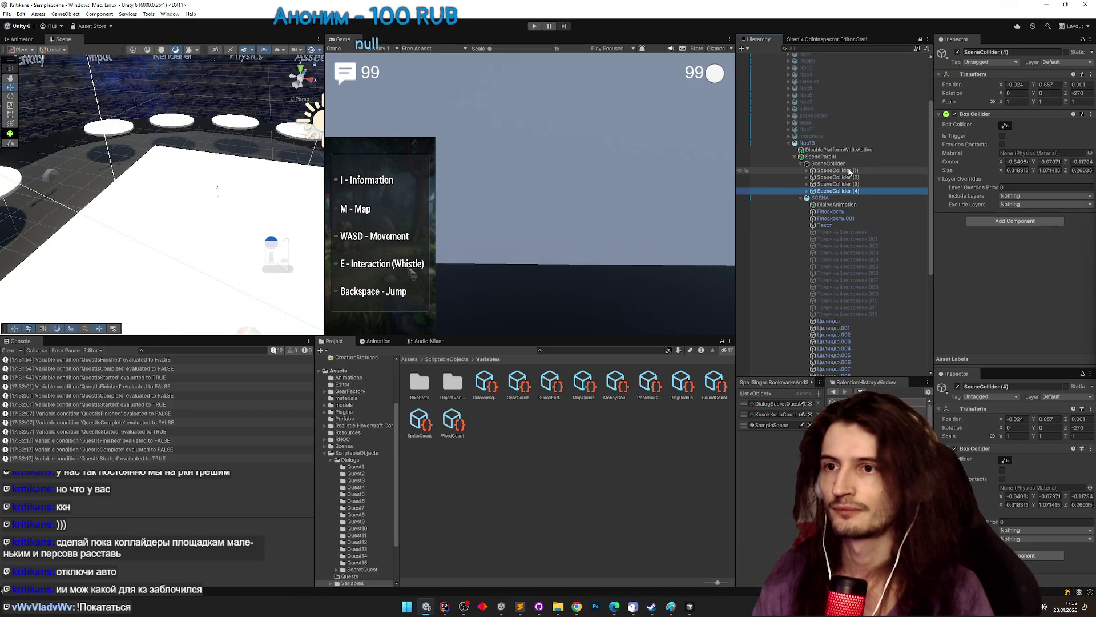
key(Up)
key(Up)
key(Up)
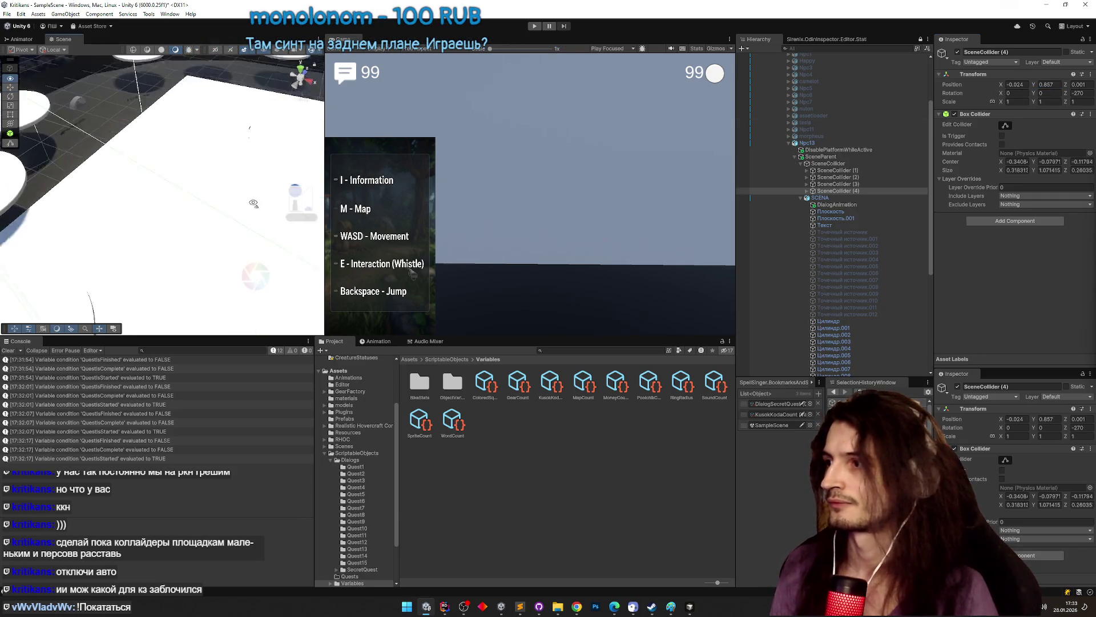
scroll(244, 208, down, 4)
drag(245, 208, 263, 209)
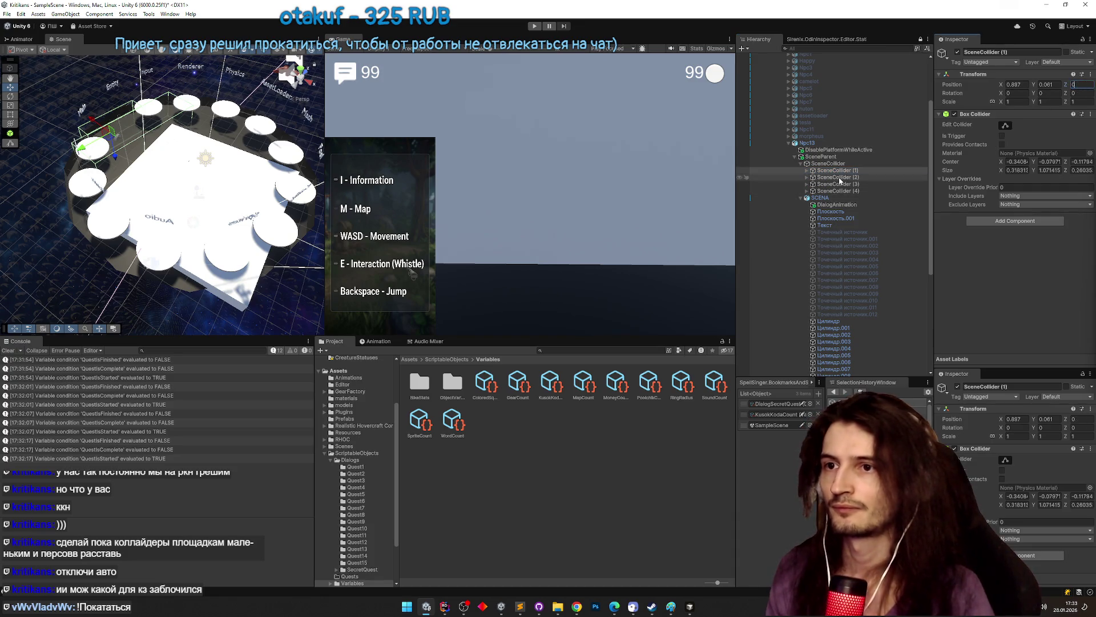
- Adjust SceneCollider (2)'s Z position, then select and frame the parent SceneCollider
click(837, 178)
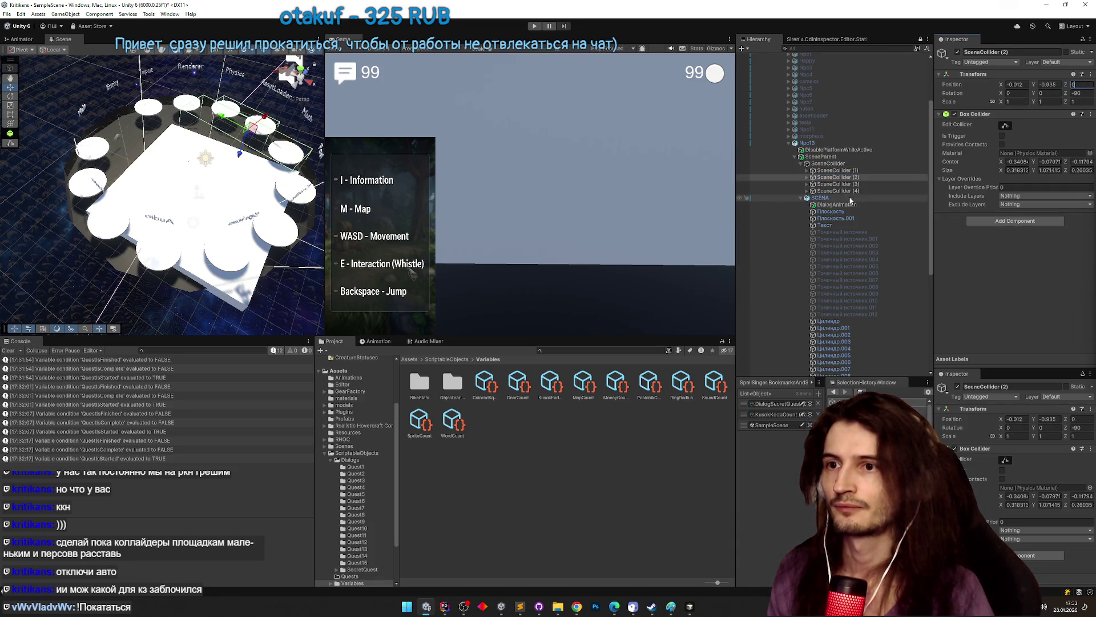
key(Down)
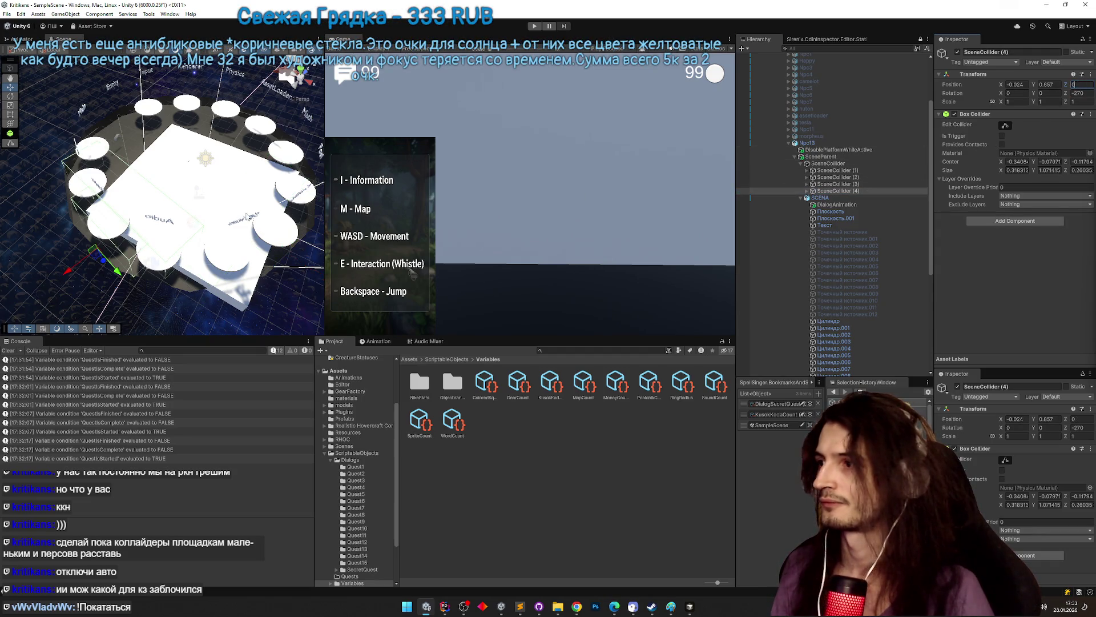
mouse_move(249, 215)
mouse_down()
mouse_move(311, 182)
mouse_move(169, 202)
mouse_move(120, 231)
mouse_up()
key(Left)
key(f)
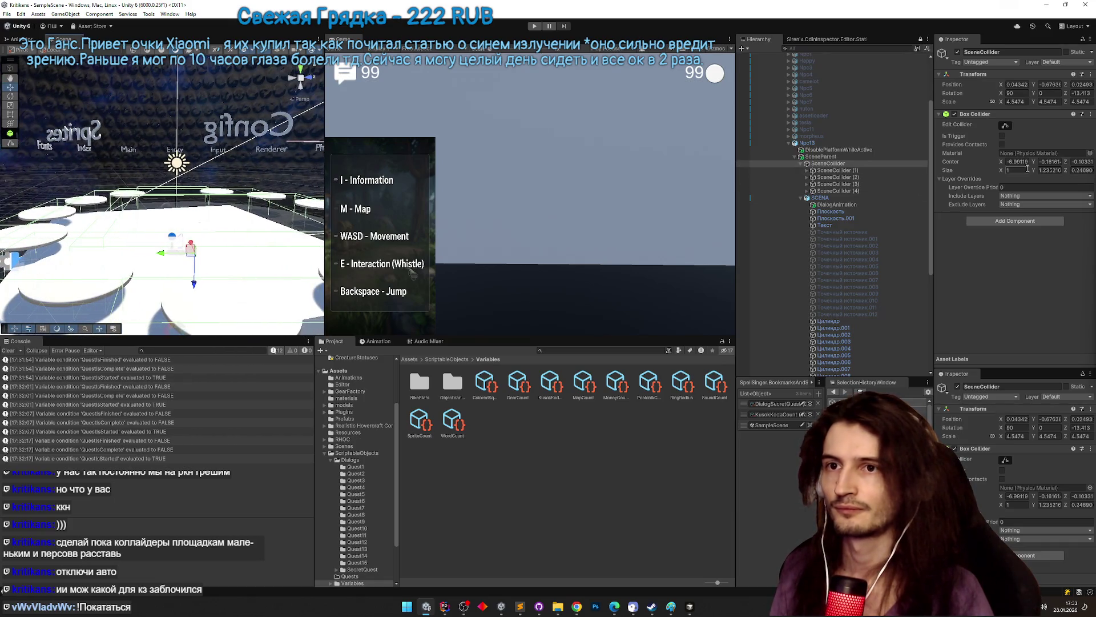
drag(157, 224, 257, 214)
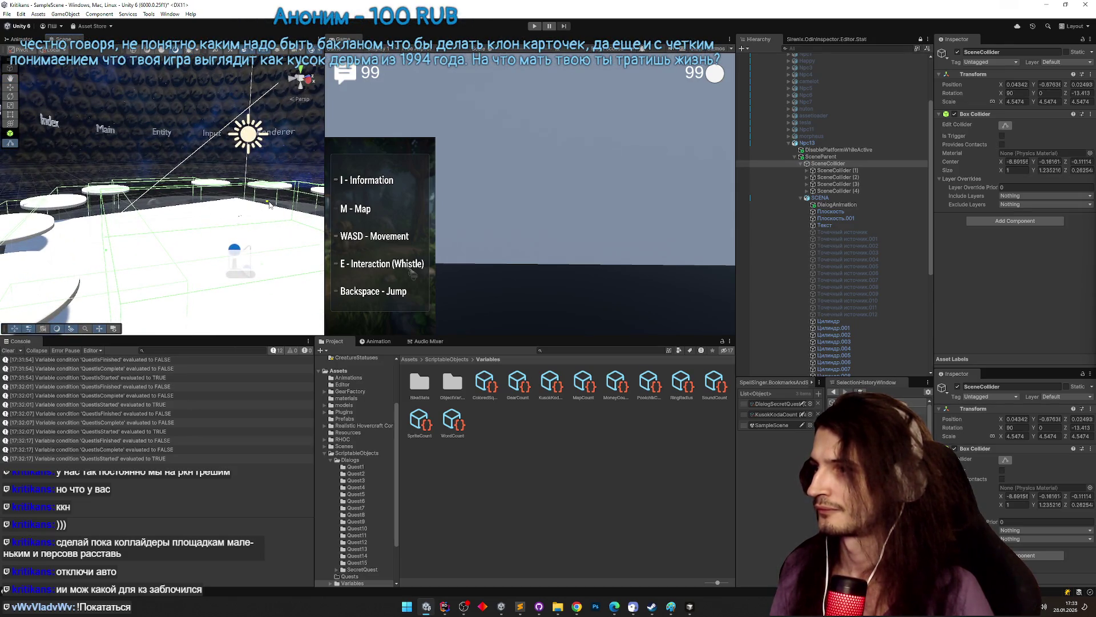
- Start the game and walk the character across the platforms to the red vehicle
key(ctrl+p)
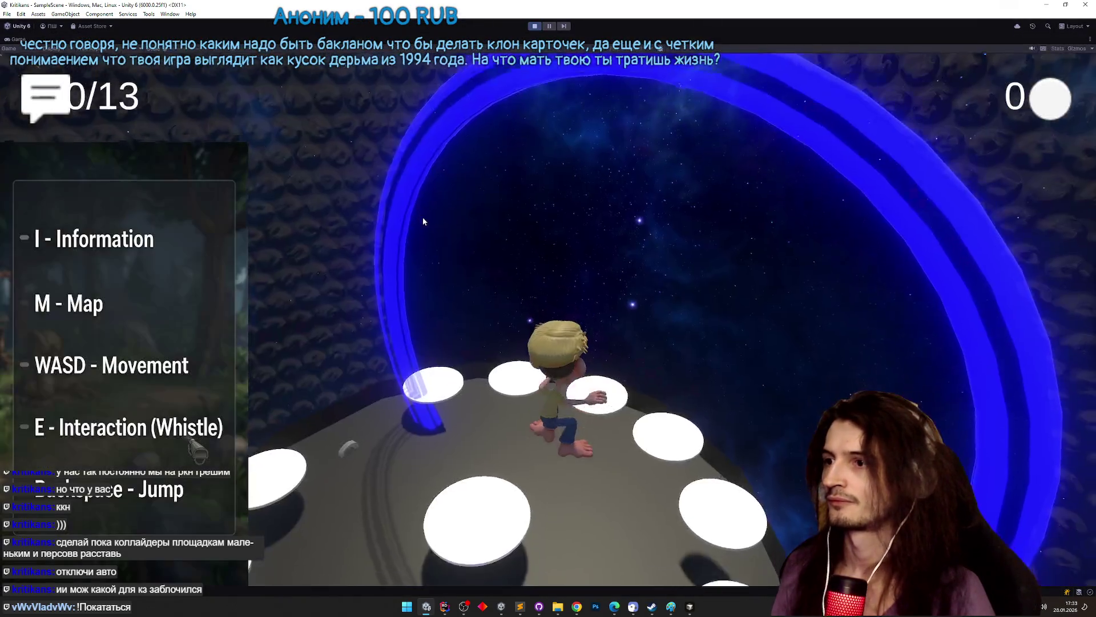
key(d)
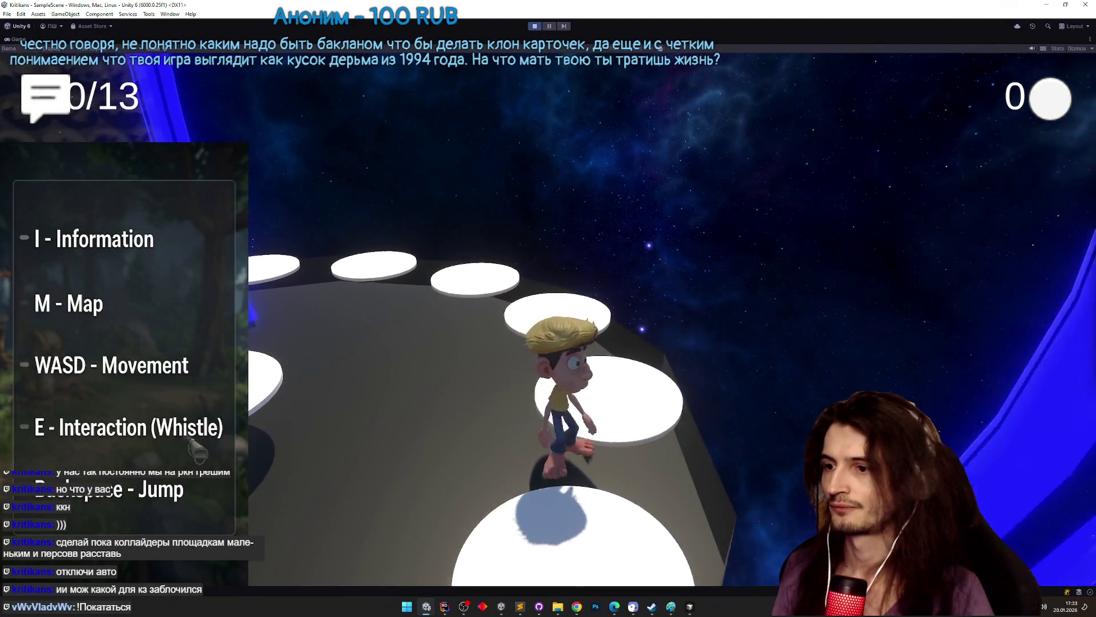
key(d)
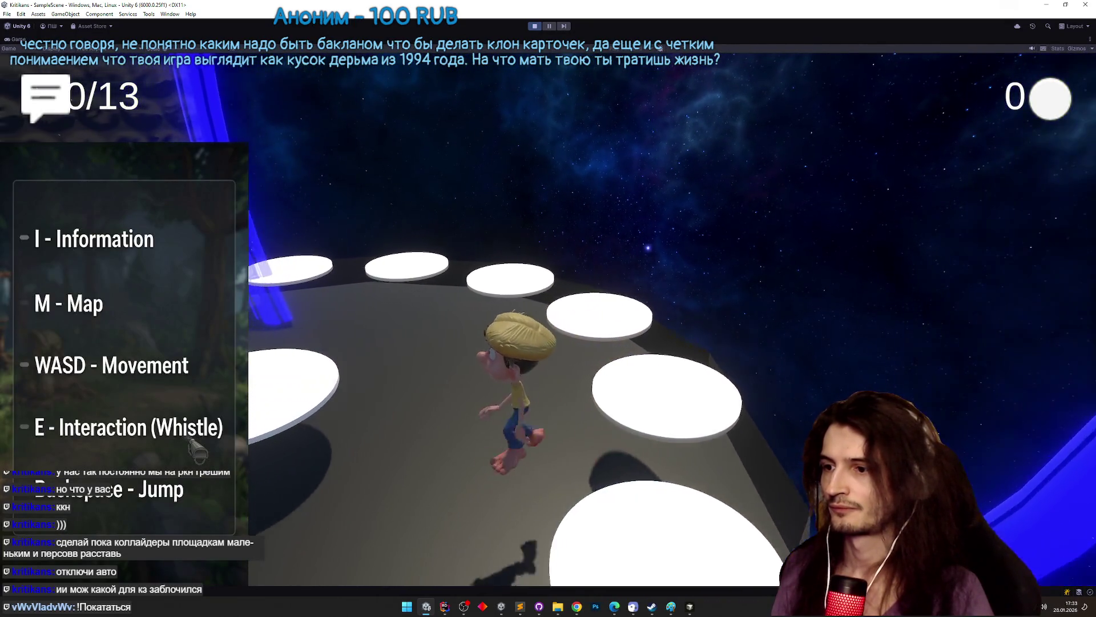
key(d)
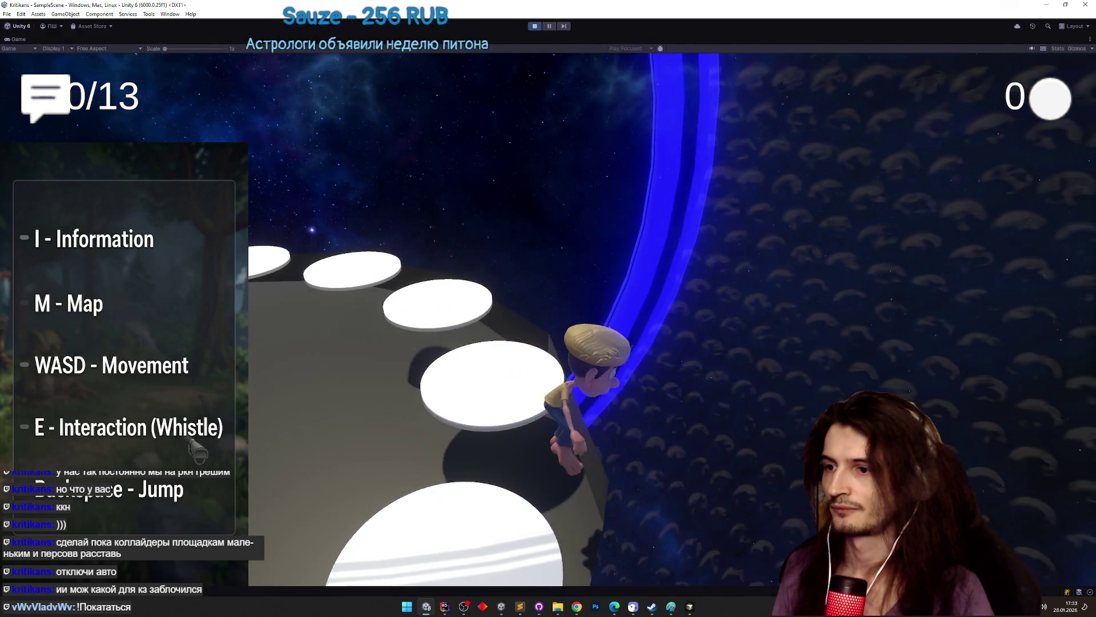
key(w)
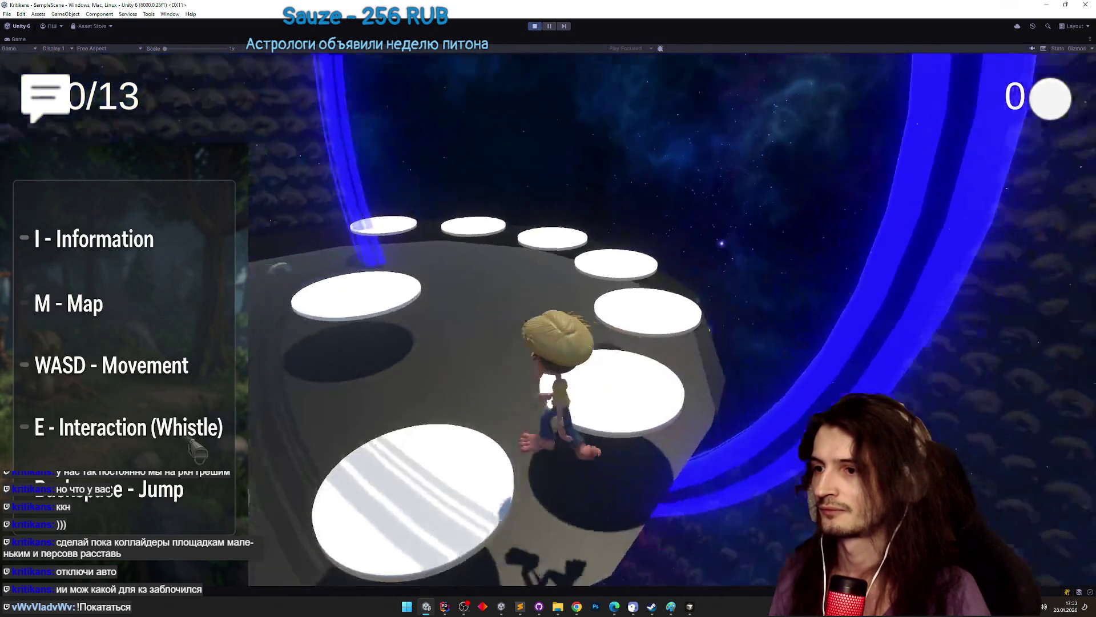
key(a)
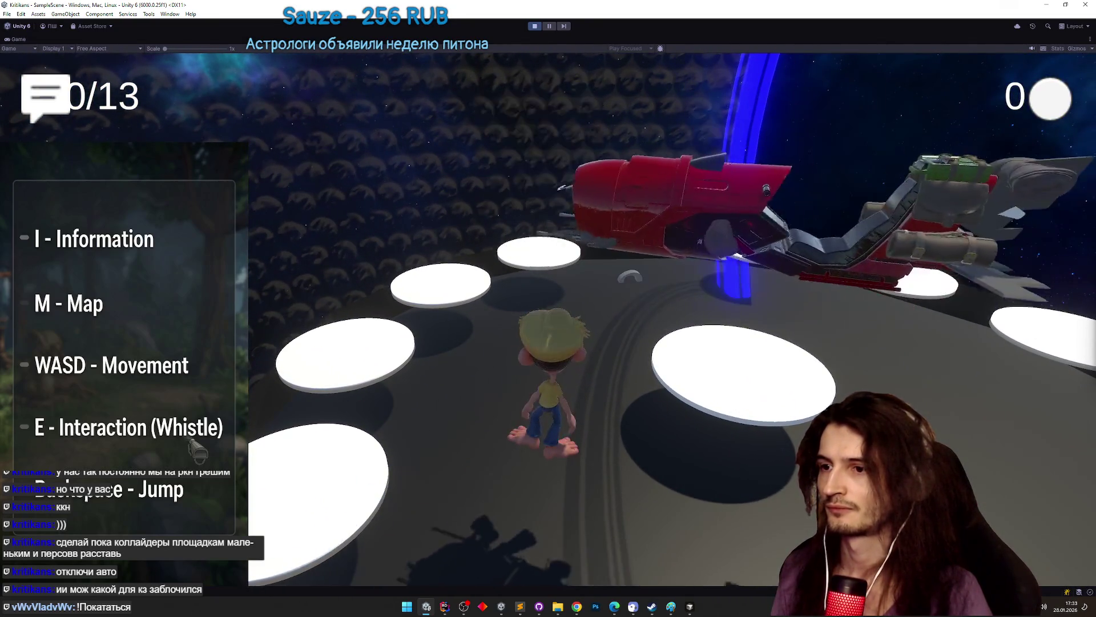
key(d)
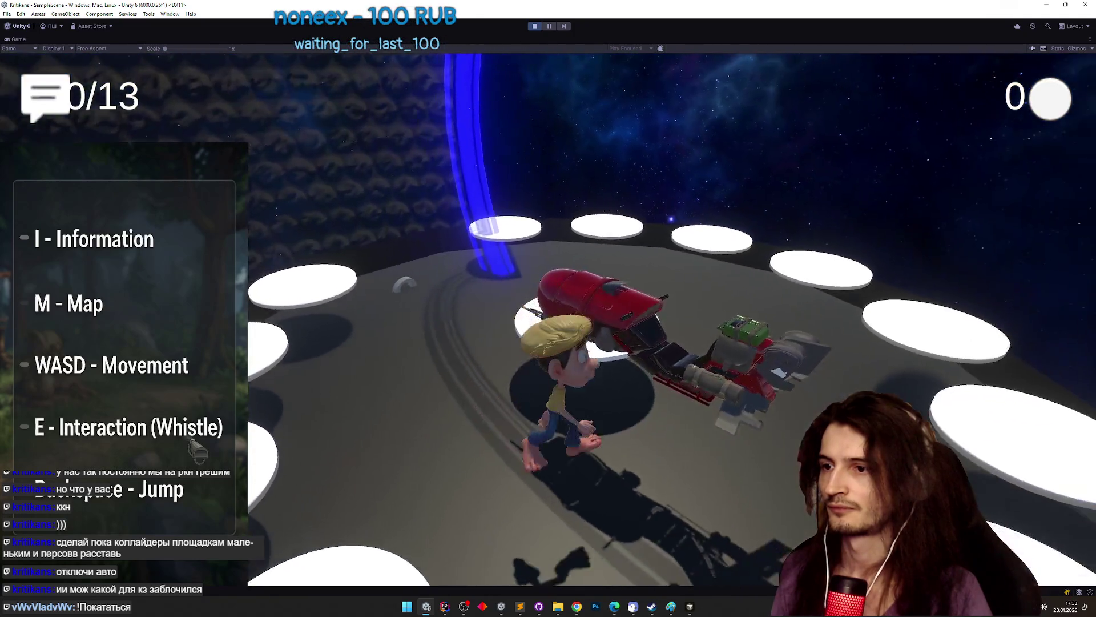
- Ride the red hover vehicle, answer the NPC's question, remount, and stop the game
key(e)
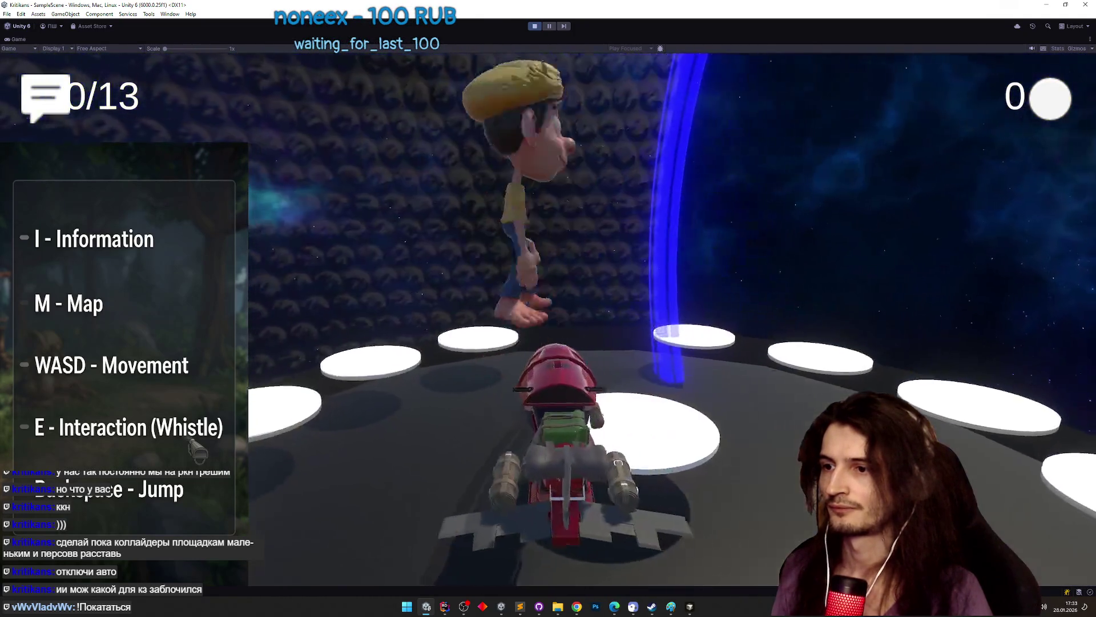
key(d)
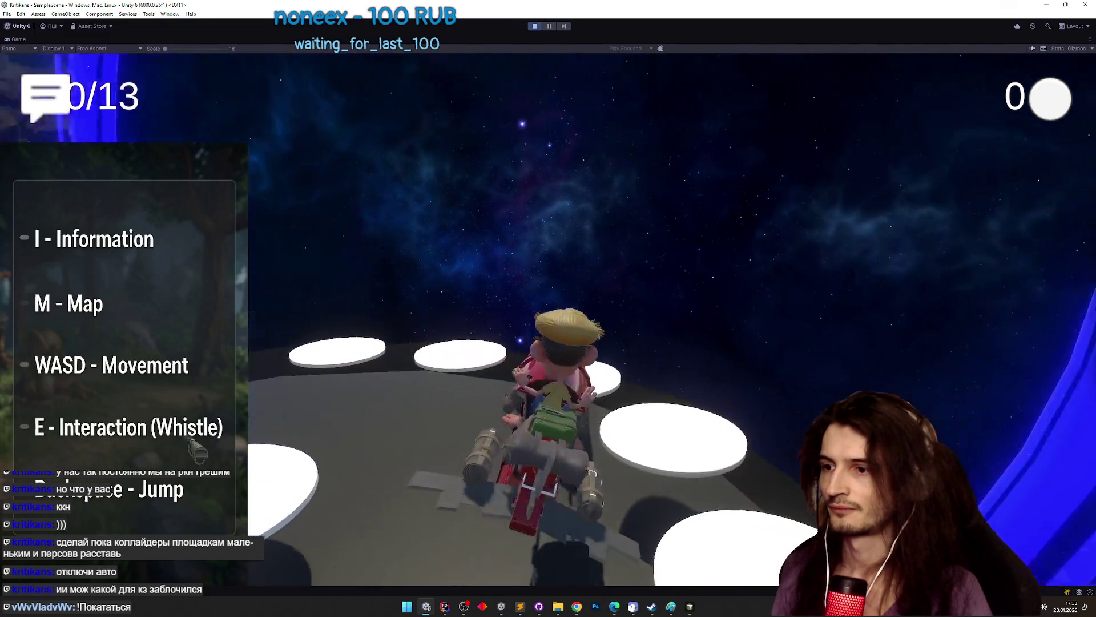
key(e)
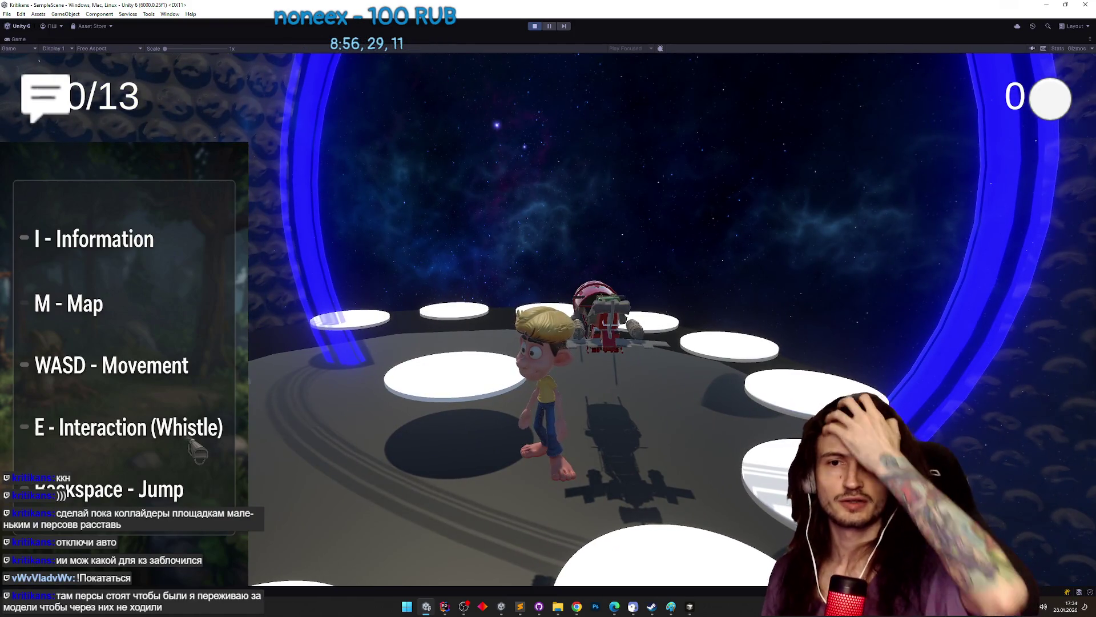
key(w)
key(e)
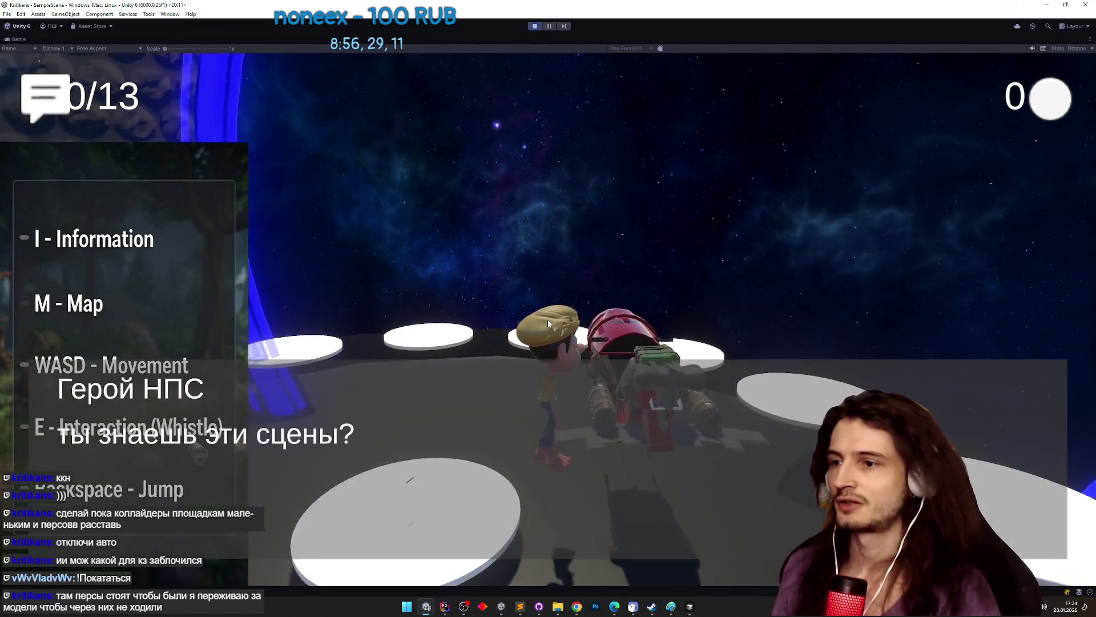
click(530, 399)
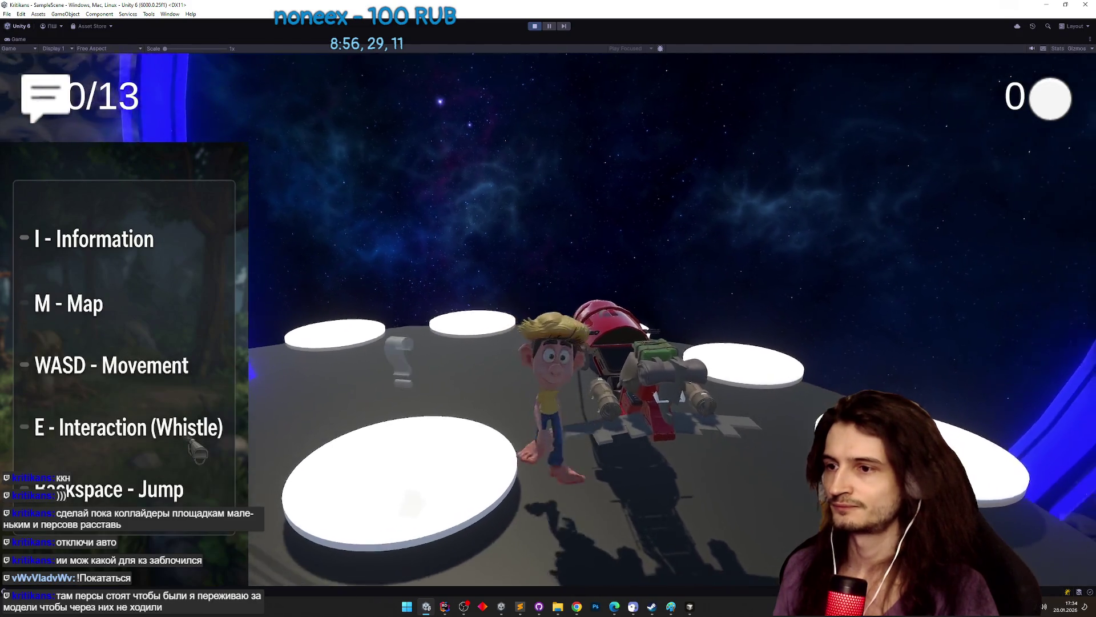
key(e)
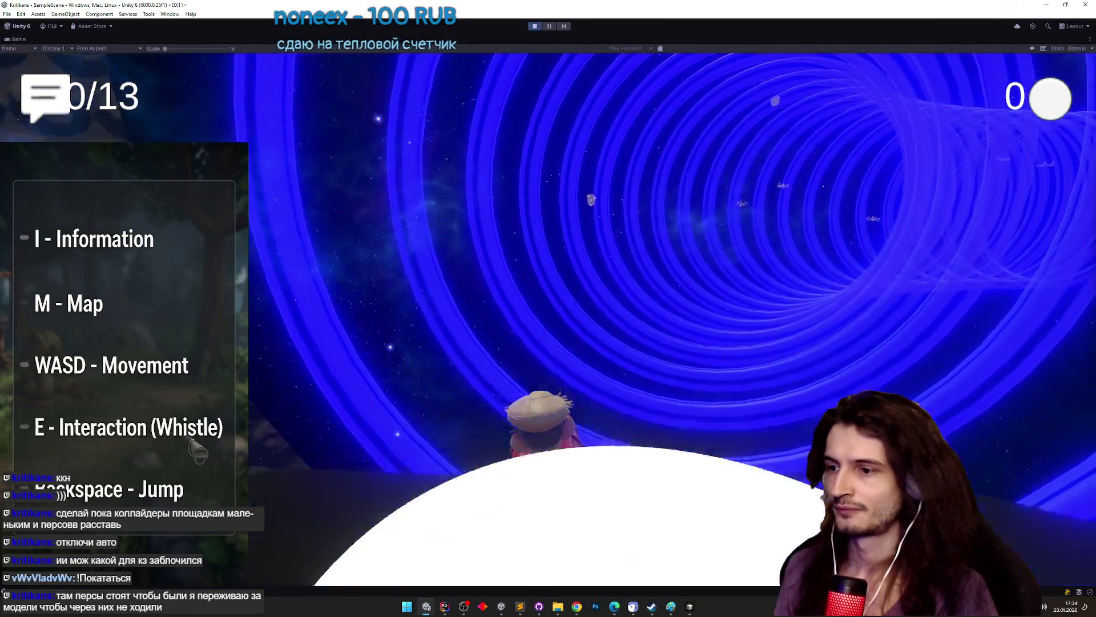
key(ctrl+p)
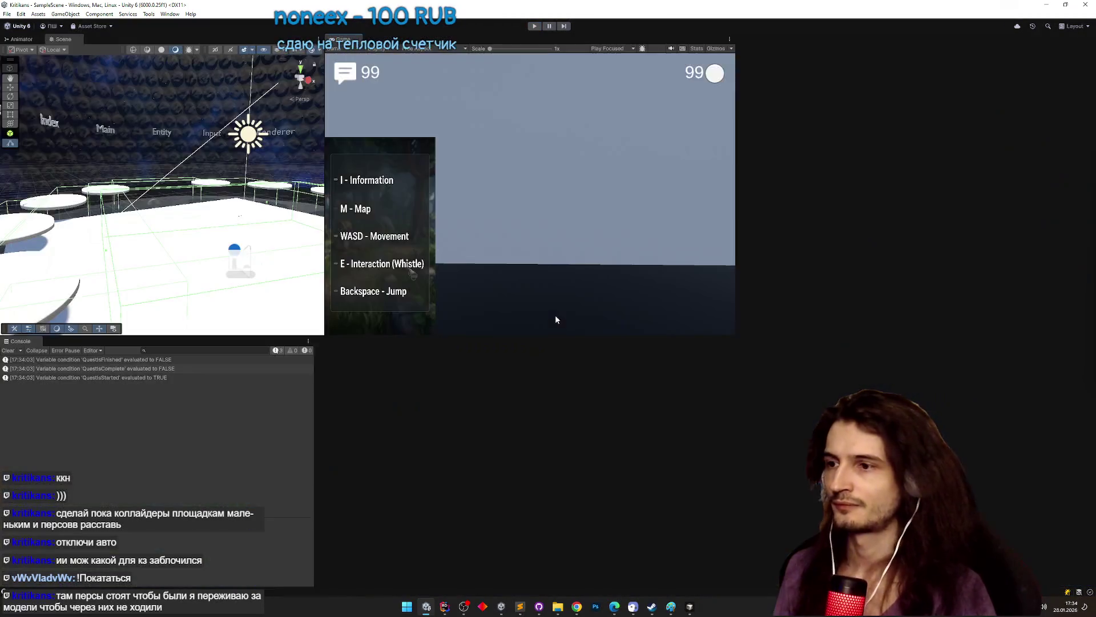
drag(240, 250, 137, 264)
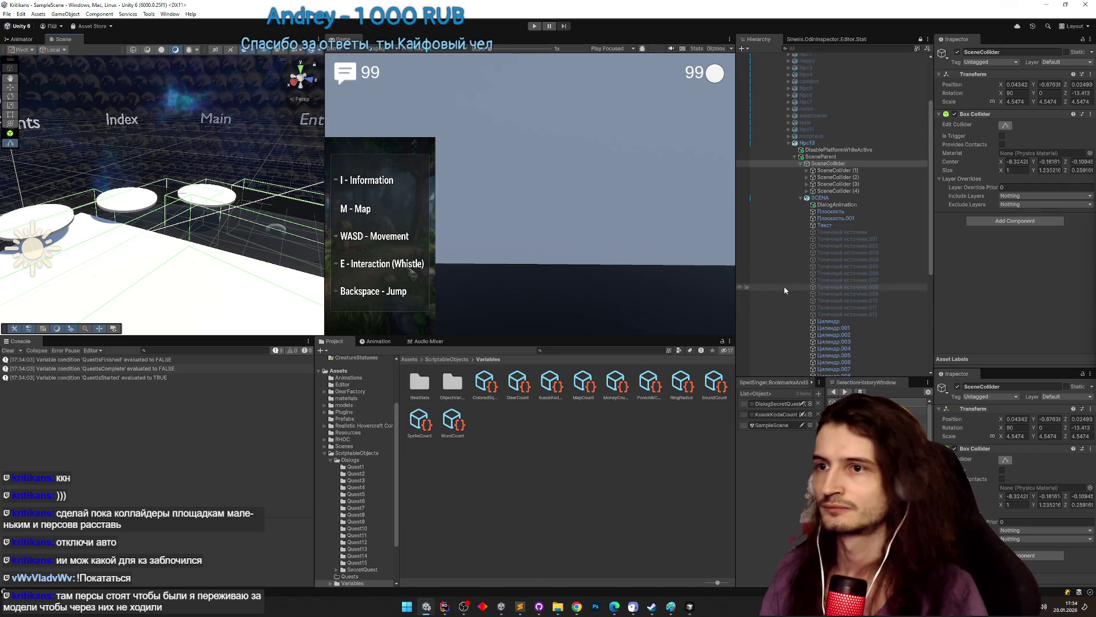
drag(274, 269, 212, 306)
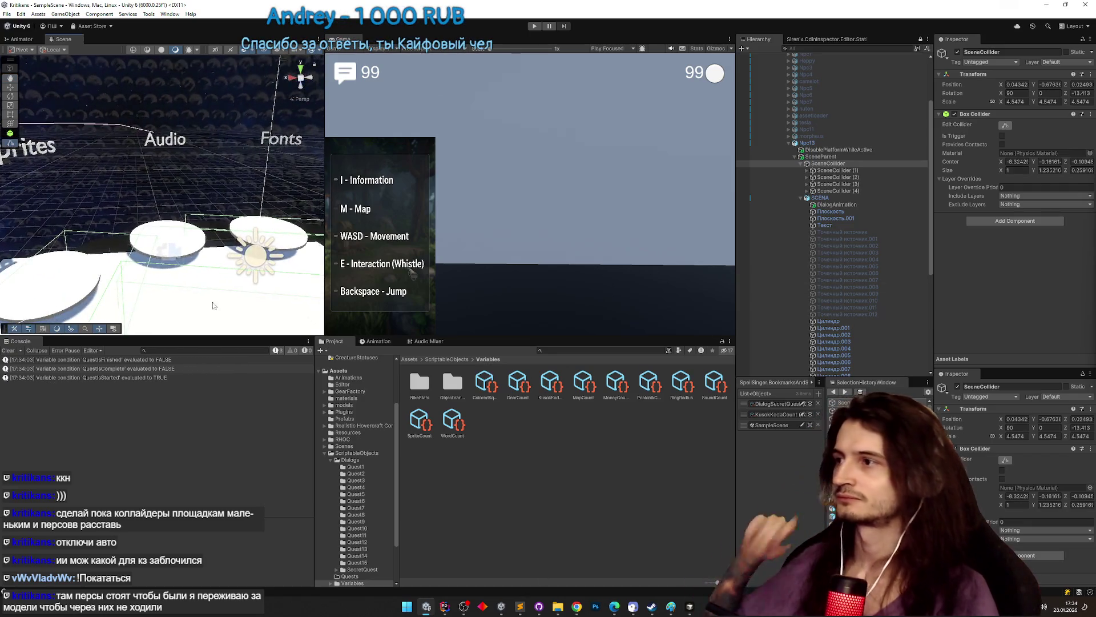
click(575, 608)
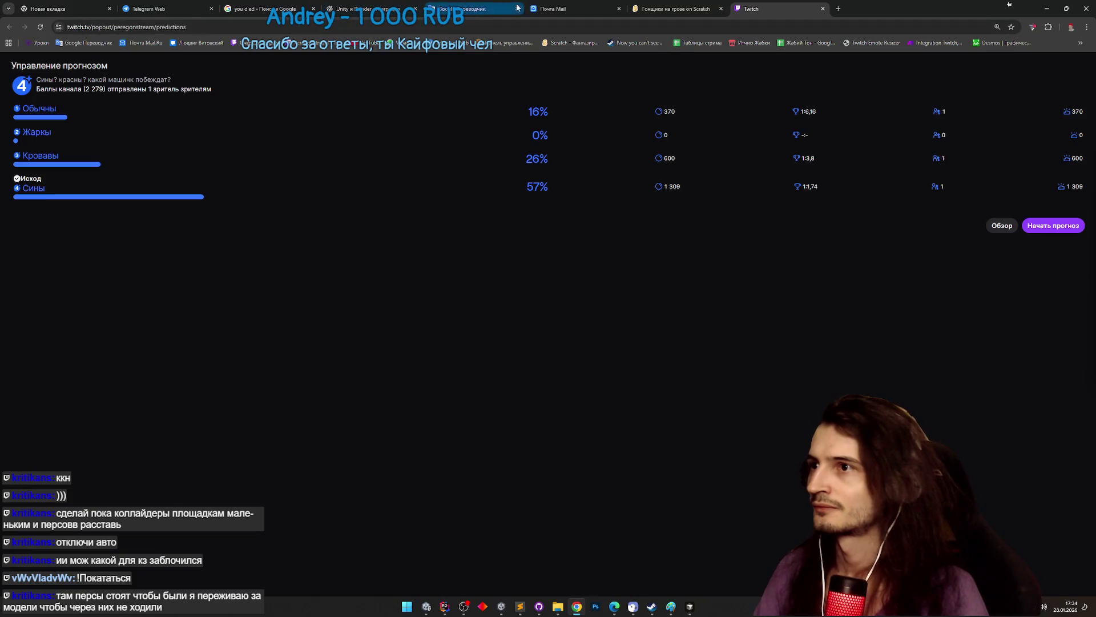
click(548, 8)
click(496, 5)
click(164, 7)
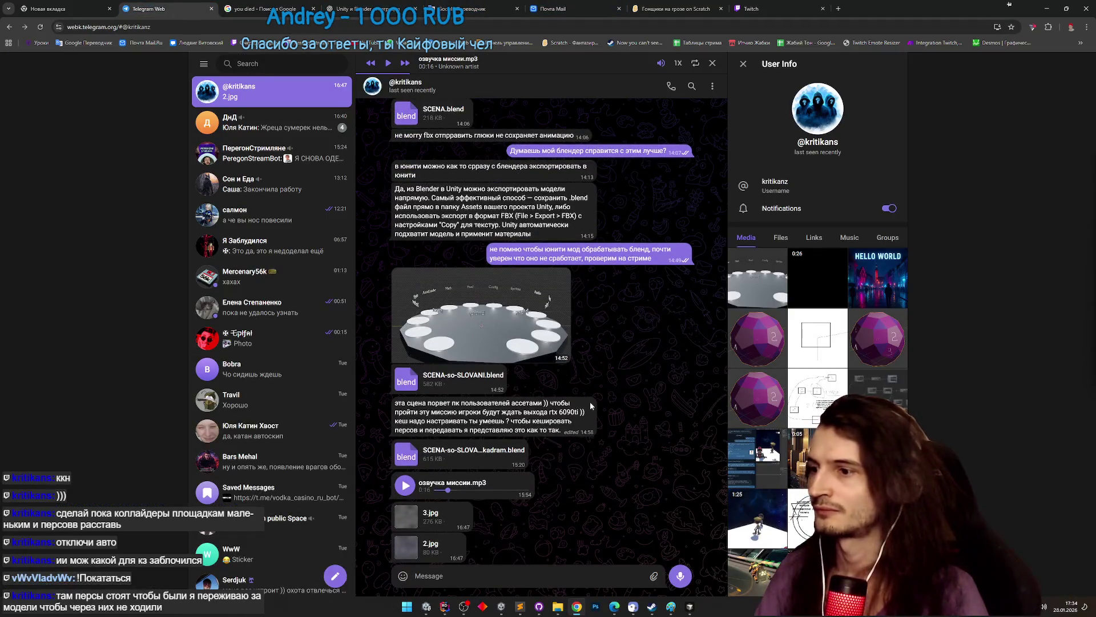
click(1041, 13)
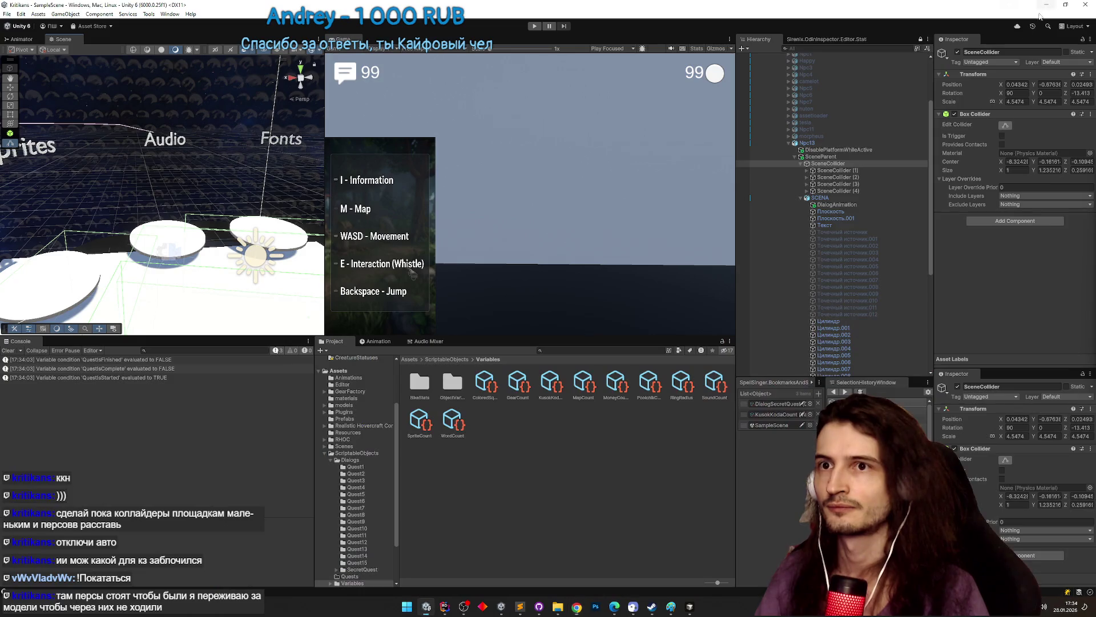
click(819, 198)
click(800, 155)
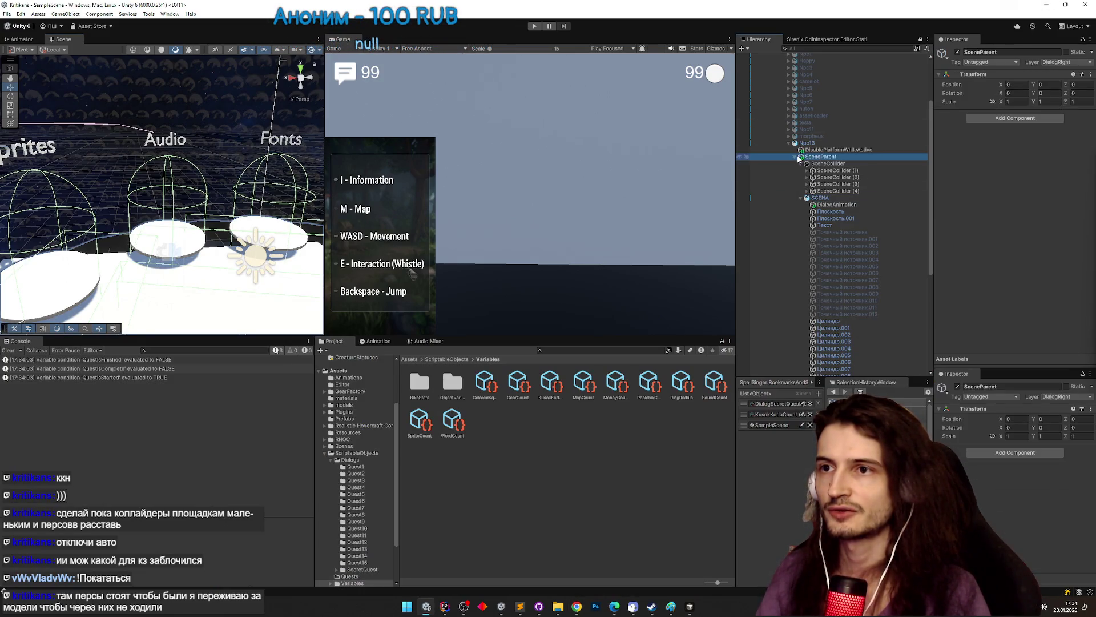
click(795, 157)
click(788, 209)
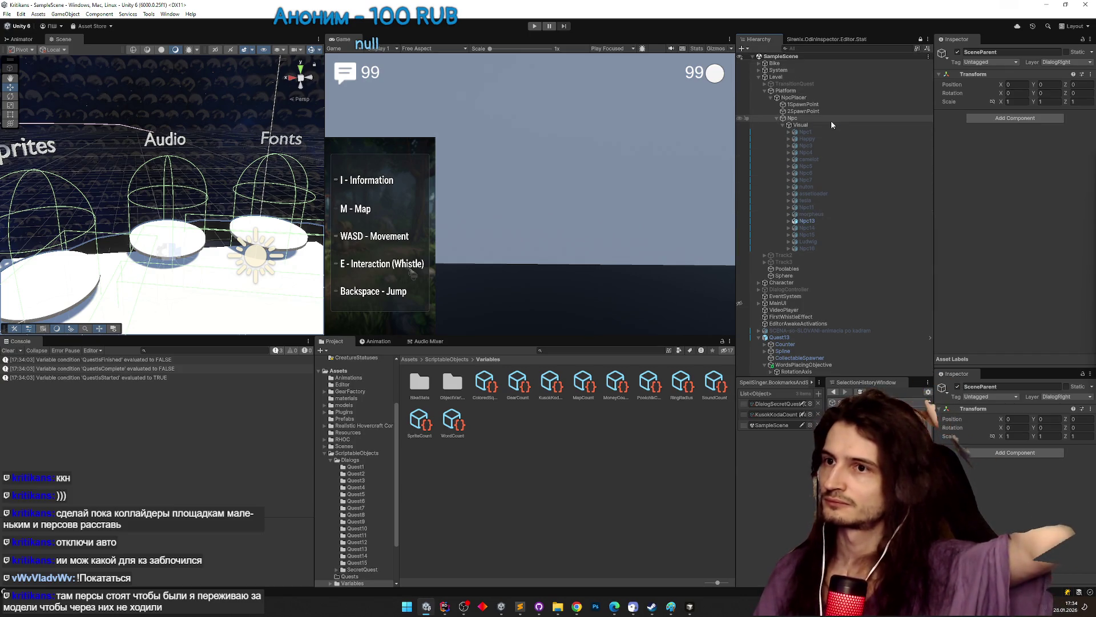
click(802, 124)
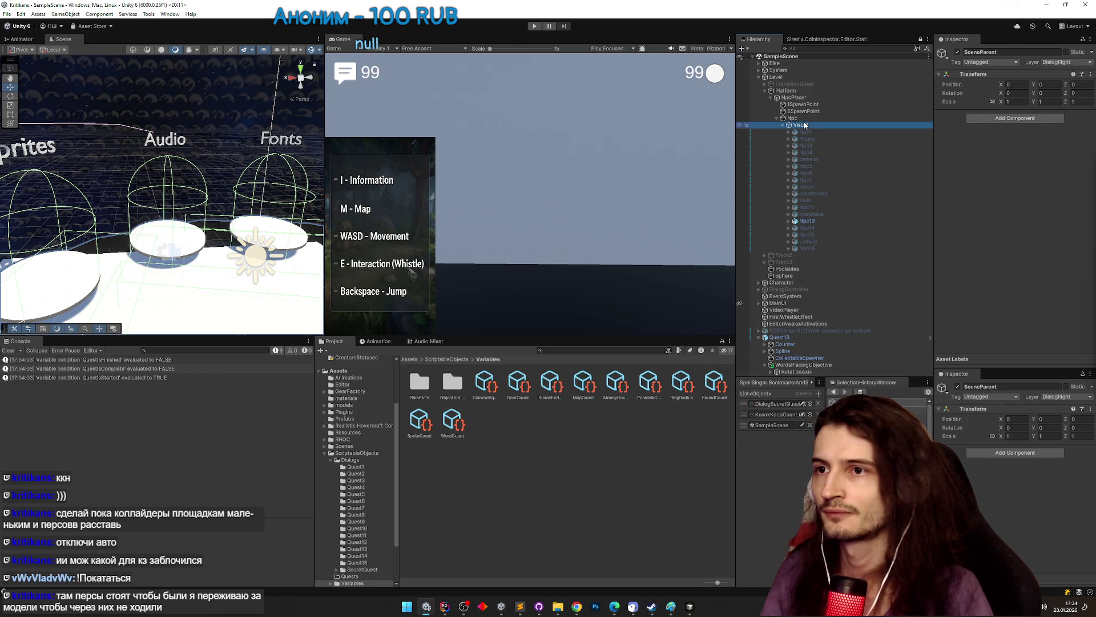
click(410, 360)
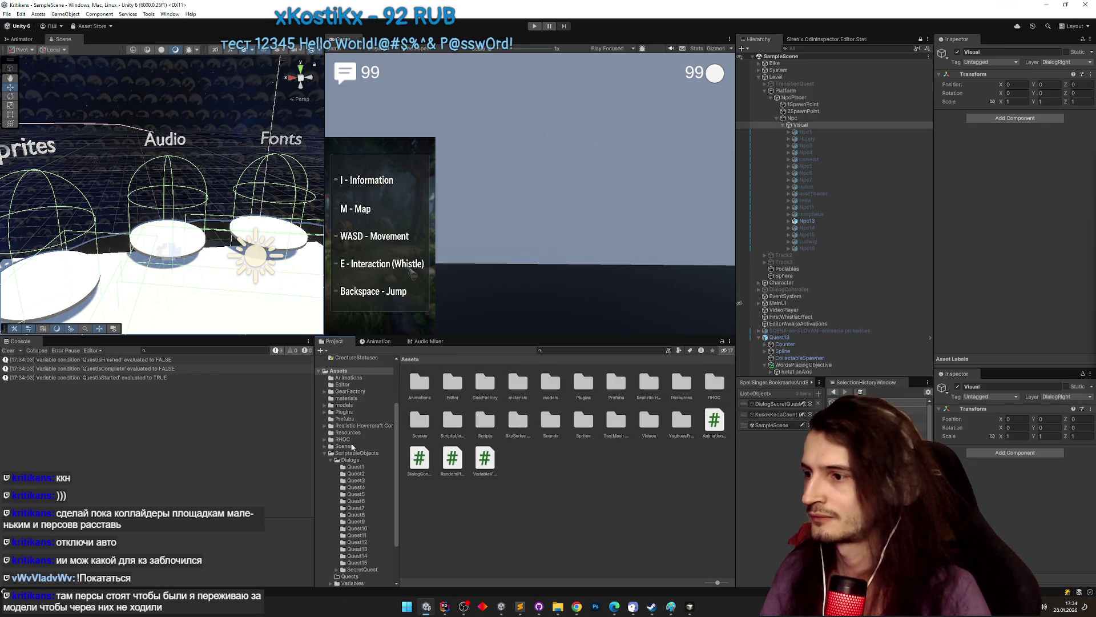
click(345, 418)
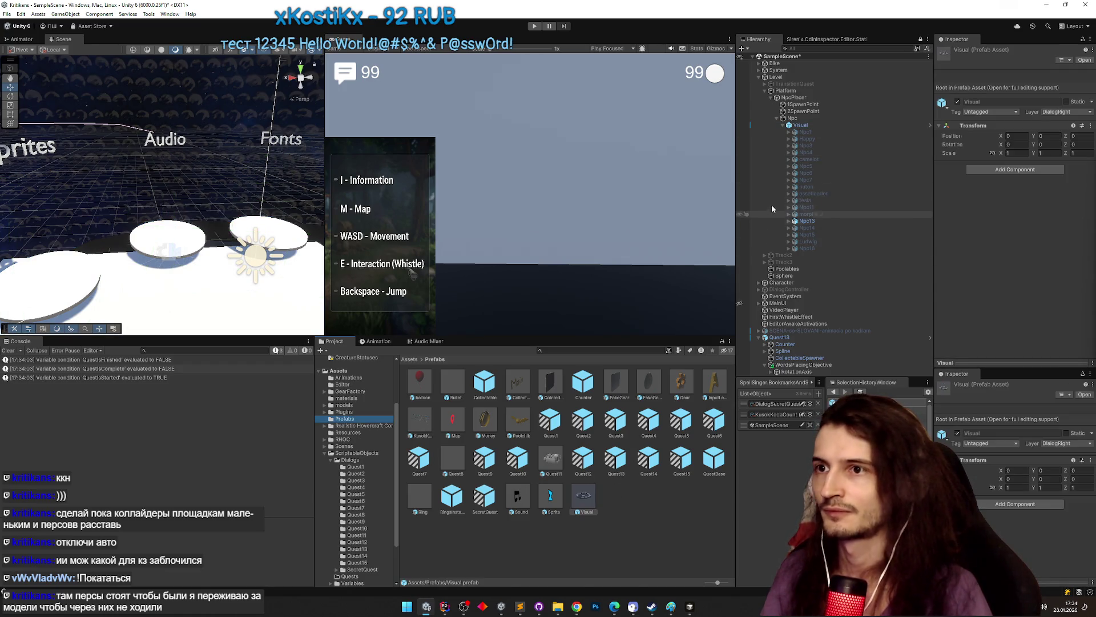
click(809, 125)
click(805, 221)
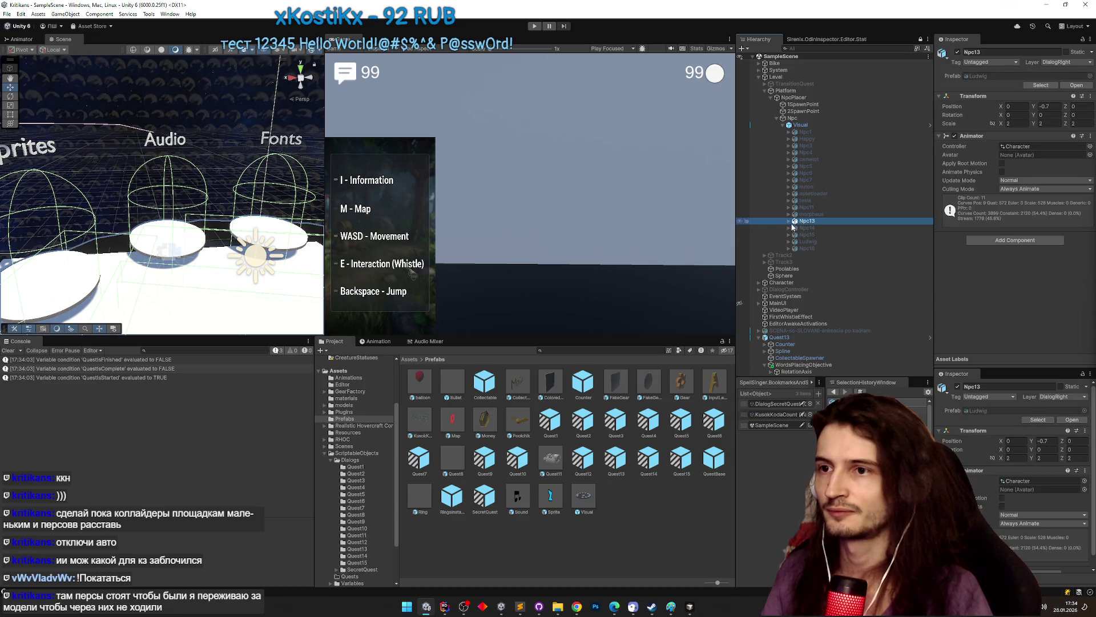
click(789, 221)
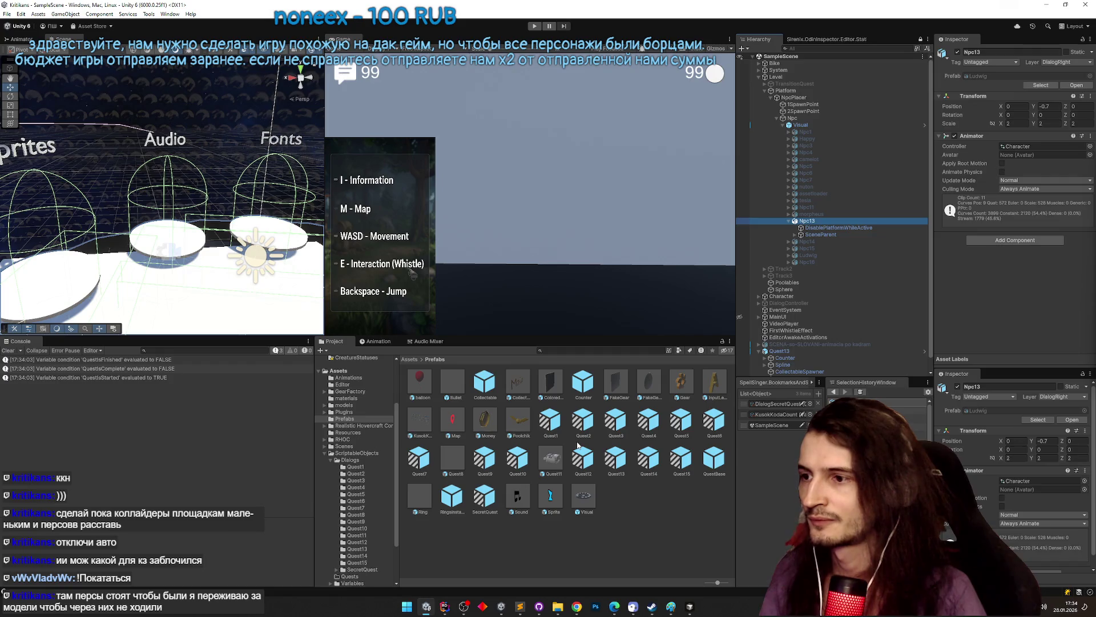
click(796, 125)
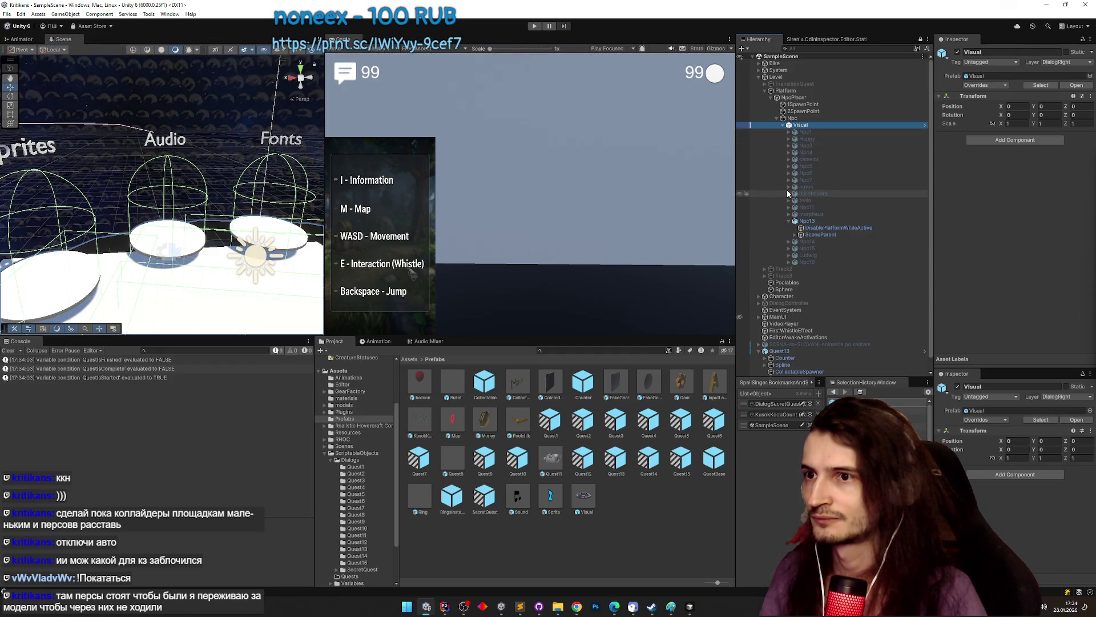
click(1076, 86)
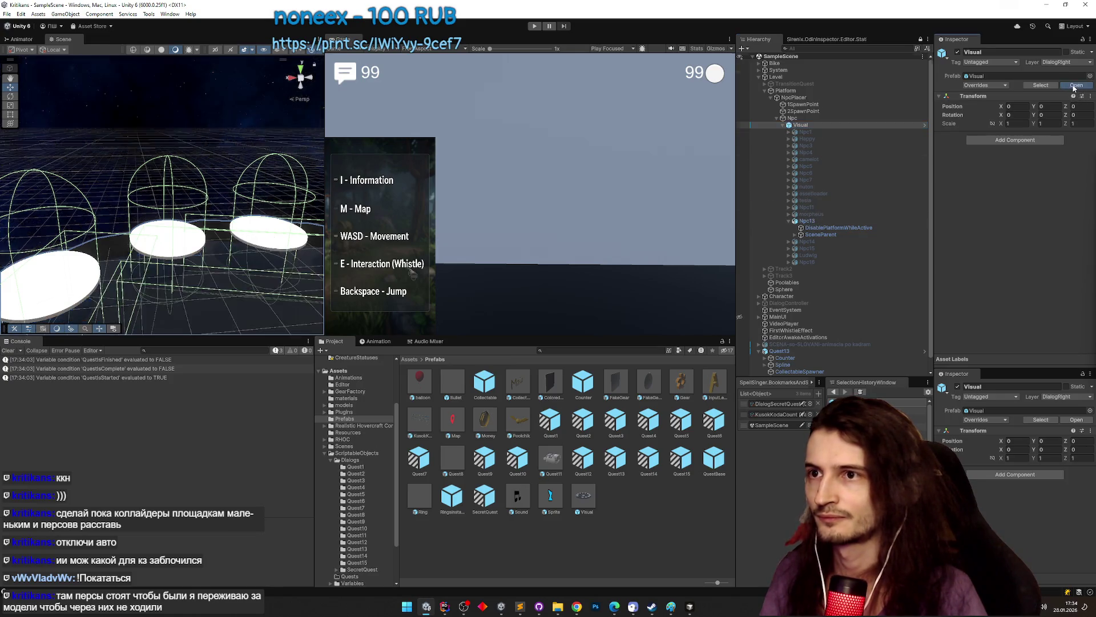
click(743, 57)
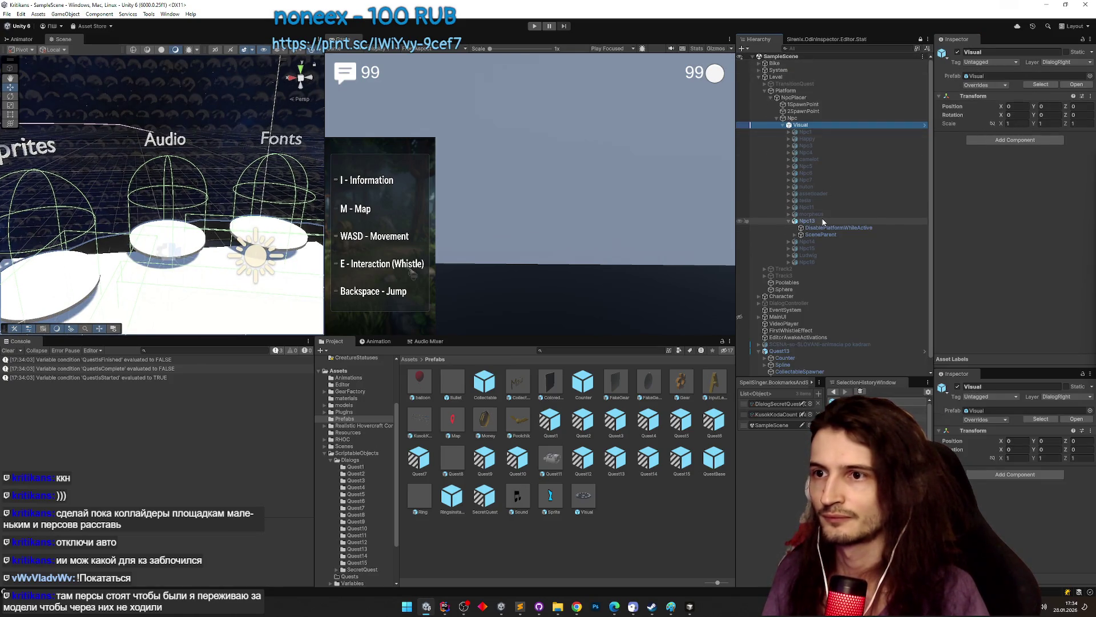
click(810, 126)
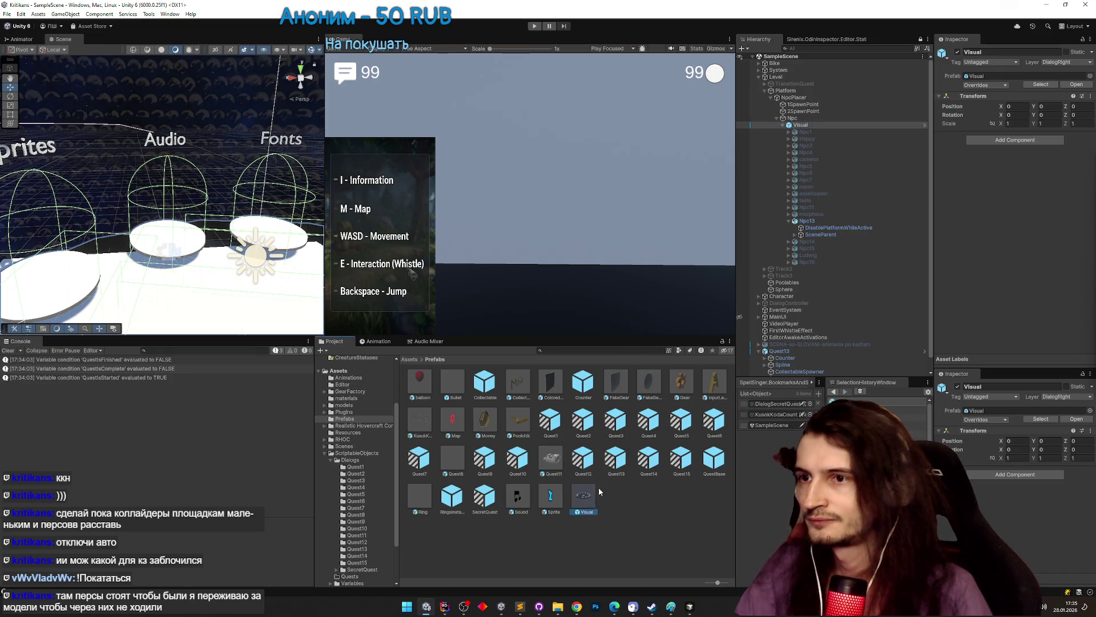
- Add the Visual NPC prefab under Npc13 and expand it to show Npc1 through Npc16
drag(587, 494, 817, 226)
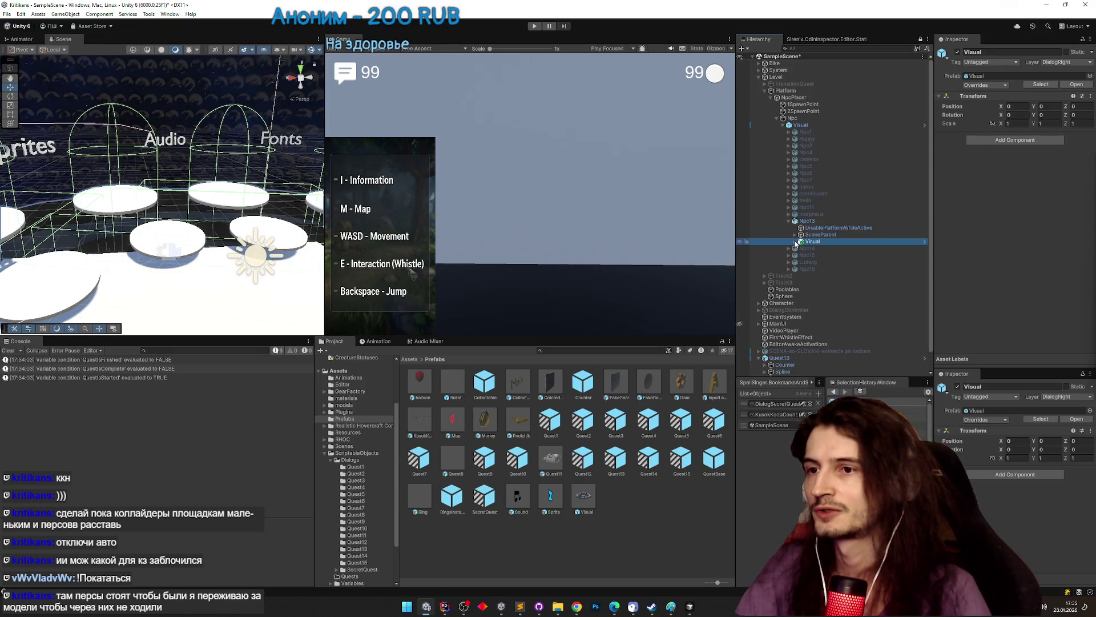
click(797, 241)
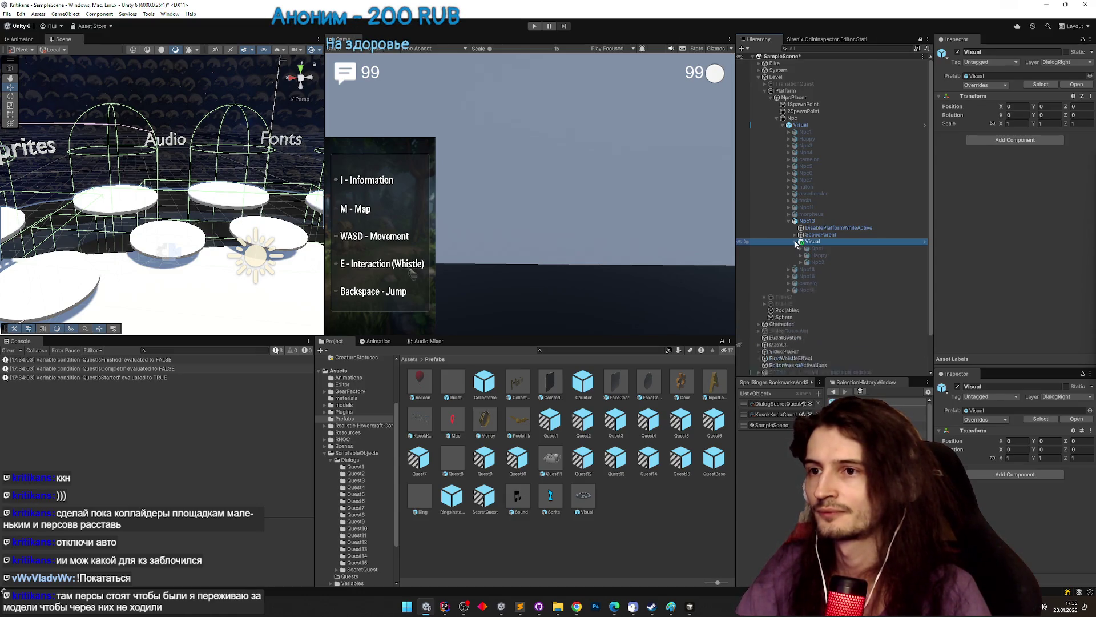
scroll(827, 266, down, 3)
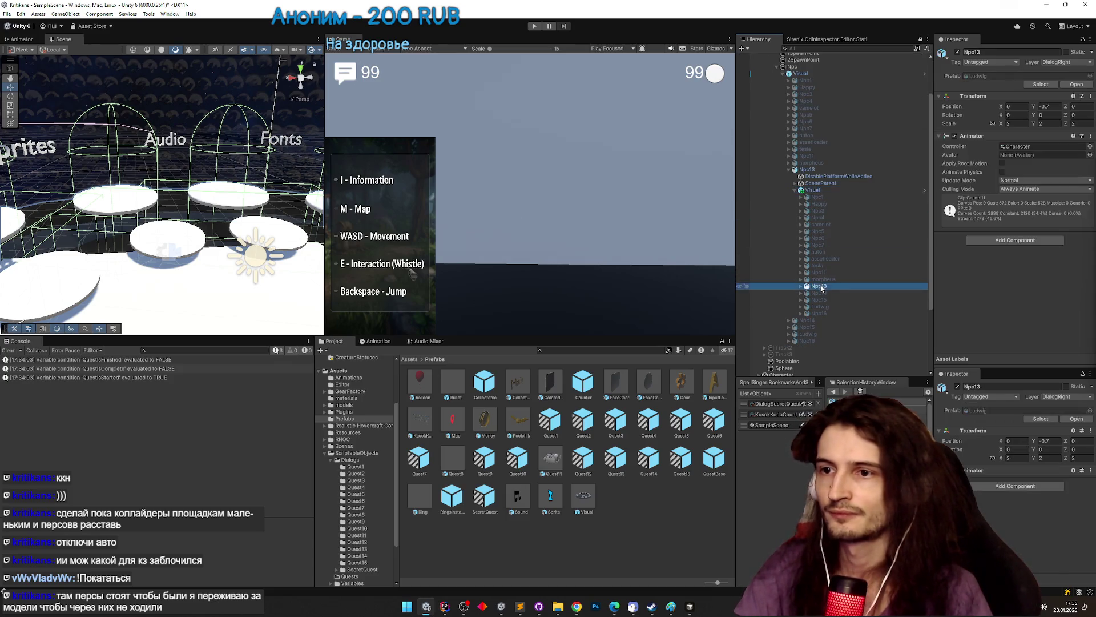
click(833, 197)
shift+click(830, 306)
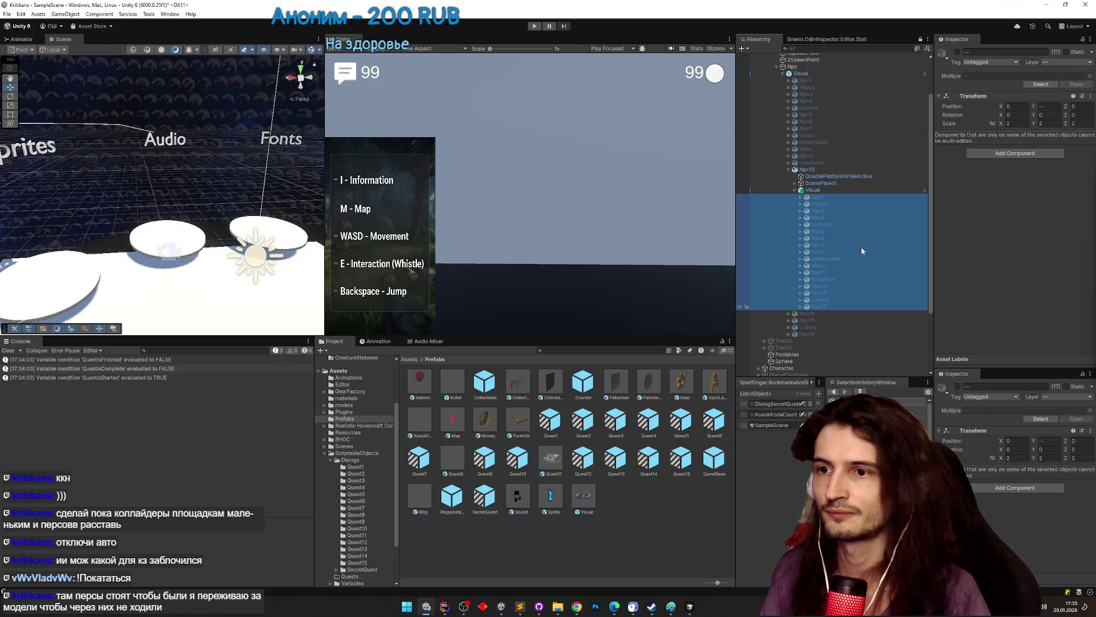
click(827, 192)
click(822, 183)
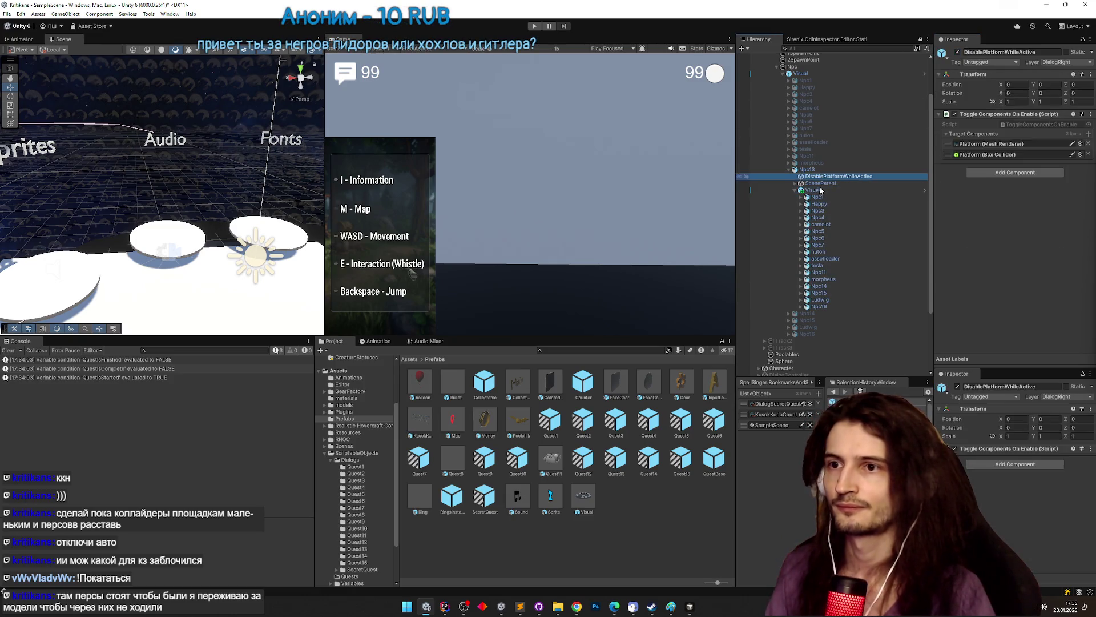
click(820, 191)
double_click(820, 197)
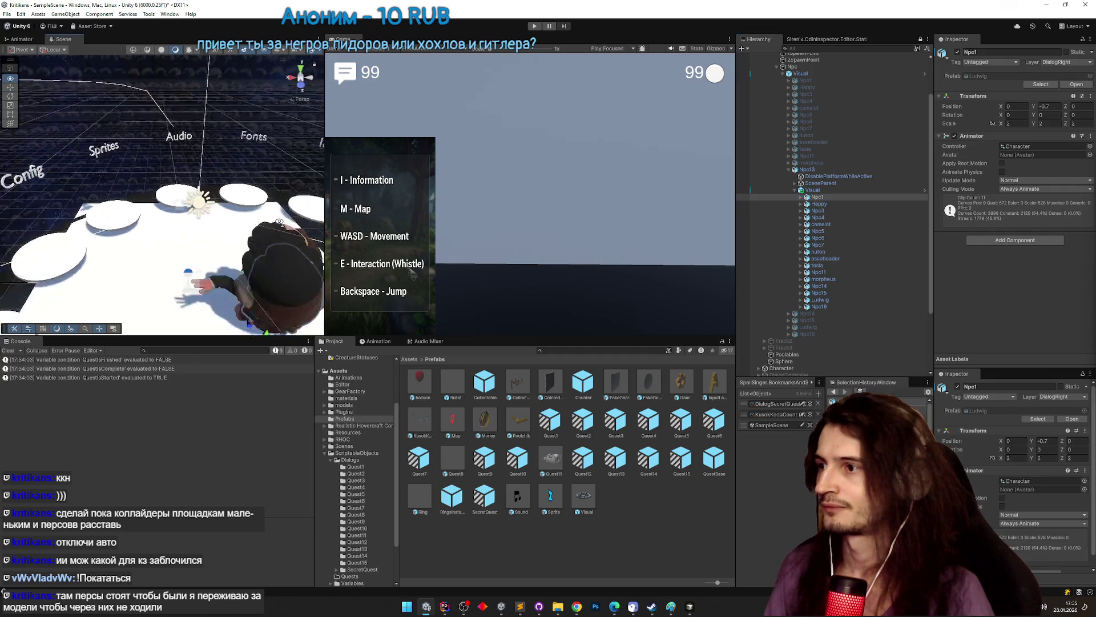
- Raise the Visual group to Y 0.93 and slide Npc1 along X to 2.23
mouse_move(280, 236)
mouse_down()
mouse_move(244, 258)
mouse_move(301, 196)
mouse_up()
click(300, 196)
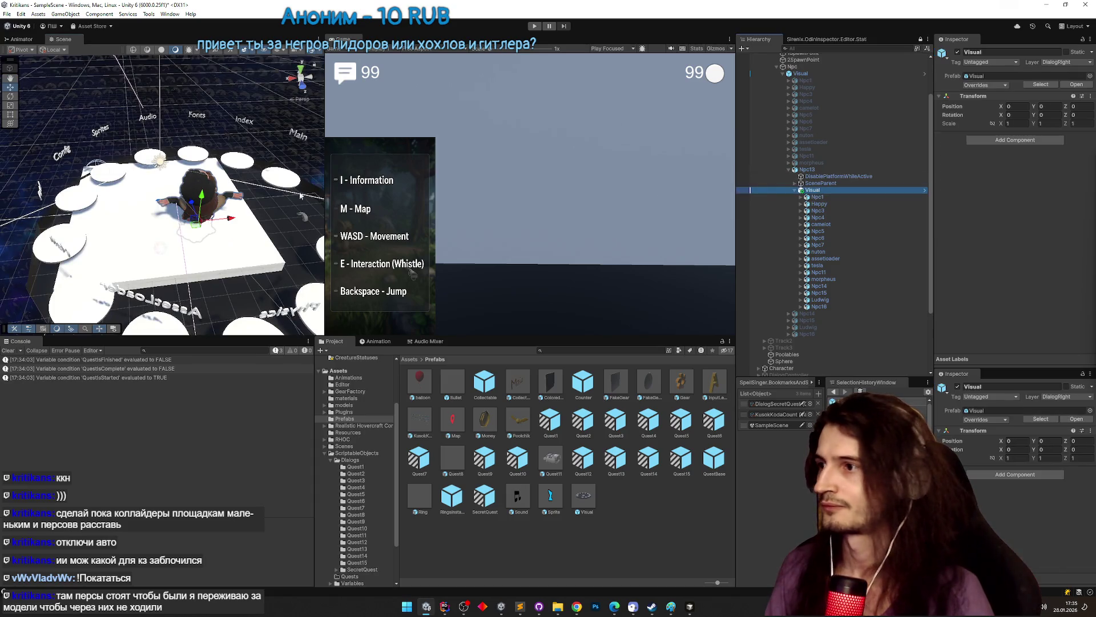
drag(203, 197, 211, 169)
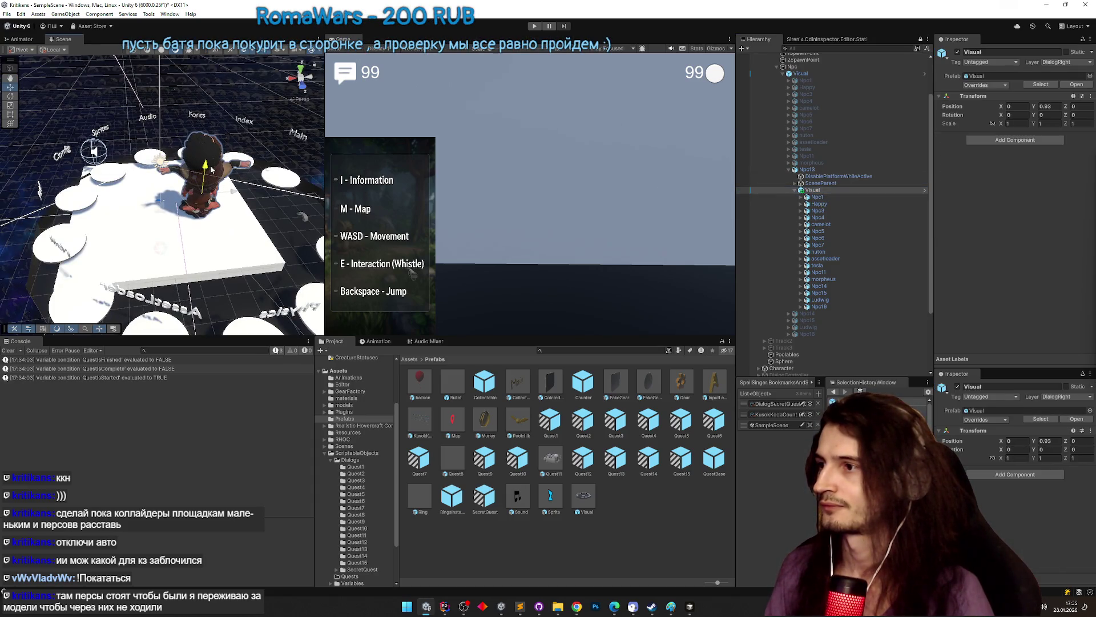
double_click(818, 196)
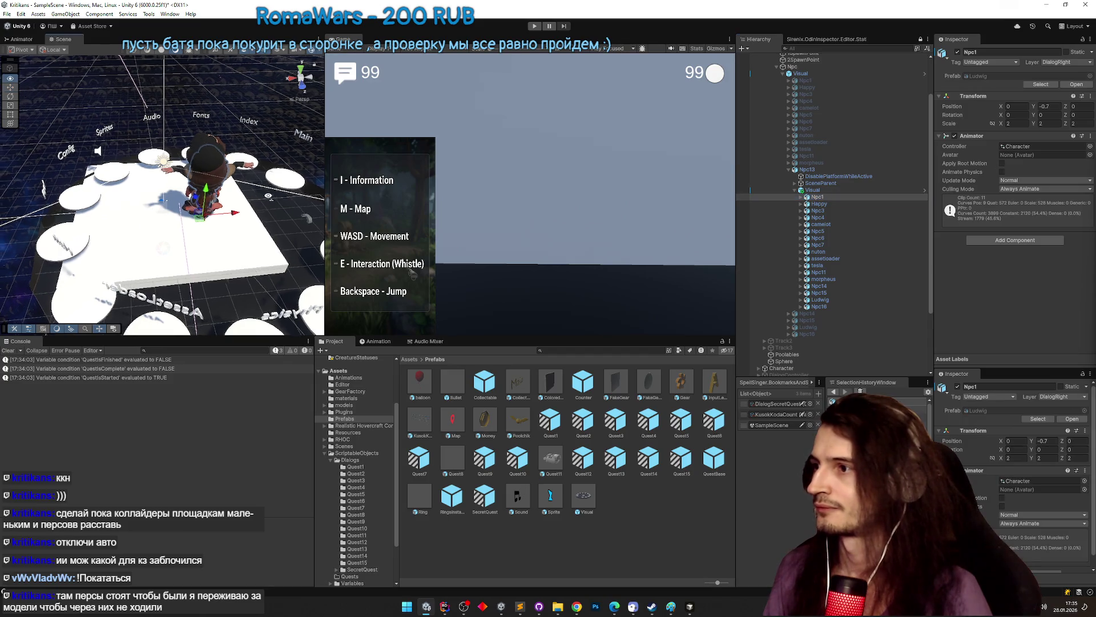
drag(196, 213, 272, 209)
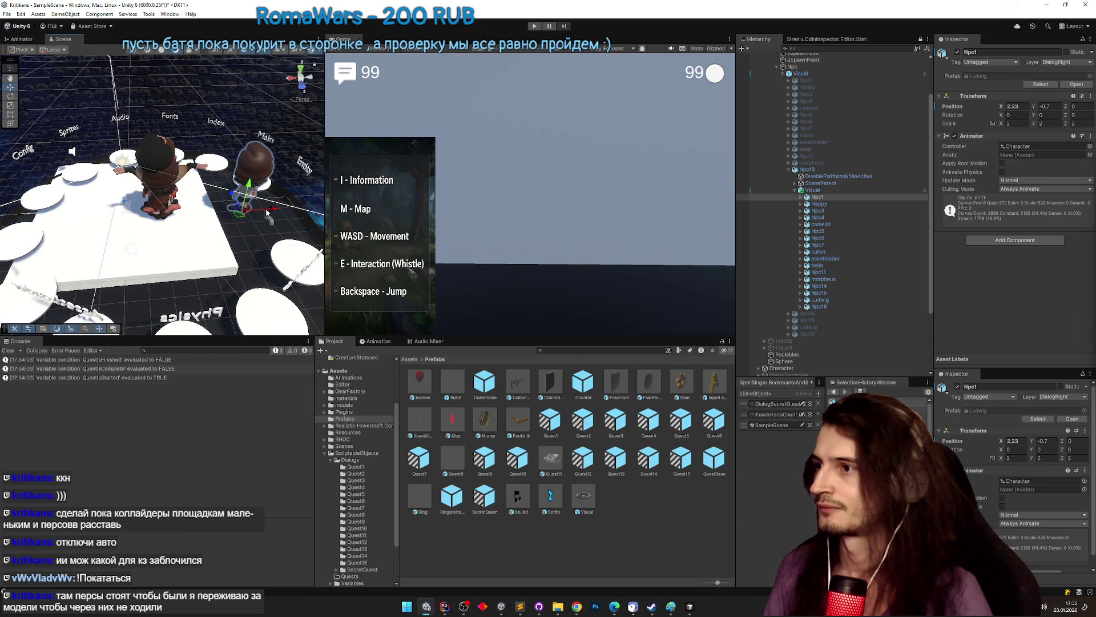
key(f)
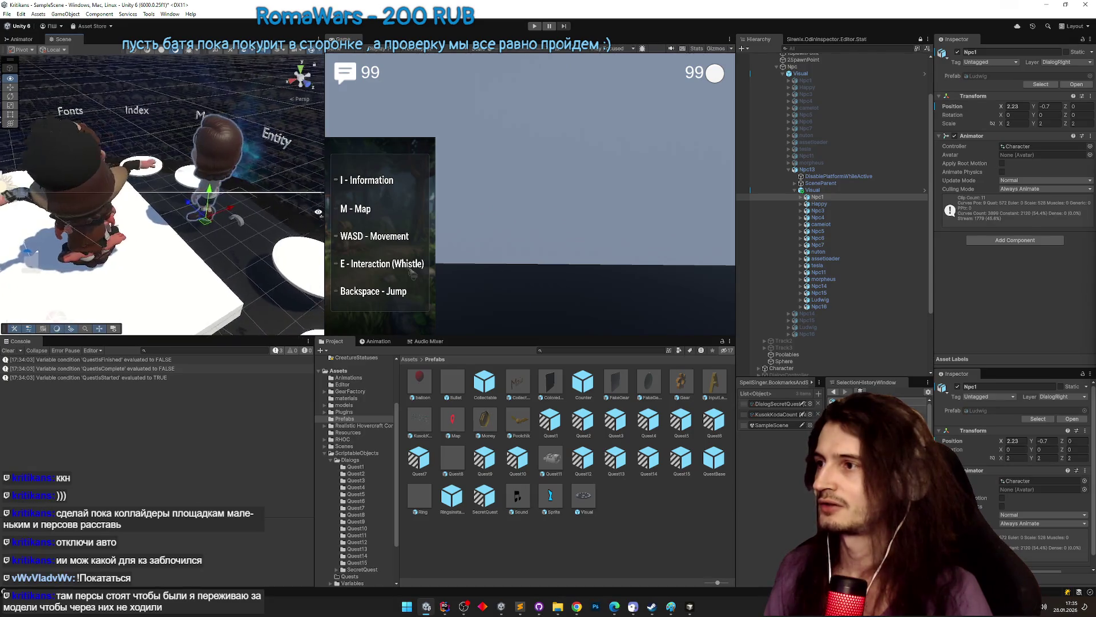
click(576, 606)
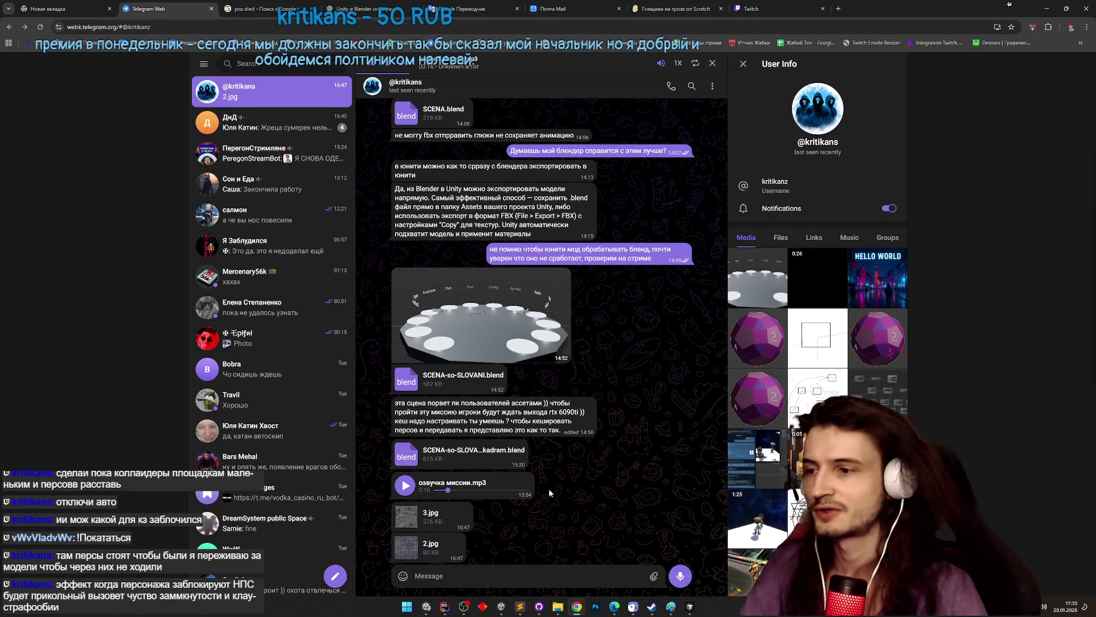
- View the shared 2.jpg and 3.jpg texture images full-size, then close the viewer
scroll(570, 479, up, 3)
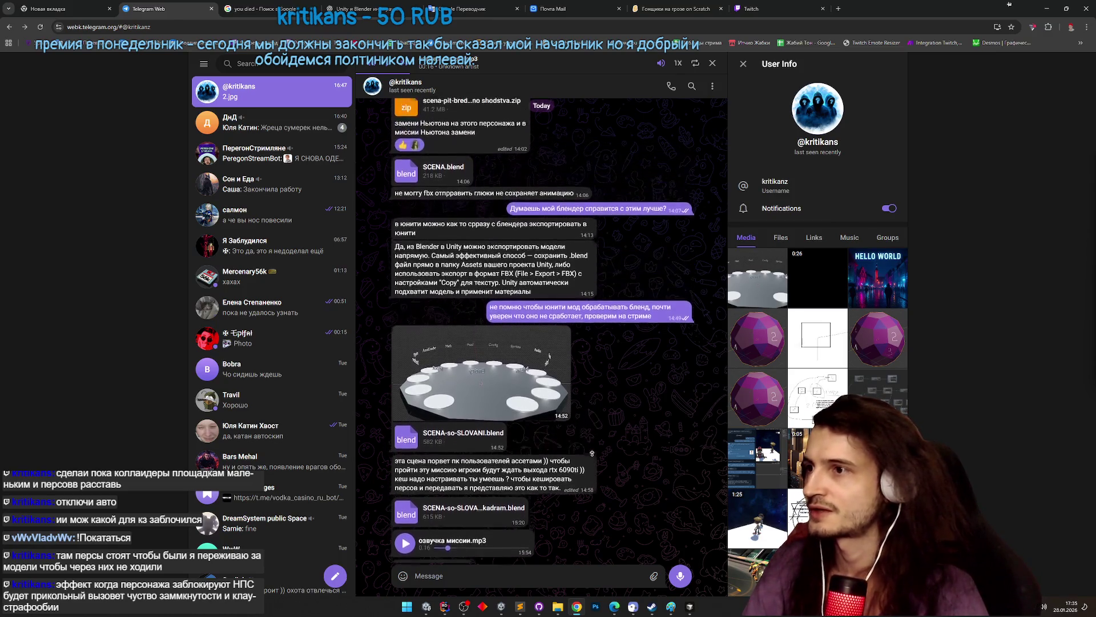
scroll(592, 453, down, 3)
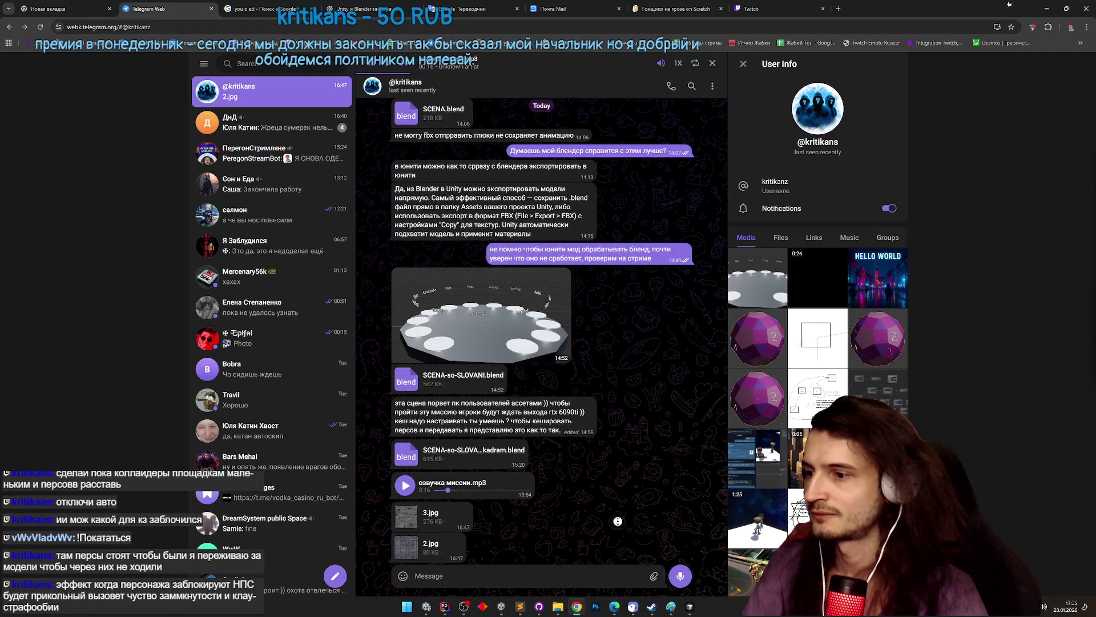
click(413, 549)
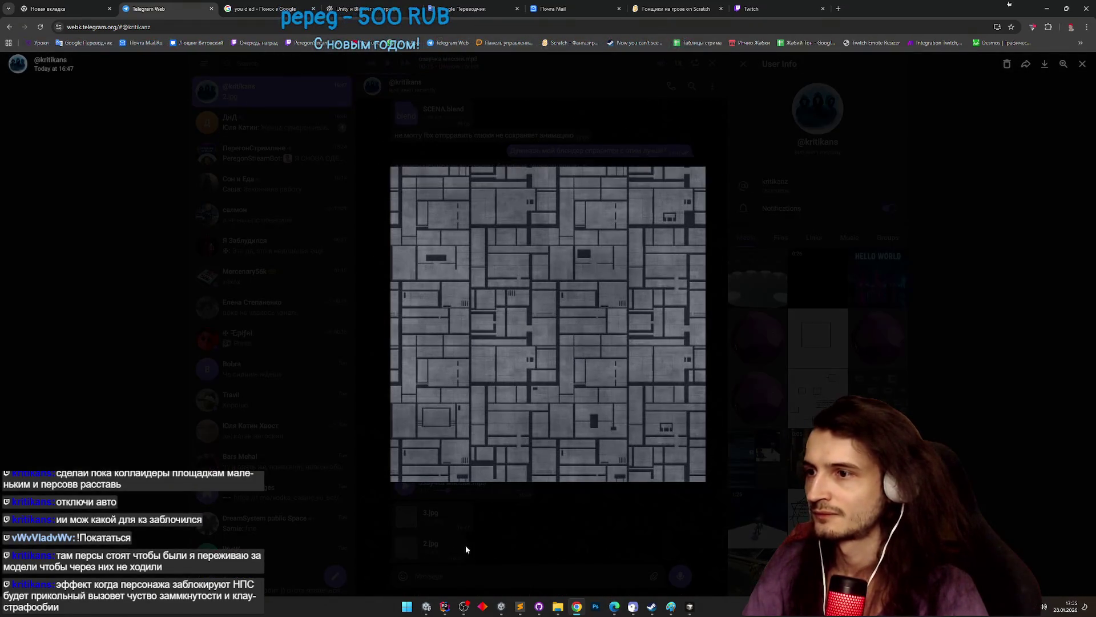
click(465, 545)
click(449, 520)
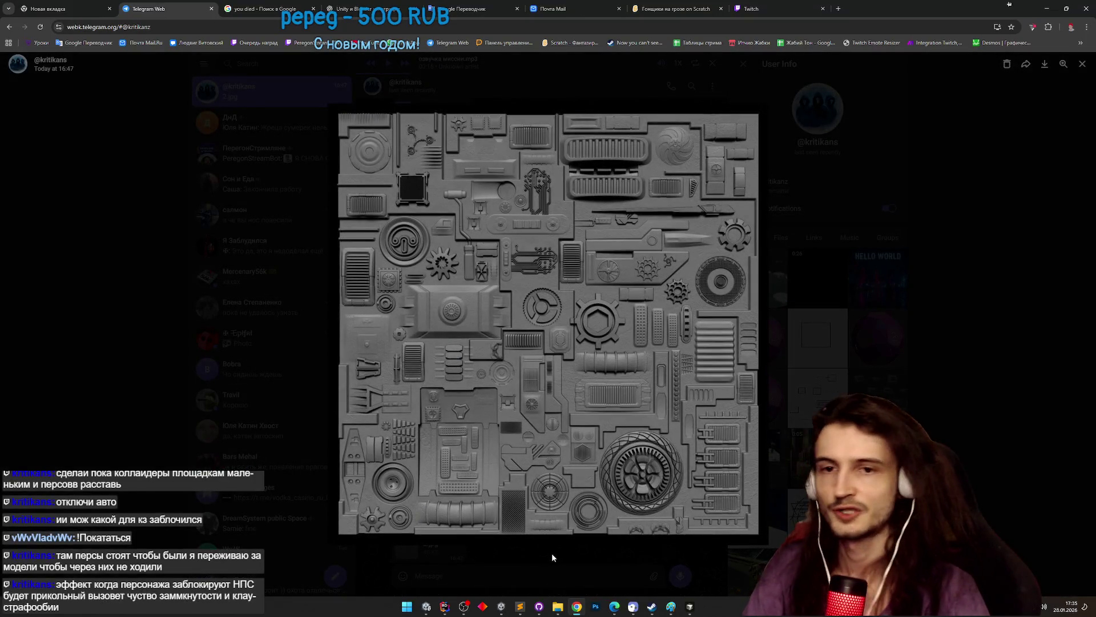
click(551, 554)
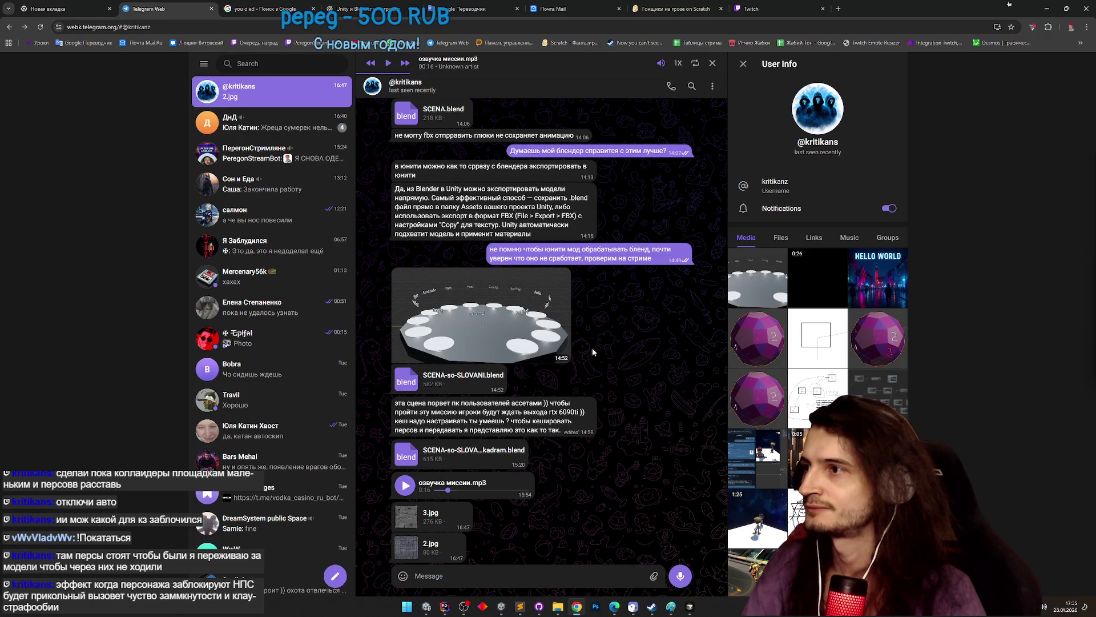
- Scroll up through the chat to the game-engine module tree message
scroll(592, 348, up, 2)
scroll(594, 375, down, 2)
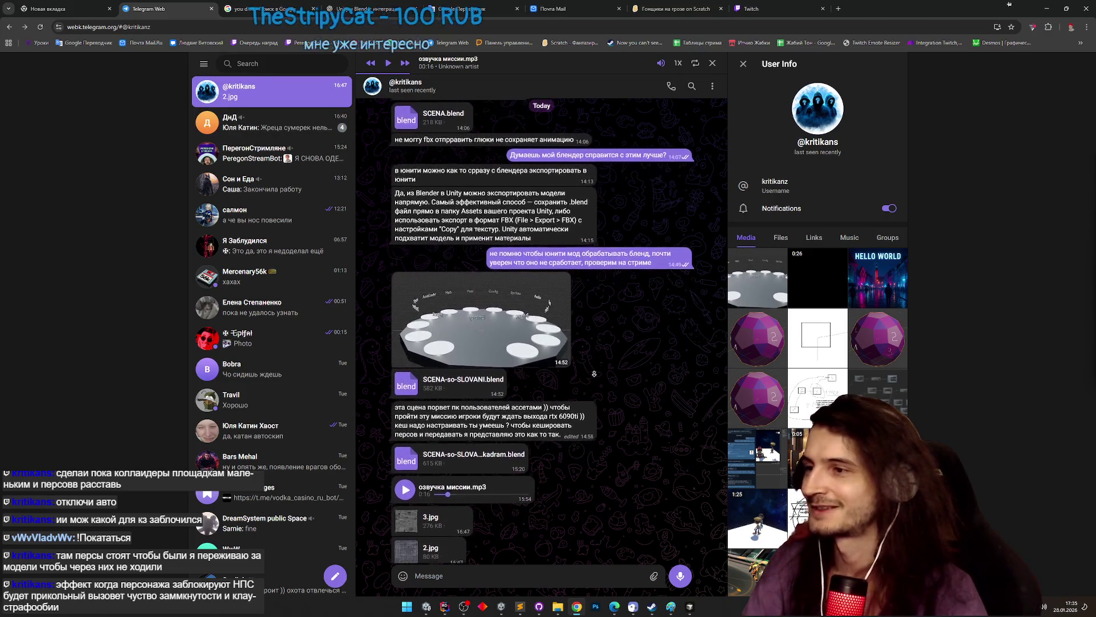
scroll(594, 373, up, 4)
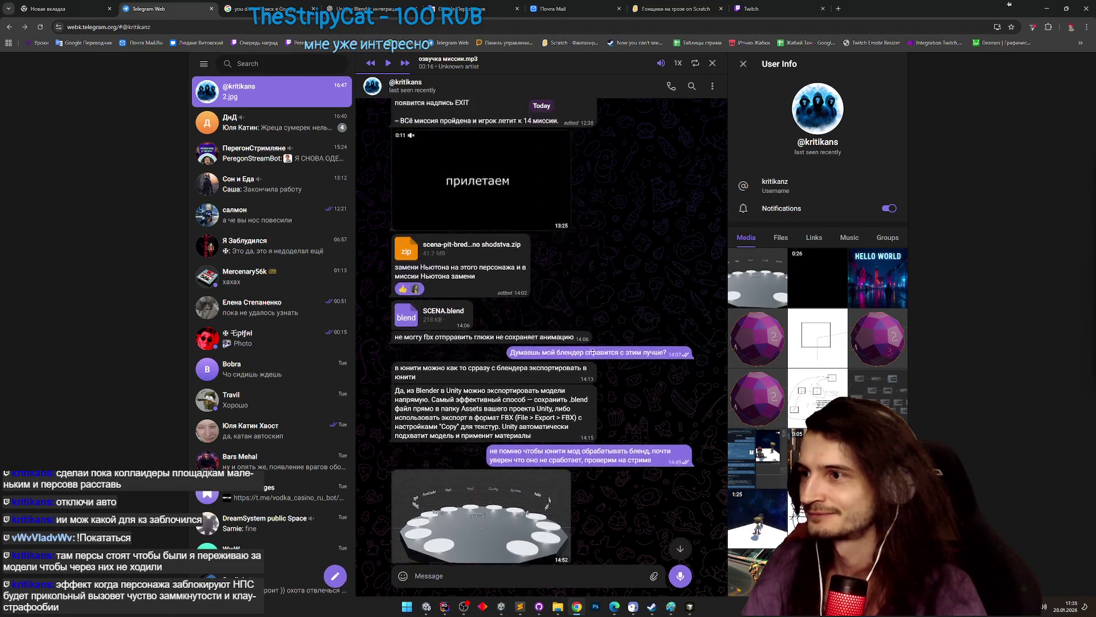
scroll(594, 366, up, 5)
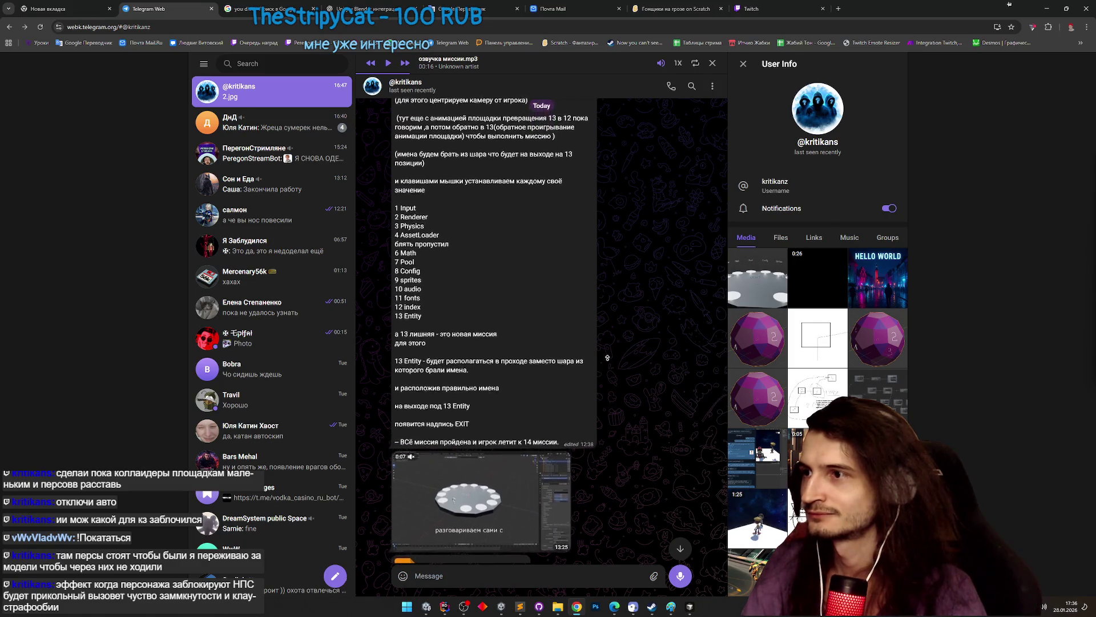
scroll(602, 370, up, 1)
scroll(686, 177, up, 1)
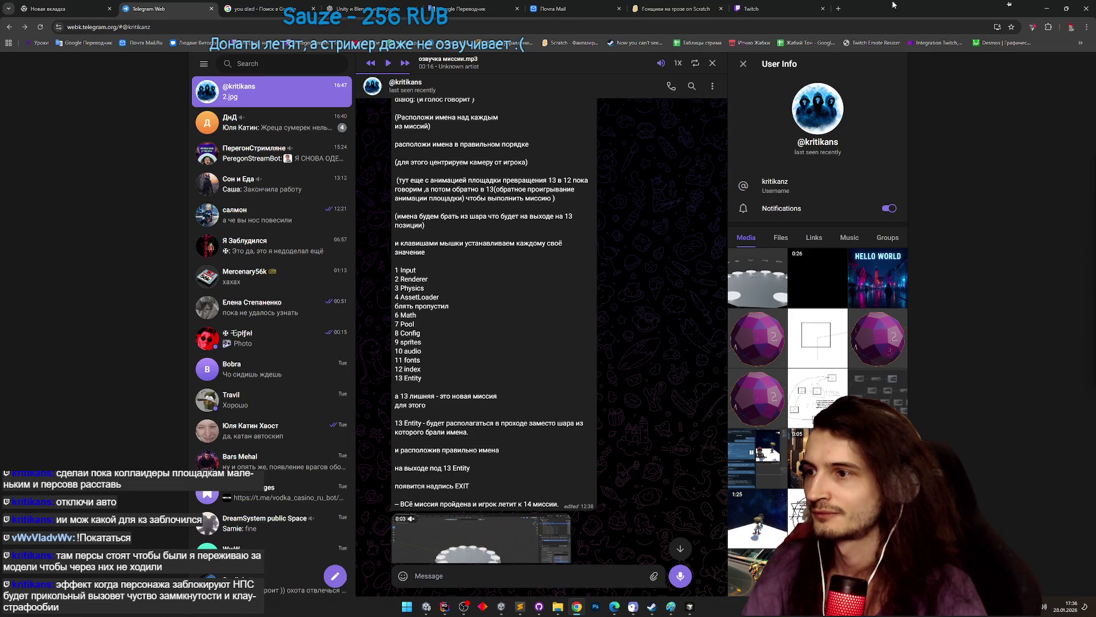
scroll(605, 268, up, 10)
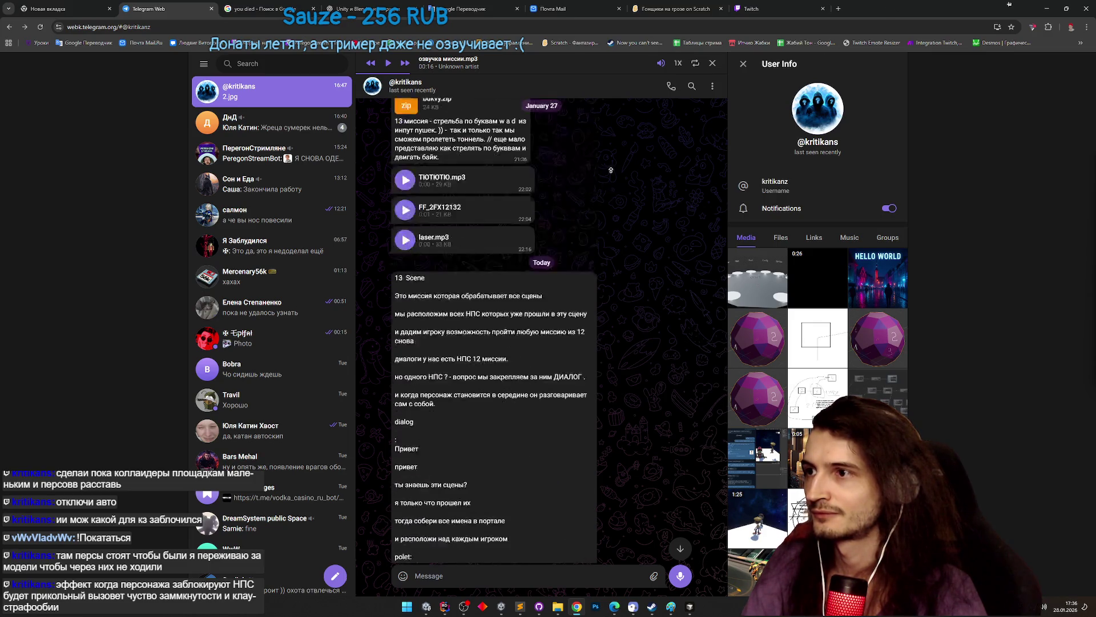
scroll(626, 196, down, 10)
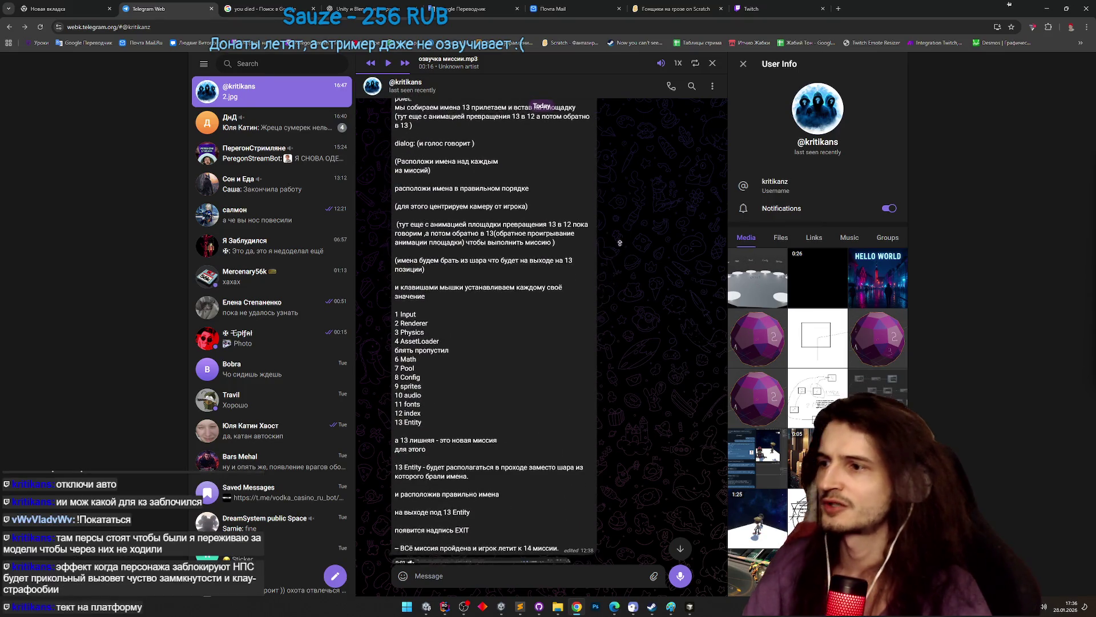
scroll(614, 280, up, 10)
scroll(617, 263, up, 10)
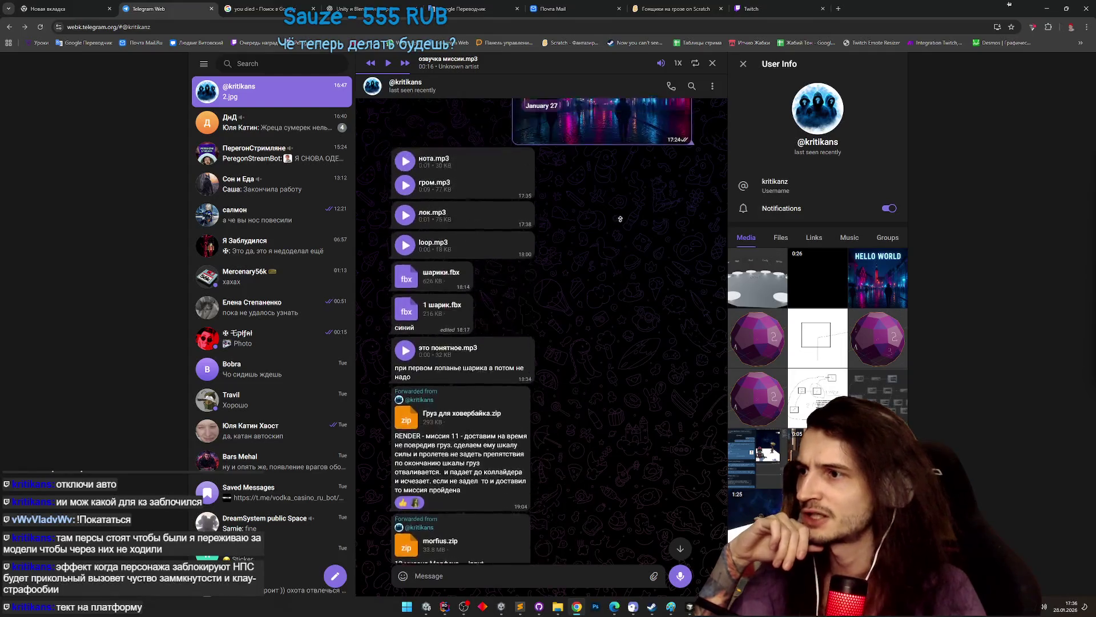
middle_click(611, 278)
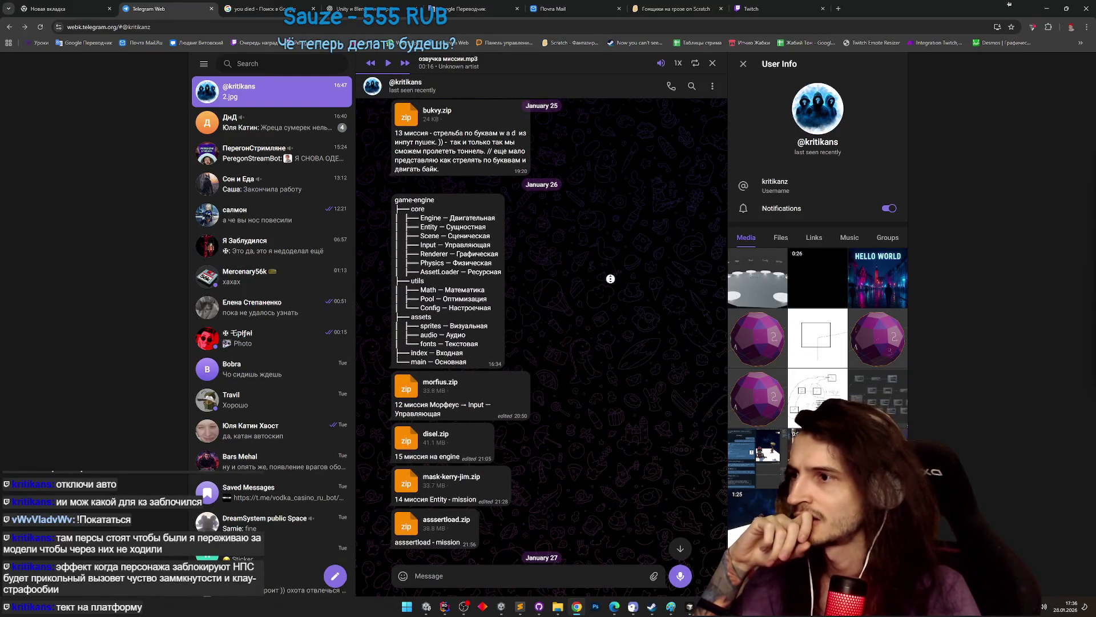
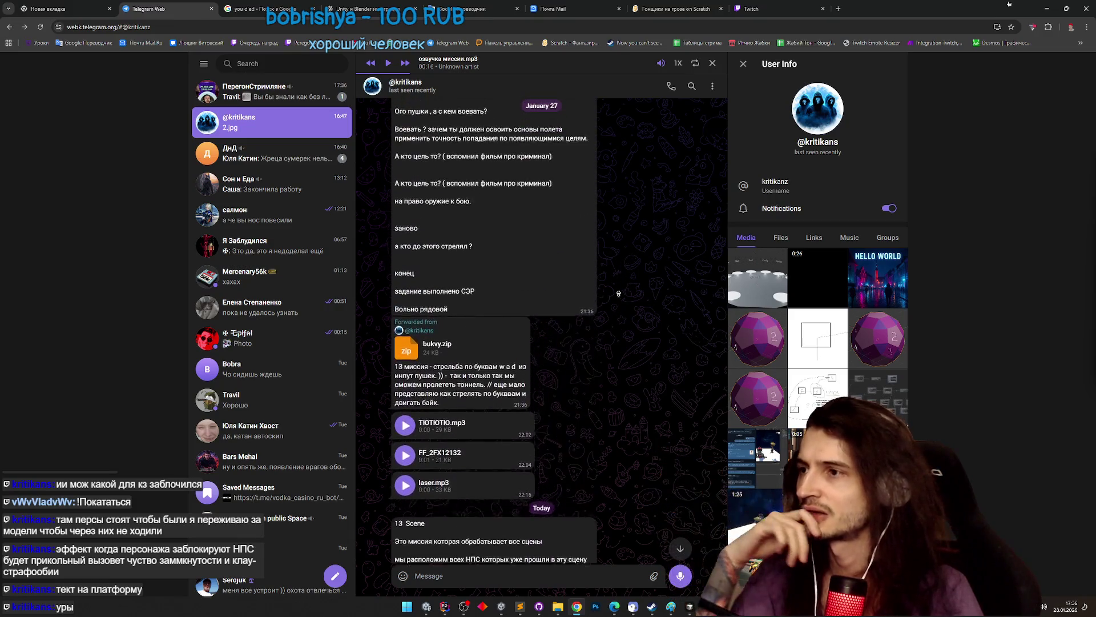
- React with a heart to the long mission-13 message in Telegram Web
click(630, 310)
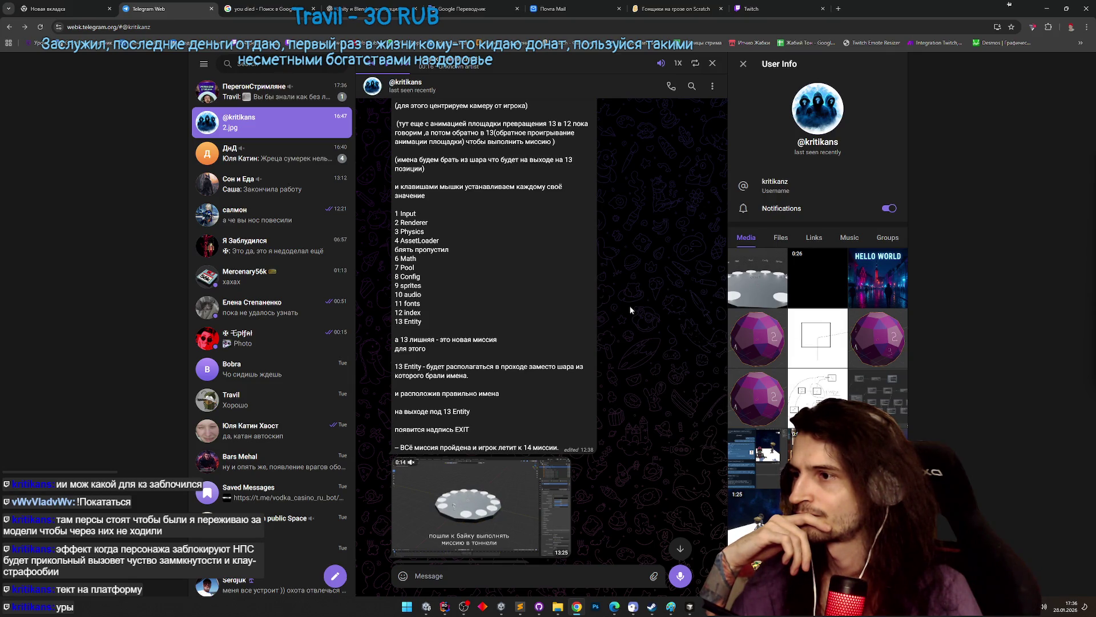
double_click(431, 249)
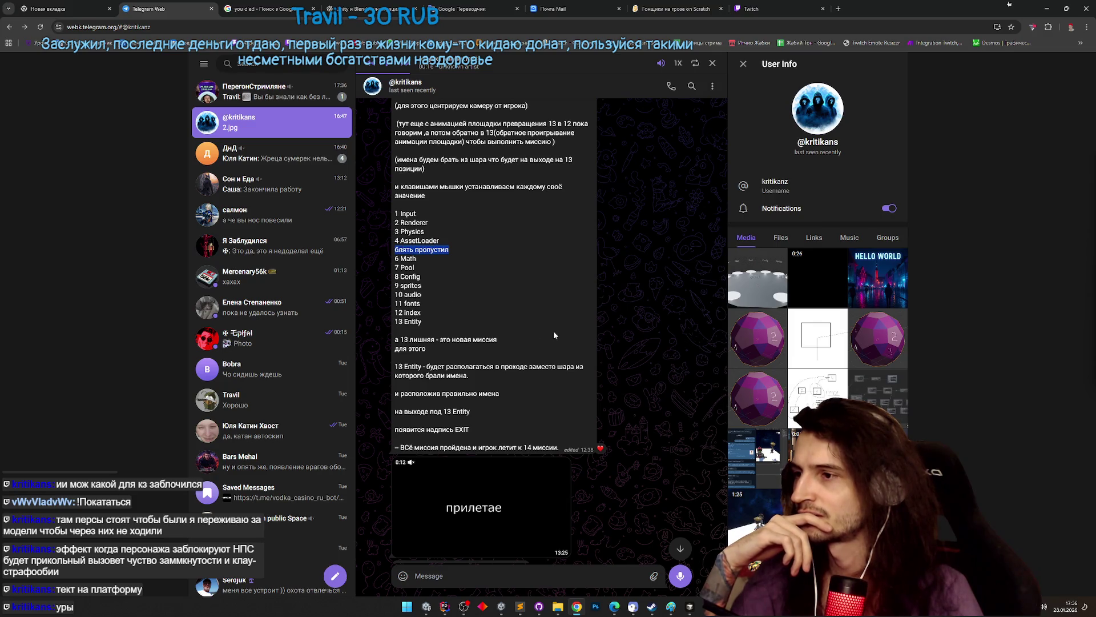
scroll(628, 331, up, 3)
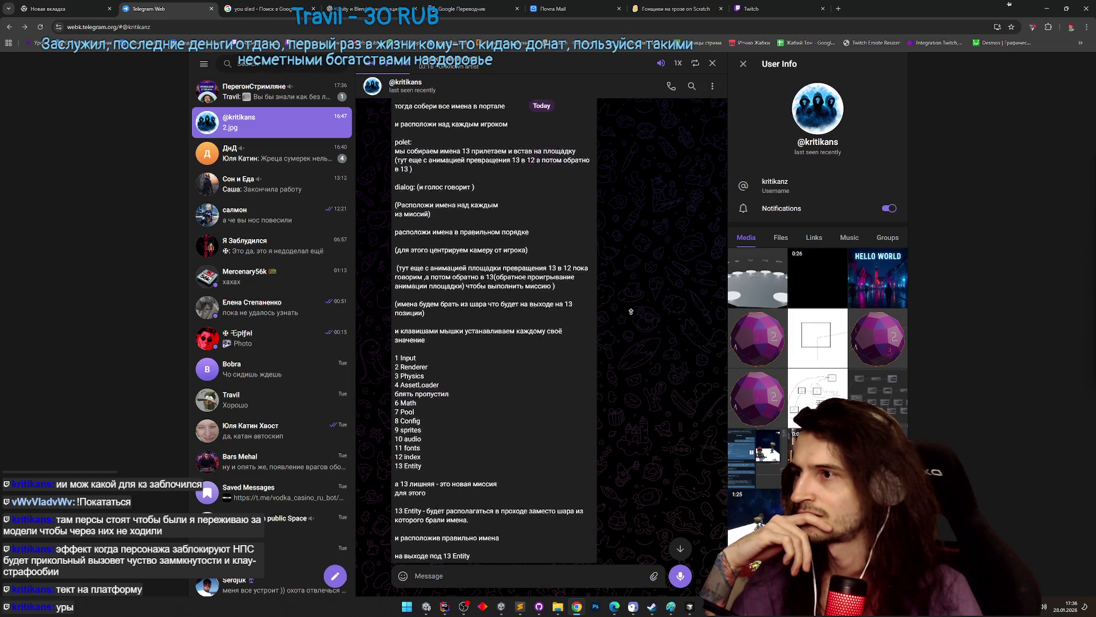
scroll(631, 311, up, 10)
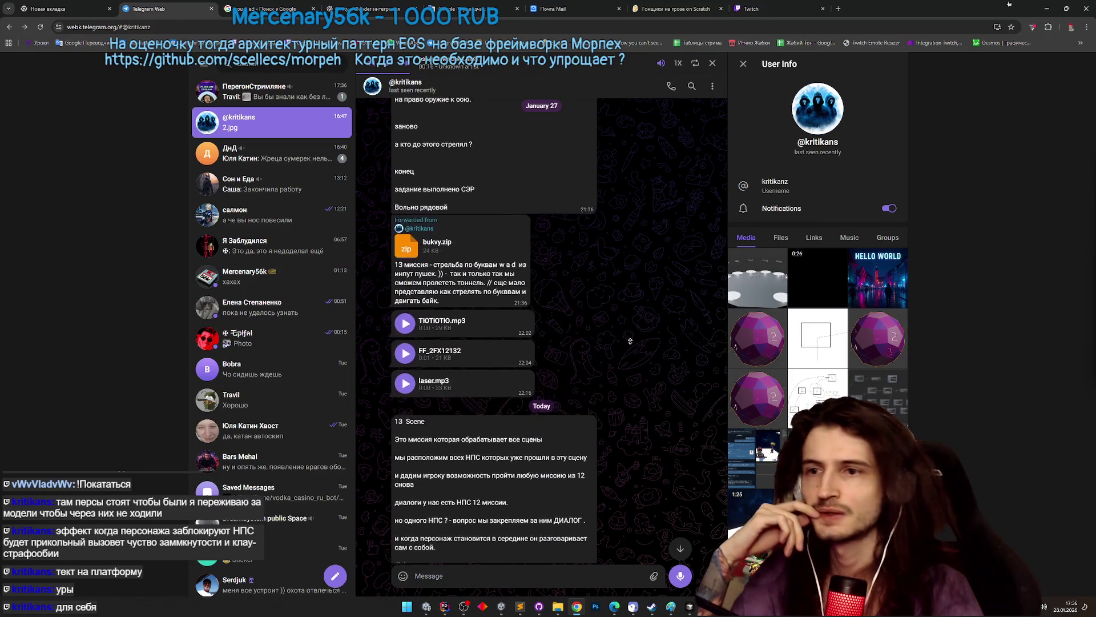
scroll(630, 341, up, 6)
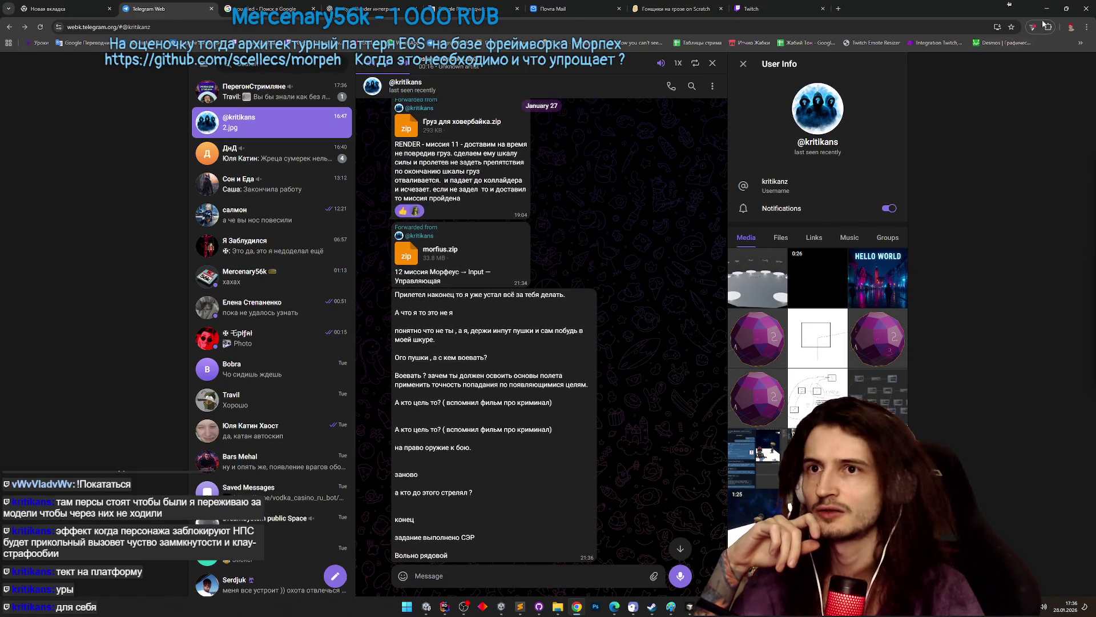
- Check the Unity scene and task note, then return to the Telegram chat
click(1046, 9)
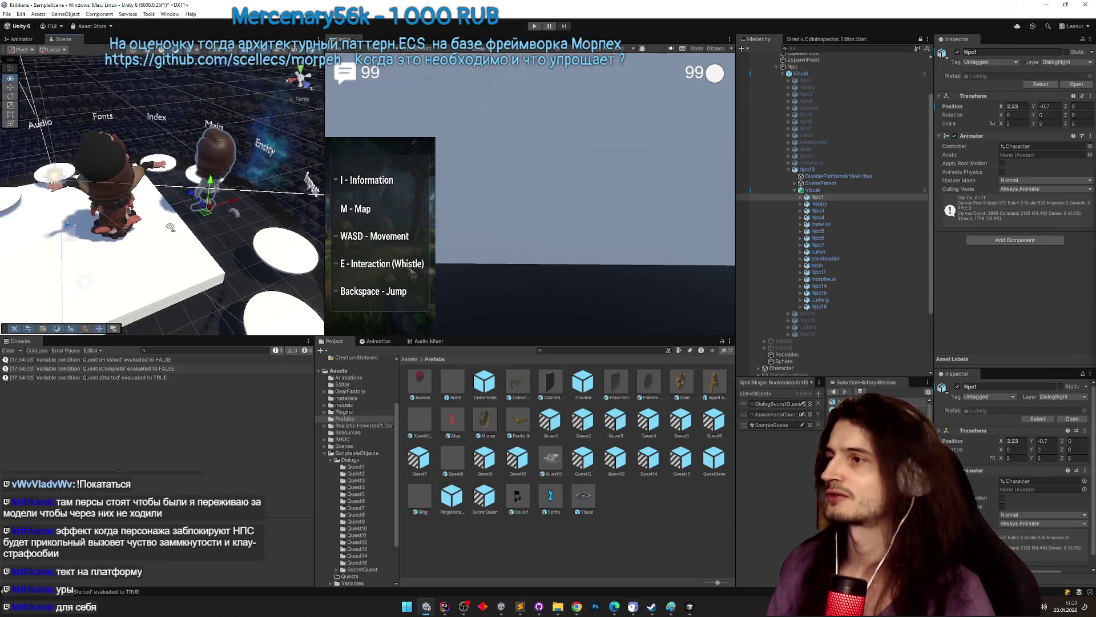
drag(171, 227, 225, 189)
click(520, 607)
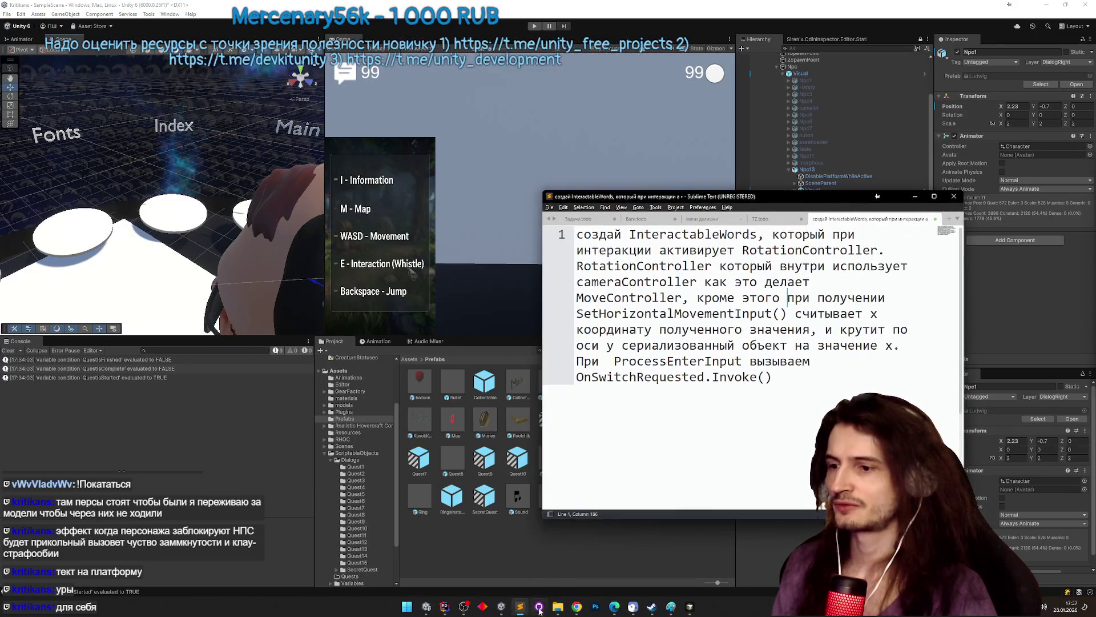
click(577, 606)
- Scroll the chat's mission archives, then restore Chrome to a smaller window over Unity
scroll(605, 388, up, 10)
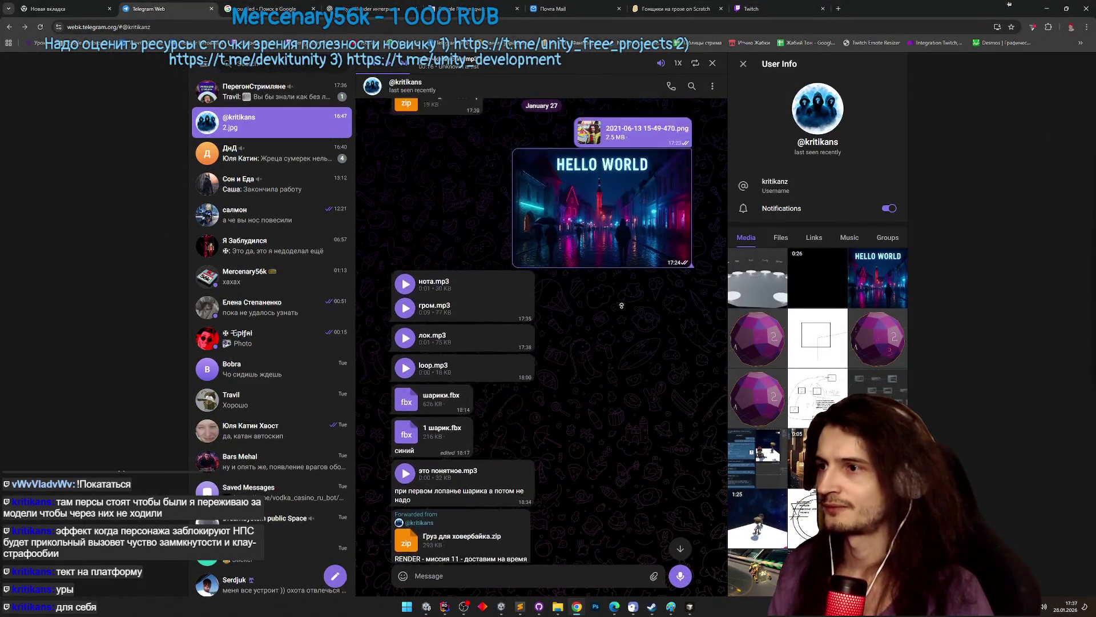
scroll(621, 306, down, 15)
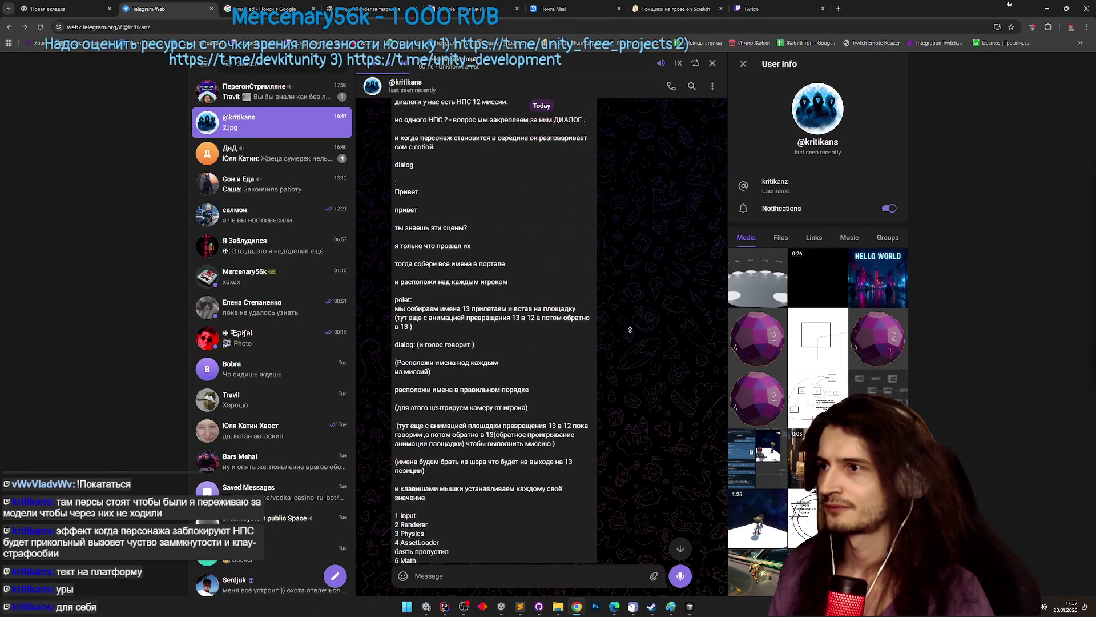
scroll(628, 348, down, 2)
scroll(625, 367, up, 10)
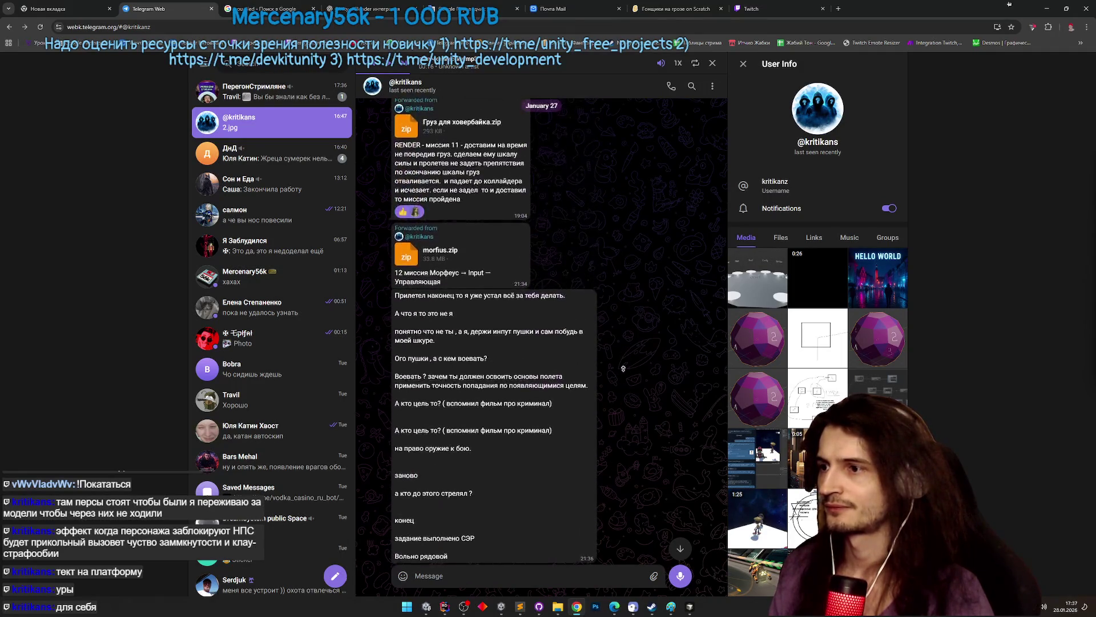
scroll(623, 368, up, 15)
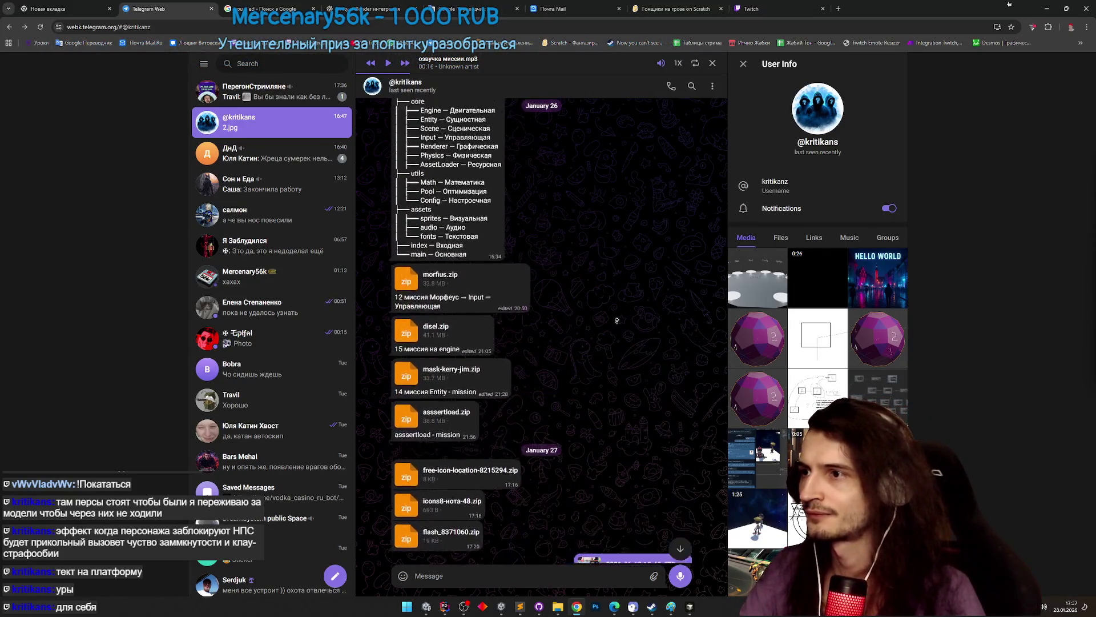
scroll(617, 321, up, 3)
scroll(615, 380, down, 1)
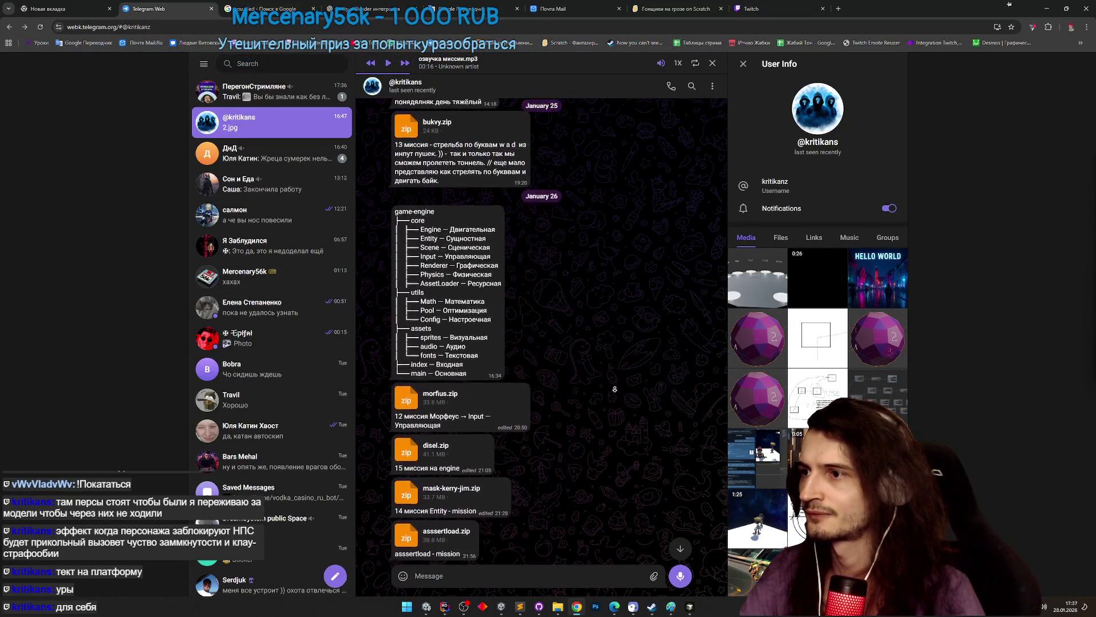
key(super+Down)
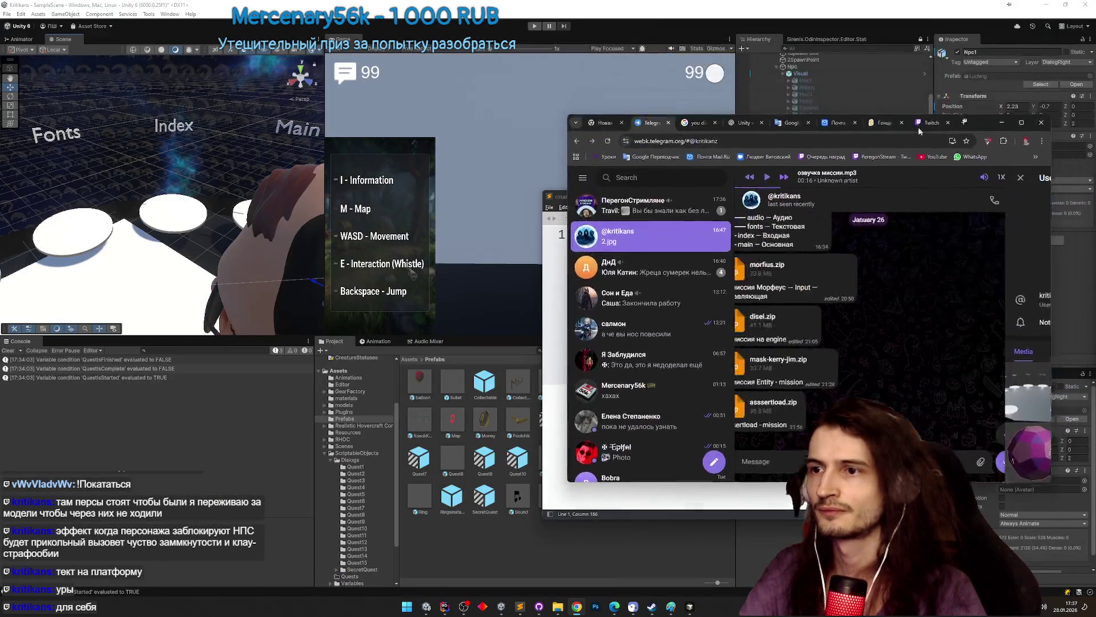
- Move the browser window down-left and minimize the task note window
scroll(914, 318, up, 3)
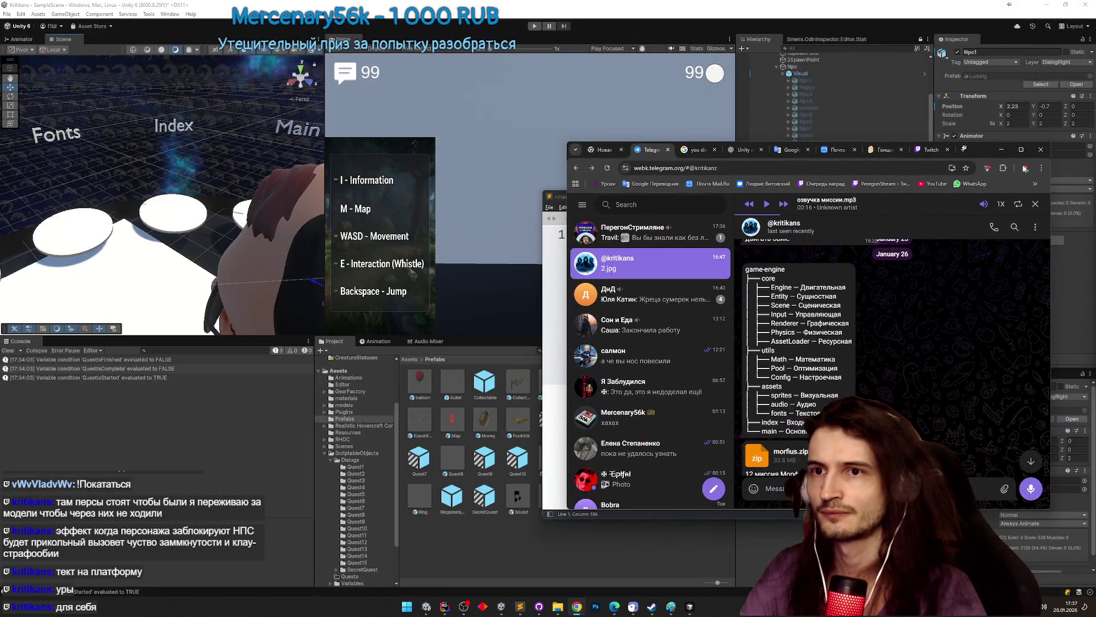
drag(967, 156, 889, 332)
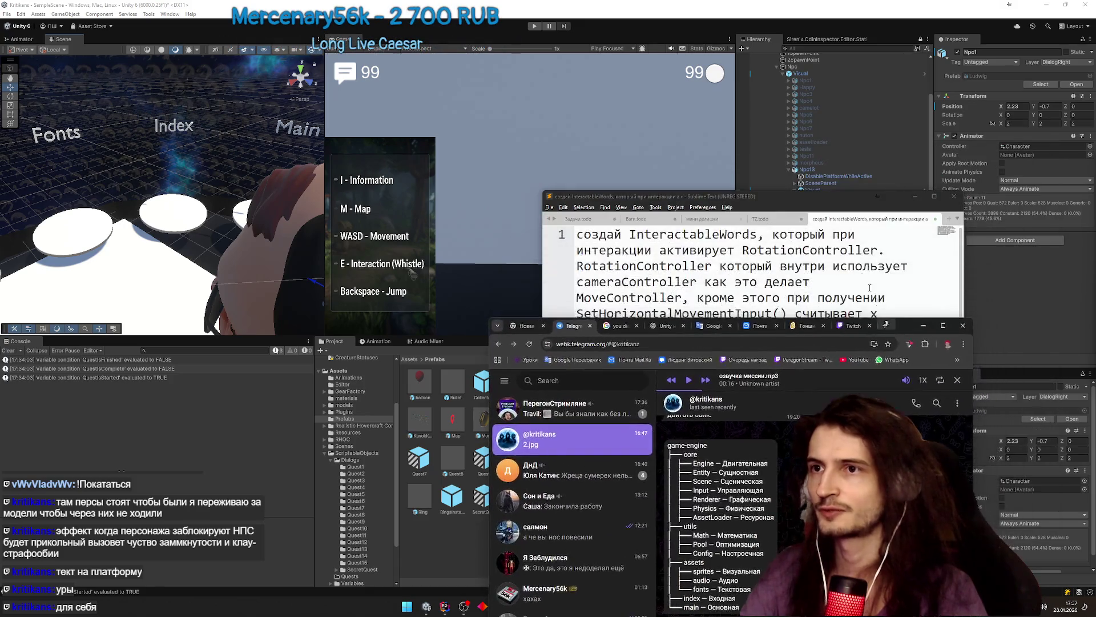
click(916, 196)
- Place Npc1 under Npc13/Visual on a pedestal, turned to about -108° around Y
click(822, 80)
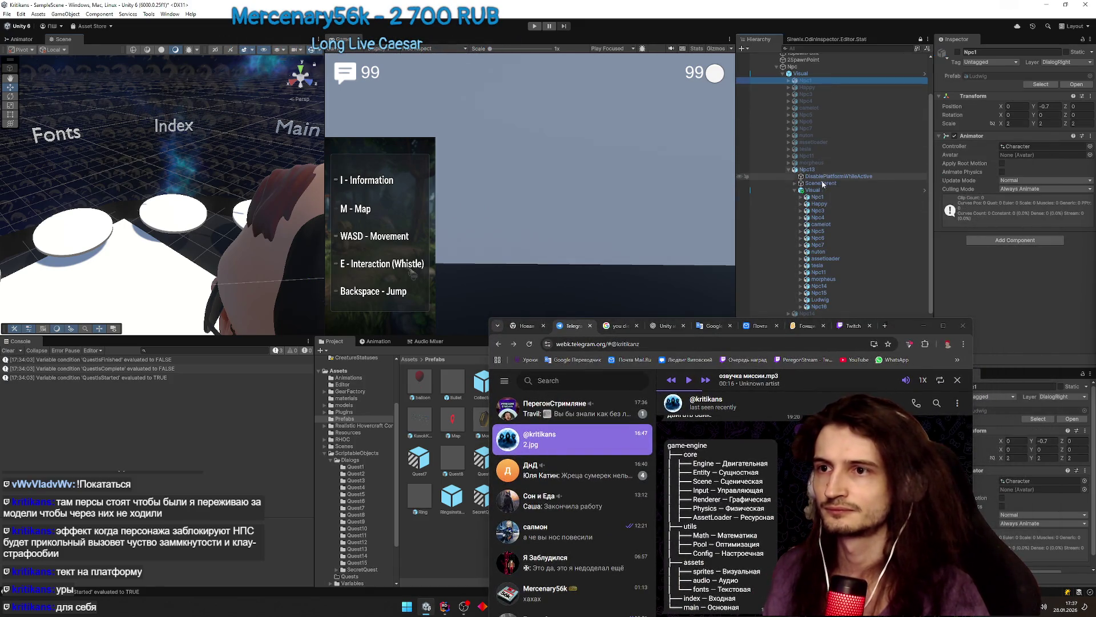
click(819, 196)
key(f)
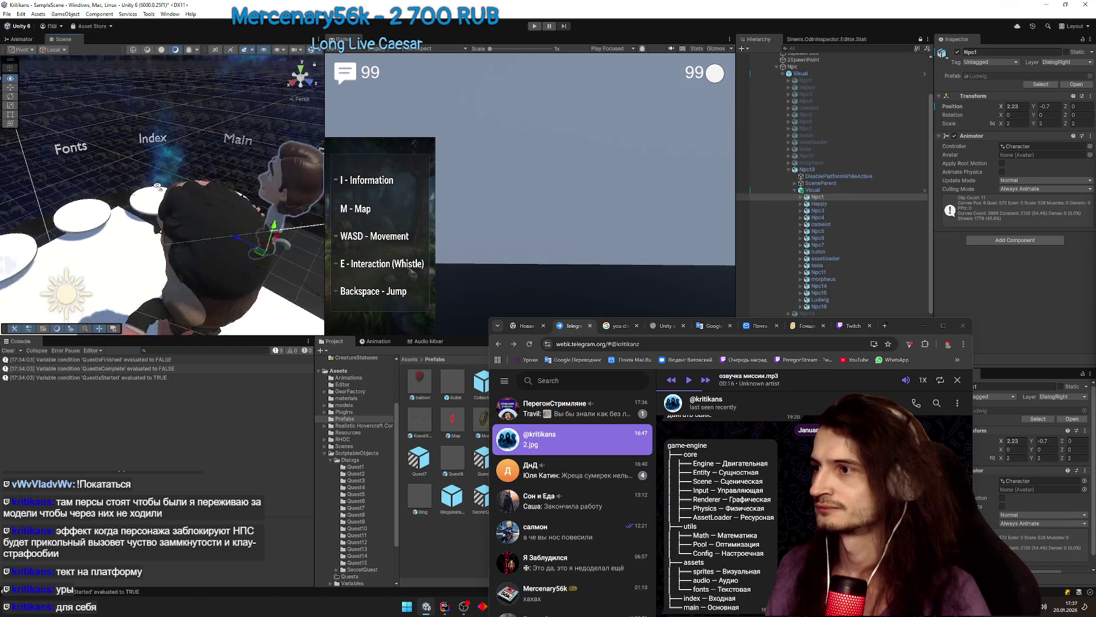
mouse_move(164, 235)
mouse_down()
mouse_move(158, 214)
mouse_move(154, 230)
mouse_move(171, 197)
mouse_move(163, 178)
mouse_move(151, 229)
mouse_move(137, 199)
mouse_up()
key(e)
key(w)
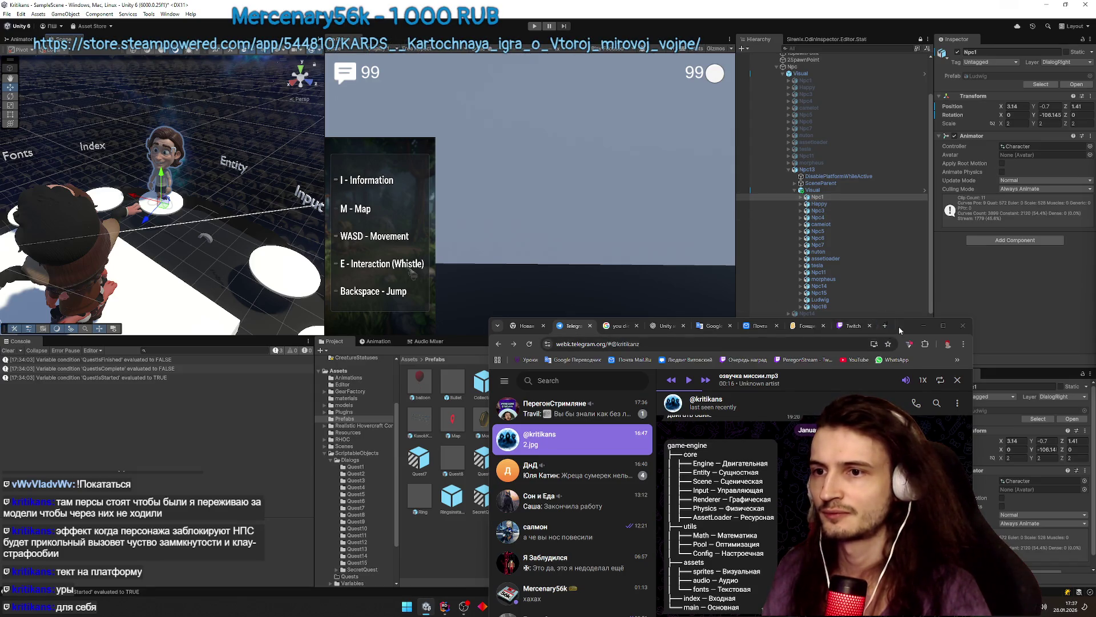
- Move Happy onto its pedestal in the ring and turn it inward
mouse_move(899, 326)
mouse_down()
mouse_move(889, 256)
mouse_move(891, 317)
mouse_up()
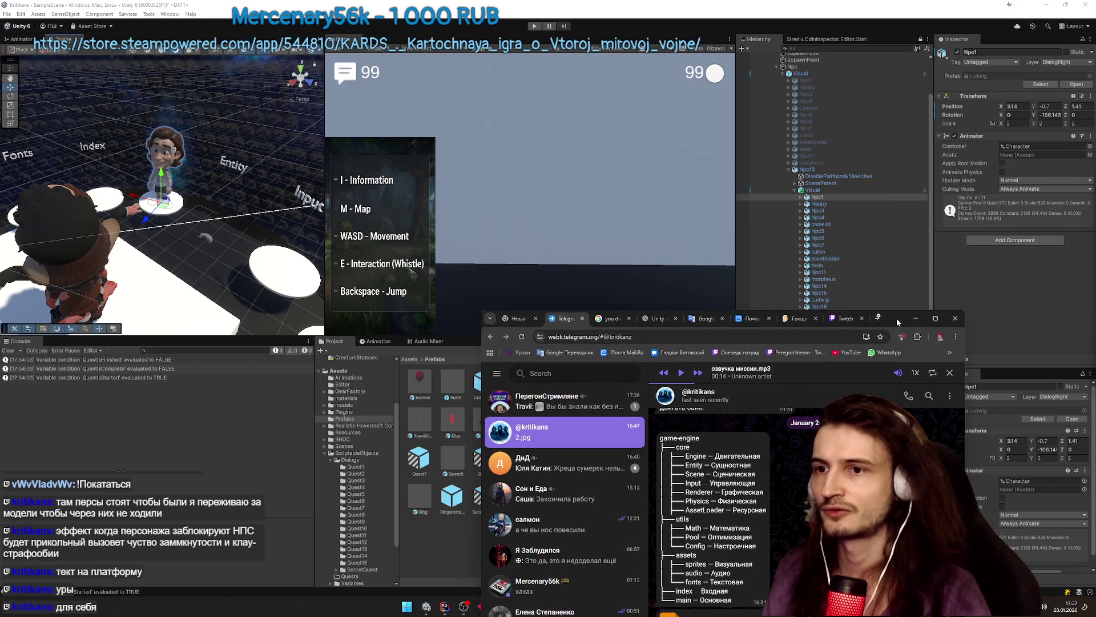
double_click(820, 203)
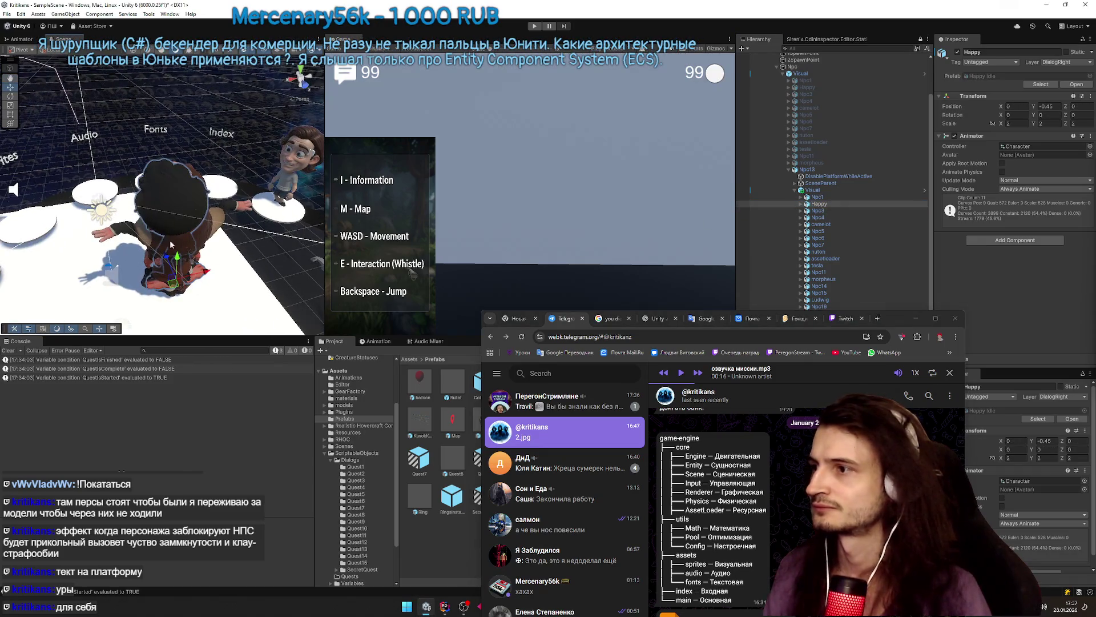
mouse_move(207, 277)
mouse_down()
mouse_move(261, 242)
mouse_move(254, 172)
mouse_move(237, 143)
mouse_move(222, 192)
mouse_up()
mouse_move(217, 195)
mouse_down()
mouse_move(338, 225)
mouse_move(369, 220)
mouse_up()
key(e)
mouse_move(160, 193)
mouse_down()
mouse_move(187, 212)
mouse_move(172, 208)
mouse_up()
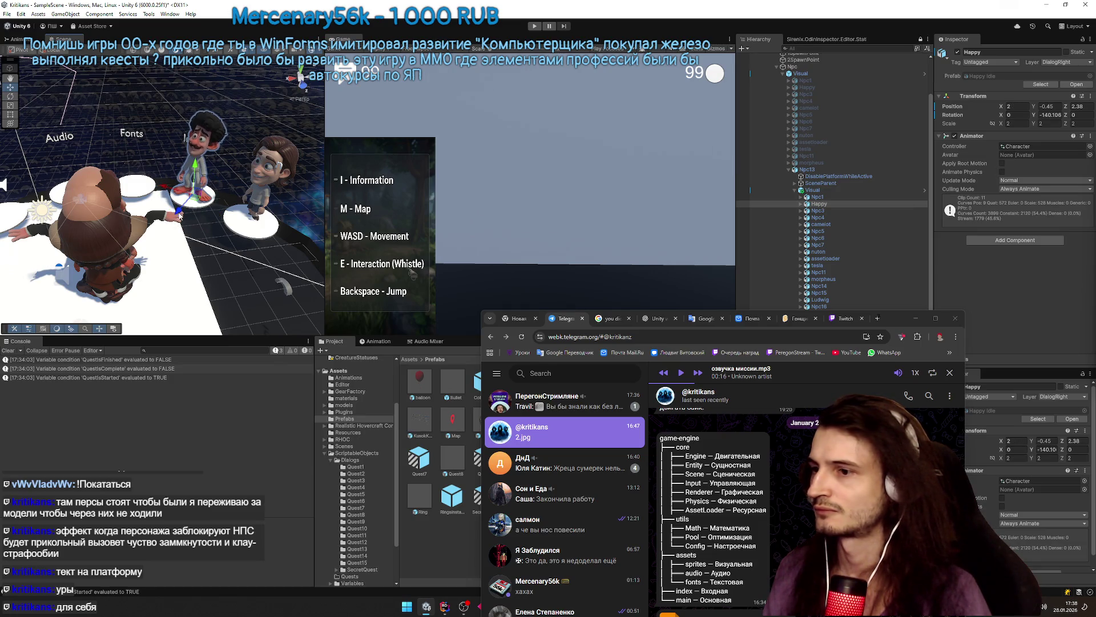
- Put Npc3 back on its pedestal, turned to about -167° around Y
click(837, 210)
key(f)
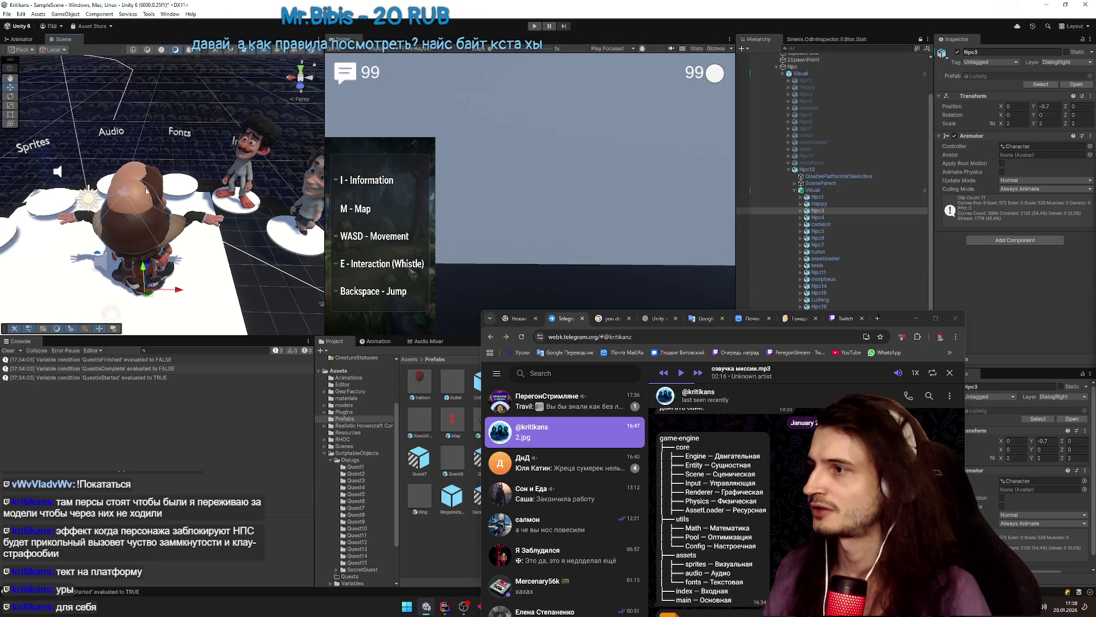
mouse_move(151, 269)
mouse_down()
mouse_move(169, 210)
mouse_move(424, 204)
mouse_move(375, 216)
mouse_up()
key(e)
key(w)
mouse_move(171, 229)
mouse_down()
mouse_move(132, 184)
mouse_move(157, 204)
mouse_move(152, 195)
mouse_up()
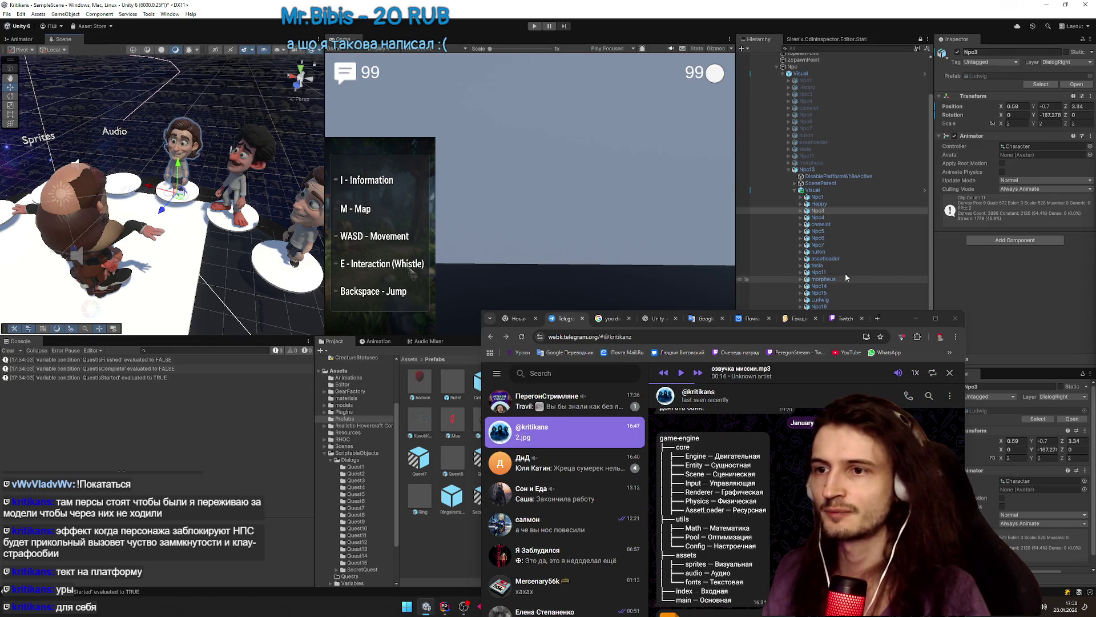
click(834, 218)
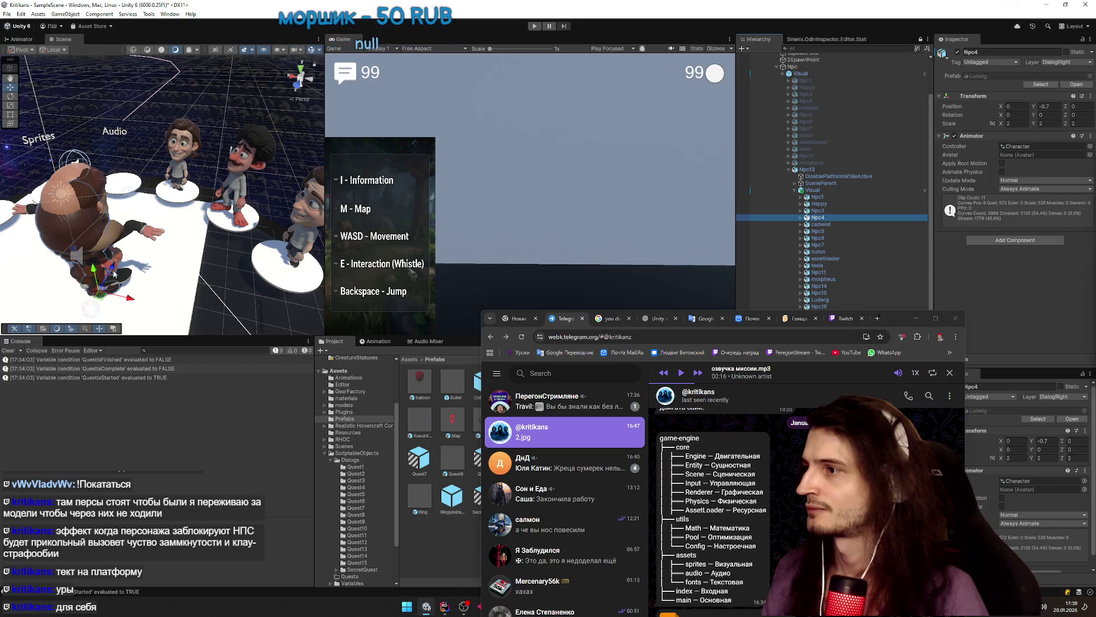
- Move Npc4 back and left onto a pedestal and turn it around Y
drag(93, 265, 136, 182)
key(e)
drag(164, 224, 54, 253)
key(w)
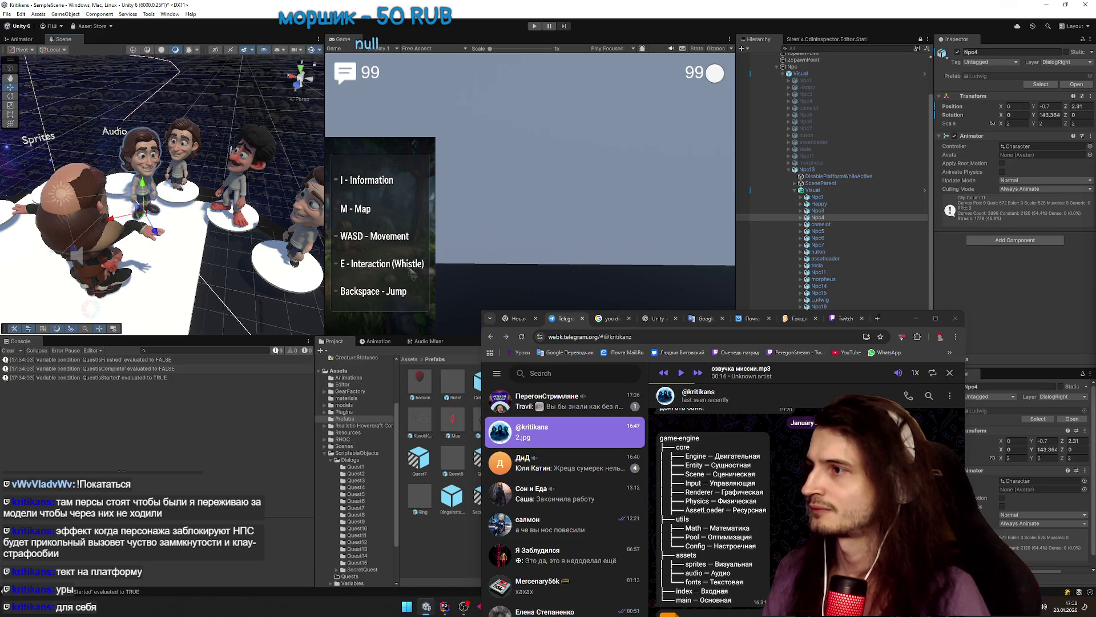
mouse_move(156, 236)
mouse_down()
mouse_move(129, 182)
mouse_move(137, 198)
mouse_move(91, 186)
mouse_move(137, 194)
mouse_move(117, 169)
mouse_up()
key(e)
key(w)
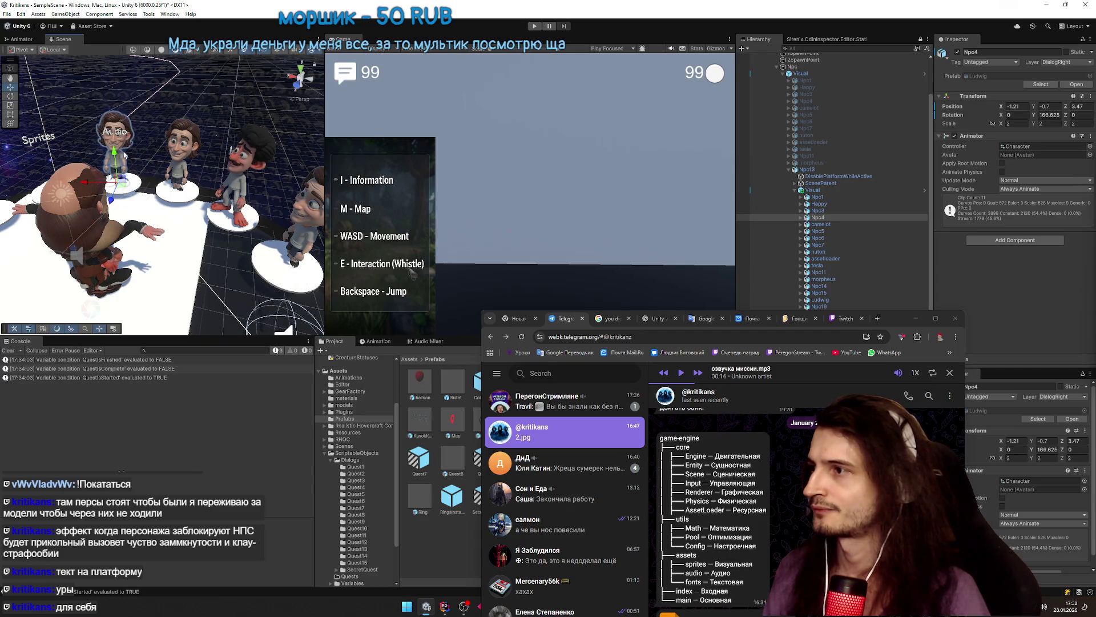
- Delete the MusicPlayer child object from Npc4
click(801, 218)
click(825, 237)
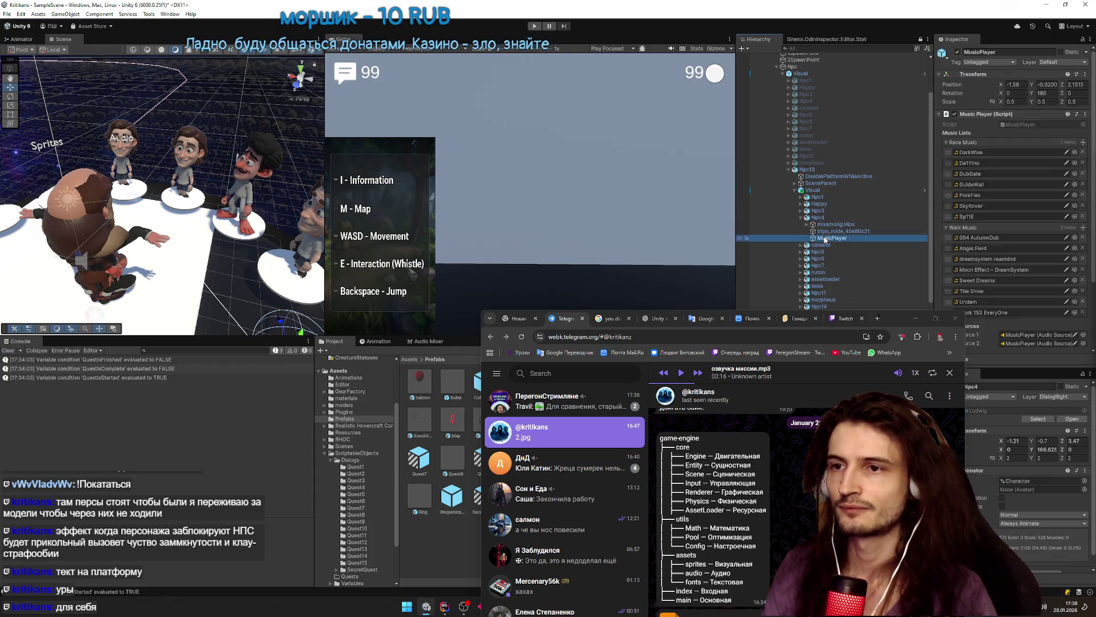
key(Delete)
click(801, 218)
- Move camelot back onto its pedestal and rotate it
click(800, 224)
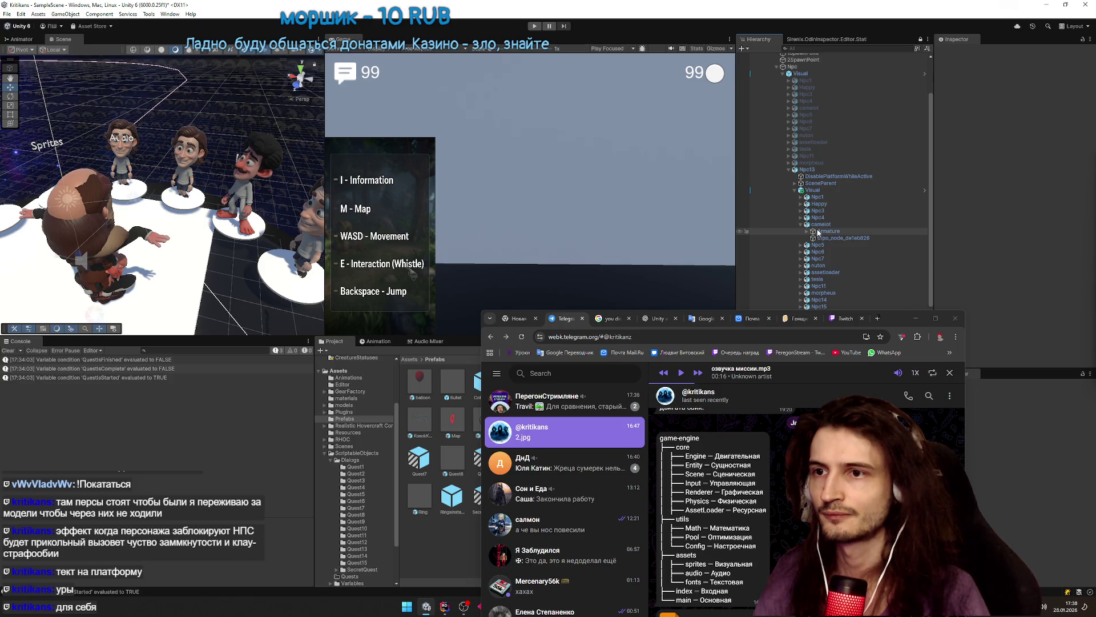
click(820, 225)
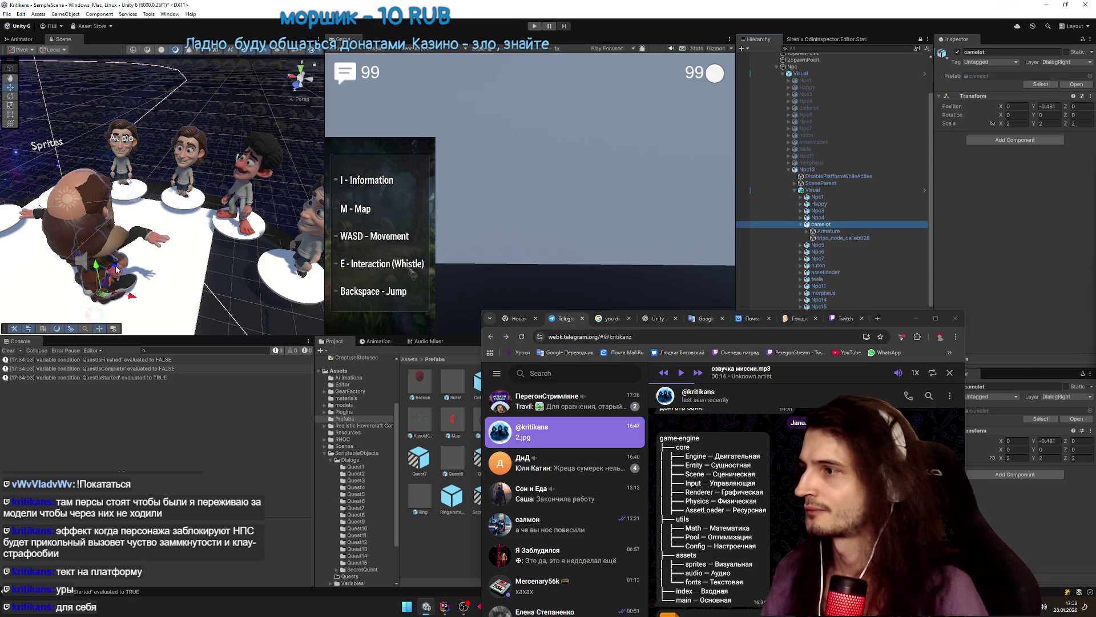
mouse_move(157, 214)
mouse_down()
mouse_move(149, 191)
mouse_move(115, 228)
mouse_move(14, 237)
mouse_move(171, 228)
mouse_move(101, 210)
mouse_up()
key(e)
key(w)
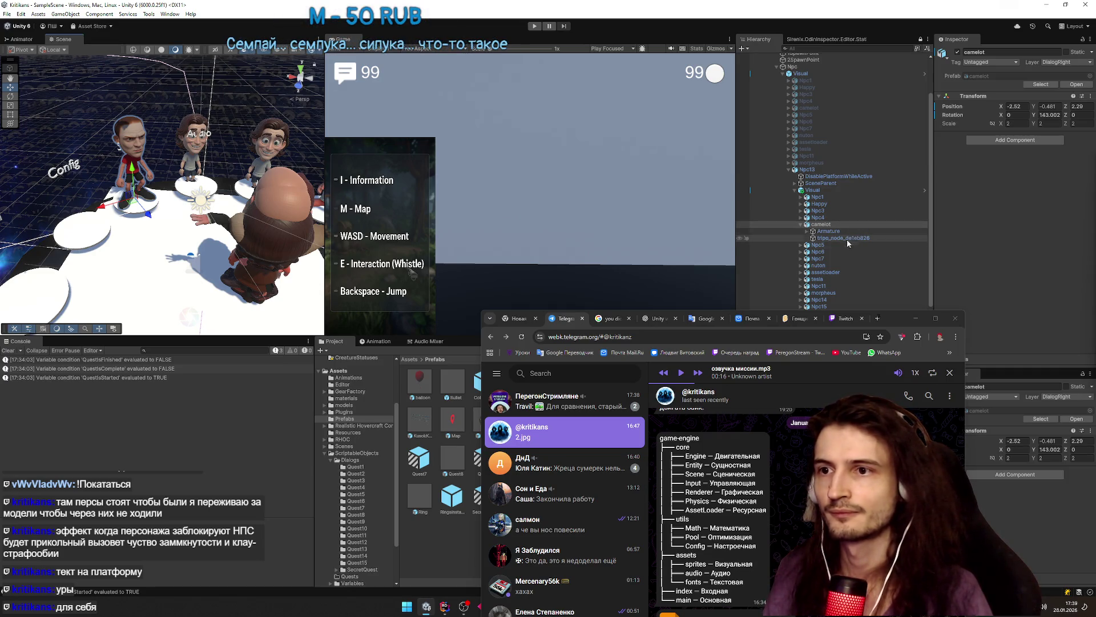
- Put Npc5 on the left pedestal by Pool, turned inward to Y 100.92
click(819, 245)
mouse_move(275, 300)
mouse_down()
mouse_move(113, 281)
mouse_move(8, 311)
mouse_up()
key(e)
mouse_move(190, 255)
mouse_down()
mouse_move(108, 219)
mouse_move(124, 262)
mouse_up()
mouse_move(126, 299)
mouse_down()
mouse_move(132, 276)
mouse_move(159, 272)
mouse_up()
key(w)
key(e)
key(w)
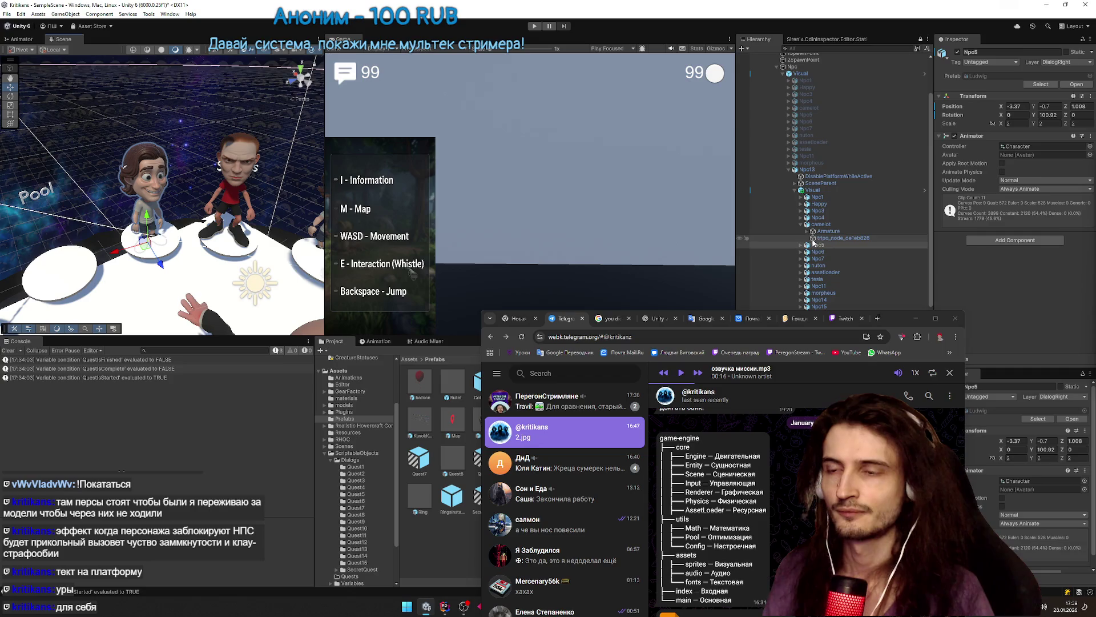
- Remove the Black White Effect script from camelot's tripo_node_de1eb826 mesh
click(814, 245)
key(Right)
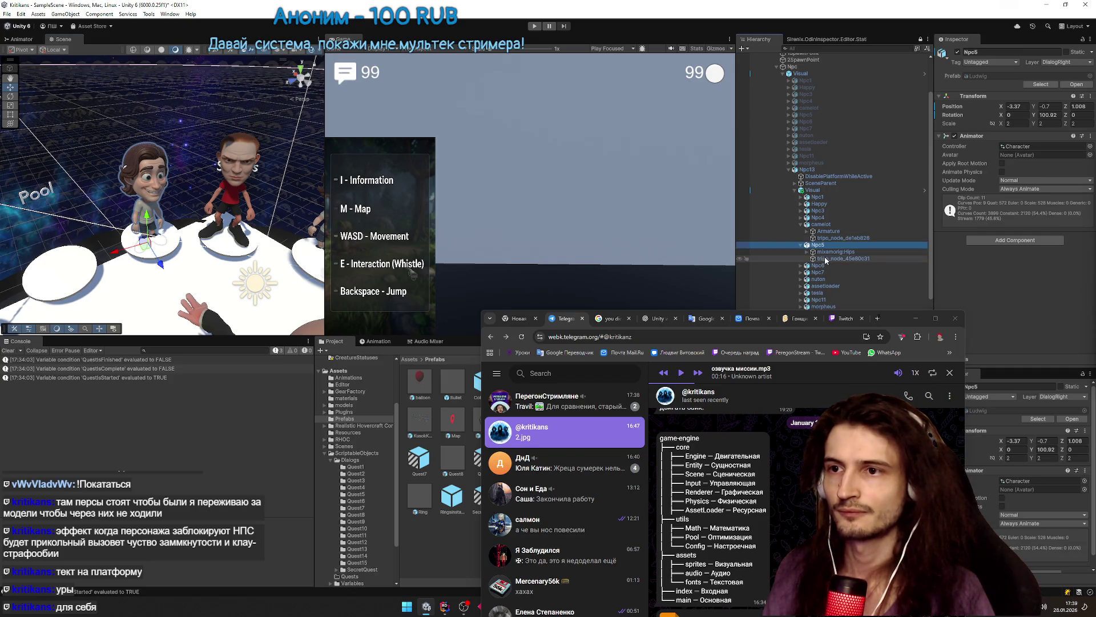
click(842, 237)
click(825, 231)
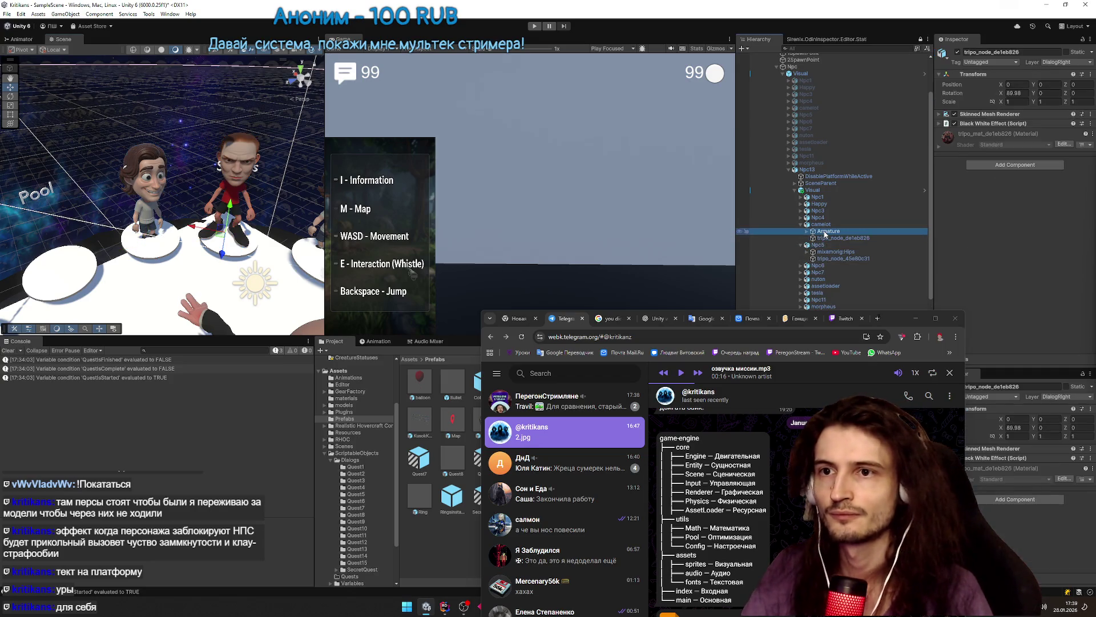
click(827, 237)
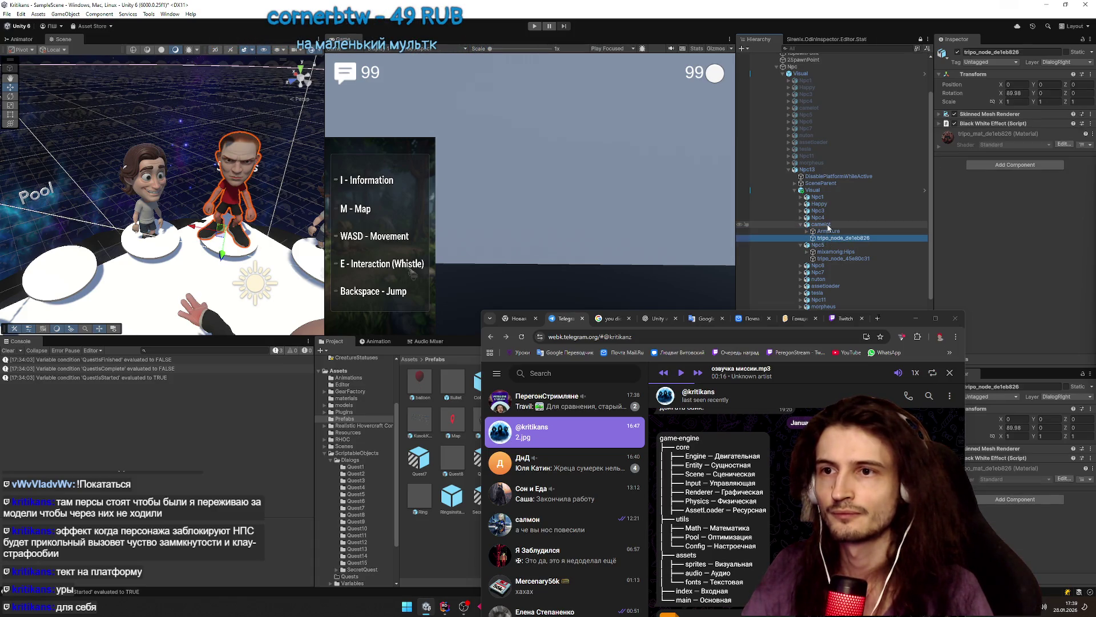
right_click(980, 129)
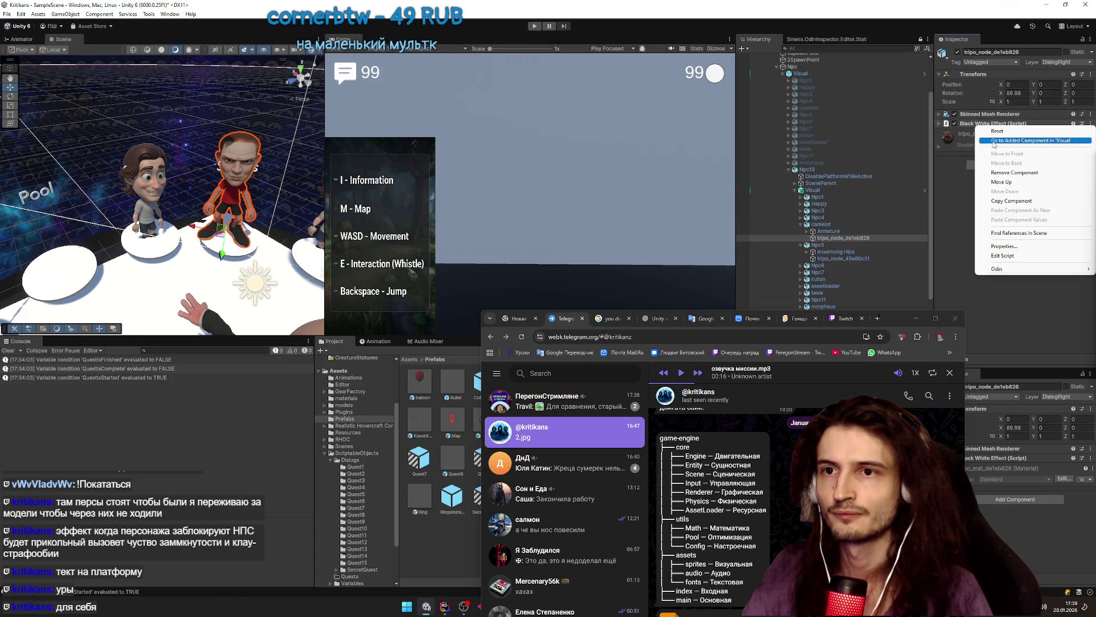
click(990, 171)
- Scroll the Hierarchy down to Npc6 and select it
click(930, 201)
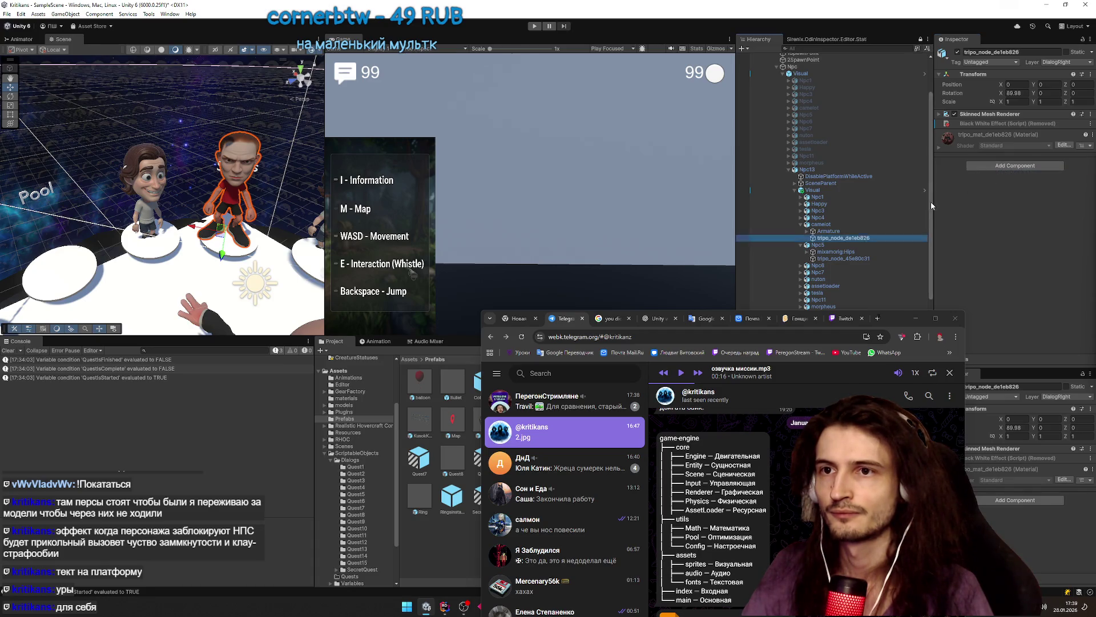
scroll(893, 221, down, 3)
click(843, 201)
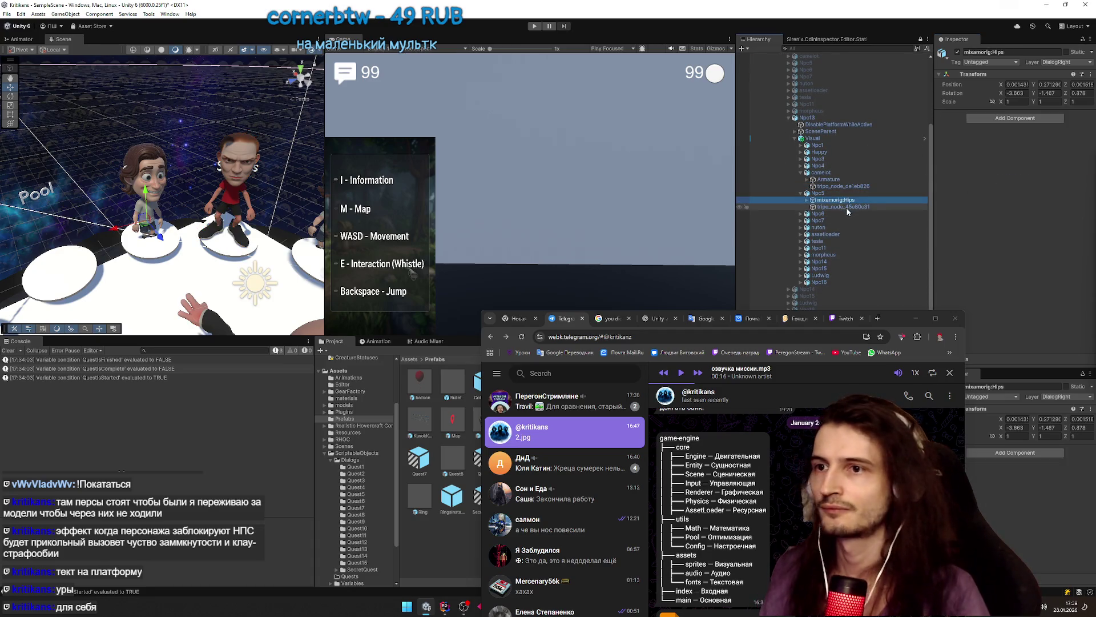
click(802, 214)
click(811, 214)
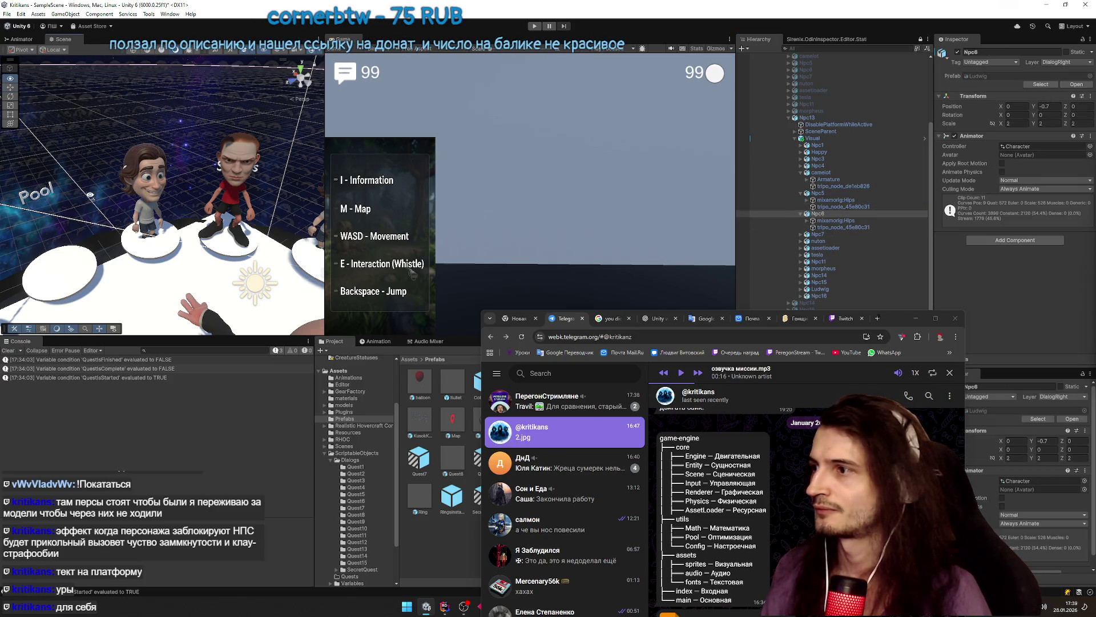
- Move Npc6 onto an empty pedestal at X -3.324, turned about 73° around Y
key(f)
mouse_move(223, 321)
mouse_down()
mouse_move(143, 235)
mouse_move(153, 233)
mouse_move(93, 253)
mouse_move(84, 240)
mouse_move(118, 240)
mouse_up()
key(e)
key(w)
key(e)
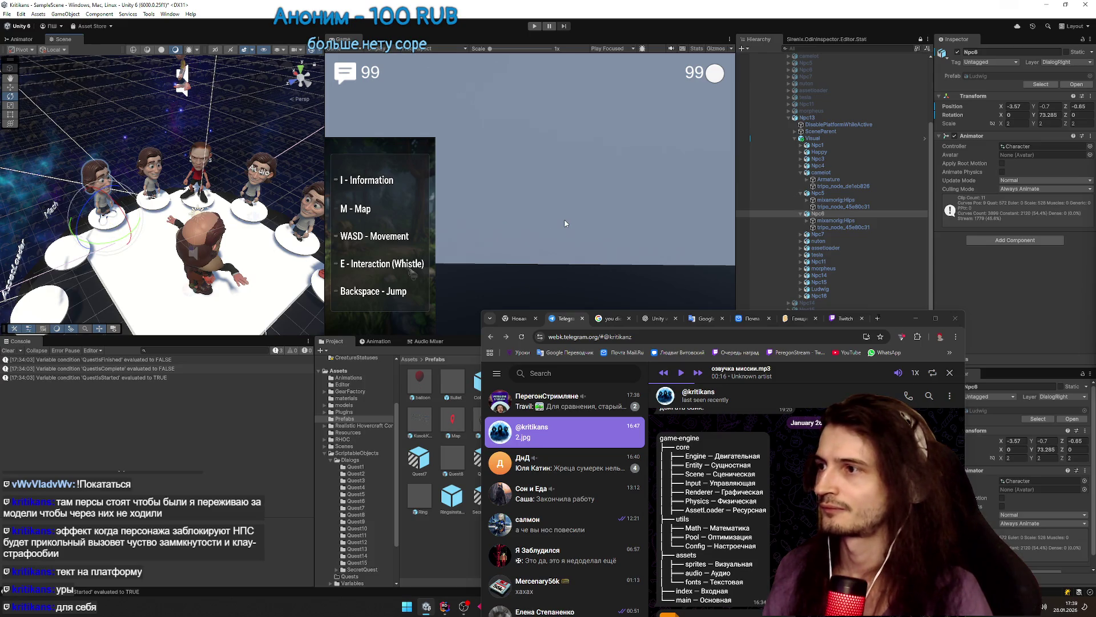
click(832, 234)
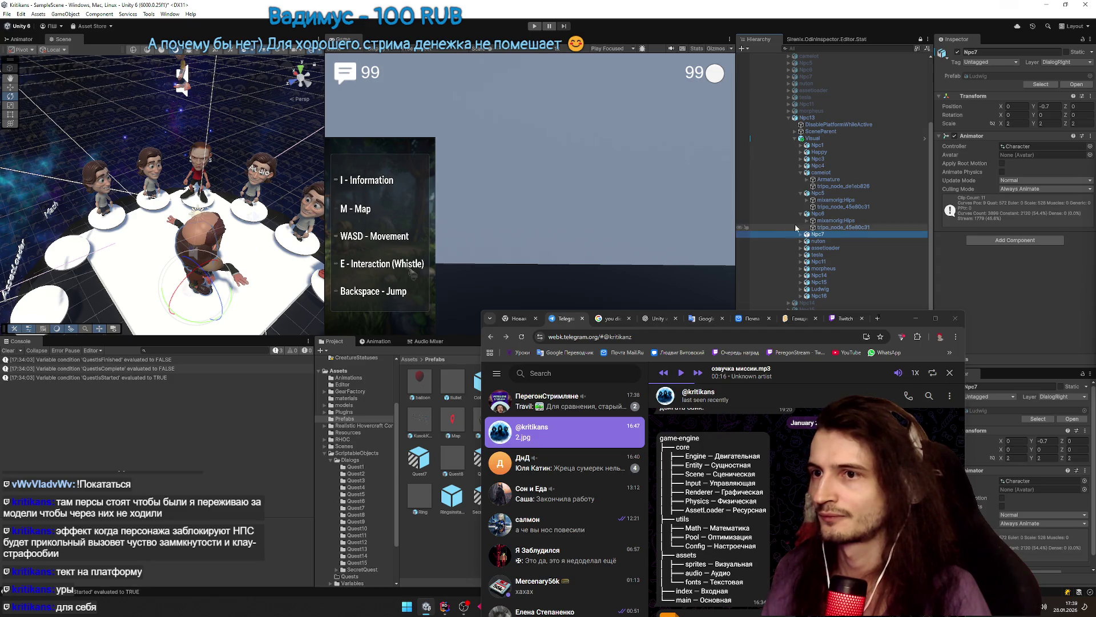
click(814, 214)
key(f)
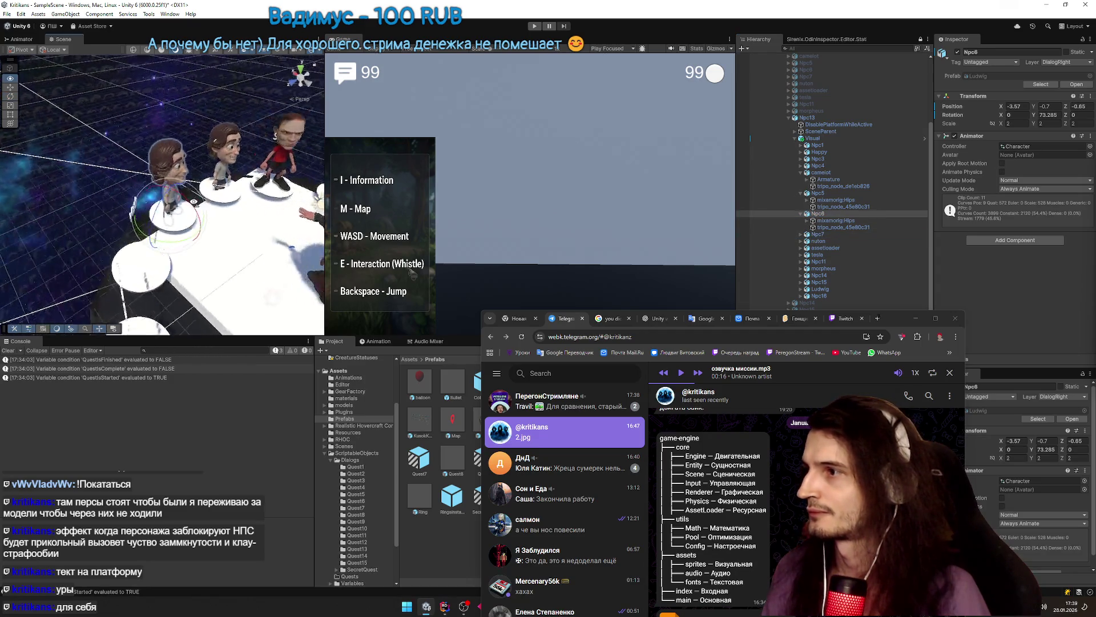
mouse_move(243, 258)
mouse_down()
mouse_move(201, 245)
mouse_move(177, 350)
mouse_move(169, 288)
mouse_move(198, 267)
mouse_up()
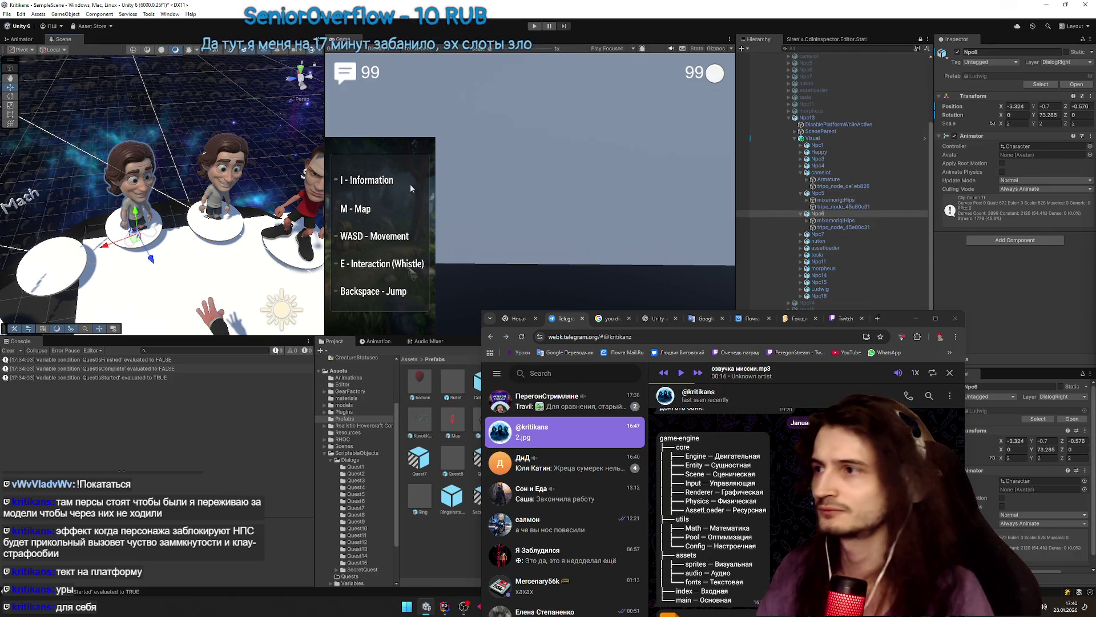
- Shift Npc5 toward the front of the ring and nudge camelot to about 143°
click(821, 195)
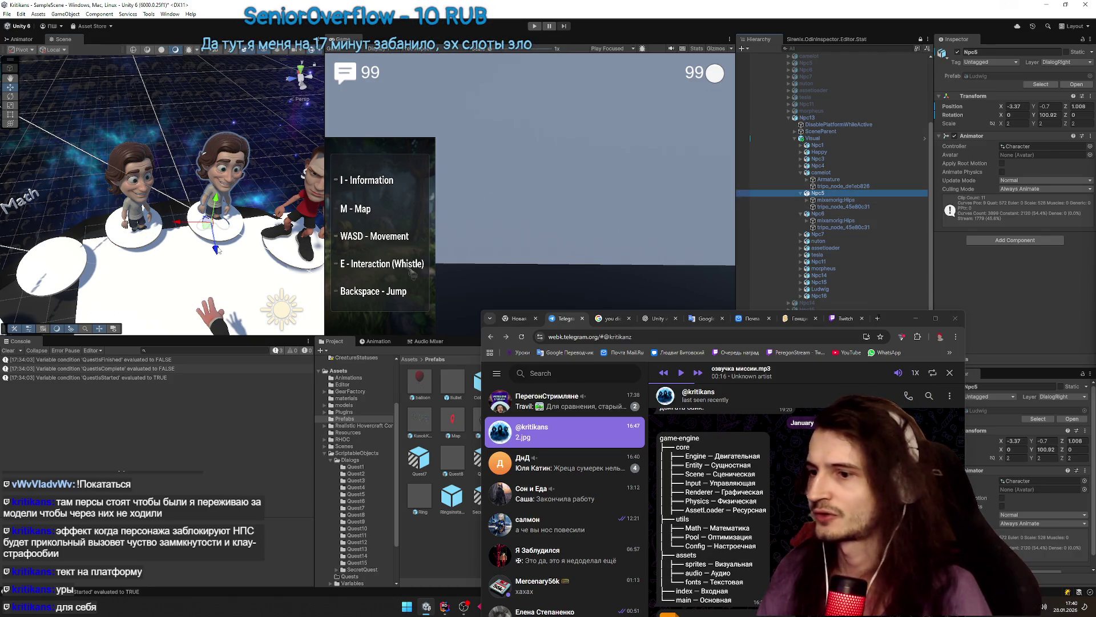
mouse_move(217, 250)
mouse_down()
mouse_move(258, 351)
mouse_move(258, 337)
mouse_up()
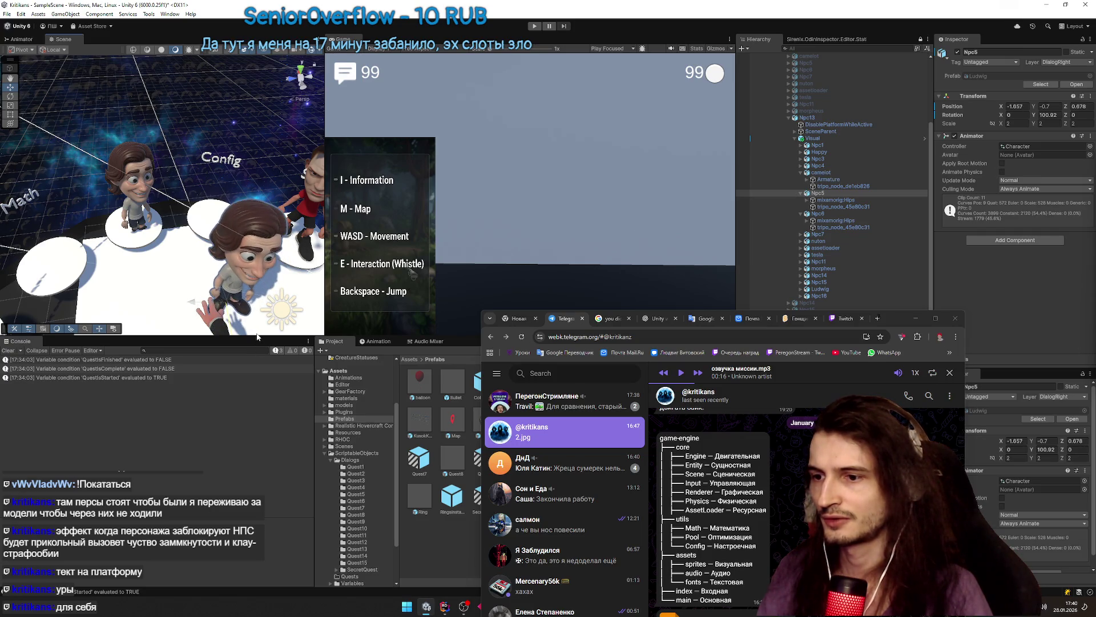
drag(223, 242, 268, 243)
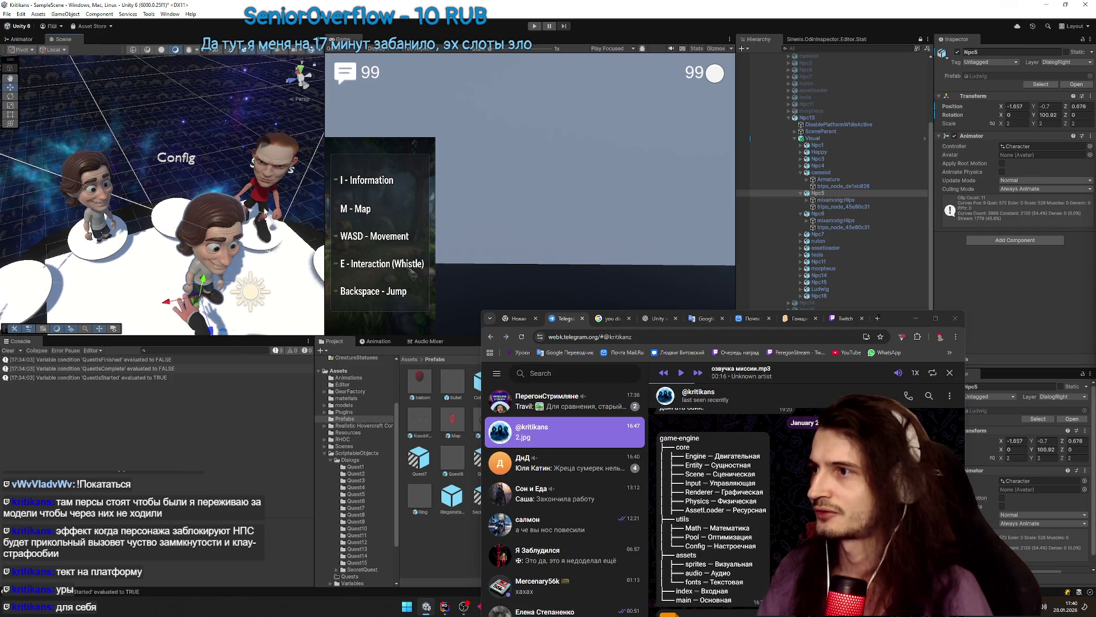
click(267, 182)
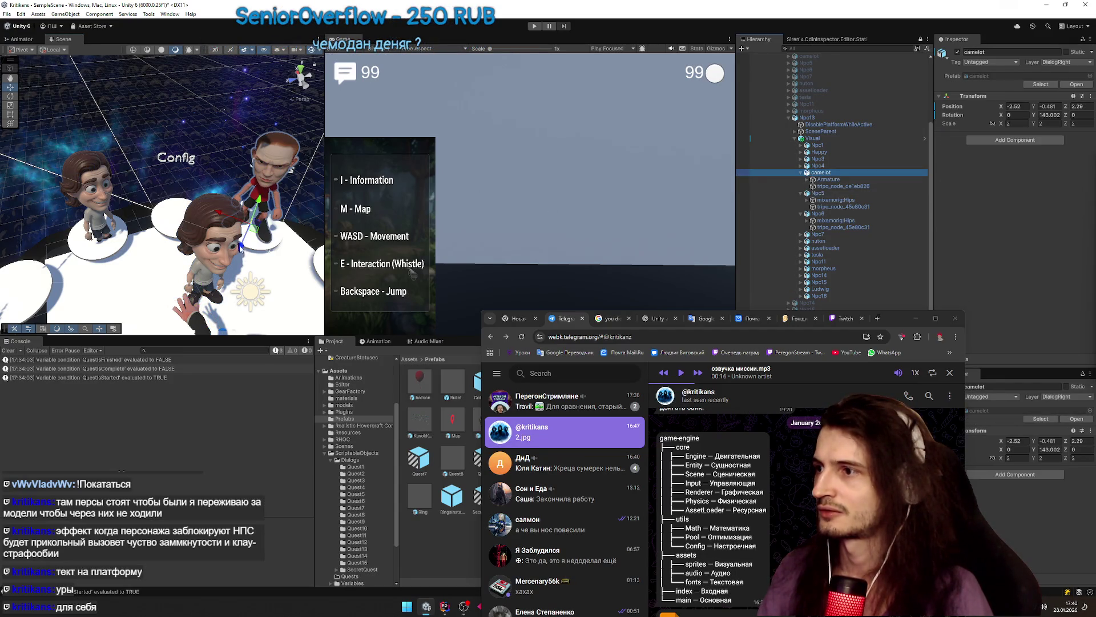
drag(240, 247, 242, 248)
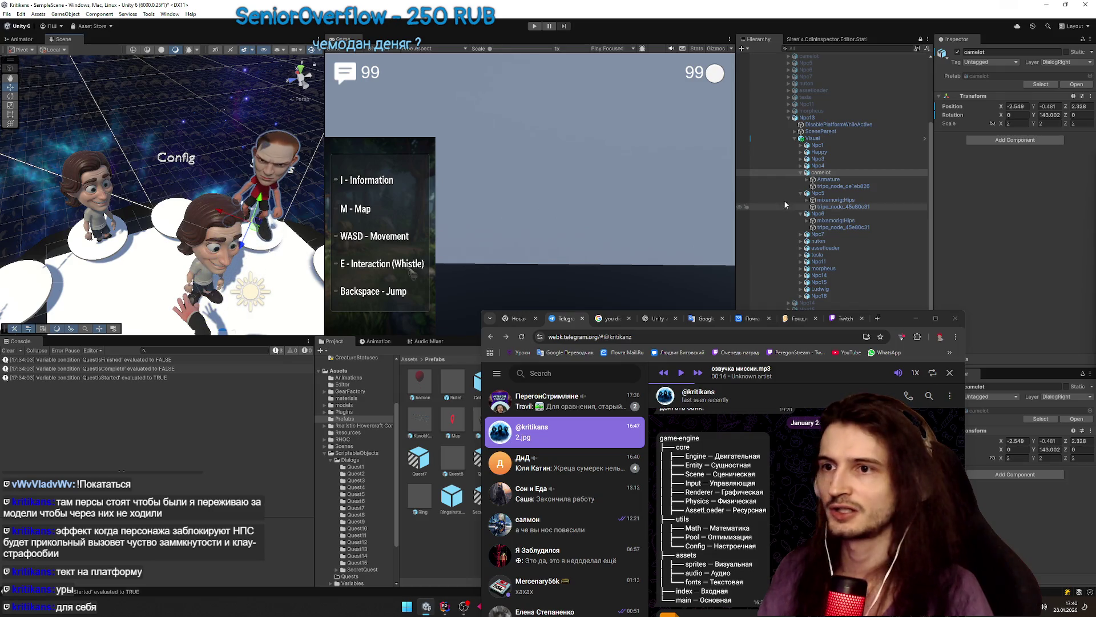
- Rename the duplicate Npc6 objects in the Hierarchy, then select the Visual parent
click(818, 193)
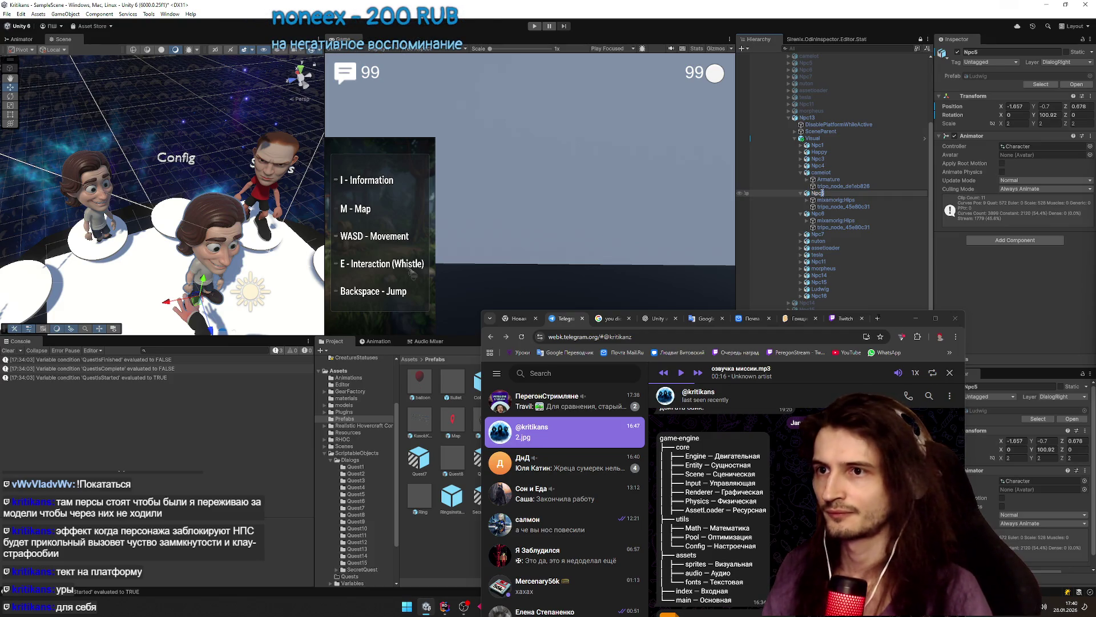
key(Return)
click(840, 213)
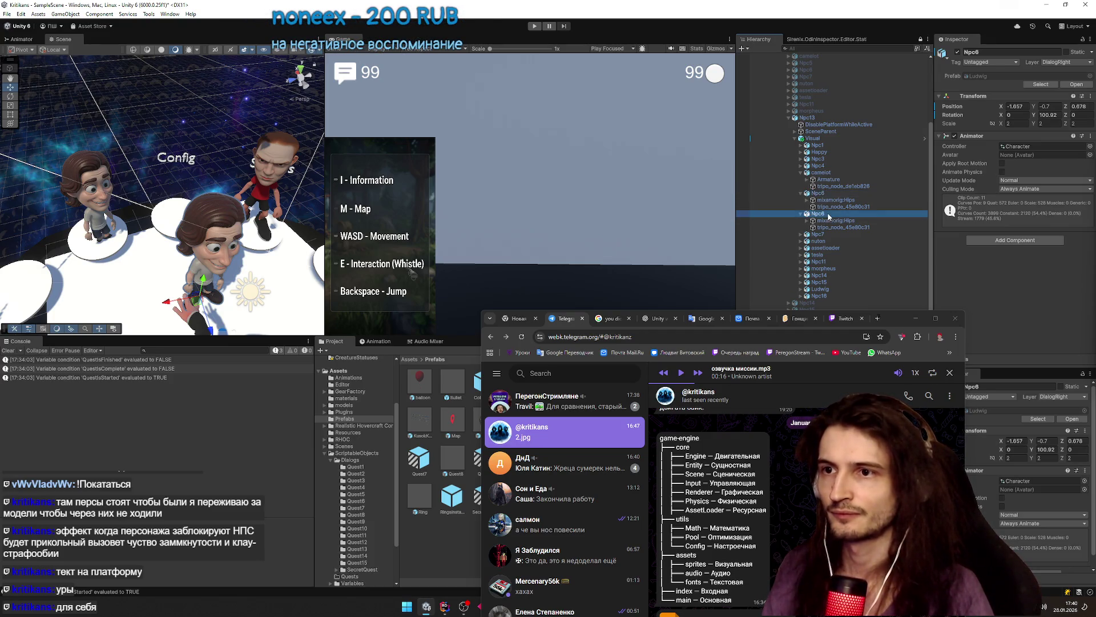
key(F2)
key(Return)
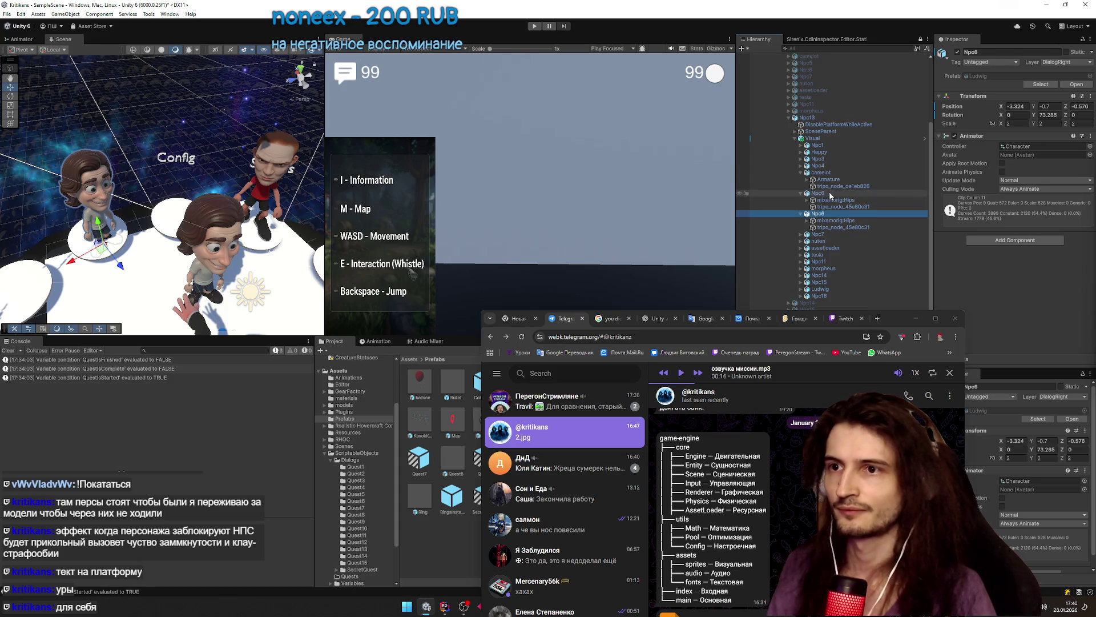
click(831, 194)
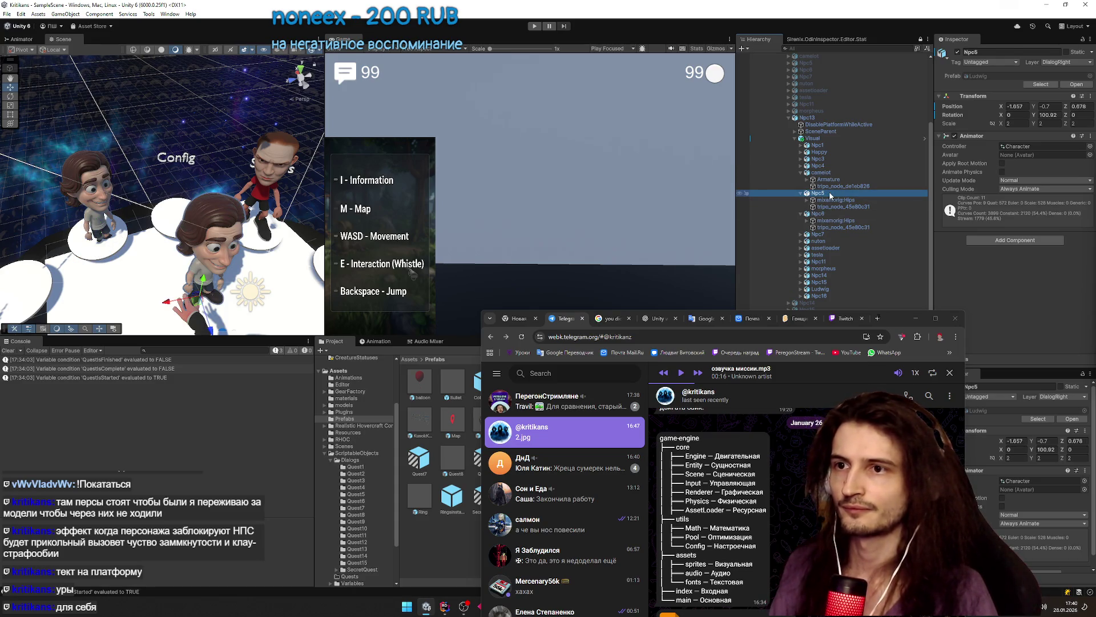
click(826, 137)
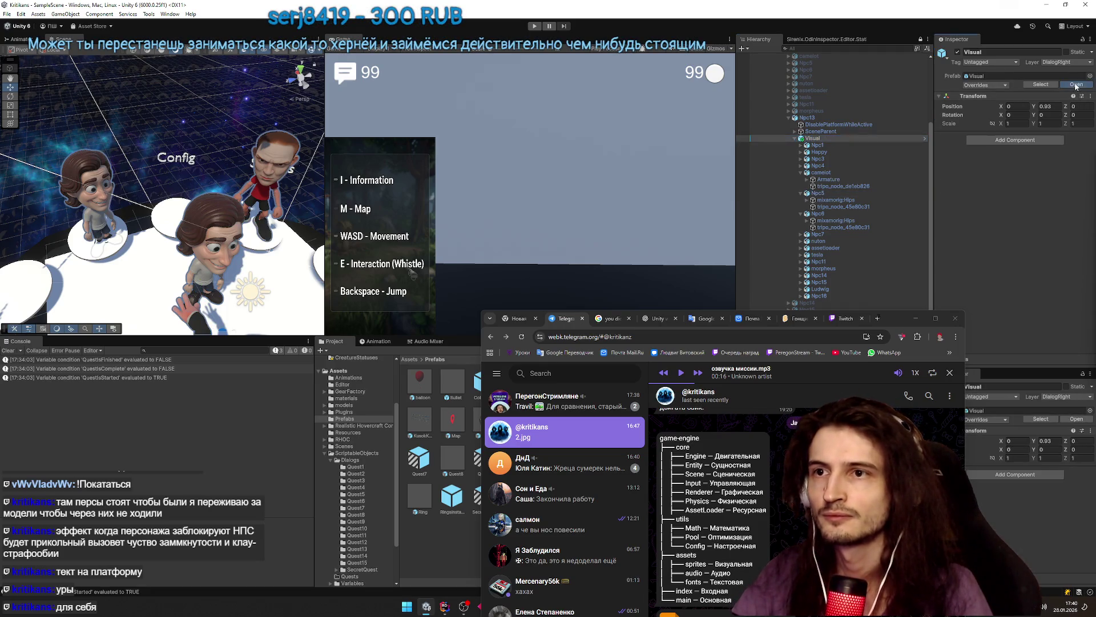
- Open the Visual prefab and renumber its Npc rows, making the second Npc7 into Npc8
click(1076, 85)
click(790, 116)
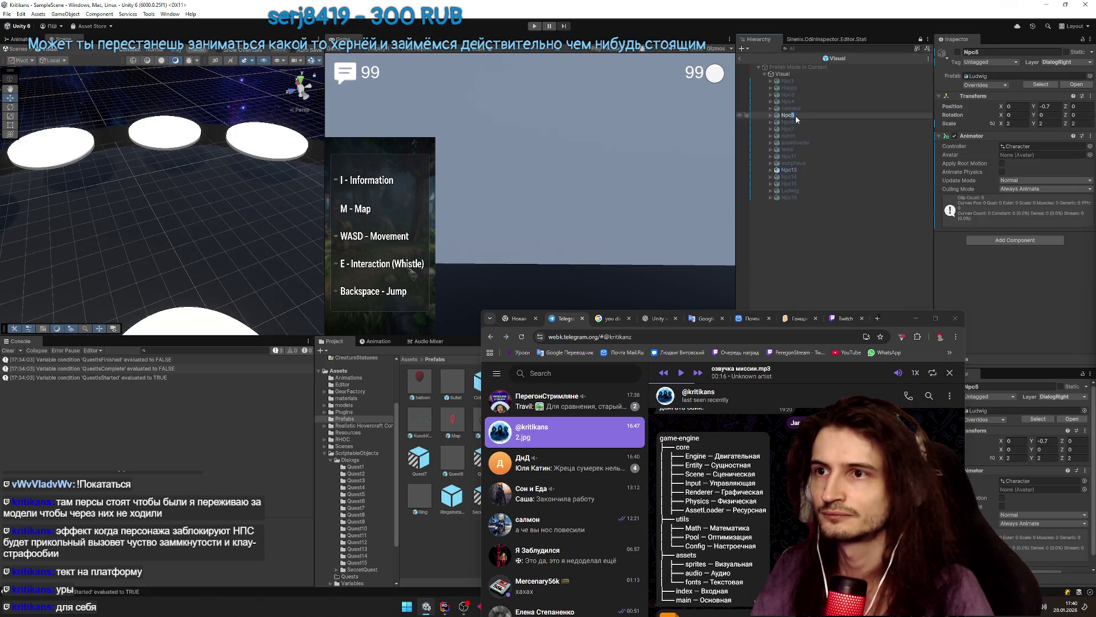
key(Return)
key(Left)
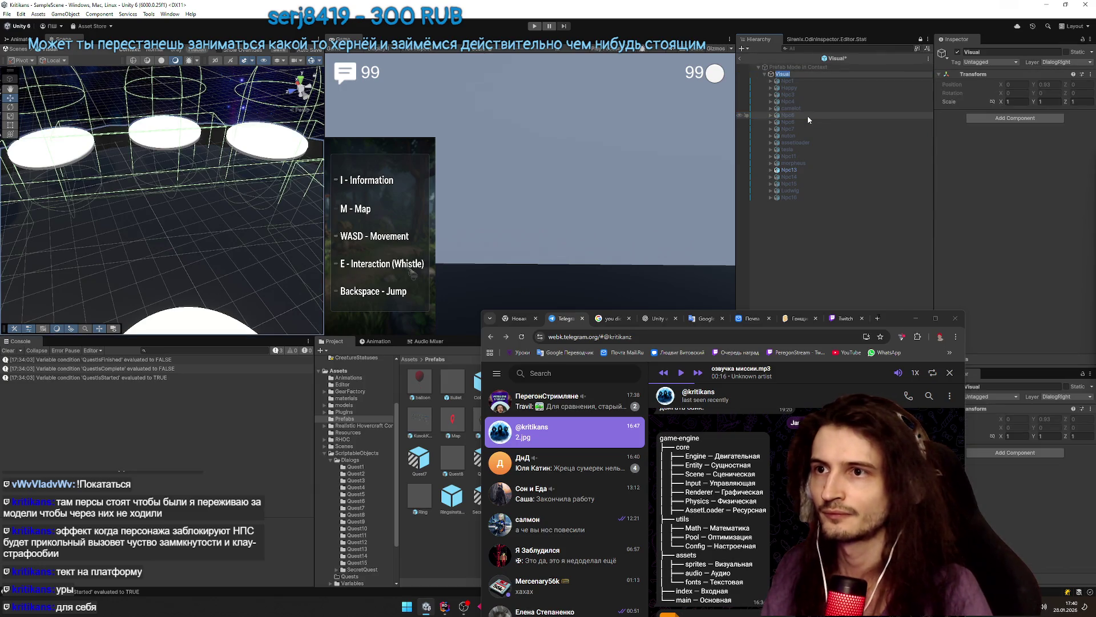
click(795, 122)
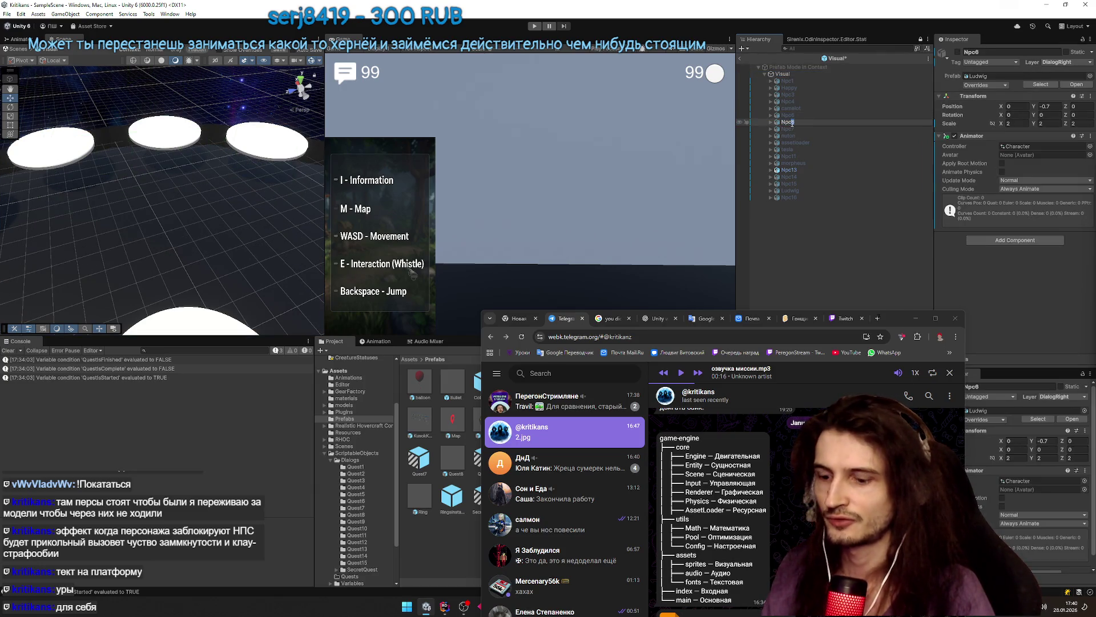
click(797, 128)
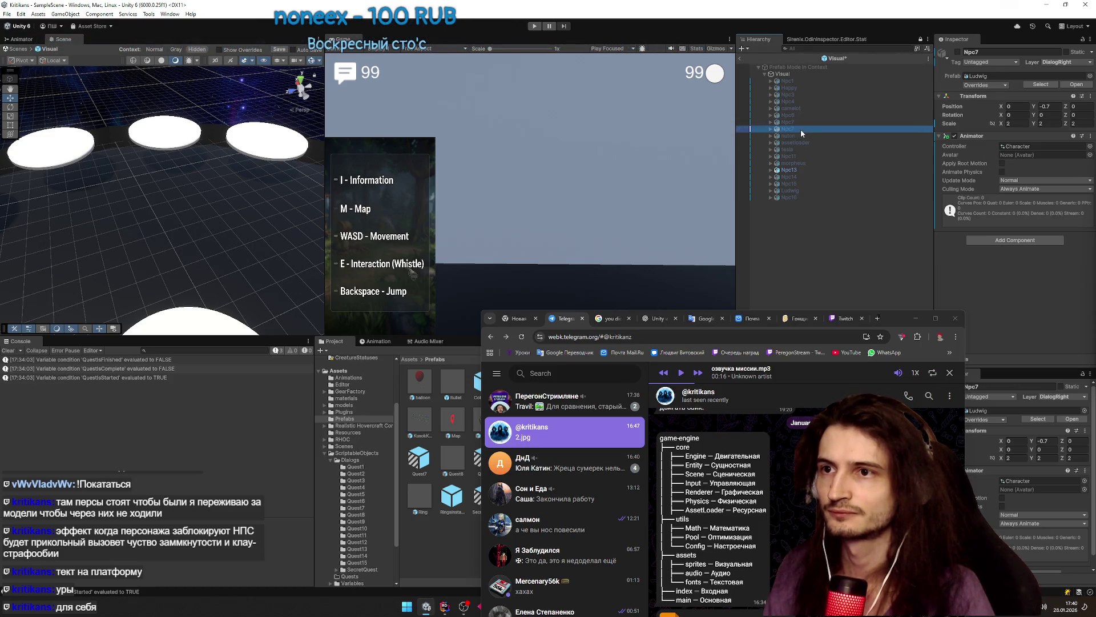
key(BackSpace)
text(8)
click(798, 136)
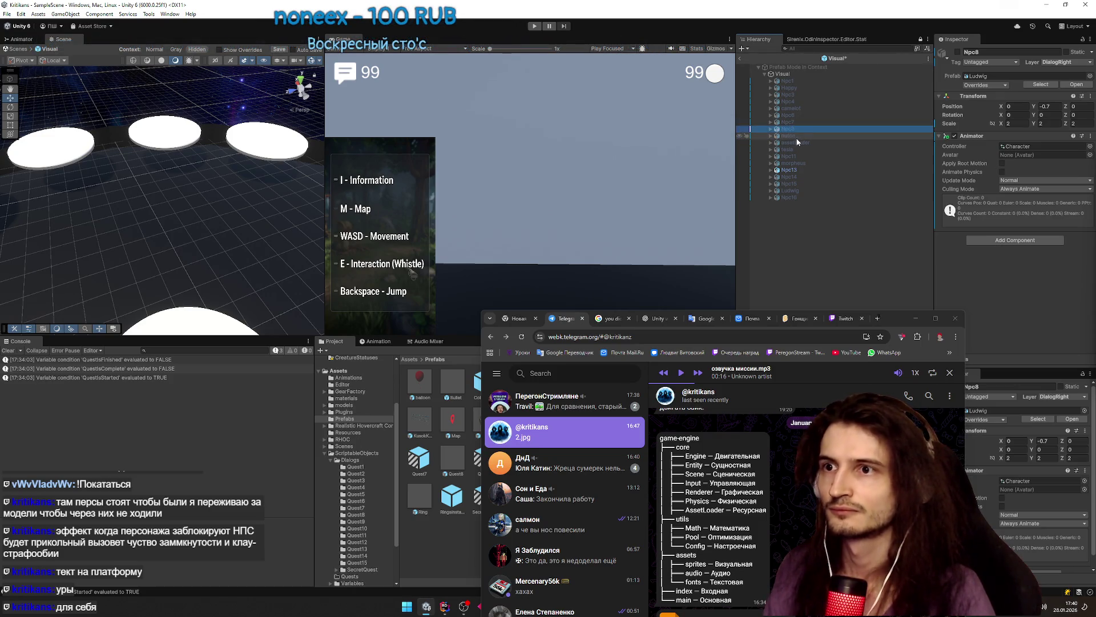
- Rename nuton to nuton9 and assetloader to assetloader10
click(805, 143)
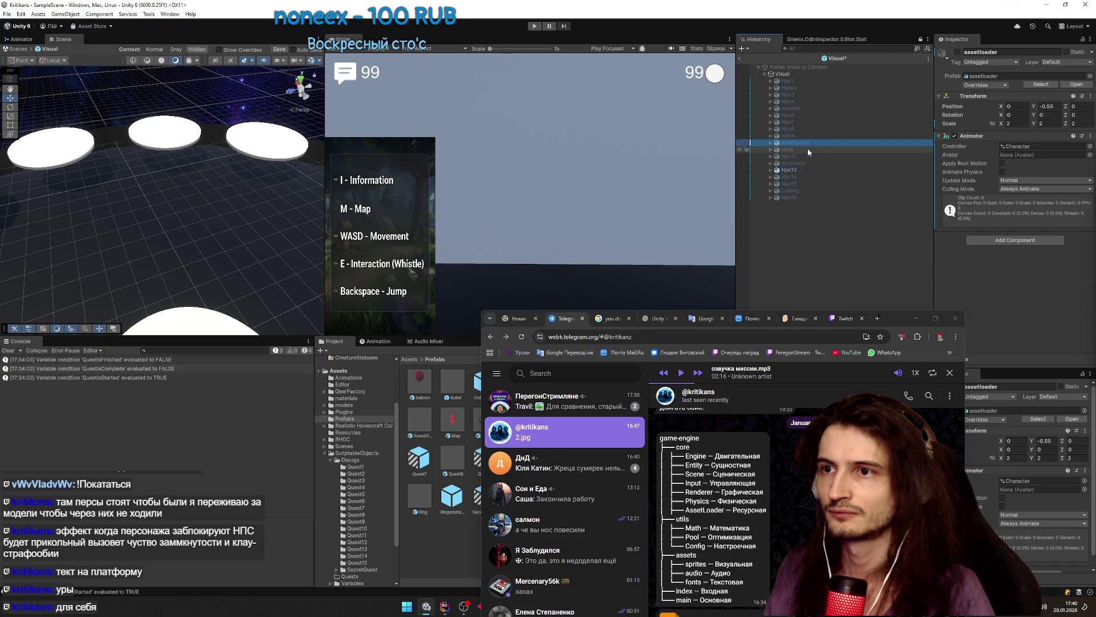
click(800, 135)
text(9)
click(810, 140)
click(807, 142)
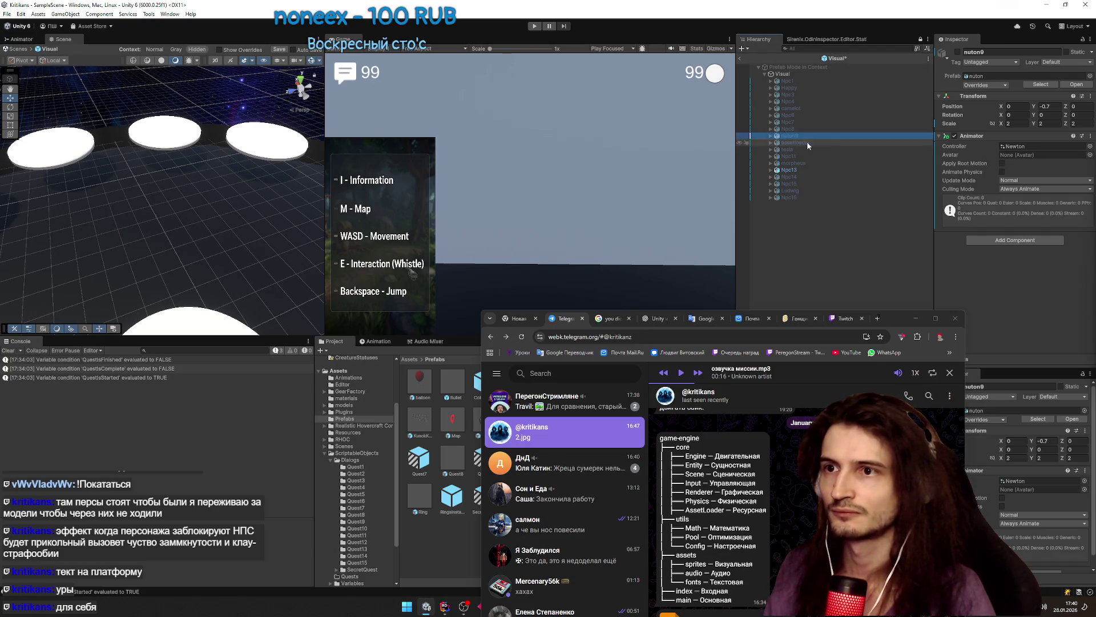
text(10)
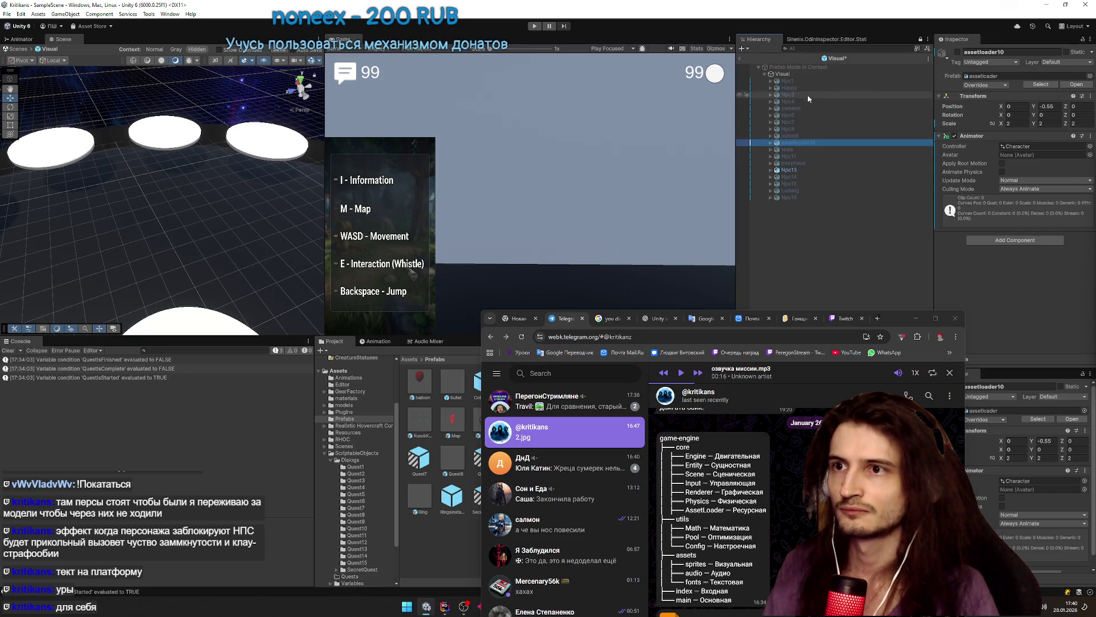
click(802, 88)
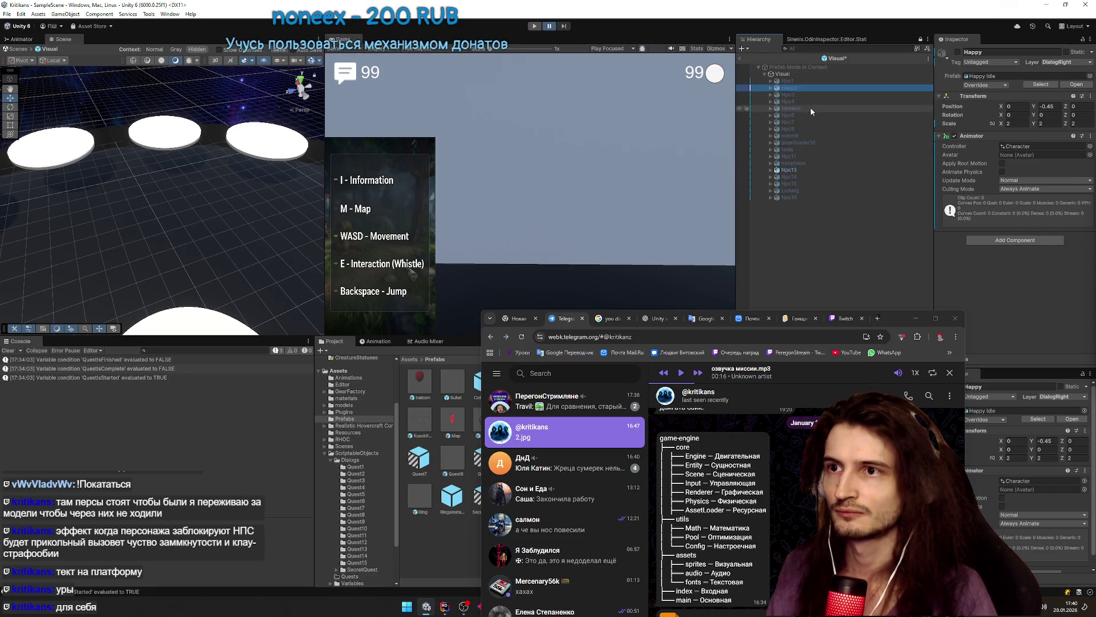
- Rename the Happy character to Happy2 and camelot to camelot5
click(802, 89)
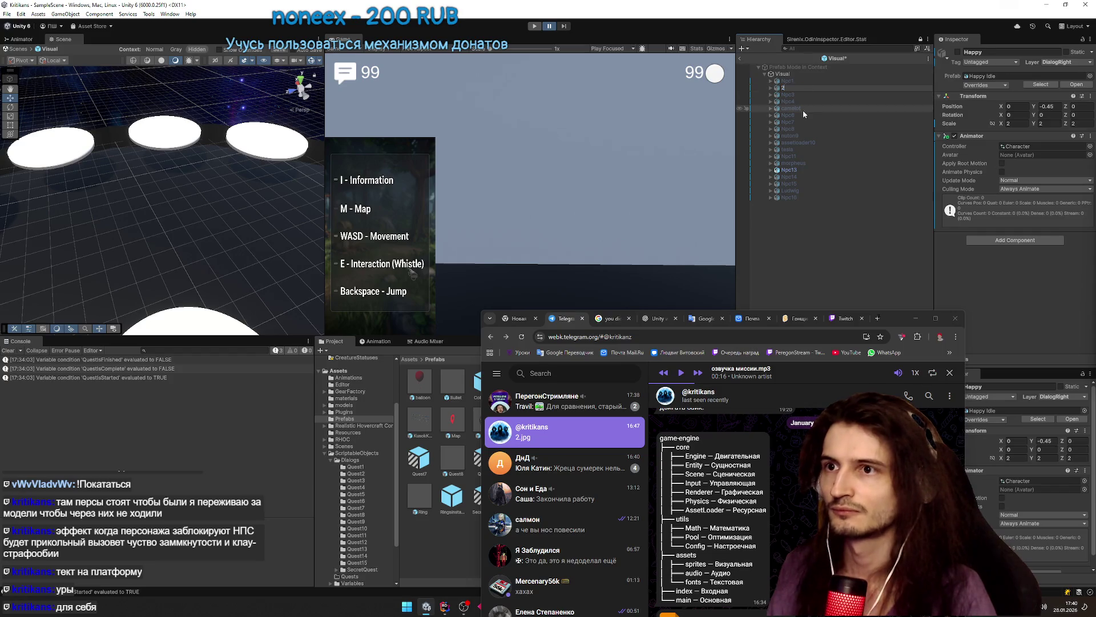
key(Return)
click(803, 88)
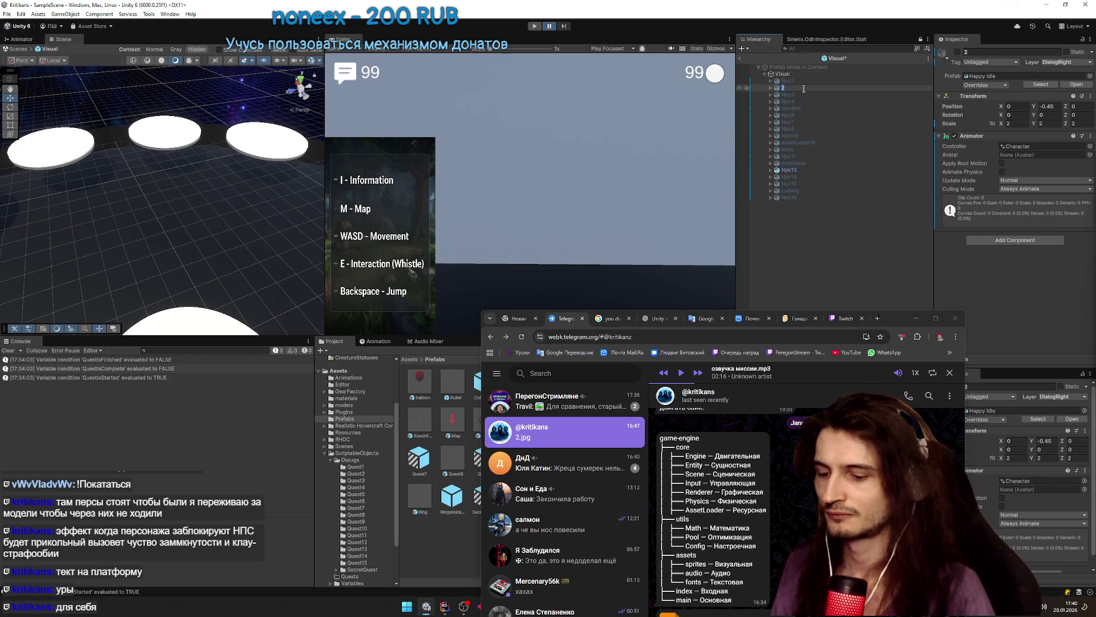
text(Happy2)
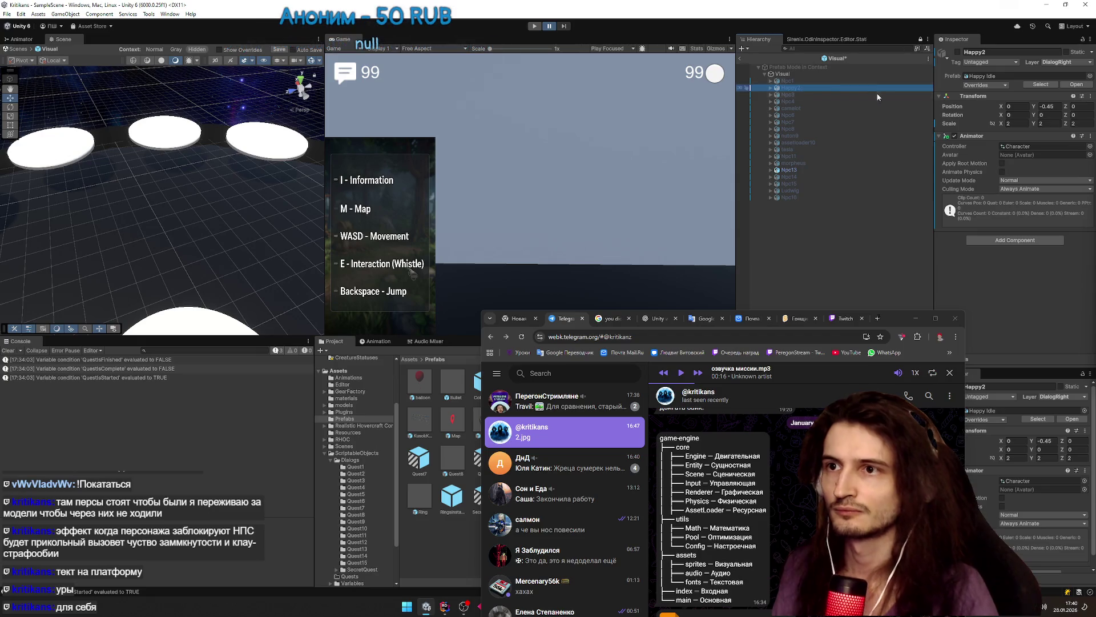
click(828, 108)
click(827, 108)
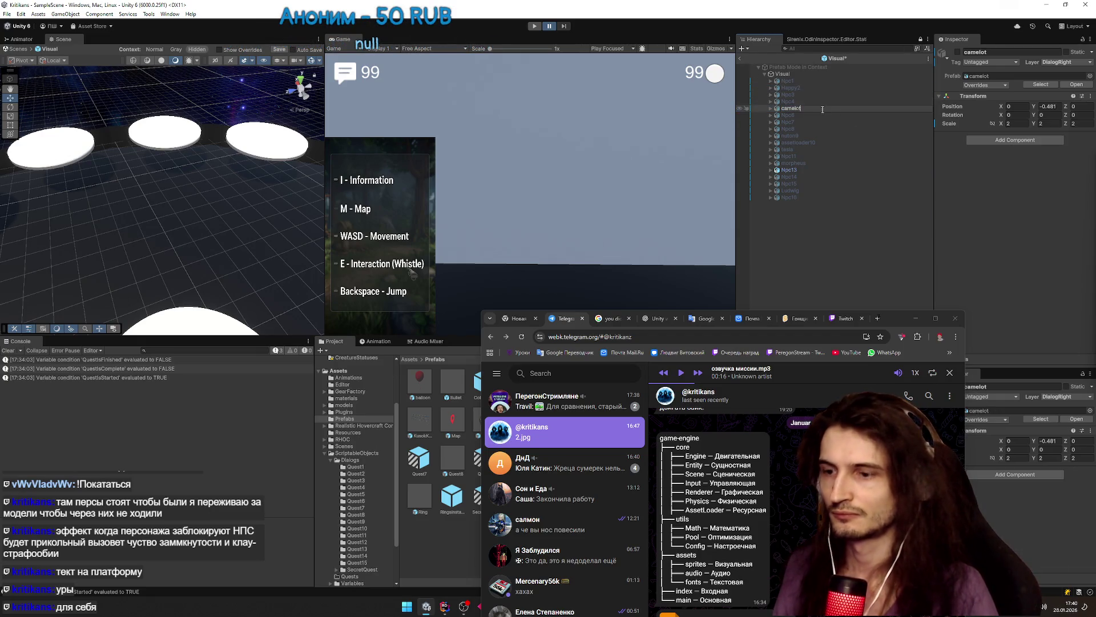
text(5)
click(801, 149)
- Rename tesla to tesla11, Npc11 to Npc12, morpheus to morpheus13 and Npc13 to Npc14
click(799, 150)
text(11)
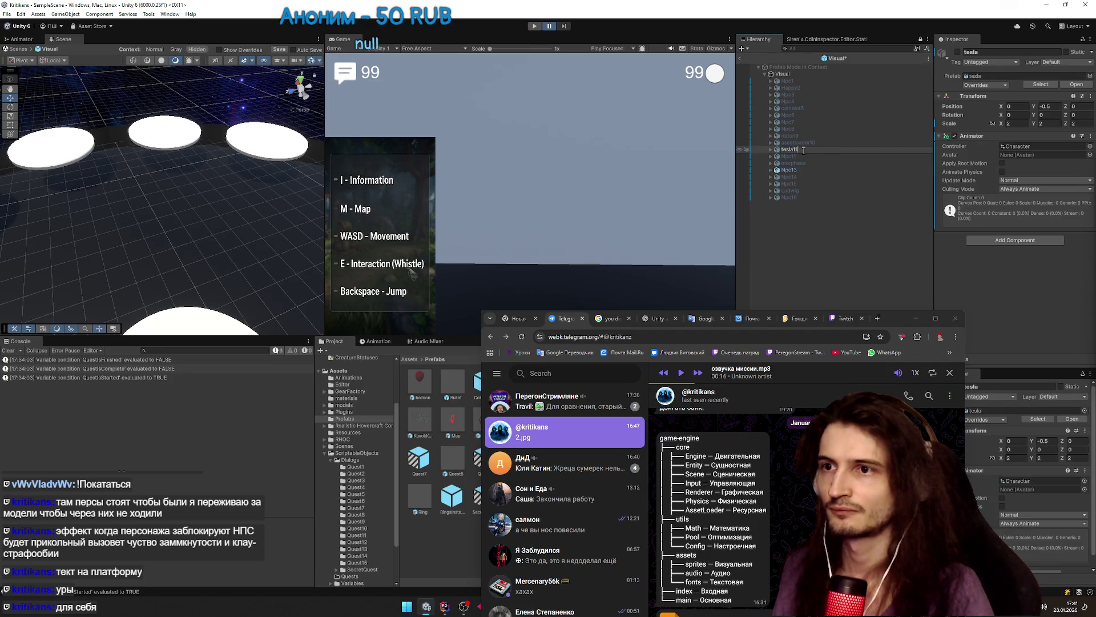
click(808, 156)
click(795, 157)
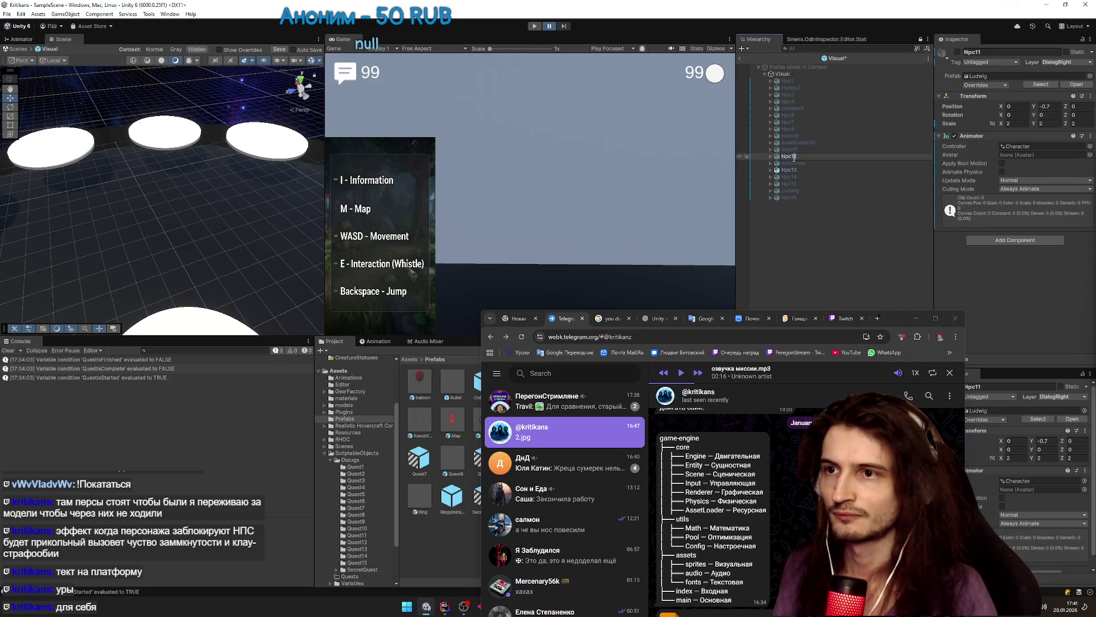
text(2)
click(803, 164)
click(810, 163)
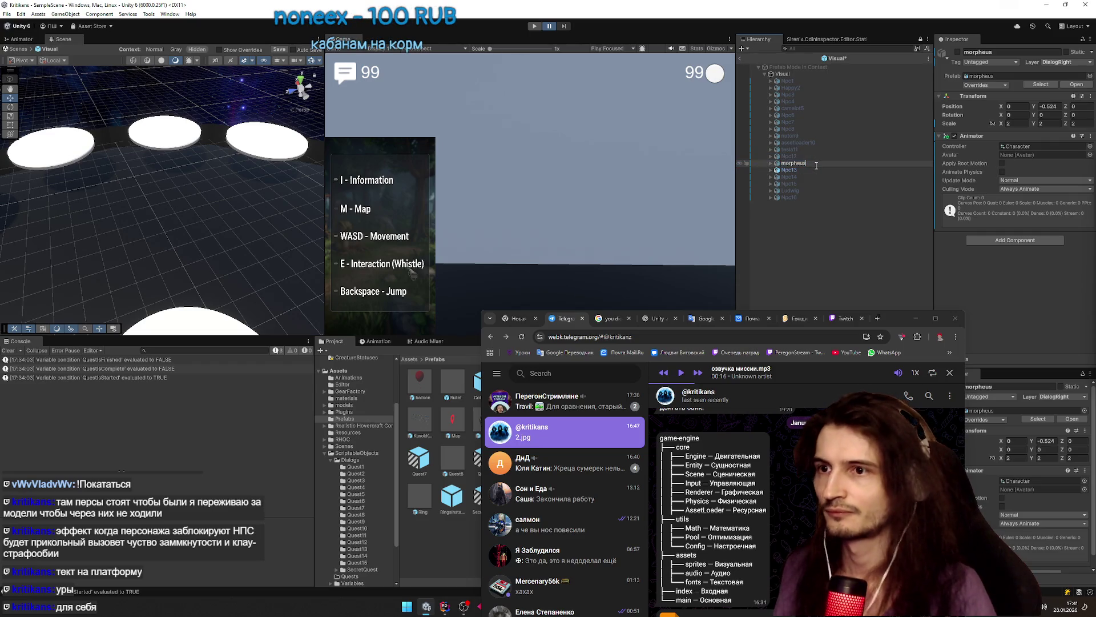
text(13)
click(795, 170)
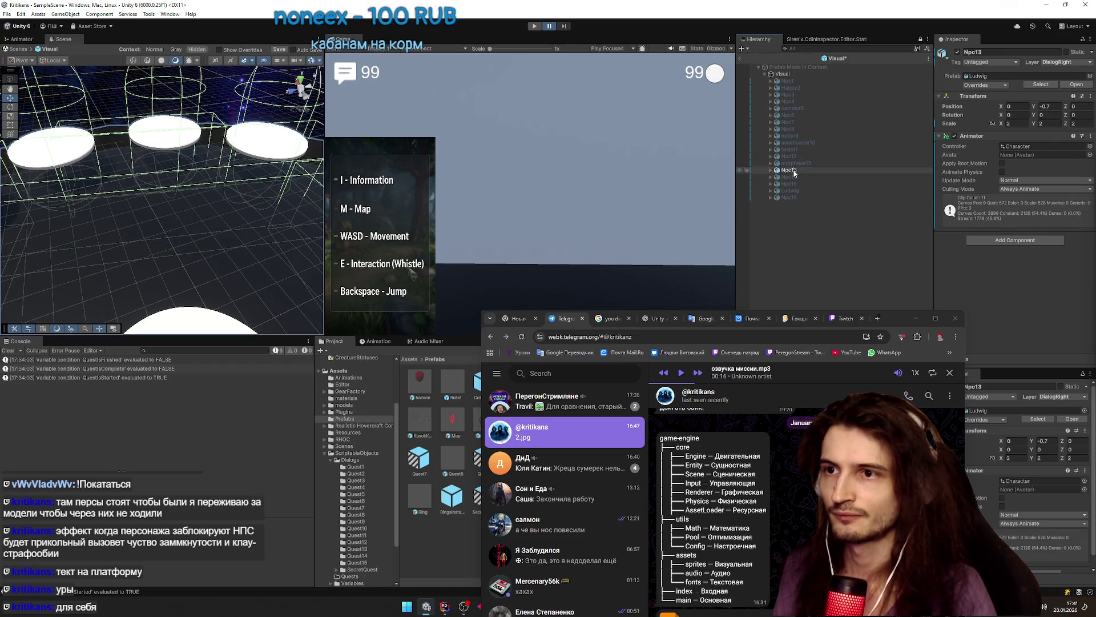
text(4)
key(Return)
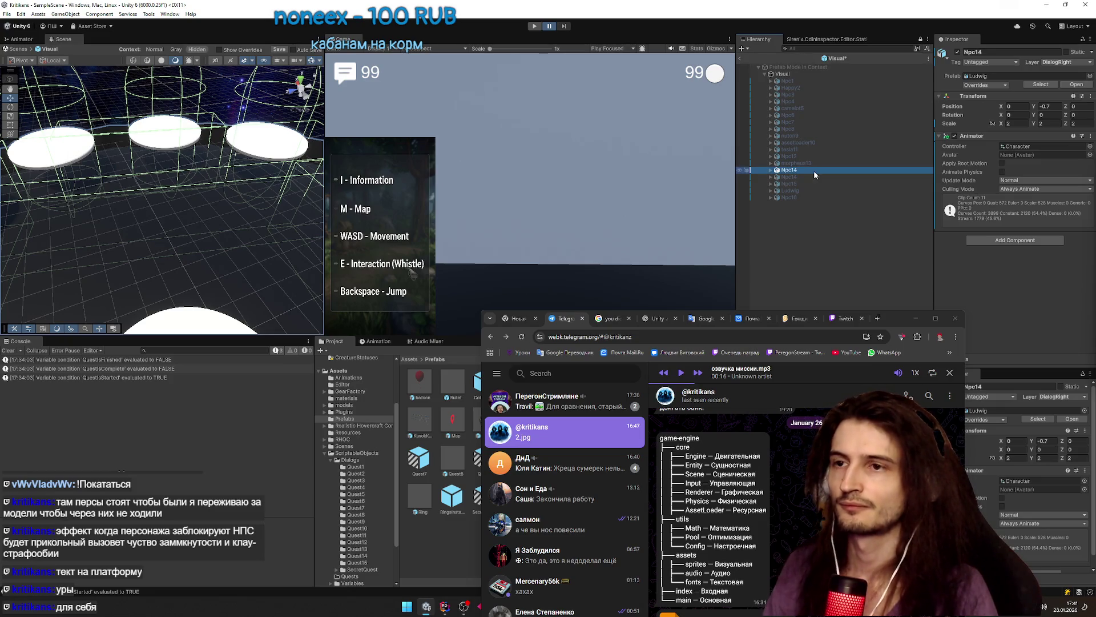
click(804, 177)
click(799, 177)
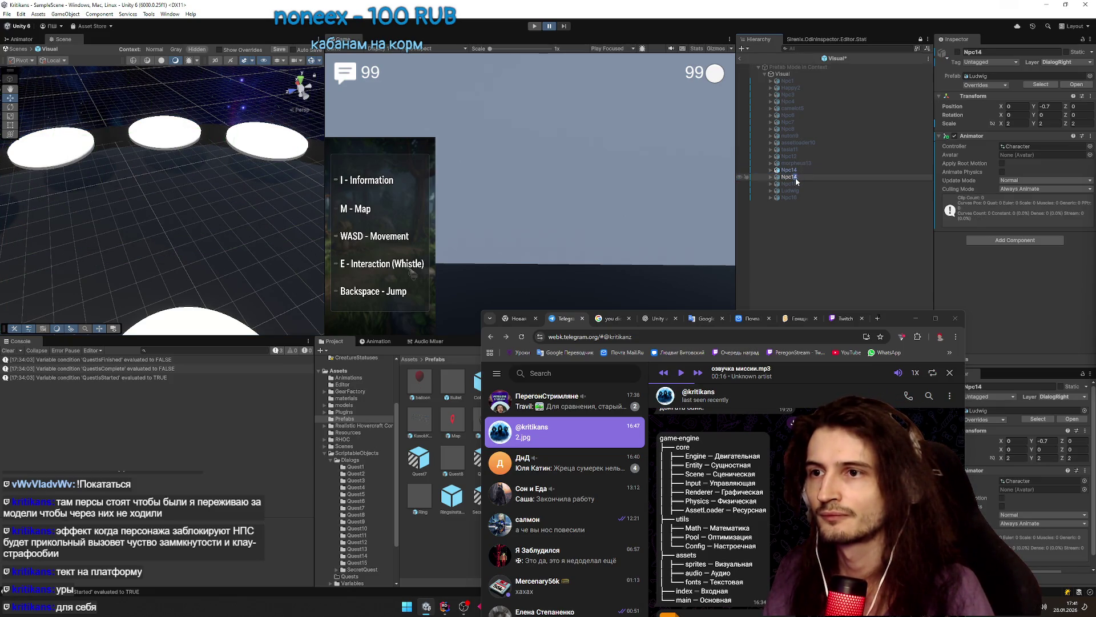
- Rename the second Npc14 object to Npc15
key(shift+Left)
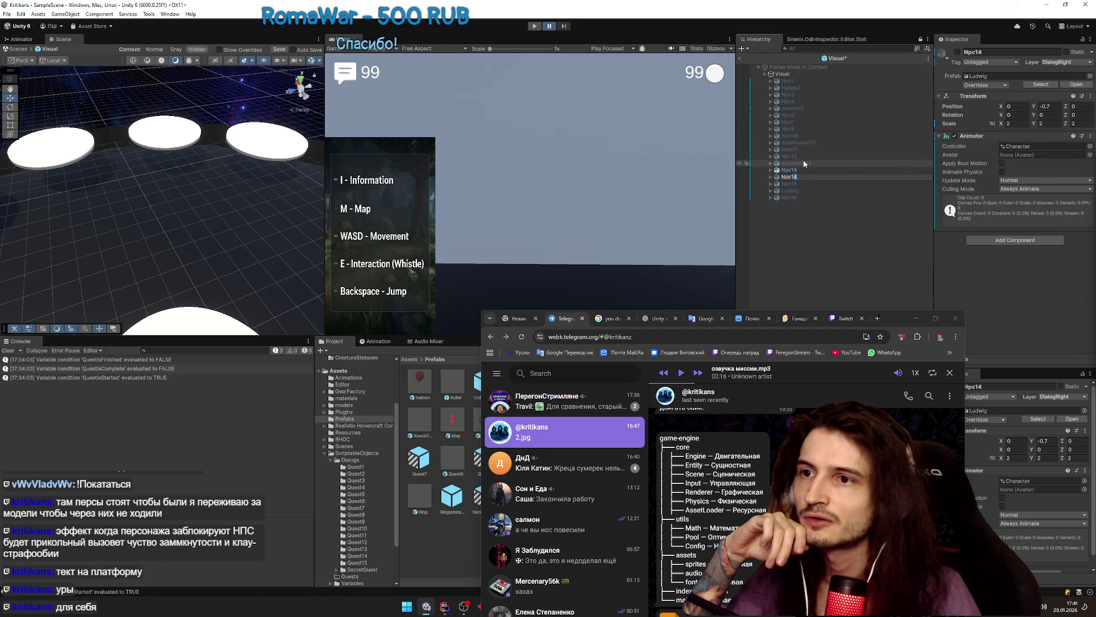
key(Return)
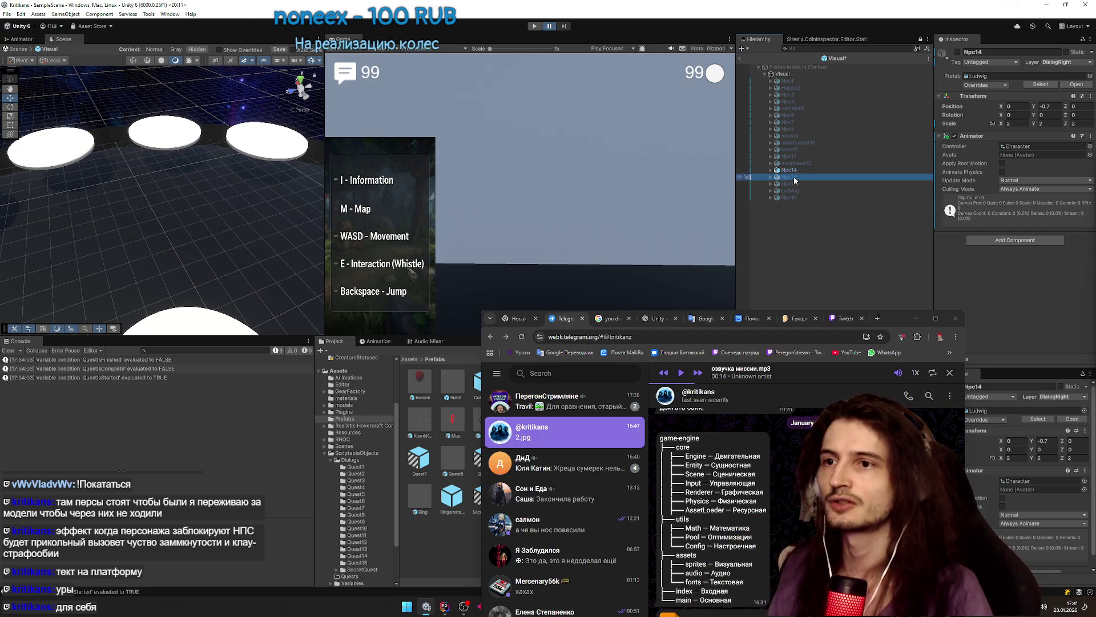
click(795, 176)
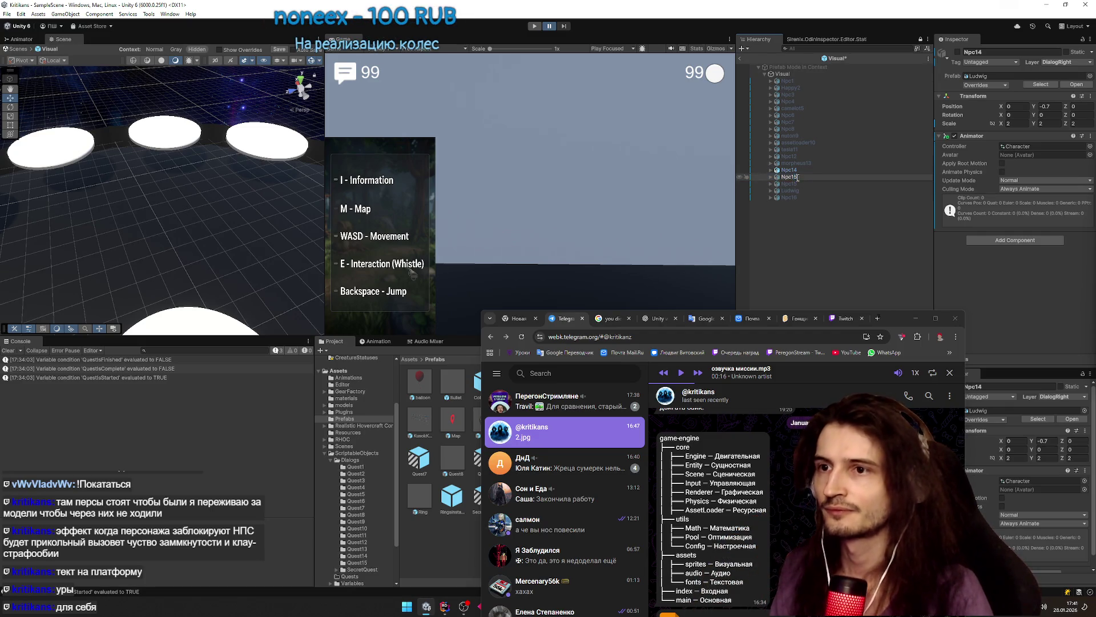
key(Return)
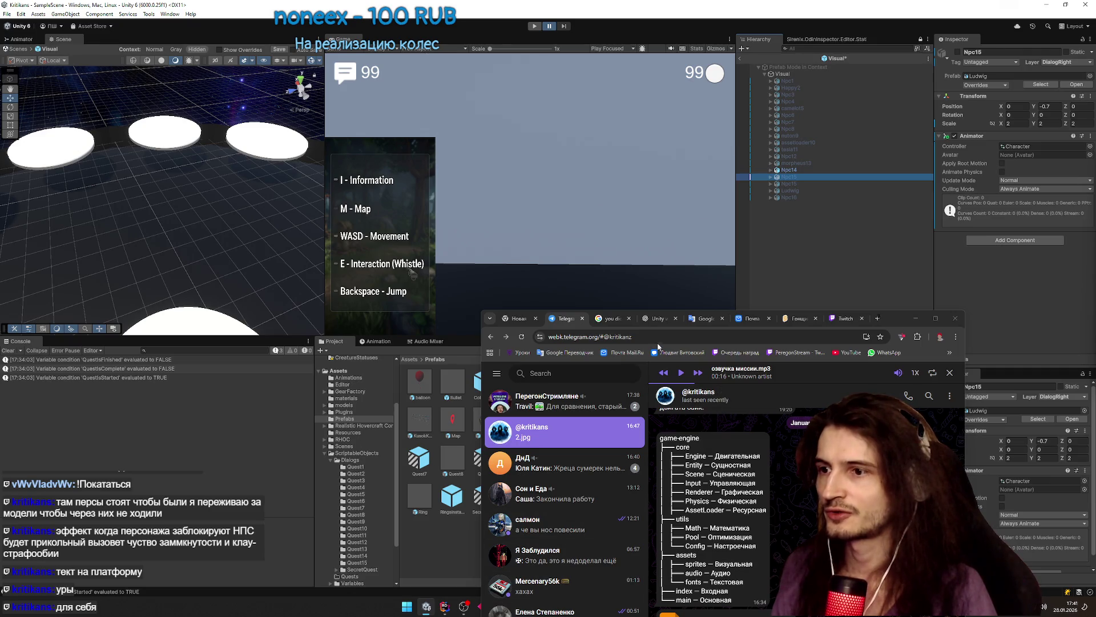
mouse_move(897, 322)
mouse_down()
mouse_move(694, 181)
mouse_move(619, 175)
mouse_up()
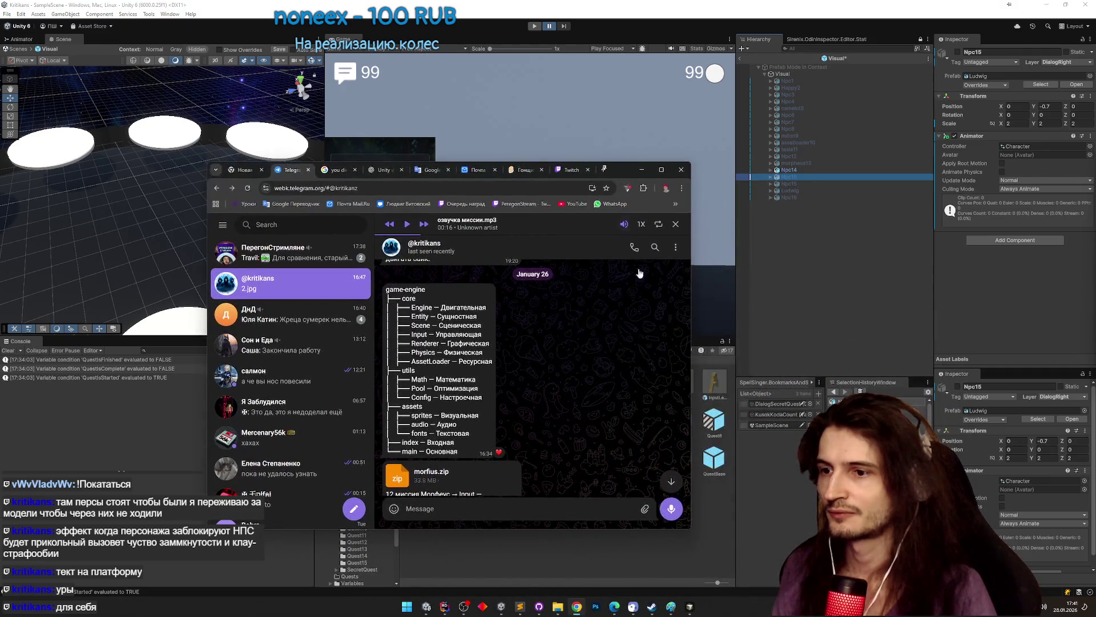
- Rename the next two NPCs to Npc16 and Npc17
click(803, 183)
key(F2)
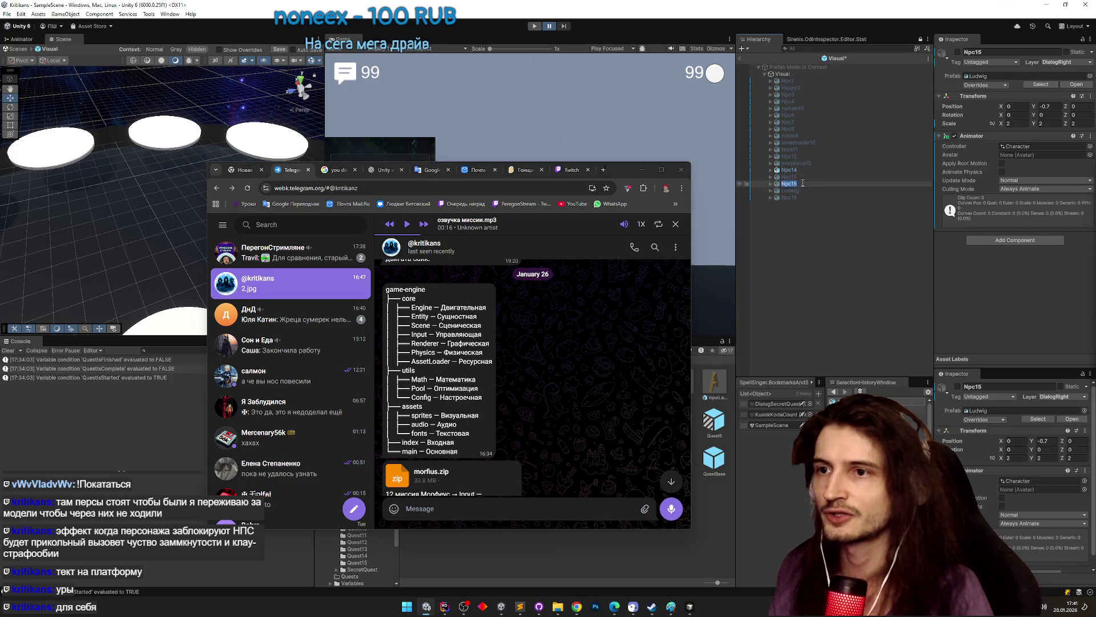
text(Npc16)
key(Return)
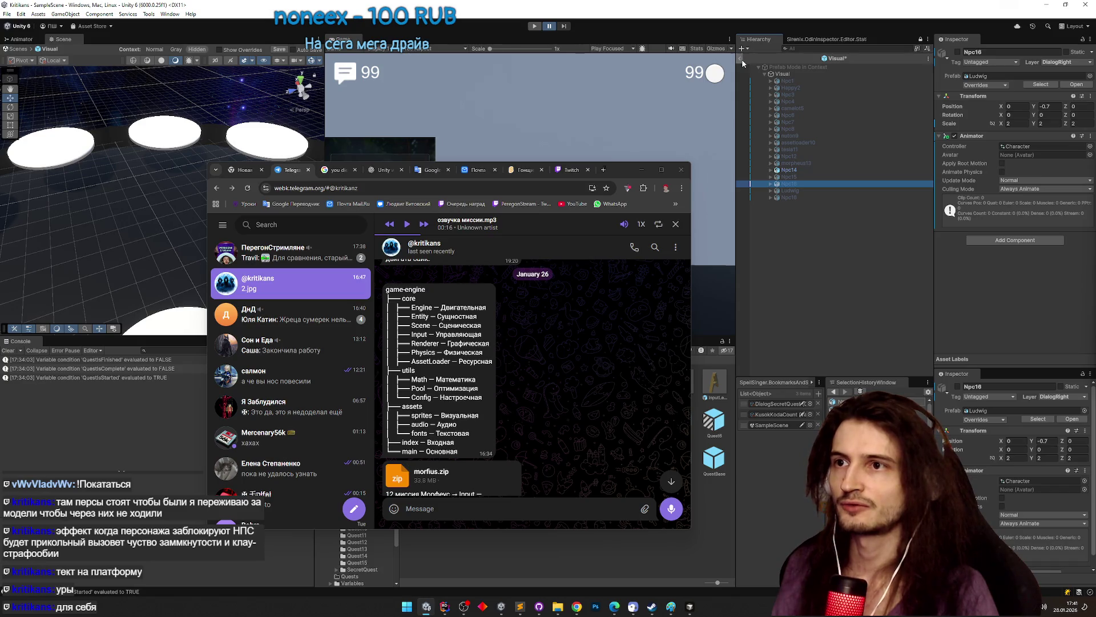
click(793, 198)
key(F2)
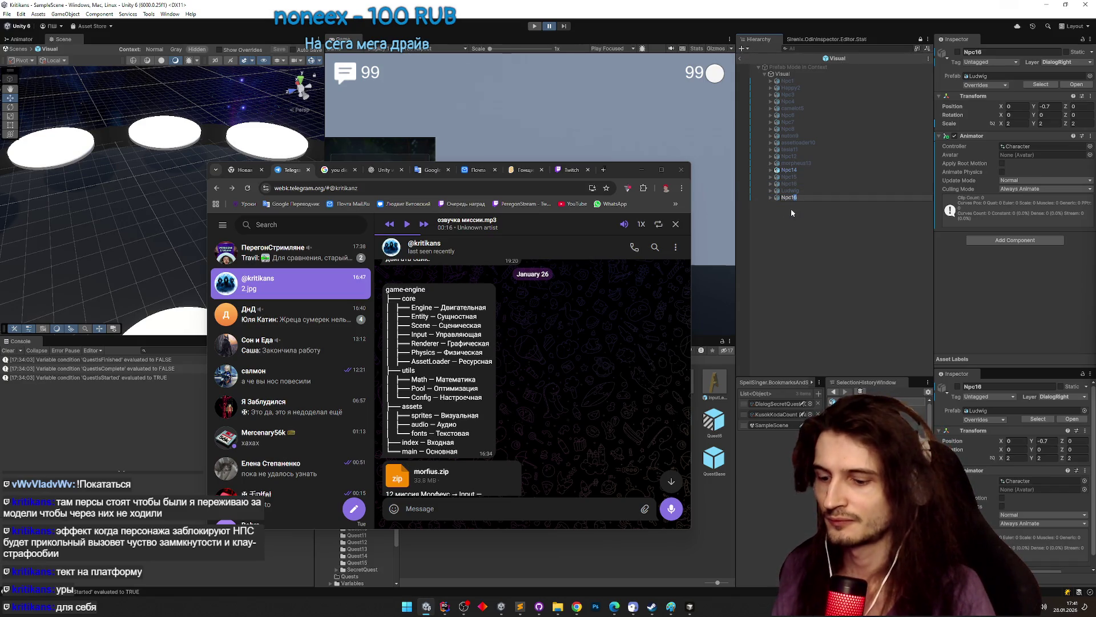
text(Npc17)
key(Return)
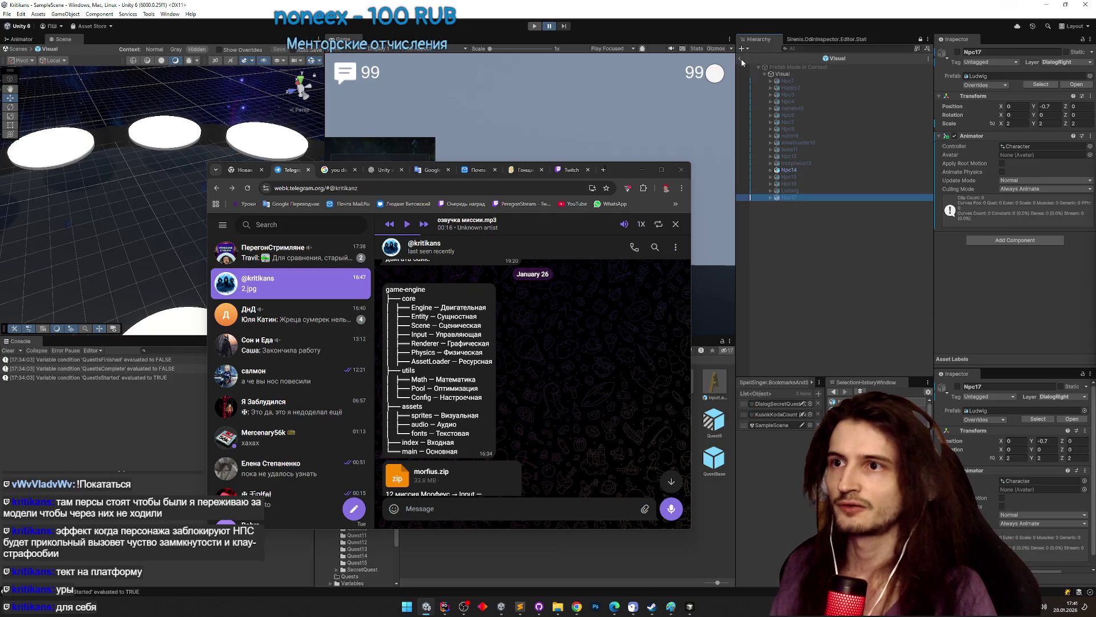
- Exit Prefab Mode and select DialogController in the scene Hierarchy
click(742, 60)
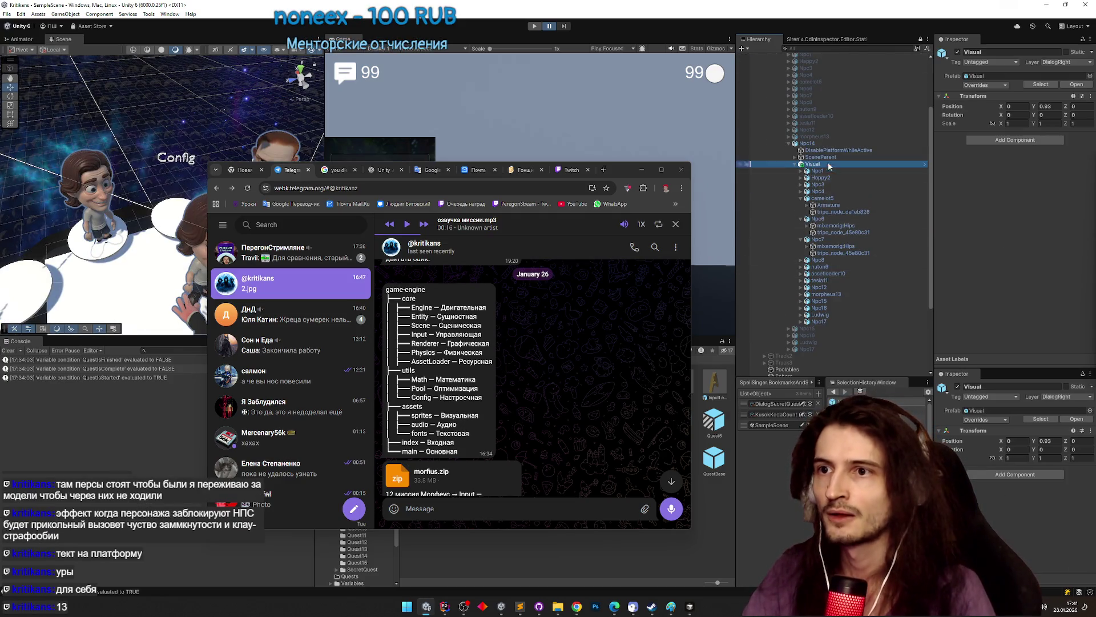
scroll(831, 141, up, 2)
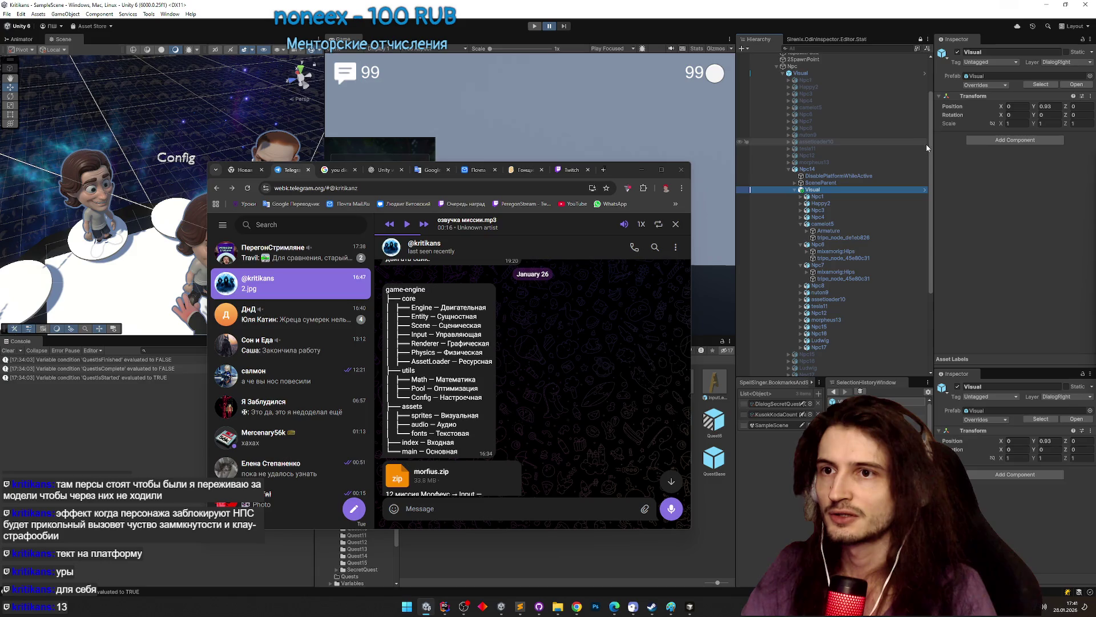
scroll(917, 235, down, 8)
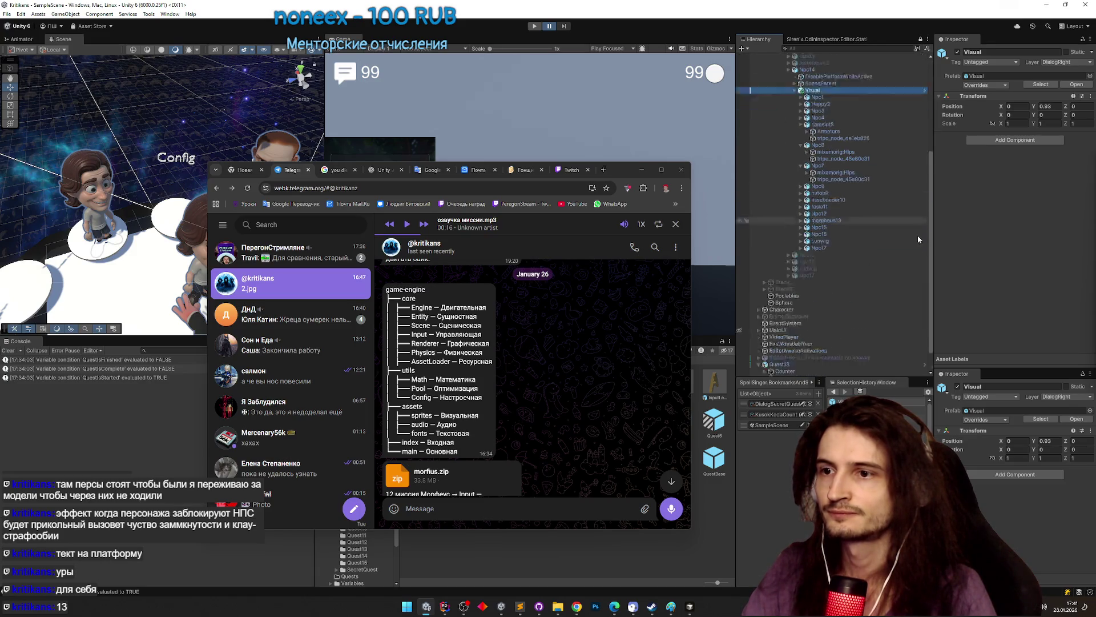
click(823, 293)
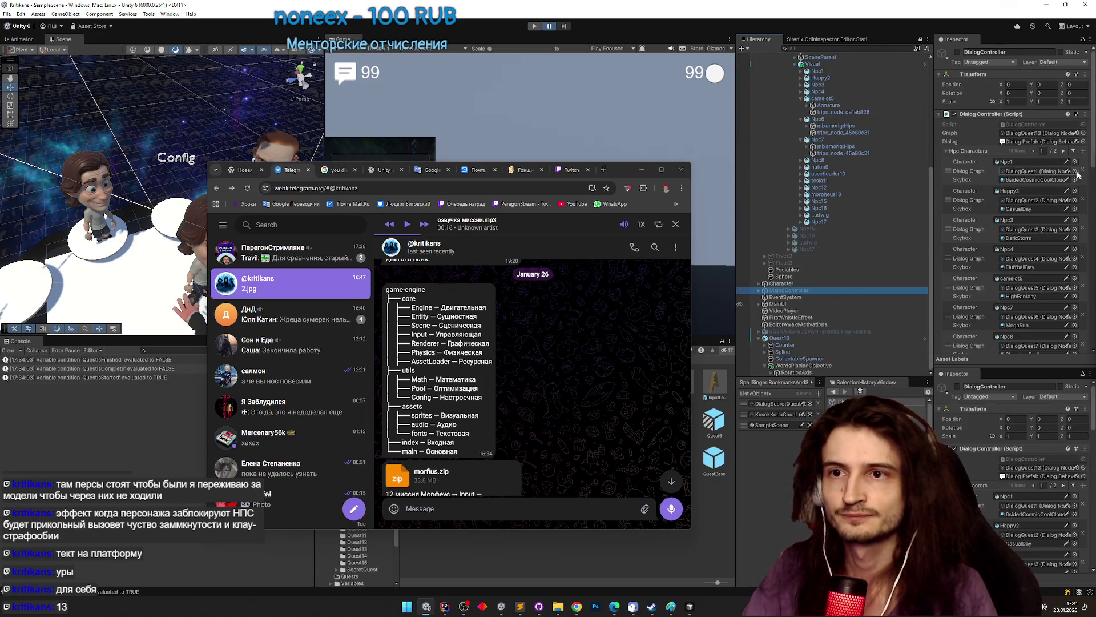
- Scroll the NPC Characters list and ping Npc7's Character reference in the Hierarchy
scroll(1092, 172, down, 1)
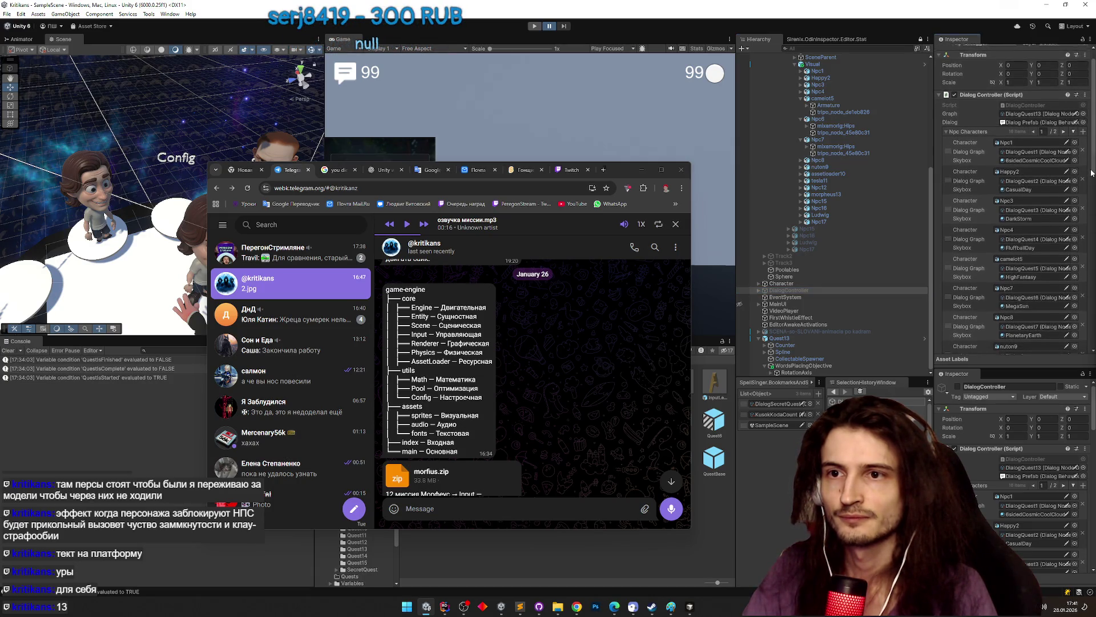
scroll(1092, 172, down, 2)
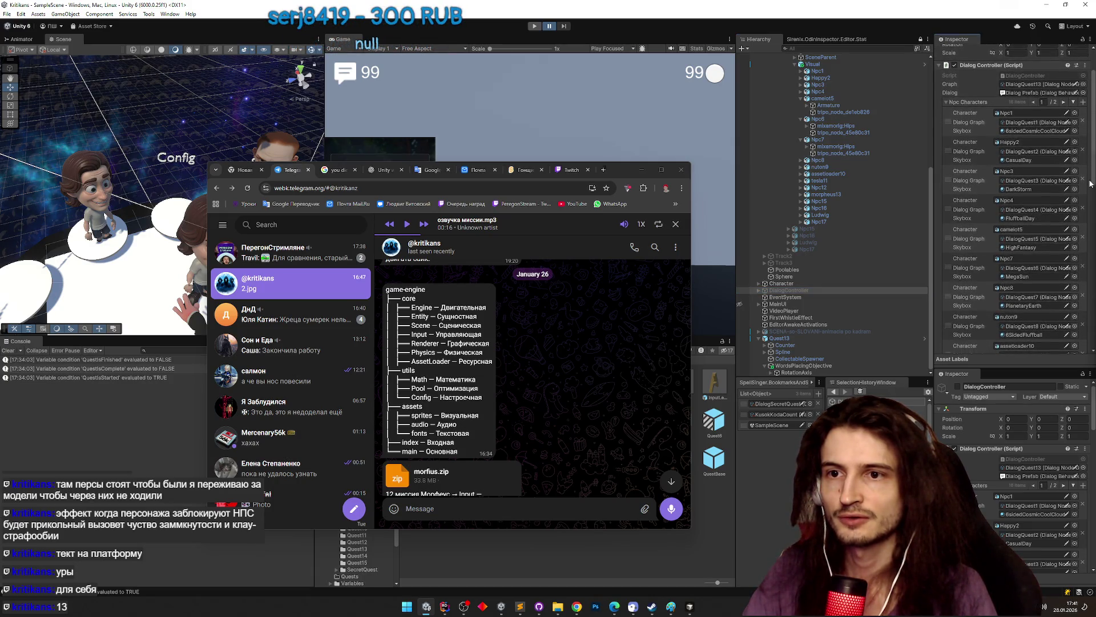
scroll(1092, 183, down, 1)
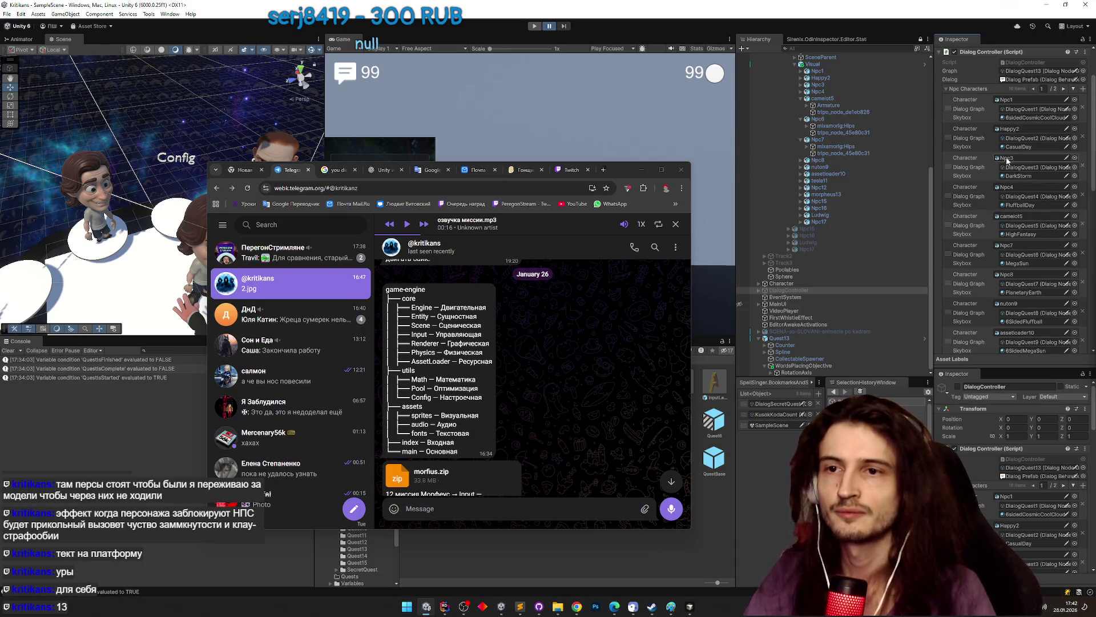
click(1020, 248)
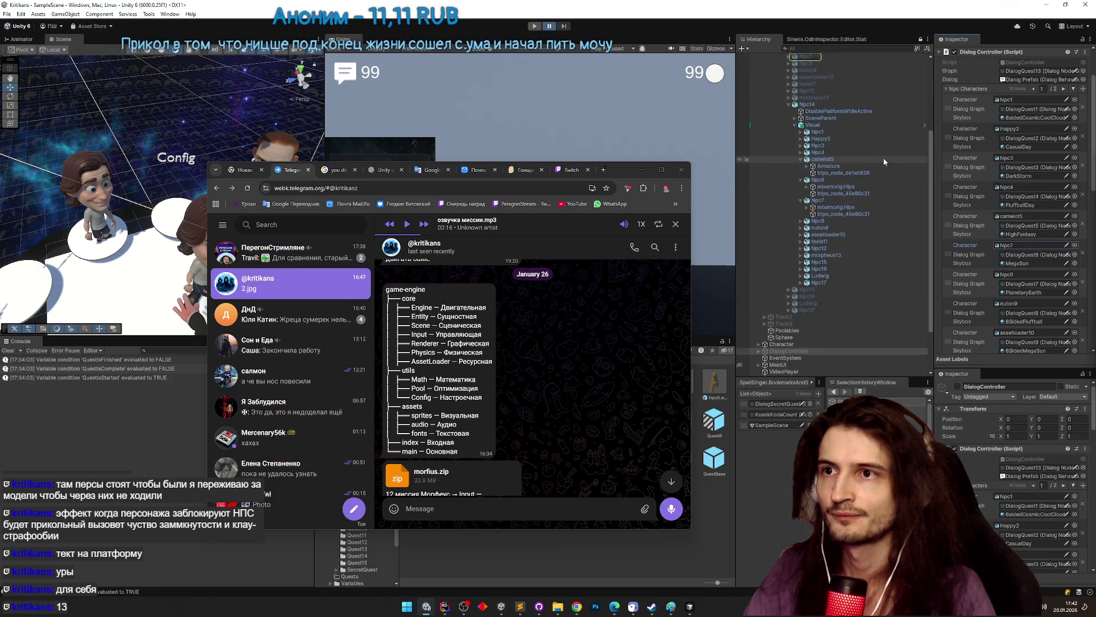
scroll(882, 158, up, 3)
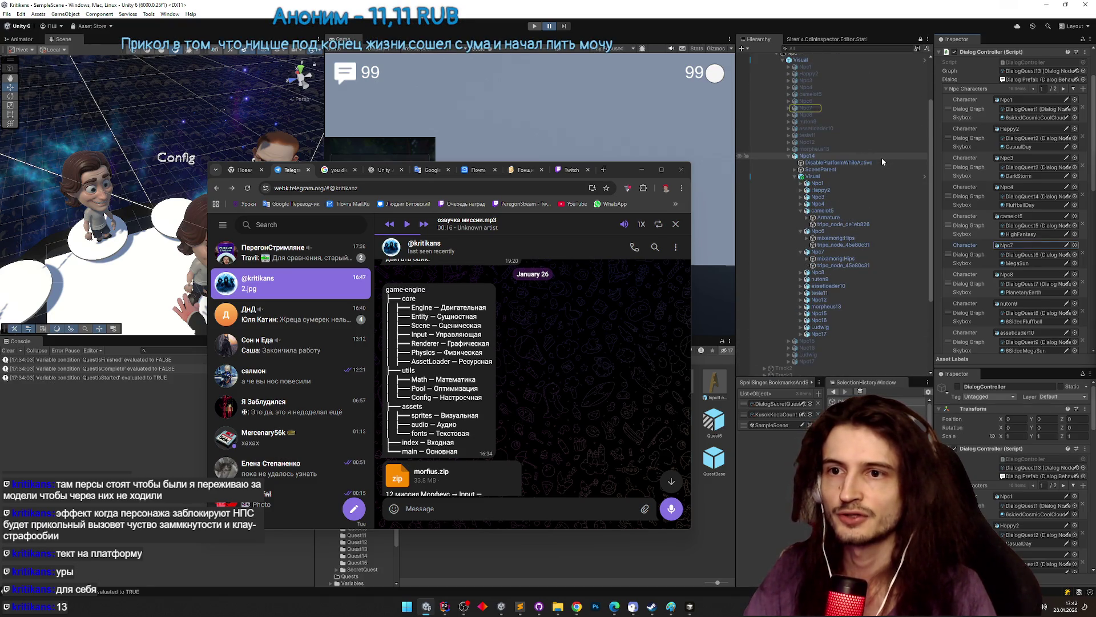
- Open the Visual prefab and renumber Npc8 to Npc7 and assetloader10 to assetloader9
click(839, 59)
click(1077, 84)
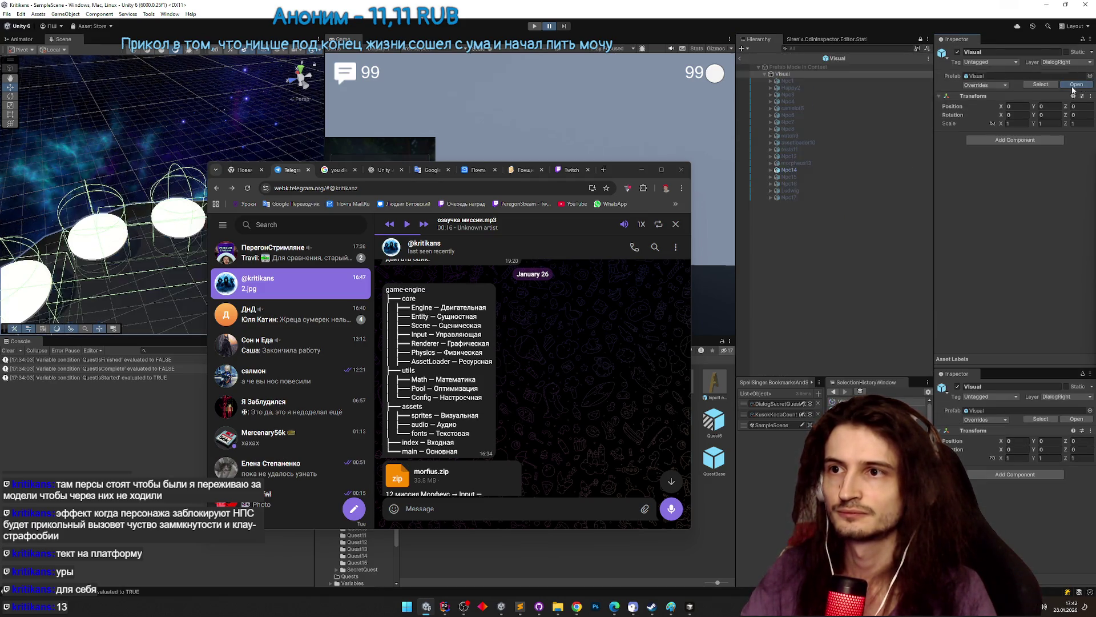
click(810, 116)
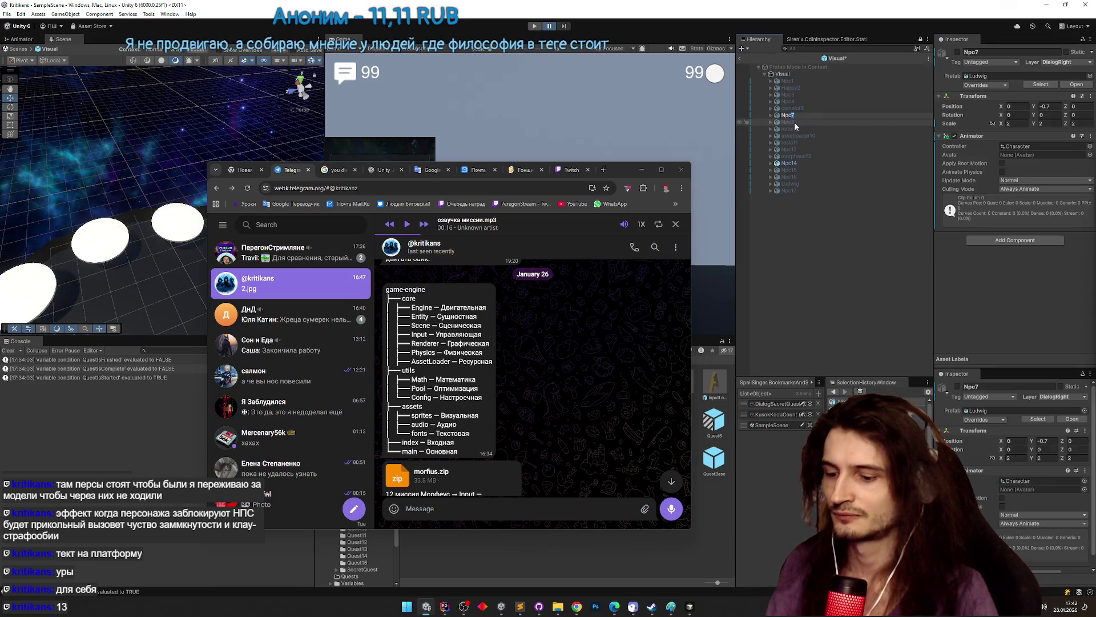
click(795, 123)
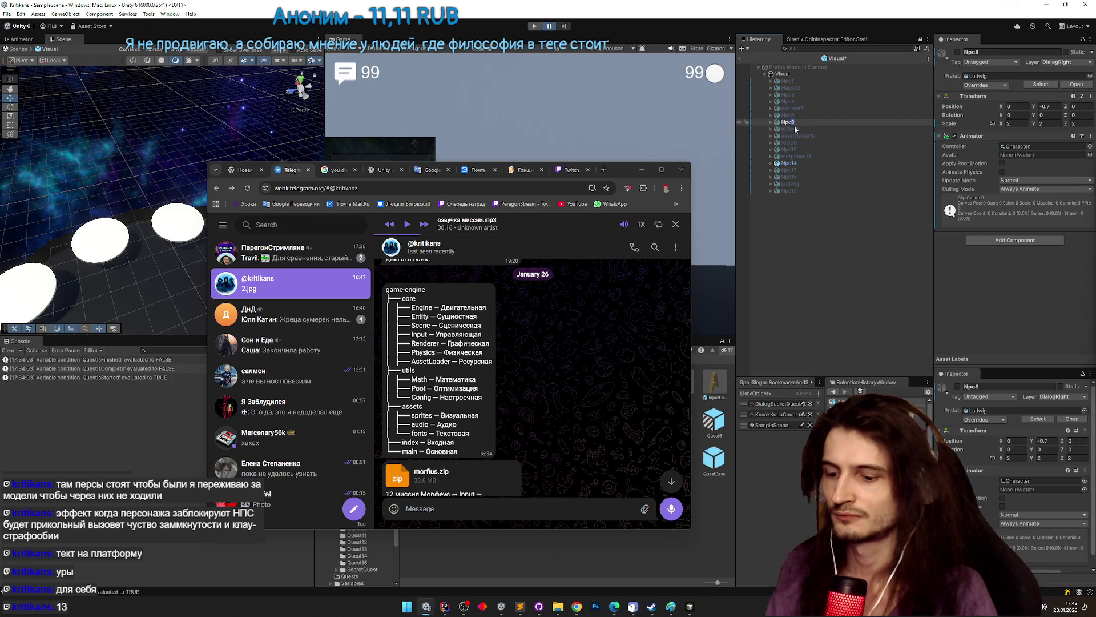
key(ctrl+z)
click(814, 122)
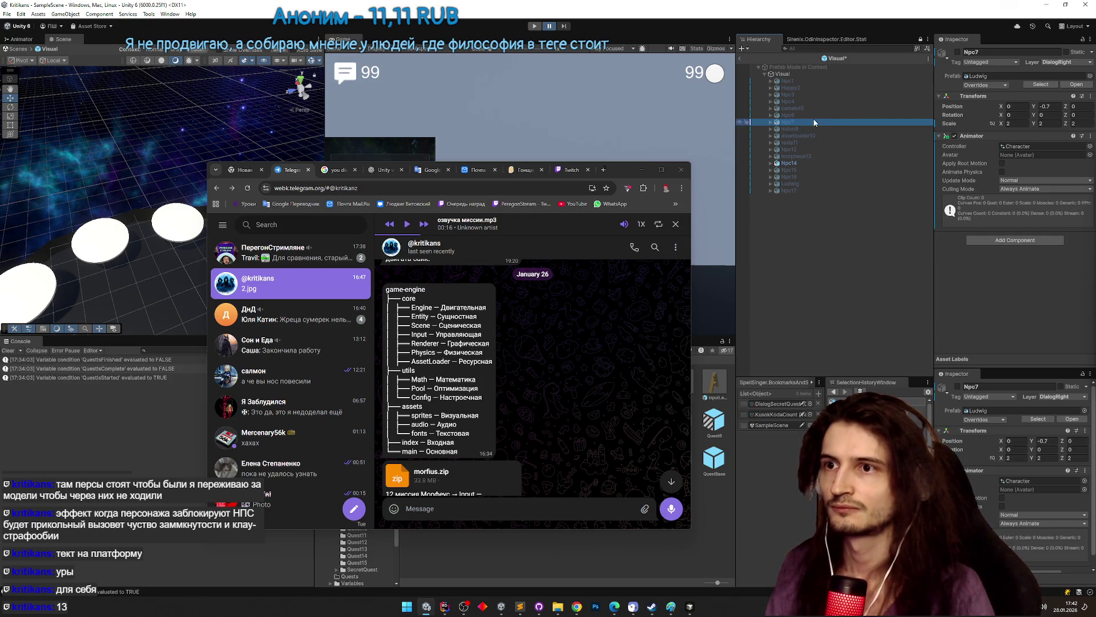
click(797, 128)
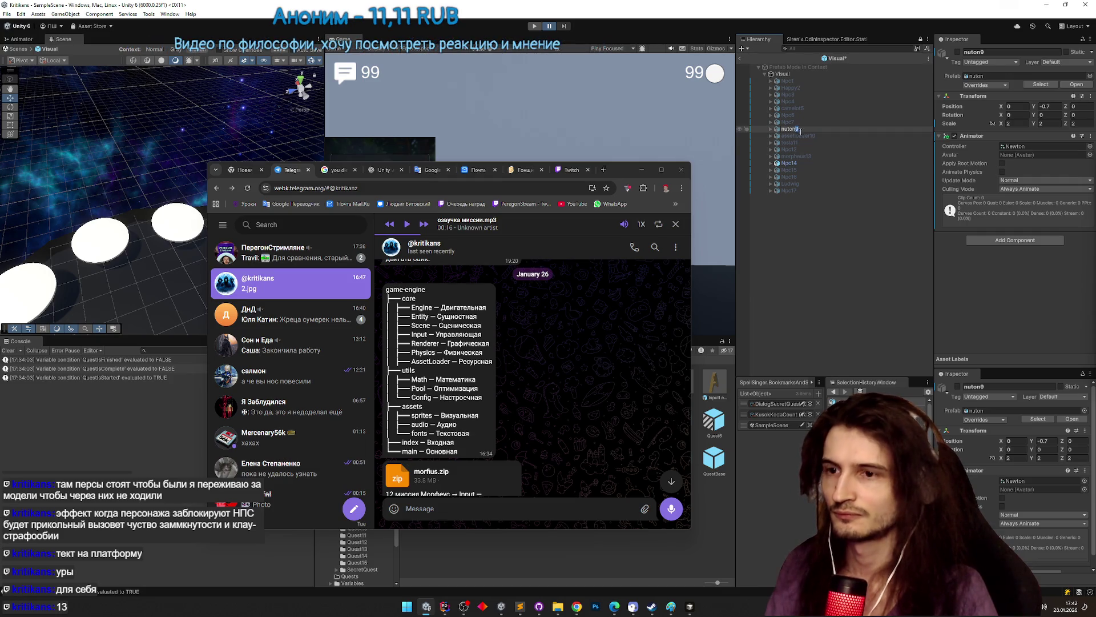
click(806, 136)
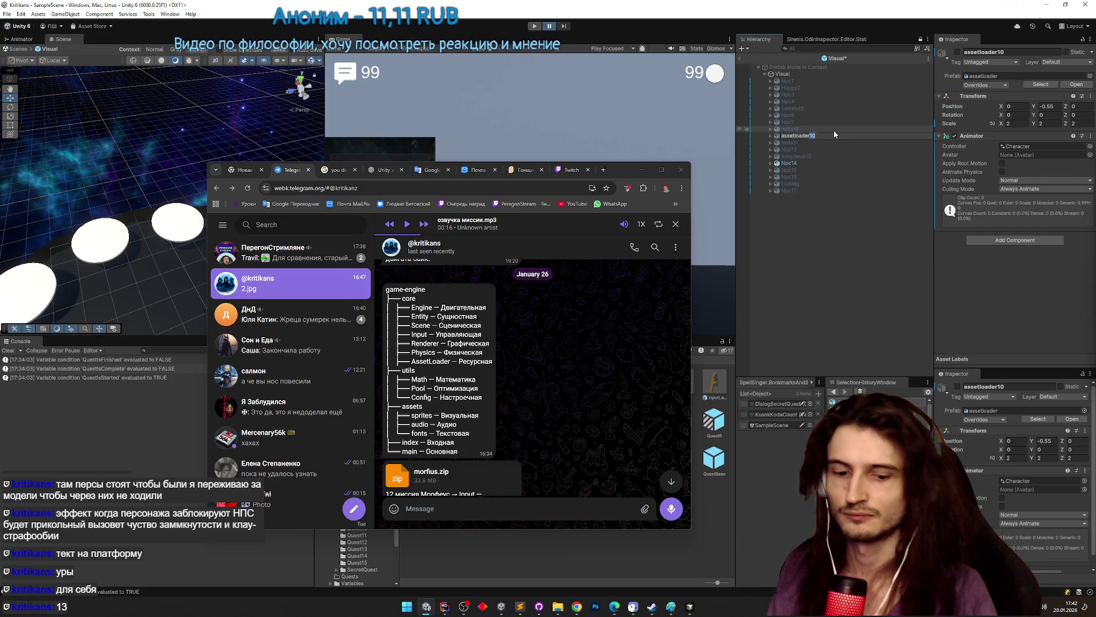
text(9)
key(Return)
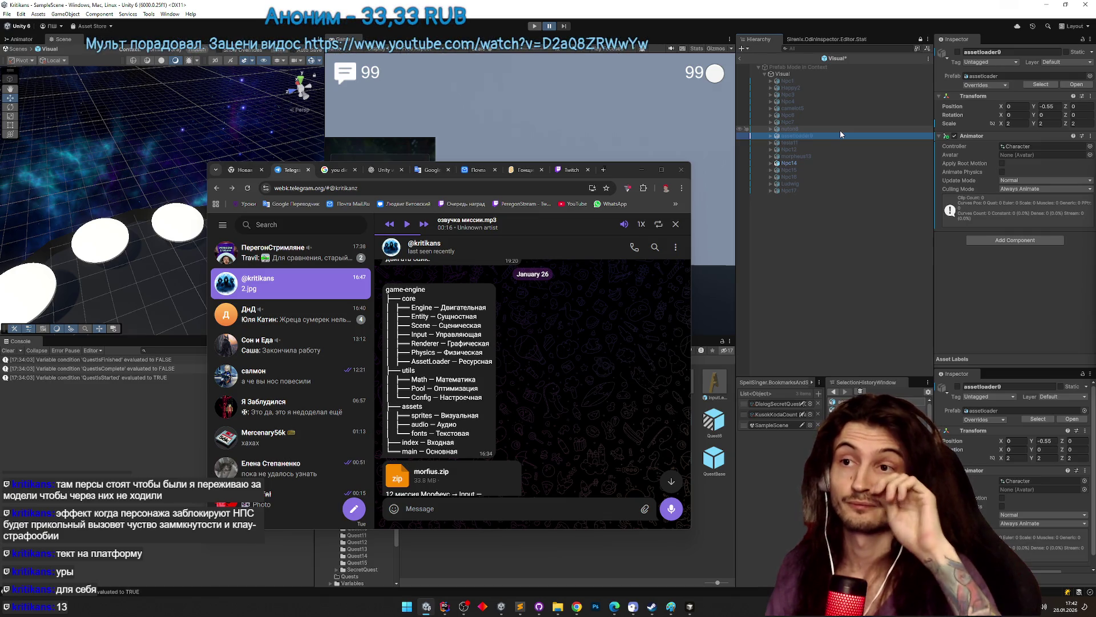
- Renumber the next characters to tesla10, Npc11, morpheus12 and Npc13
click(813, 142)
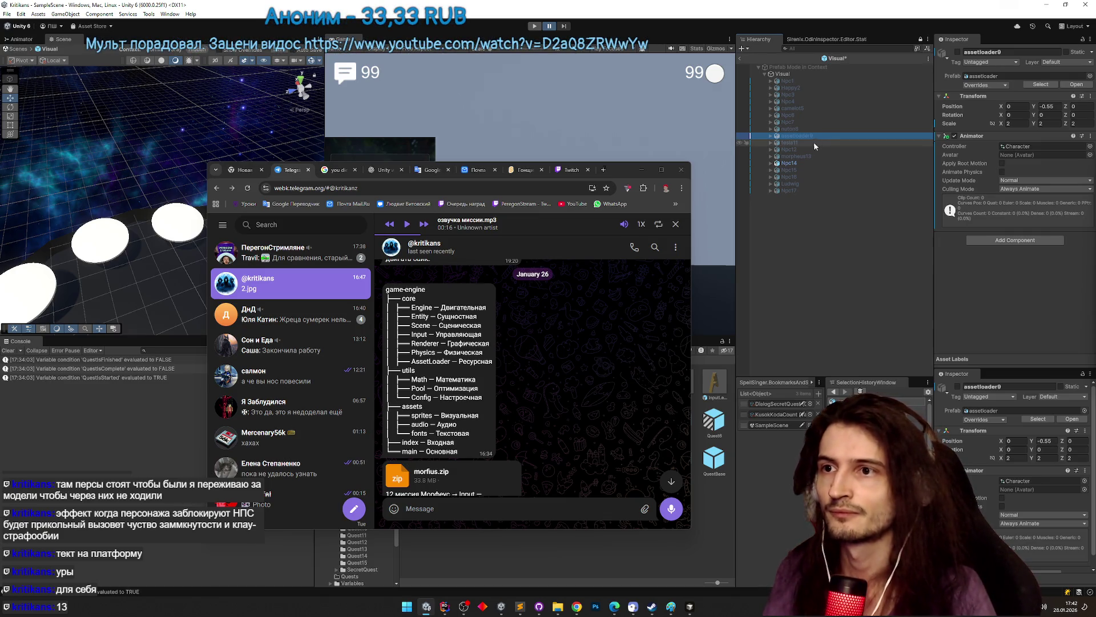
drag(798, 140, 797, 151)
text(0)
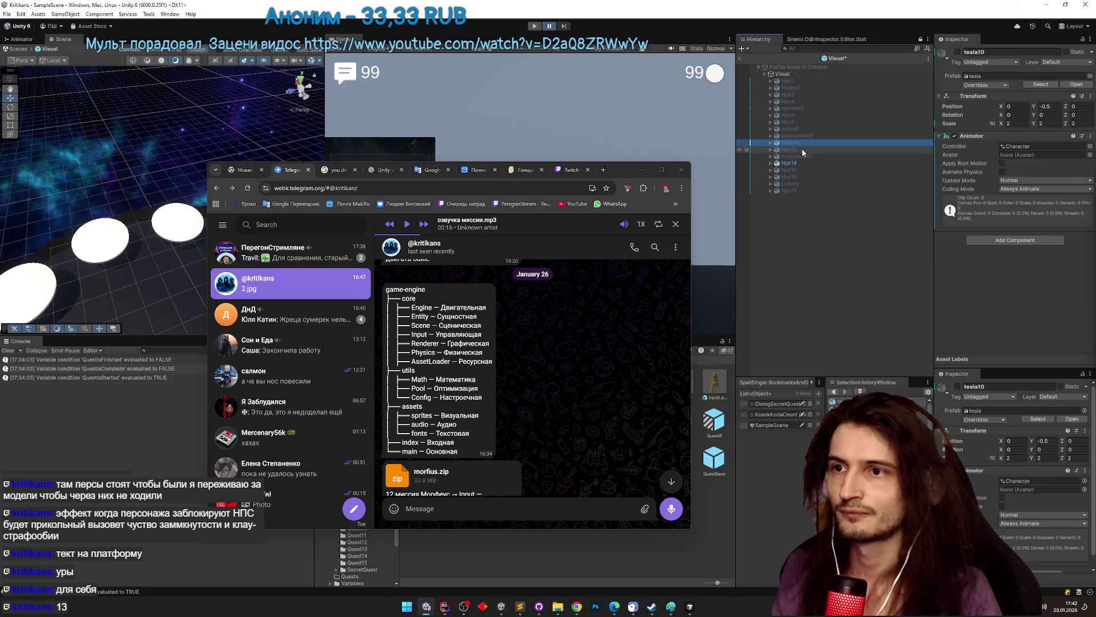
click(796, 150)
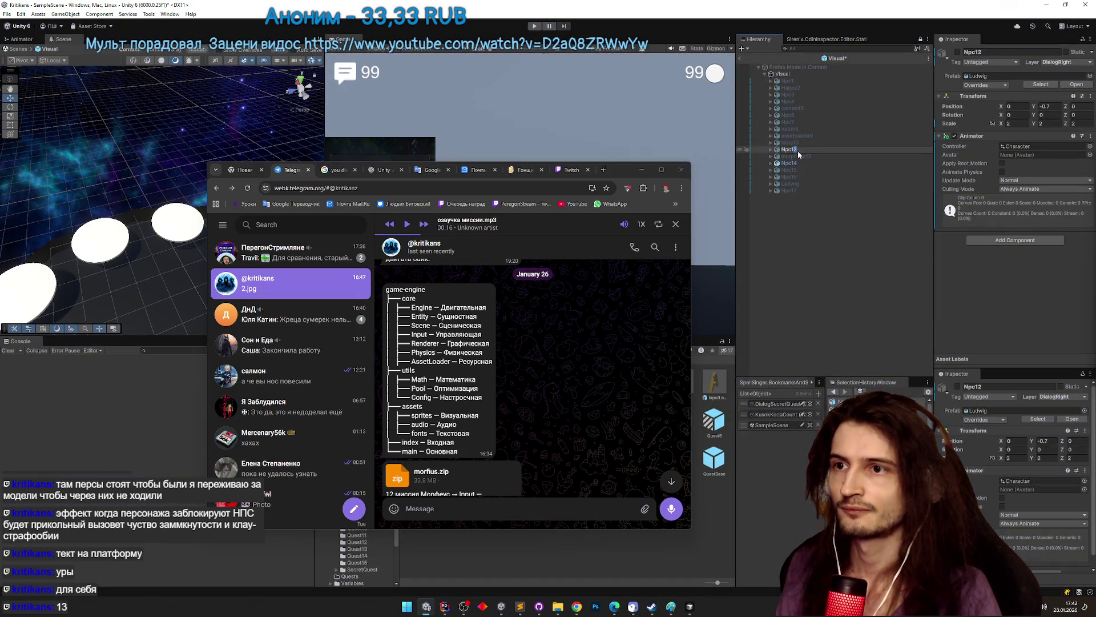
text(1)
click(810, 154)
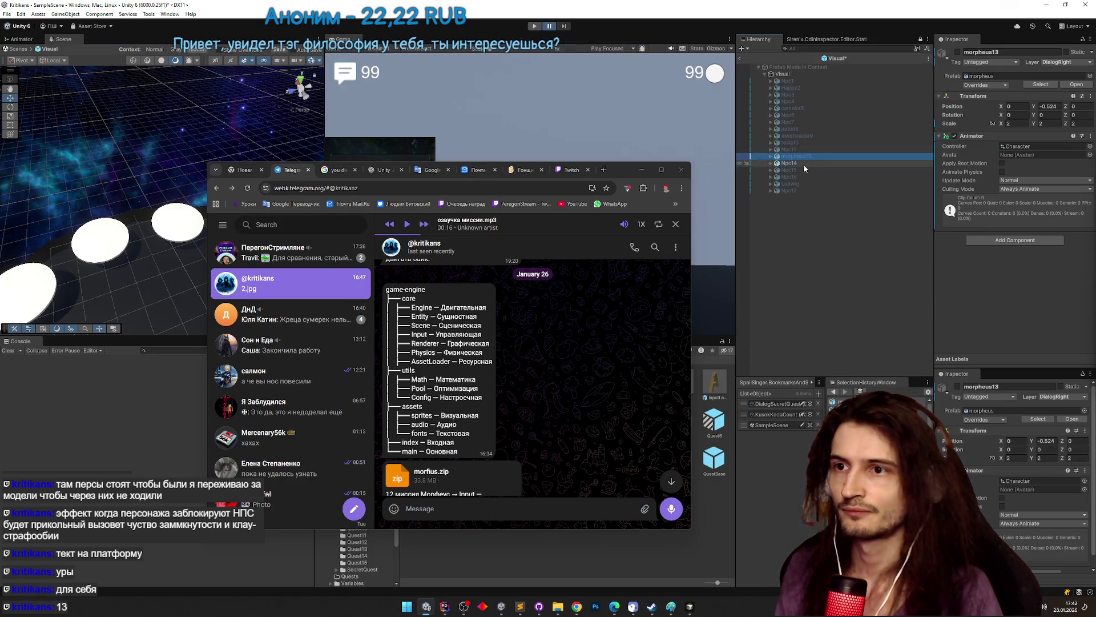
text(2)
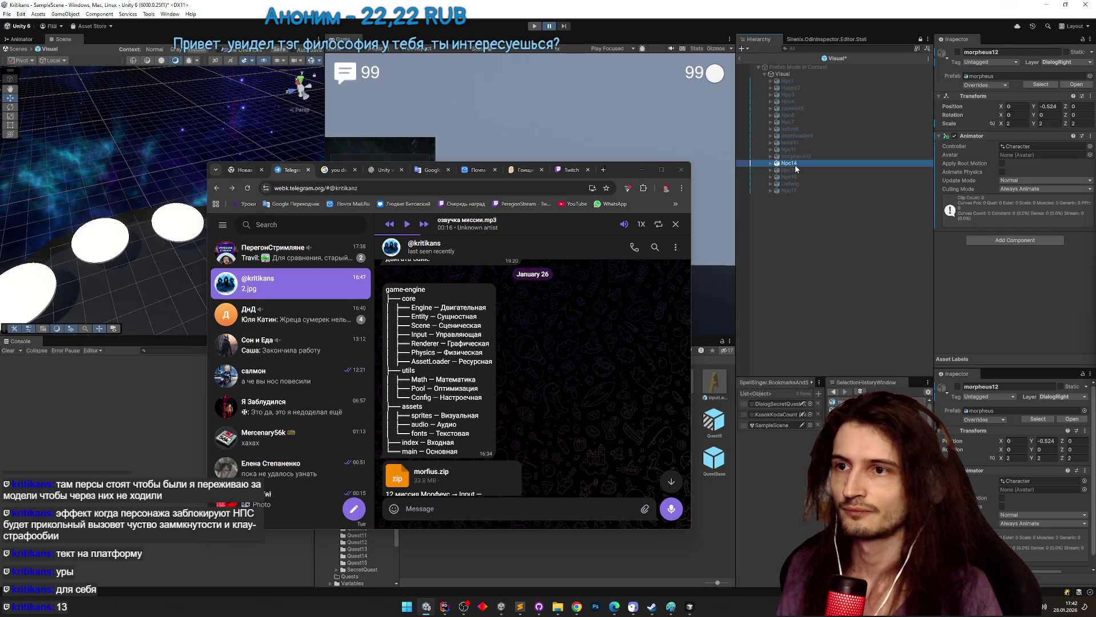
click(795, 163)
text(3)
key(Return)
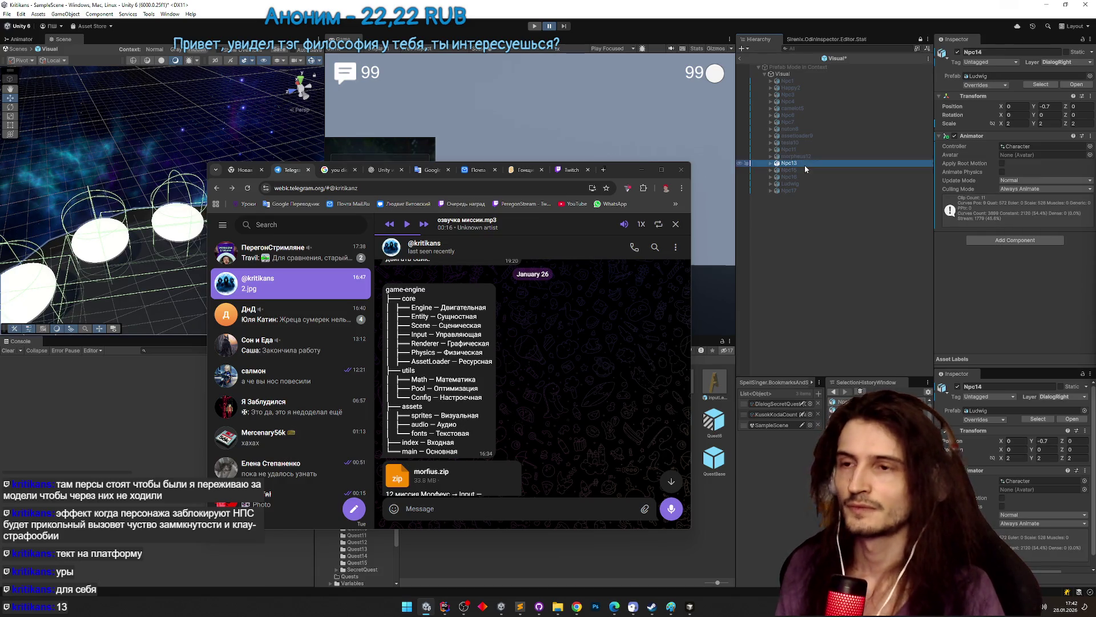
- Renumber to Npc14, Npc15, Npc16, rename Ludwig to LudwigSecret, and exit Prefab Mode
click(804, 170)
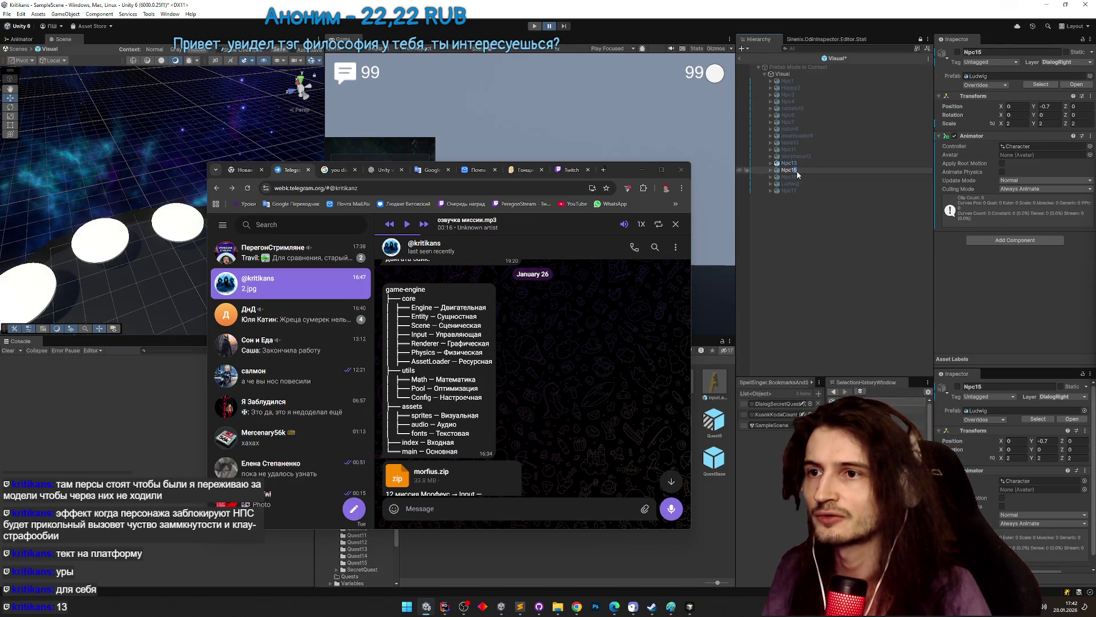
text(4)
click(796, 177)
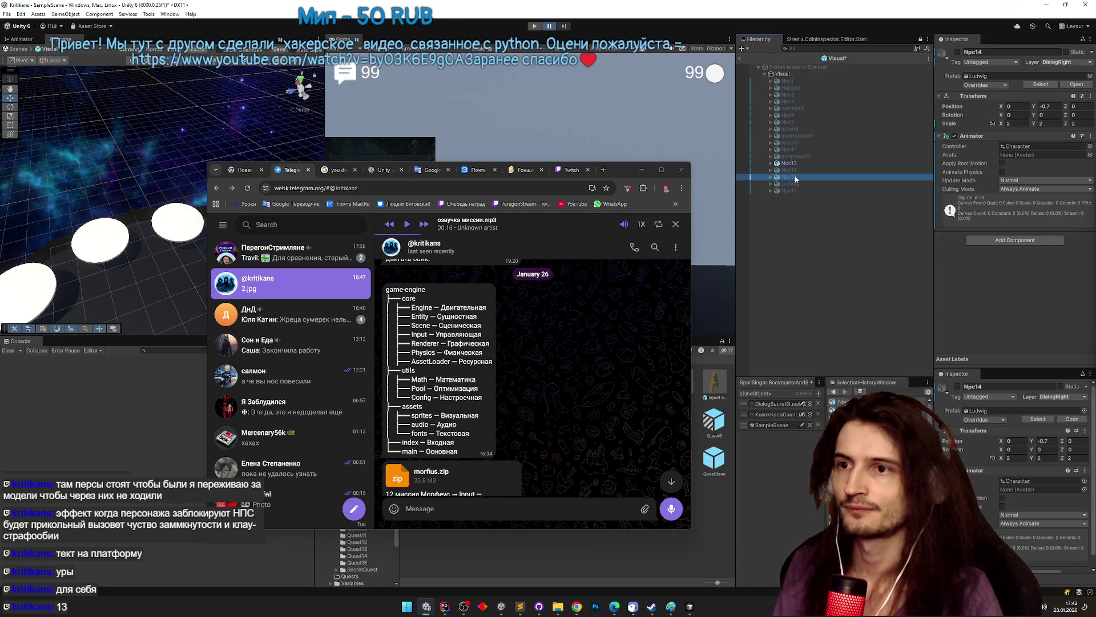
text(5)
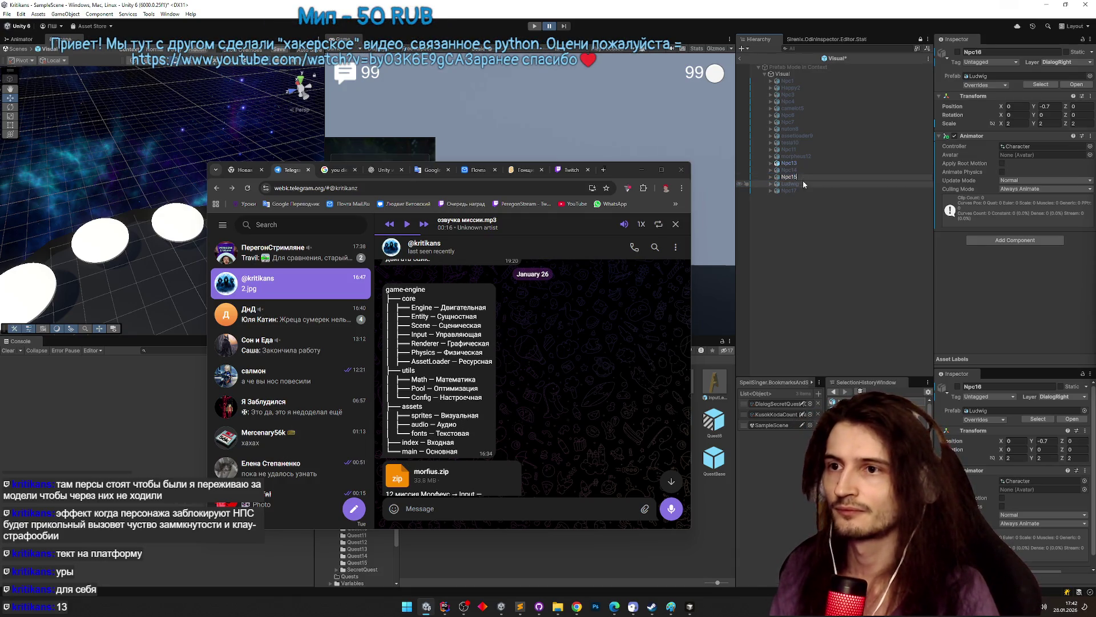
click(801, 182)
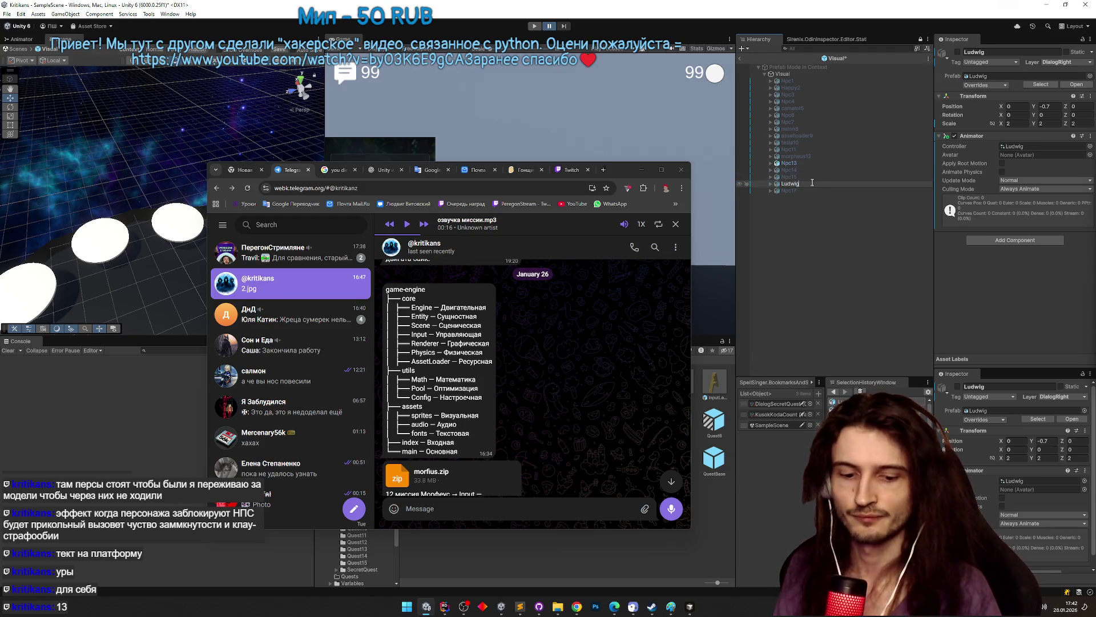
text(Secret)
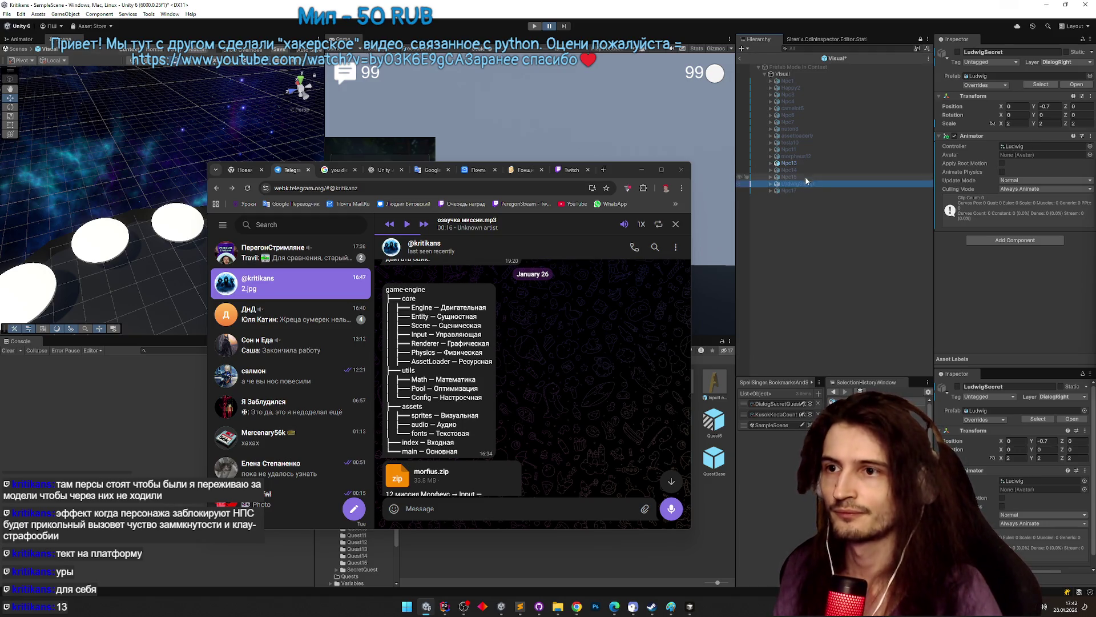
click(794, 191)
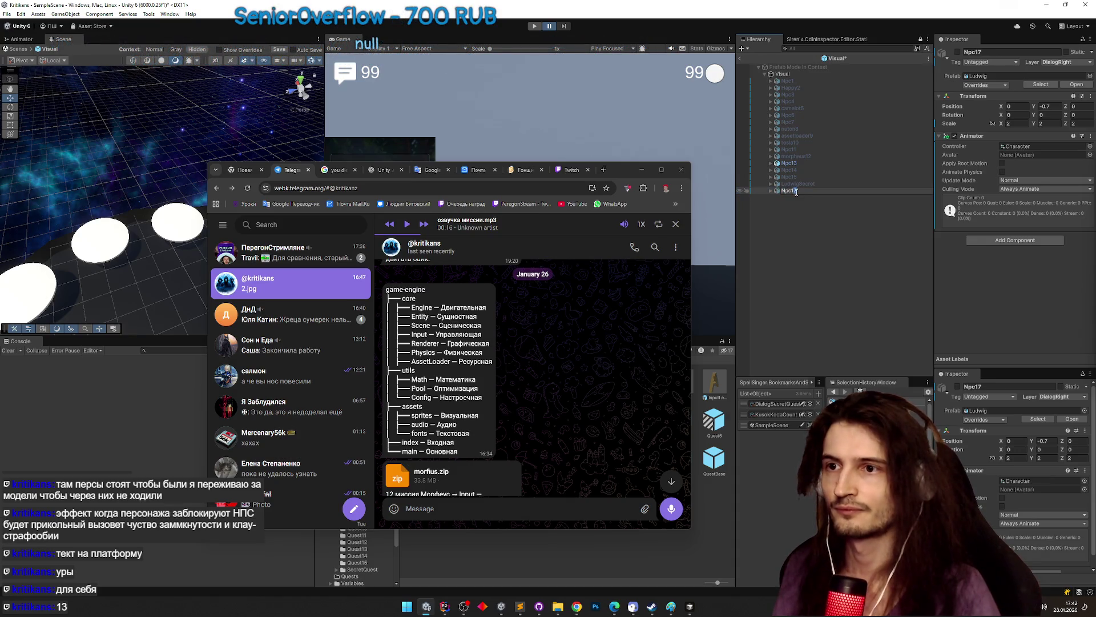
text(6)
key(Return)
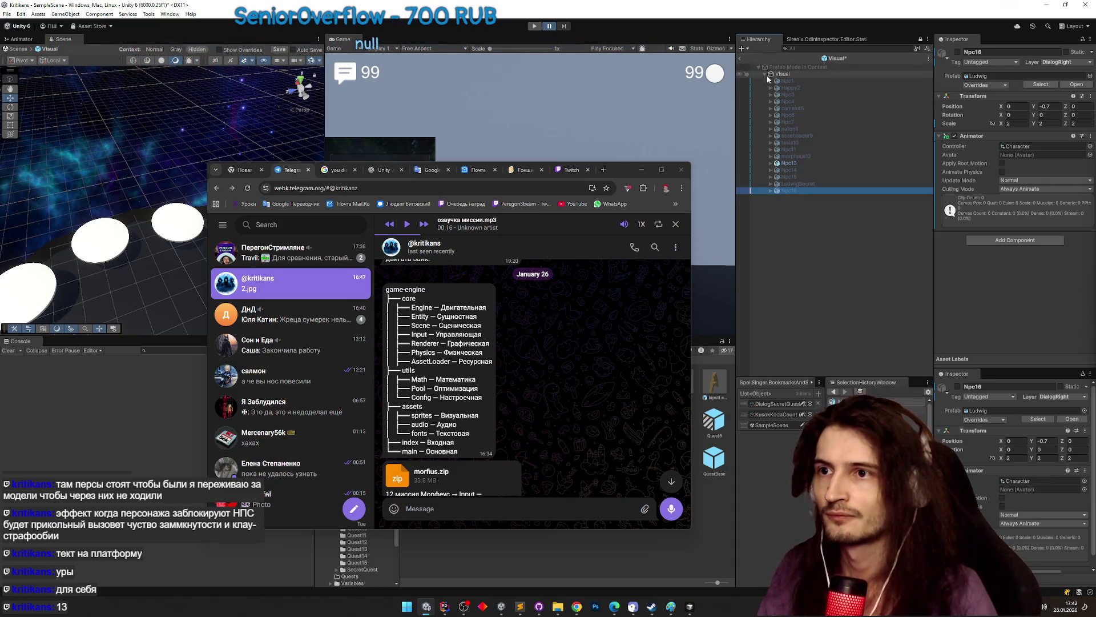
click(741, 59)
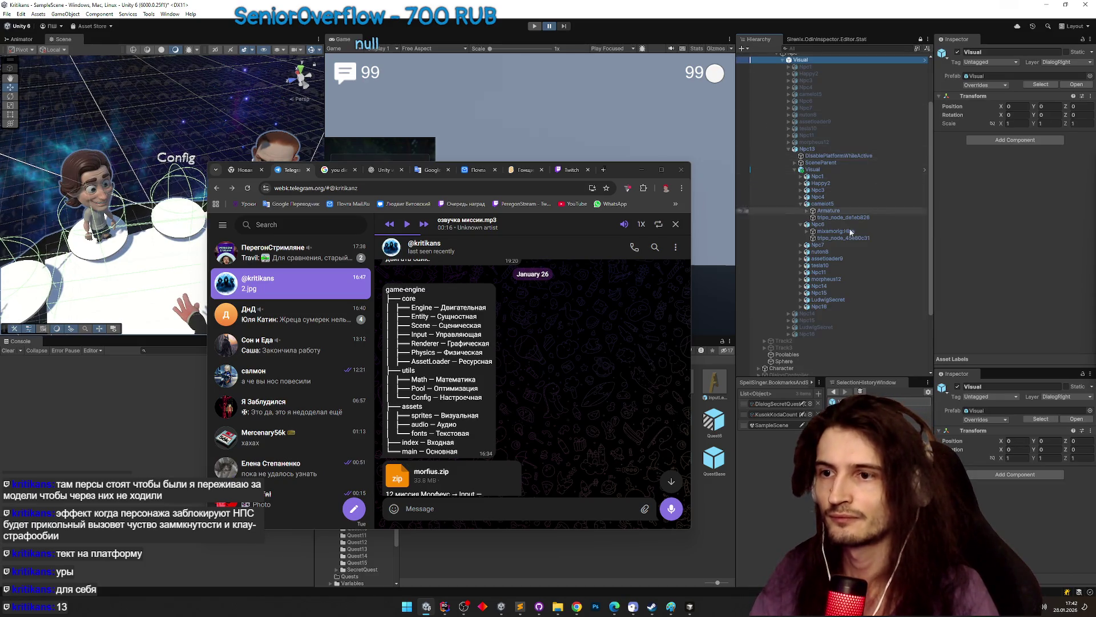
- Select DialogController and scroll down through its NPC Characters list
scroll(817, 274, down, 2)
click(813, 324)
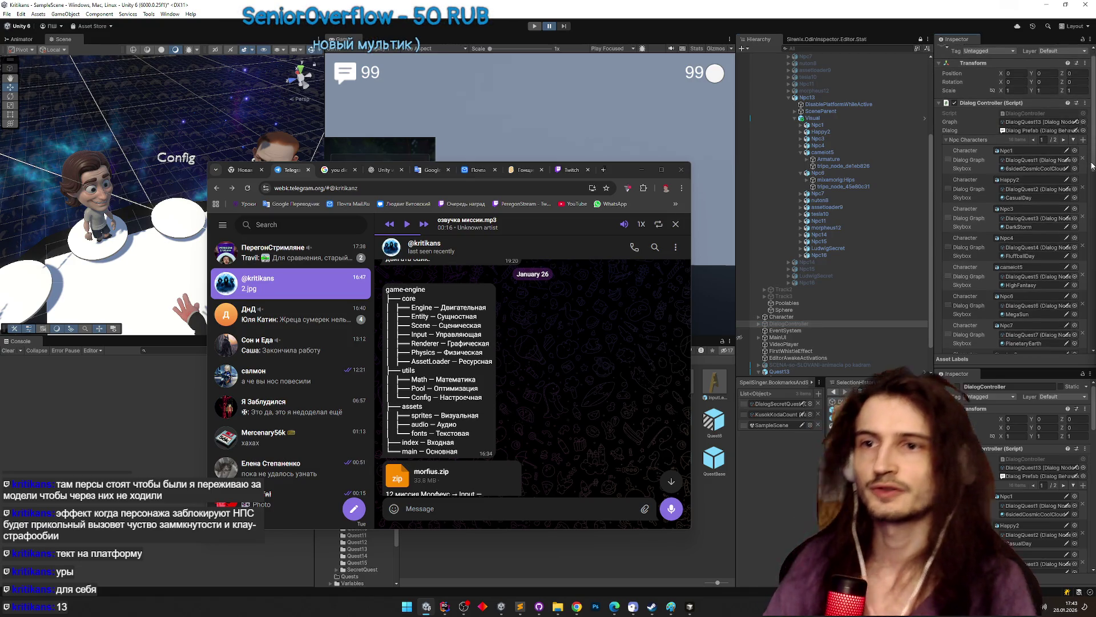
scroll(1086, 165, down, 1)
scroll(1087, 166, down, 1)
scroll(1079, 177, down, 2)
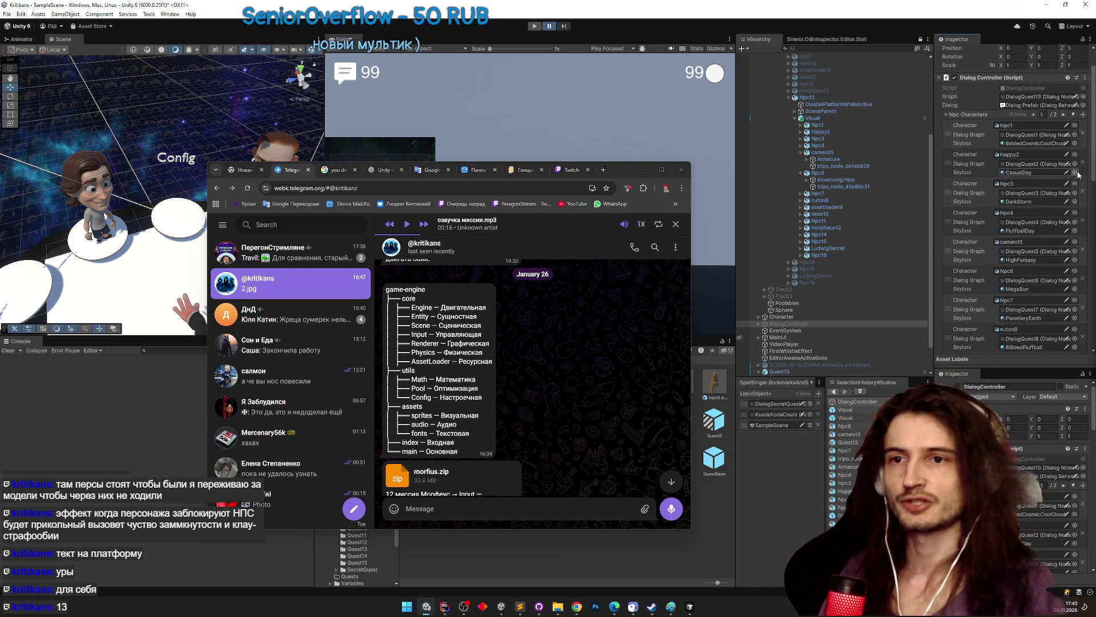
scroll(1075, 186, down, 3)
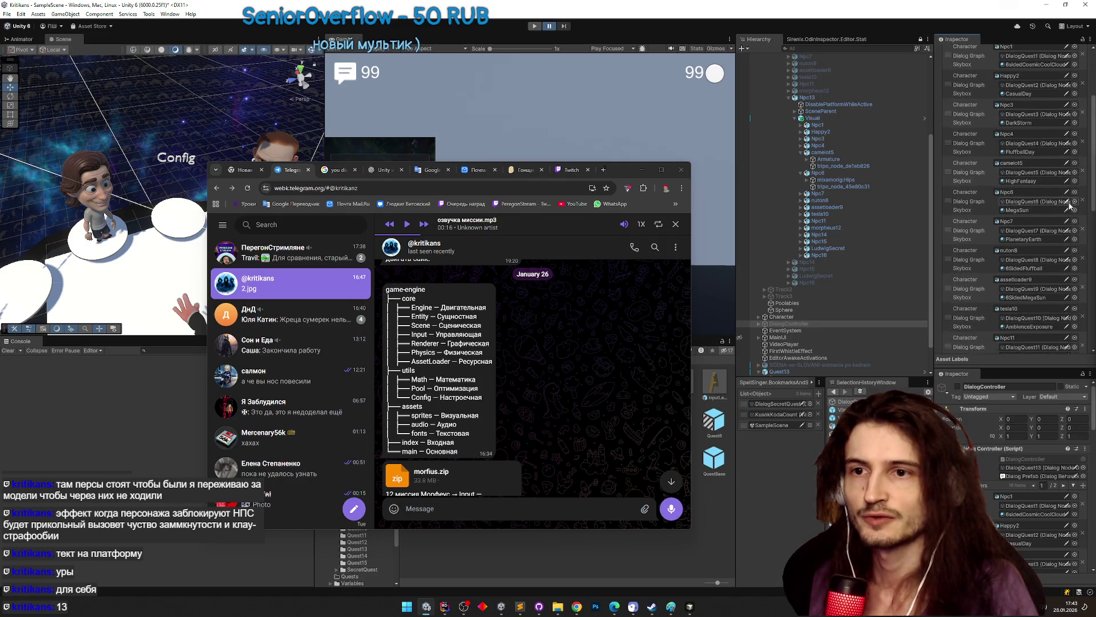
scroll(1069, 211, down, 2)
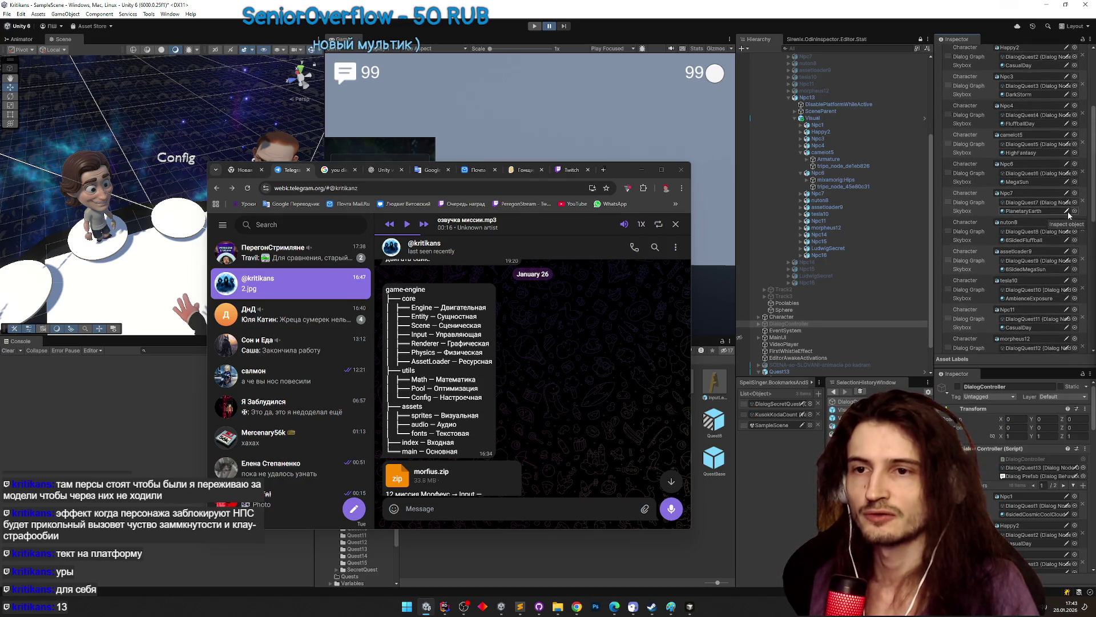
scroll(1068, 217, down, 2)
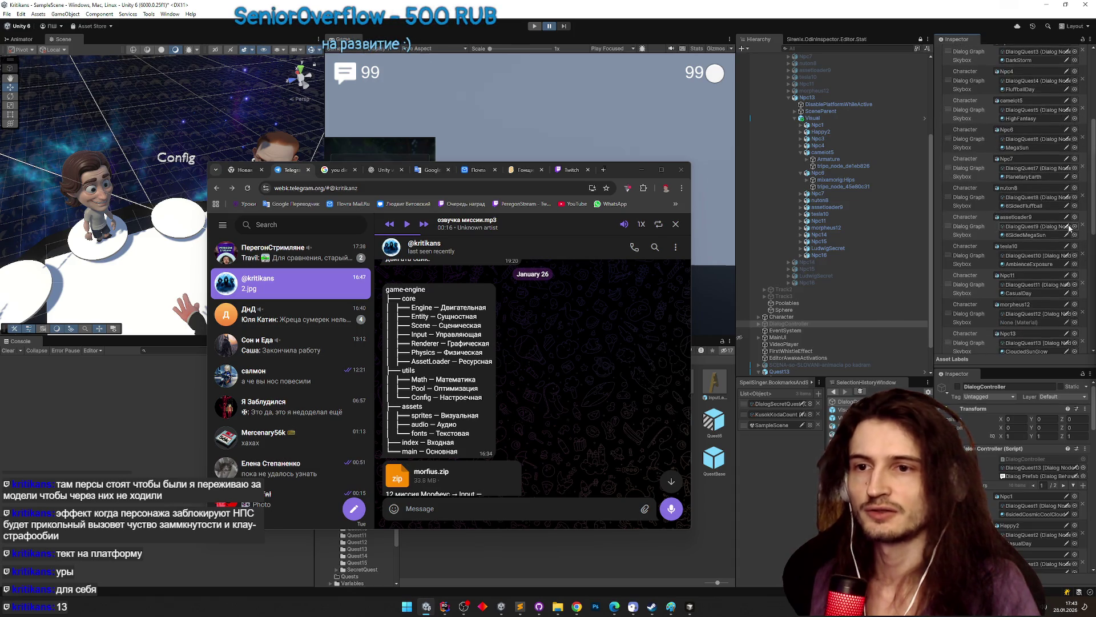
scroll(1071, 228, down, 2)
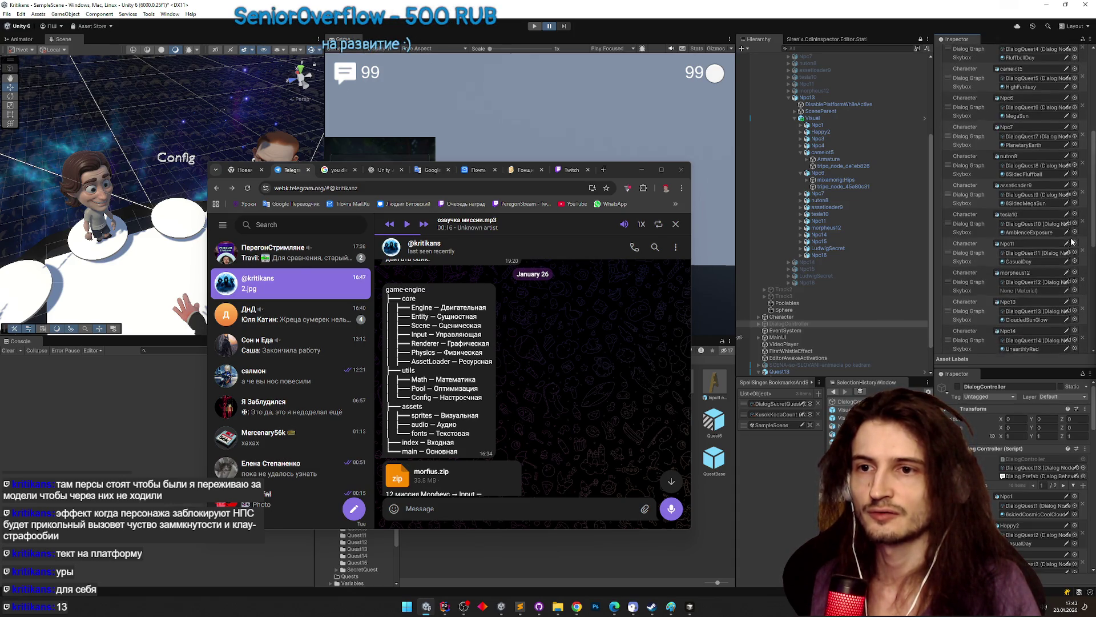
scroll(1071, 242, down, 2)
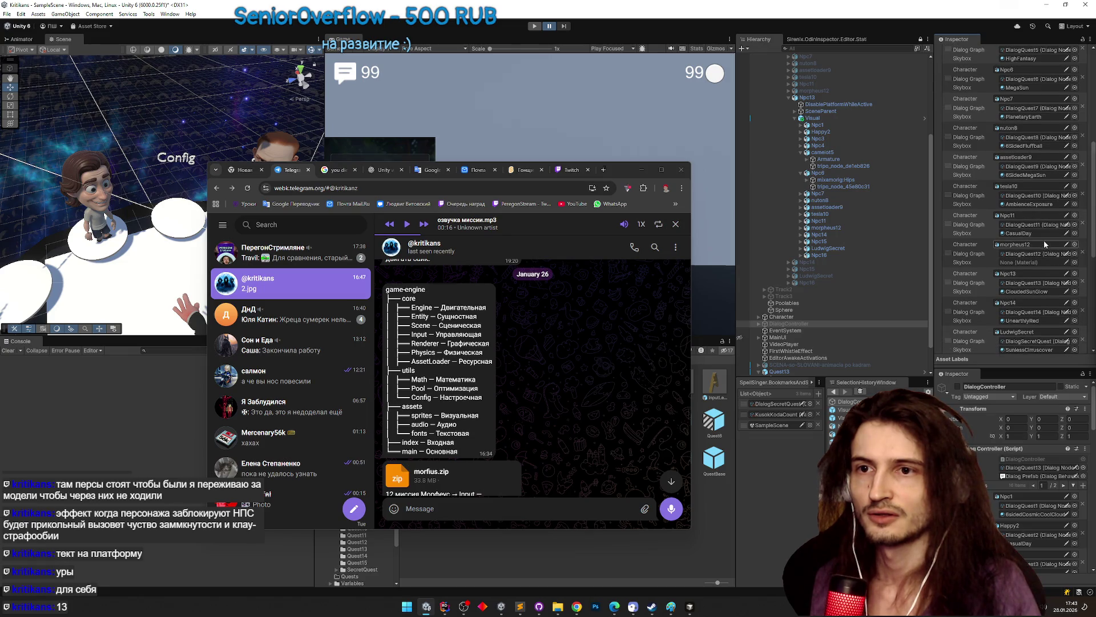
- Assign the SunlessCirrusCover skybox to morpheus12's entry in the list
click(1040, 234)
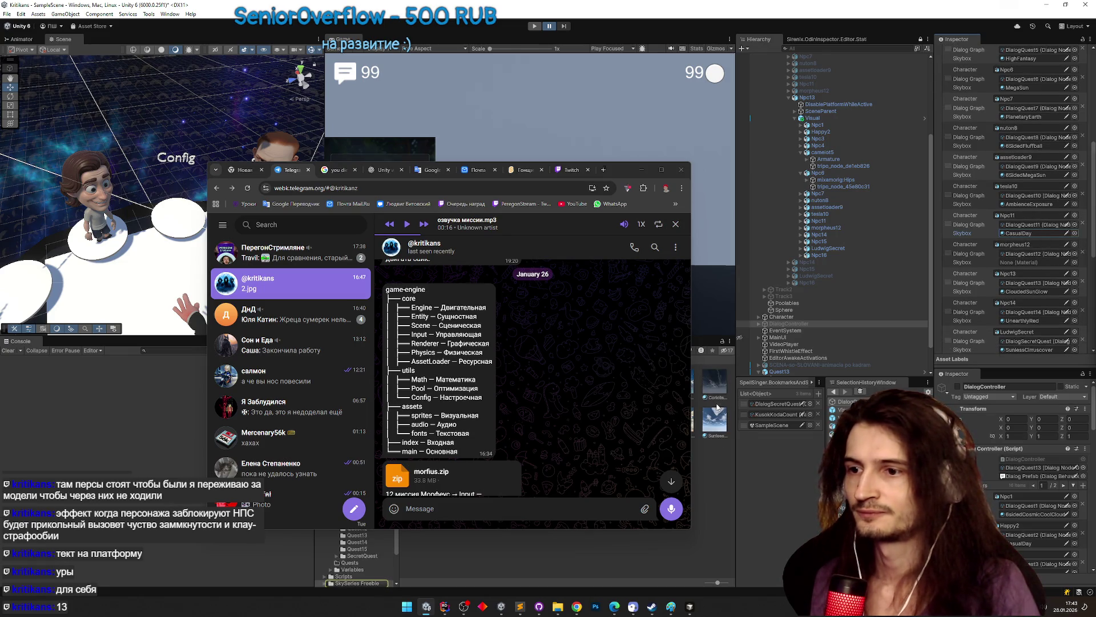
drag(717, 408, 1046, 266)
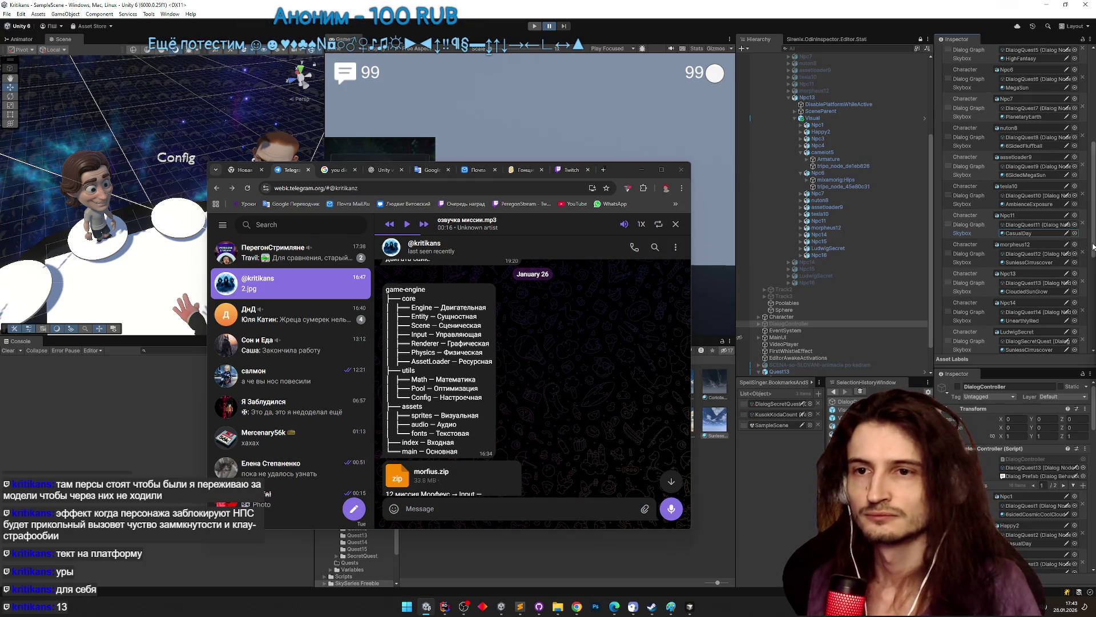
scroll(1094, 251, down, 1)
drag(1094, 251, 1090, 252)
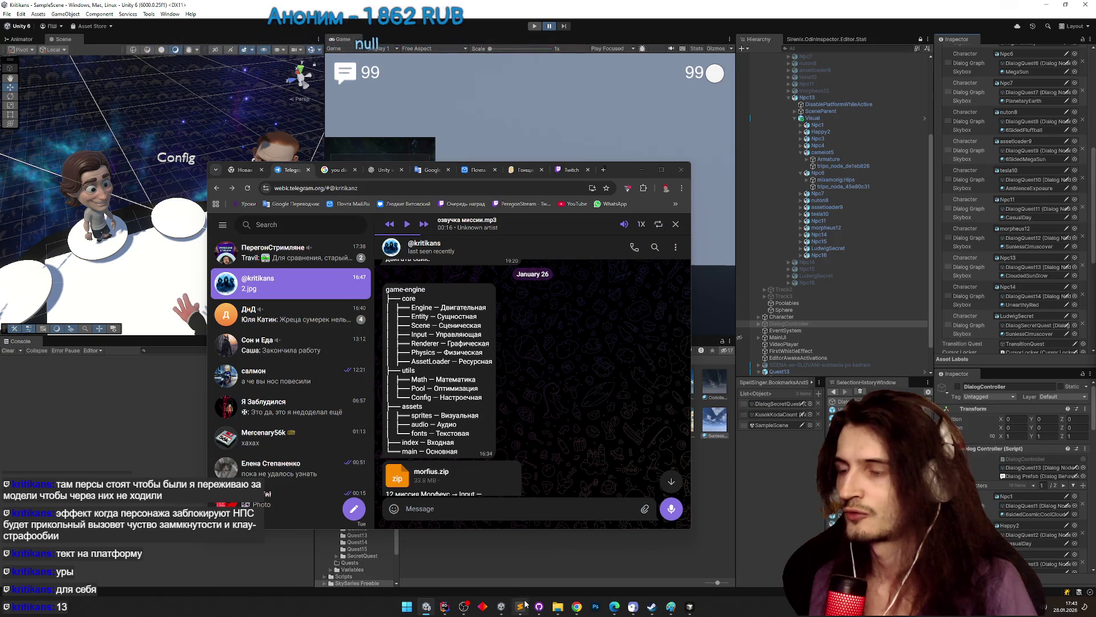
- React with a heart to the game-engine structure message in Telegram
double_click(465, 371)
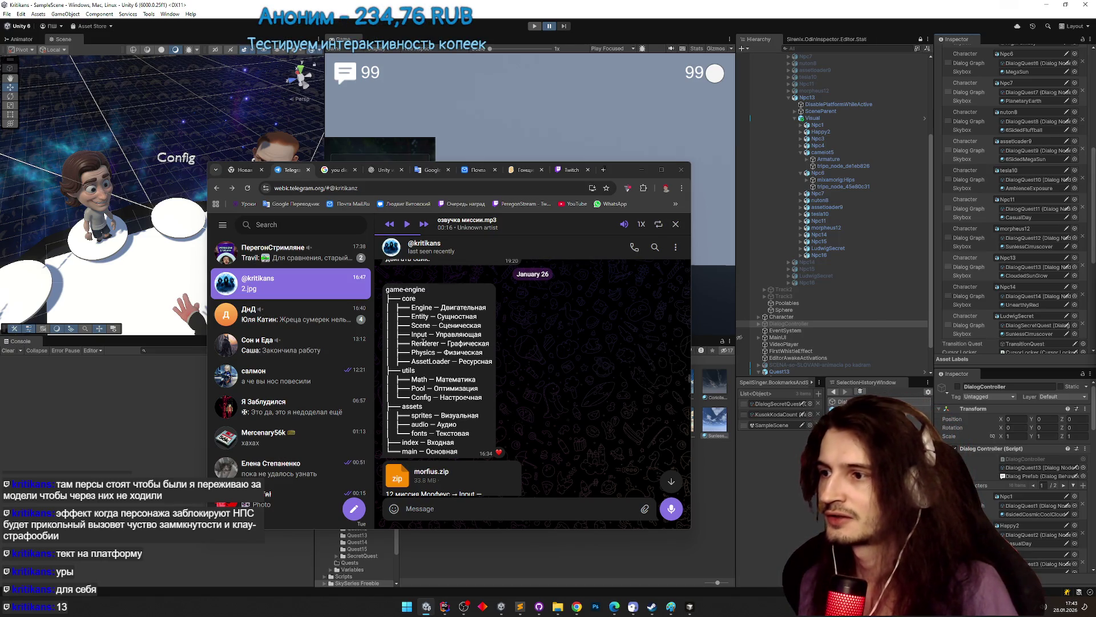
drag(423, 343, 452, 357)
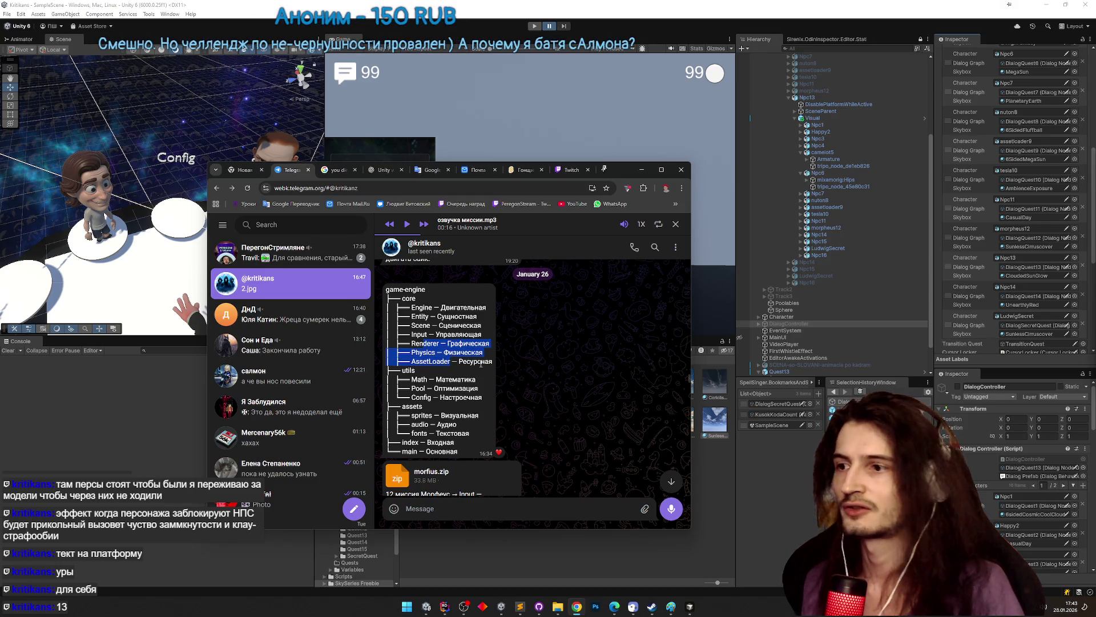
click(481, 364)
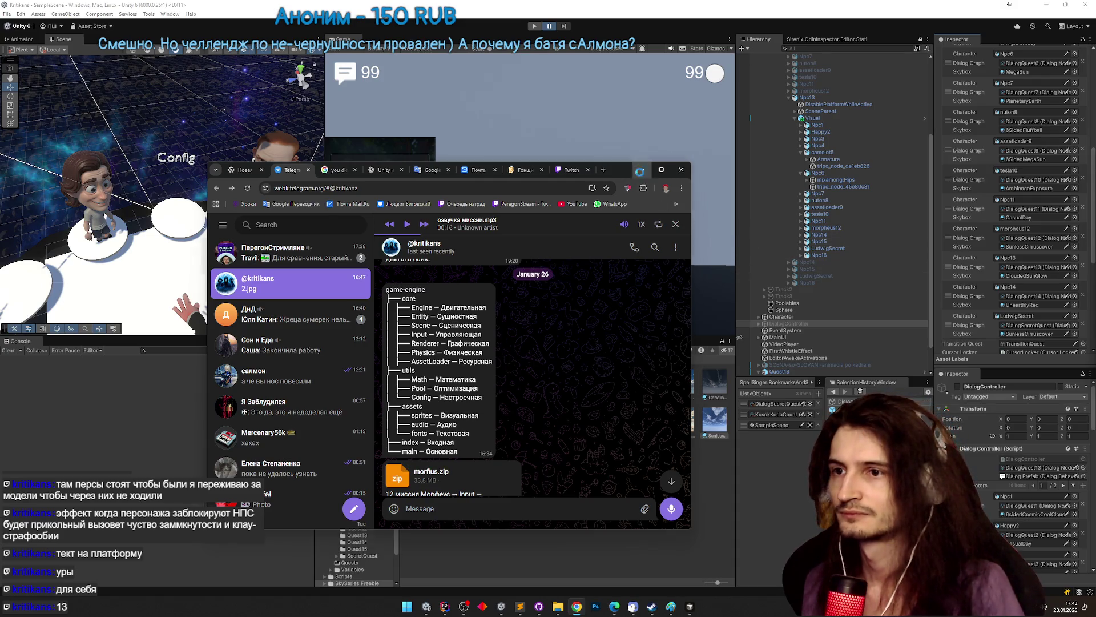
- Dismiss the Telegram window and frame Npc6 in the Scene view
click(893, 232)
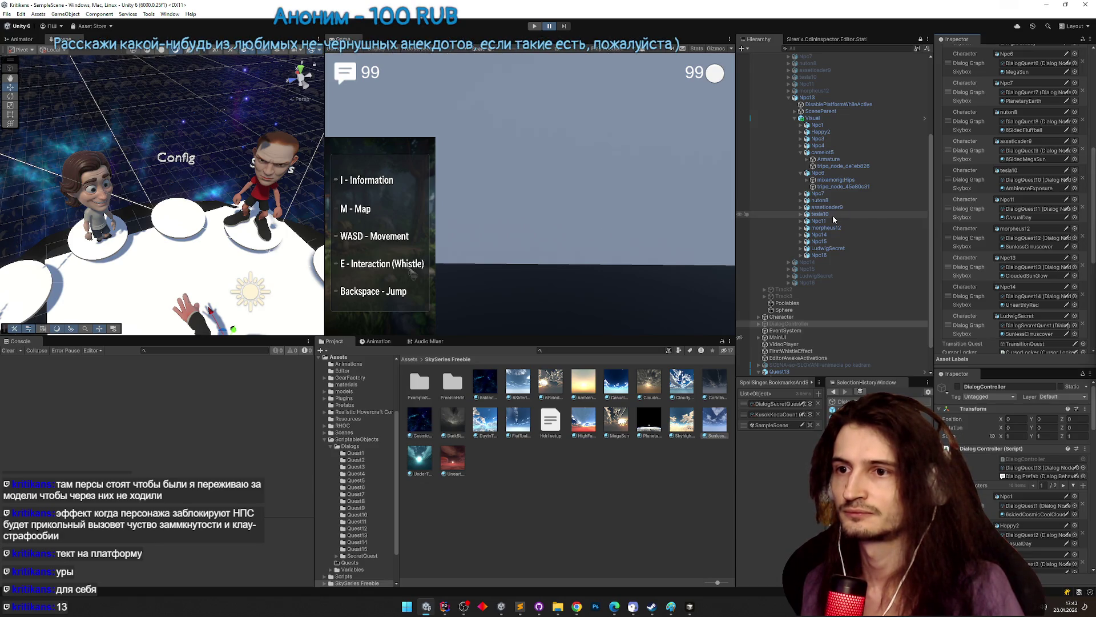
mouse_move(245, 183)
mouse_down()
mouse_move(258, 193)
mouse_move(241, 153)
mouse_up()
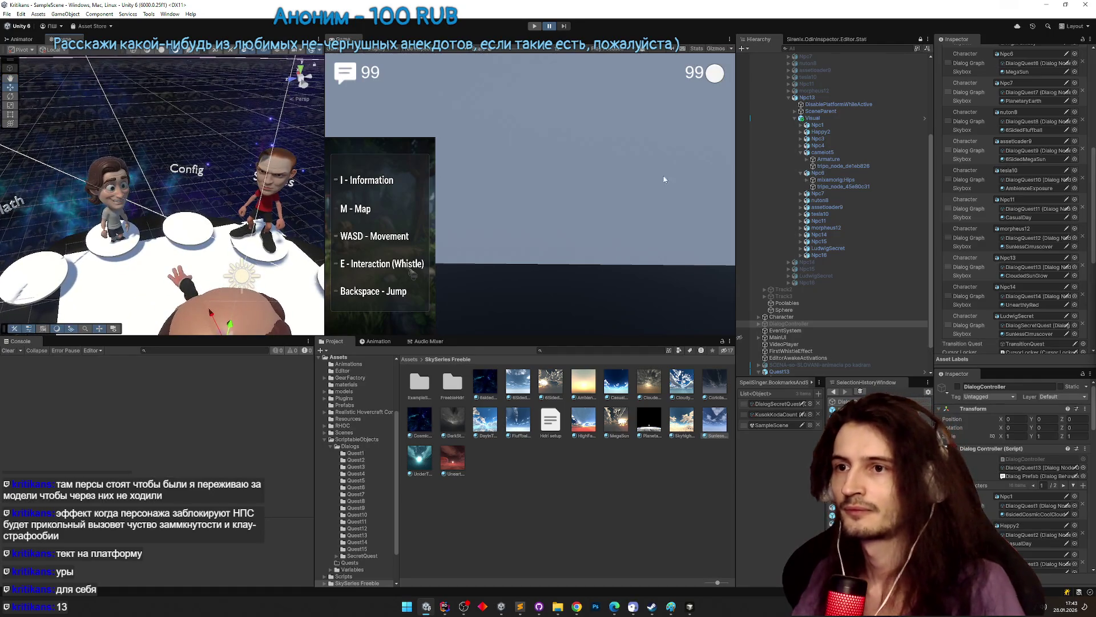
double_click(819, 173)
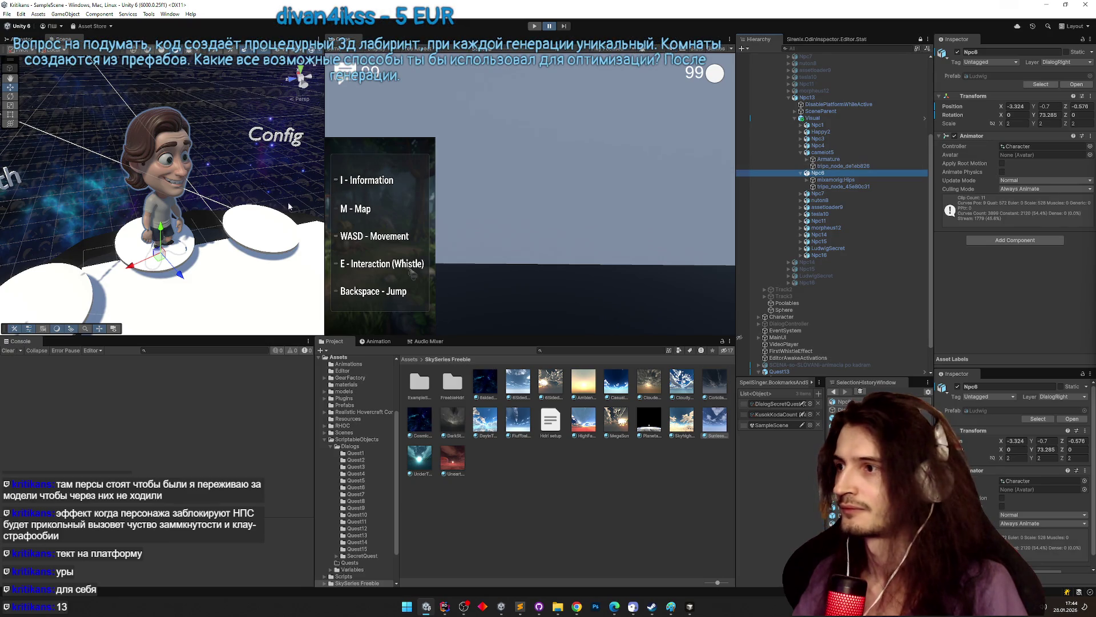
- Move Npc6 and Npc7 onto pedestals, turning Npc7 about 70° around Y
mouse_move(139, 261)
mouse_down()
mouse_move(235, 248)
mouse_move(224, 228)
mouse_up()
key(e)
key(w)
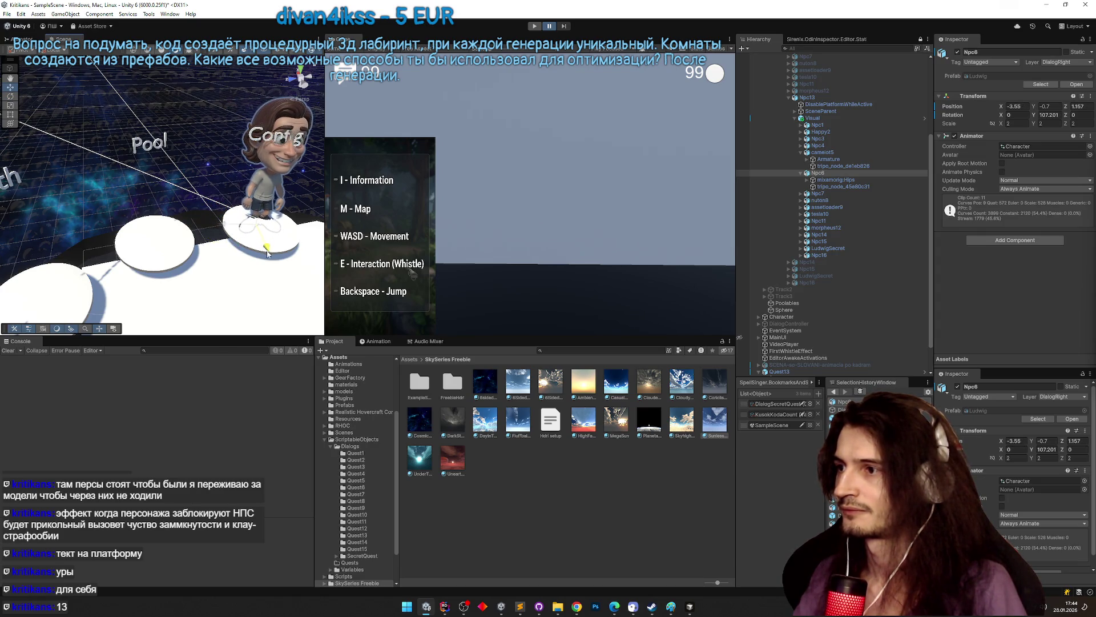
click(263, 185)
scroll(162, 178, down, 5)
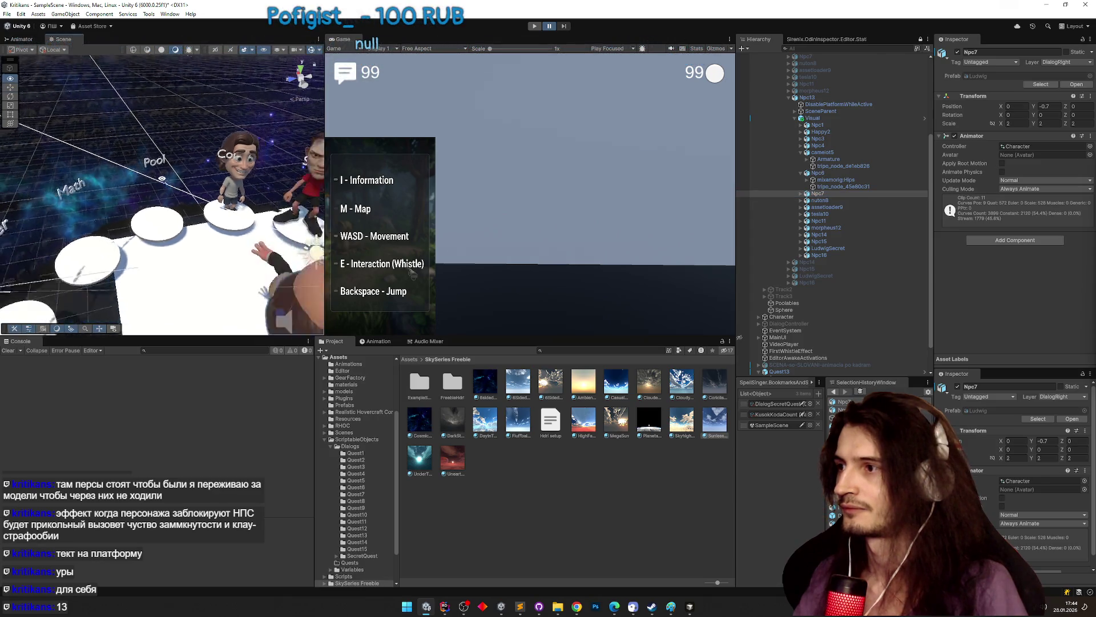
mouse_move(244, 334)
mouse_down()
mouse_move(167, 235)
mouse_move(180, 240)
mouse_up()
key(e)
key(w)
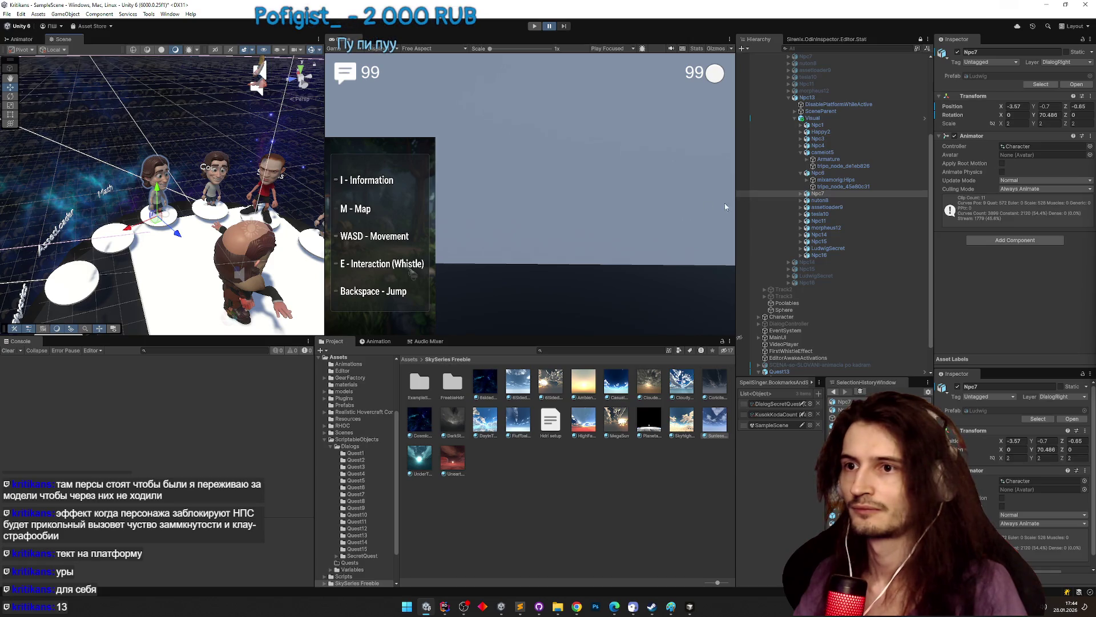
- Place nuton8 on the upper-left pedestal at X -2.87, turned about 49°
click(219, 298)
mouse_move(261, 309)
mouse_down()
mouse_move(147, 303)
mouse_move(166, 227)
mouse_move(178, 287)
mouse_up()
mouse_move(165, 329)
mouse_down()
mouse_move(177, 257)
mouse_move(201, 207)
mouse_move(142, 232)
mouse_up()
key(e)
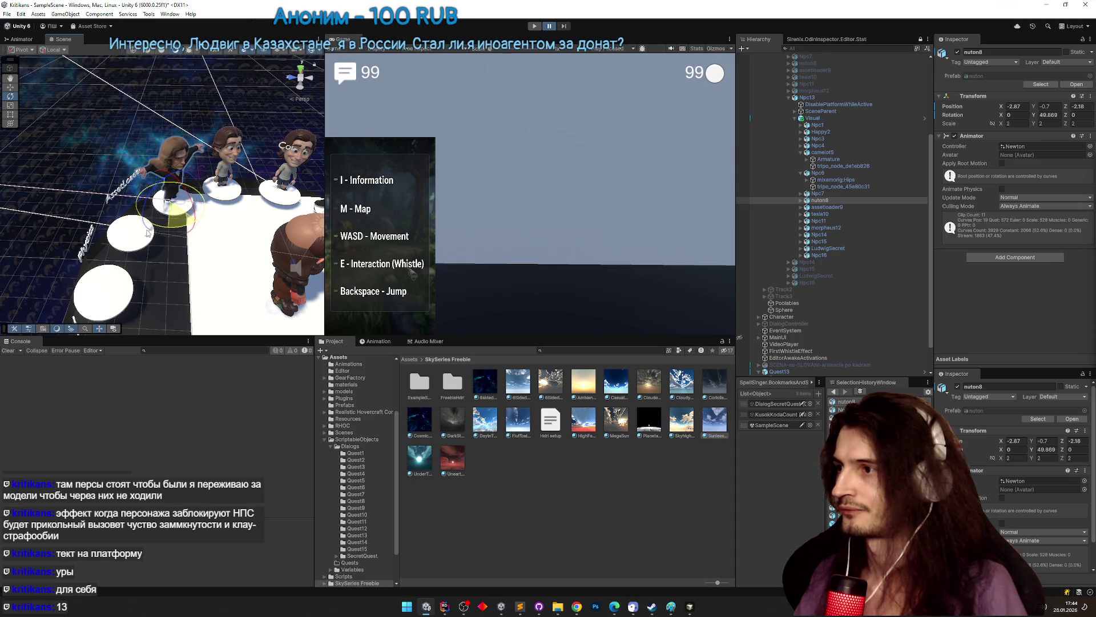
- Place assetloader9 on the upper-left pedestal and tesla10 on the left pedestal
click(786, 207)
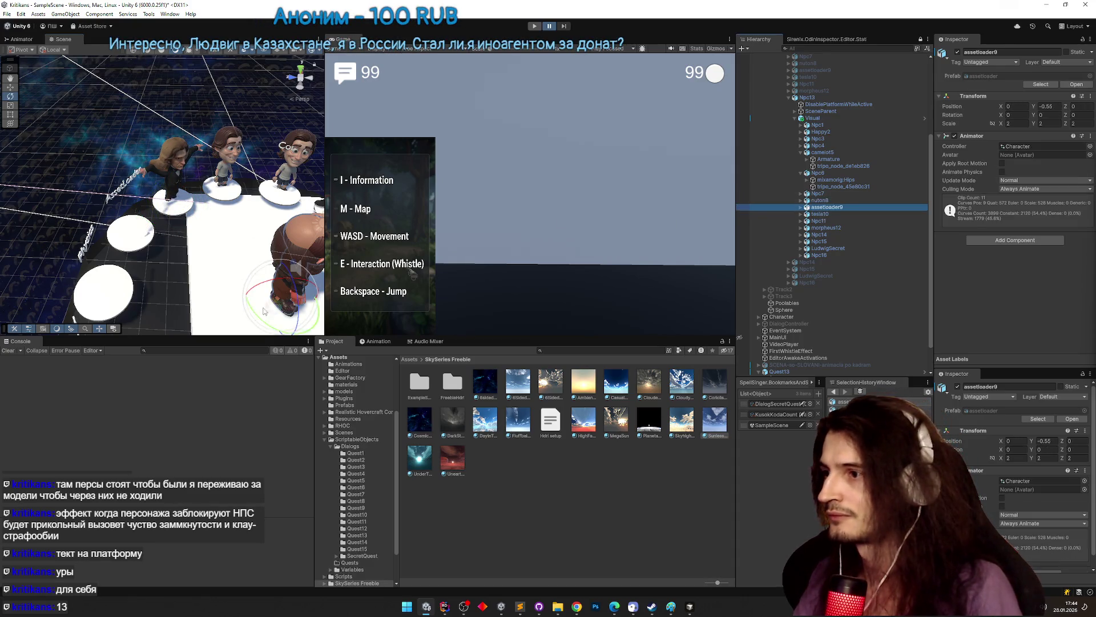
key(w)
mouse_move(297, 294)
mouse_down()
mouse_move(150, 291)
mouse_move(80, 256)
mouse_up()
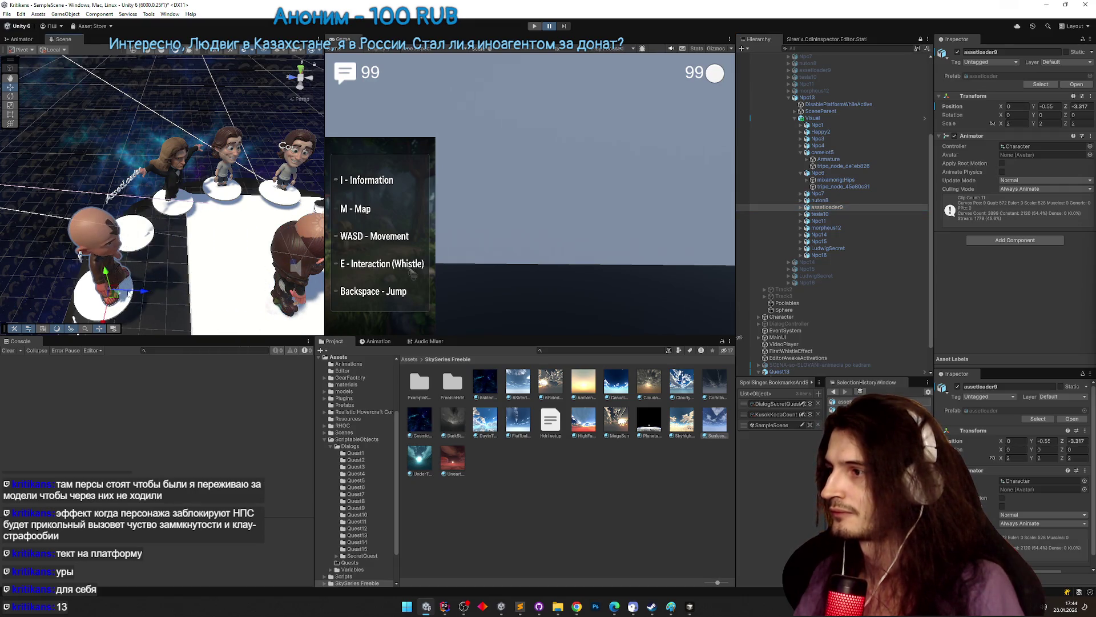
mouse_move(104, 313)
mouse_down()
mouse_move(129, 254)
mouse_move(163, 240)
mouse_up()
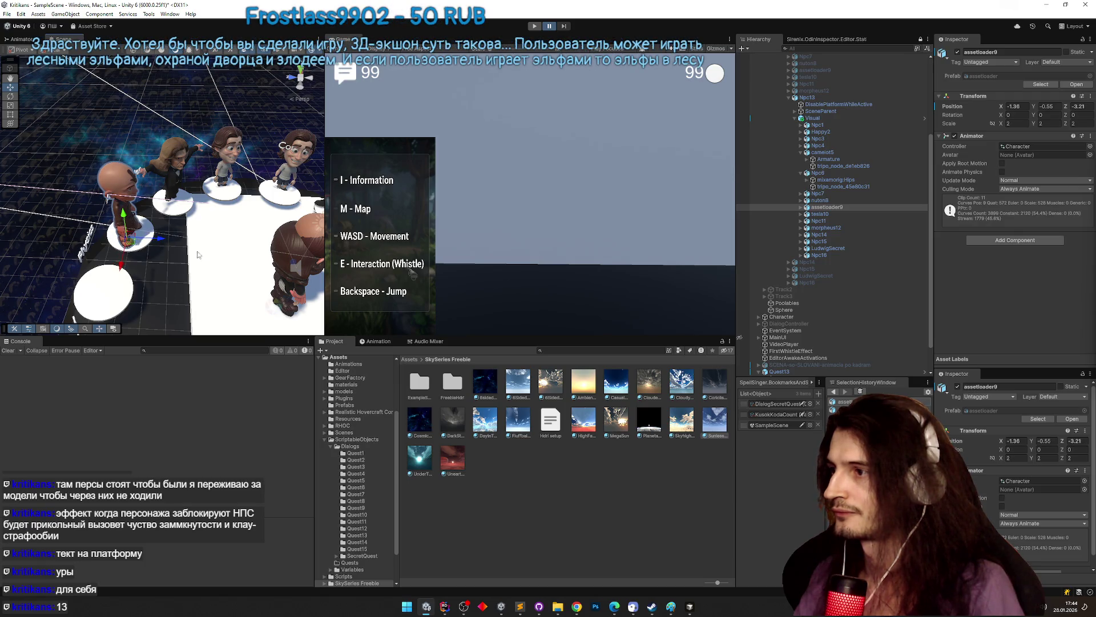
click(810, 214)
double_click(810, 214)
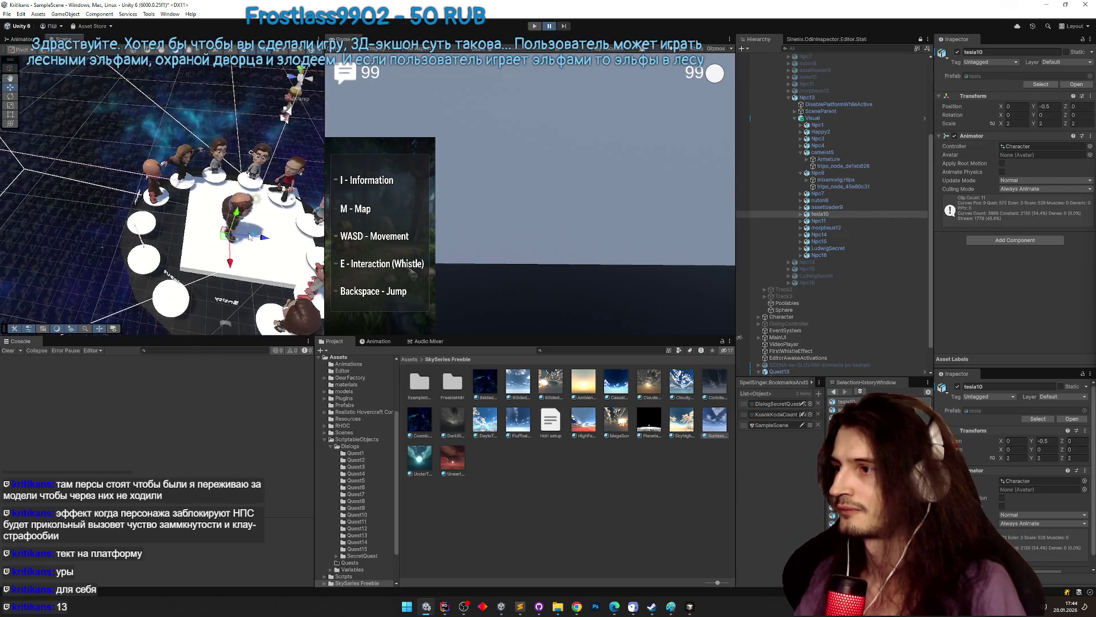
mouse_move(260, 239)
mouse_down()
mouse_move(137, 249)
mouse_move(170, 247)
mouse_move(126, 231)
mouse_up()
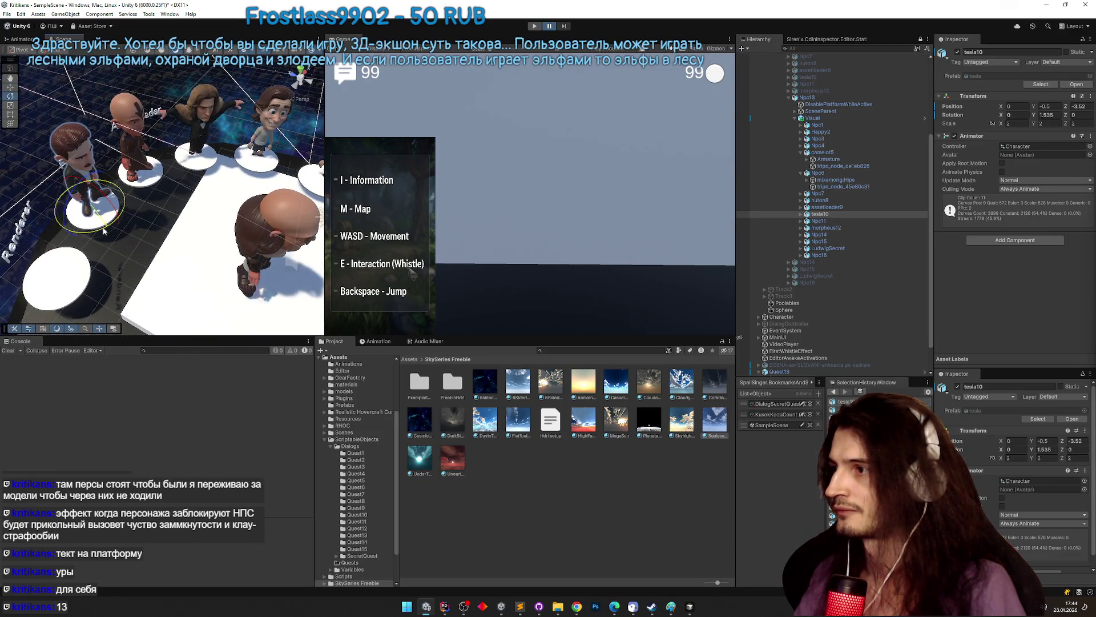
drag(103, 223, 61, 231)
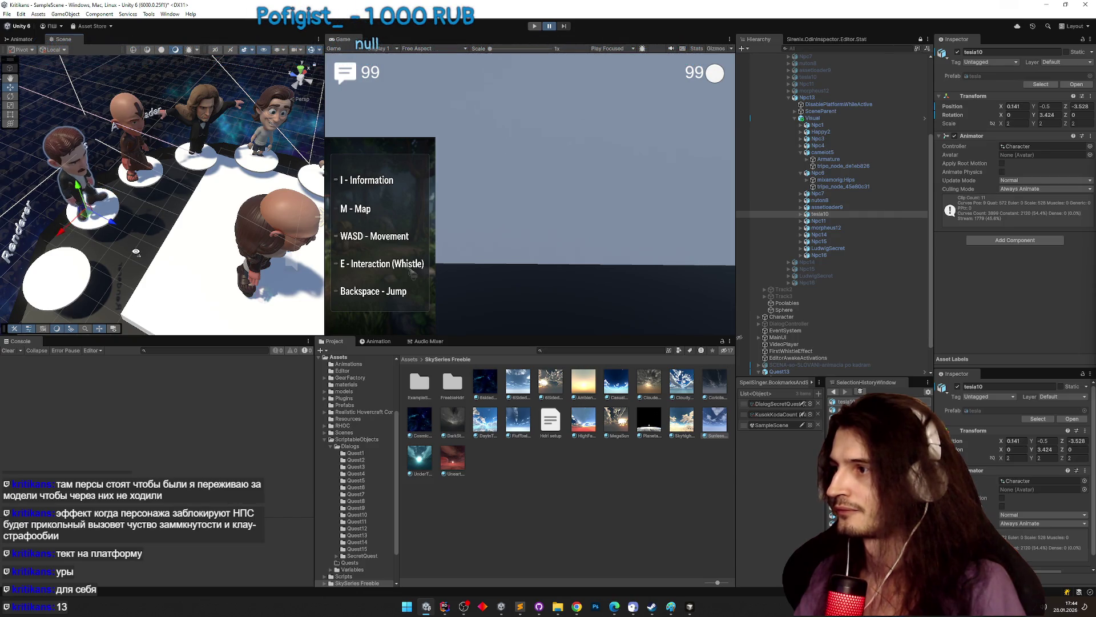
mouse_move(136, 251)
mouse_down()
mouse_move(251, 245)
mouse_move(174, 241)
mouse_move(112, 263)
mouse_move(157, 267)
mouse_move(139, 241)
mouse_up()
- Turn Npc11 about -21° and set morpheus12 at X 2.914, Z -1.852, turned -38°
click(260, 247)
key(e)
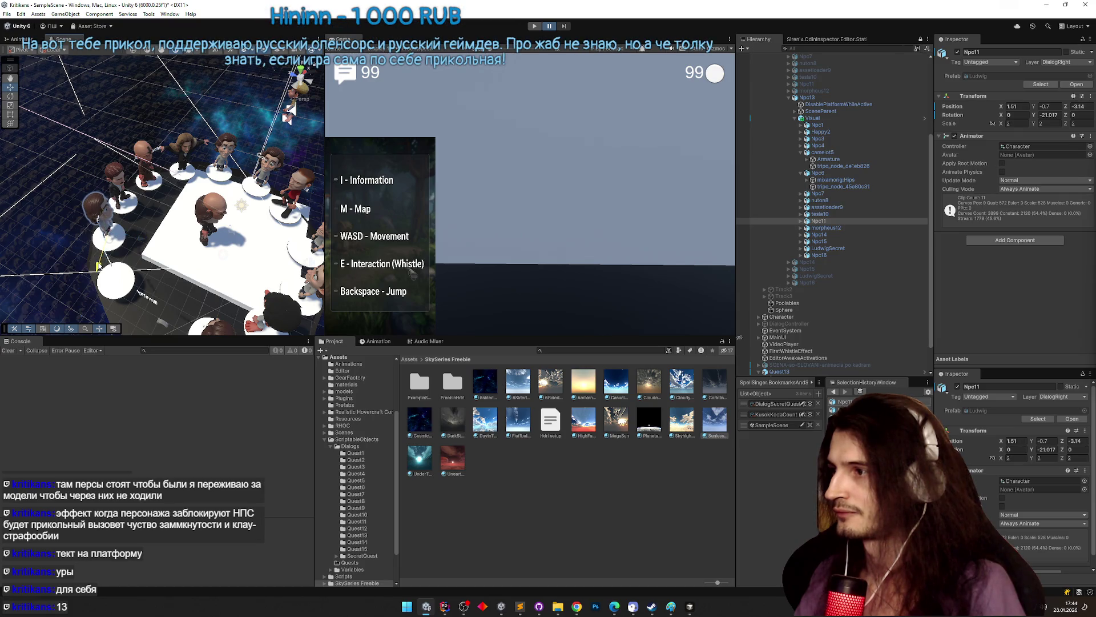
click(826, 227)
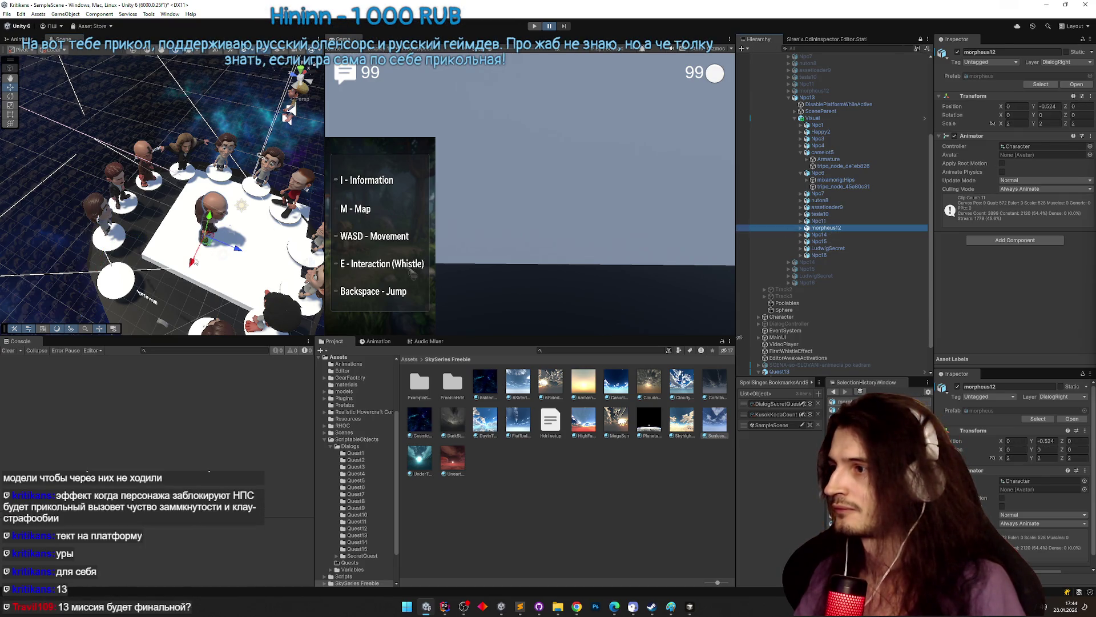
mouse_move(192, 263)
mouse_down()
mouse_move(174, 289)
mouse_move(119, 285)
mouse_move(166, 280)
mouse_move(103, 224)
mouse_move(66, 222)
mouse_up()
key(e)
key(w)
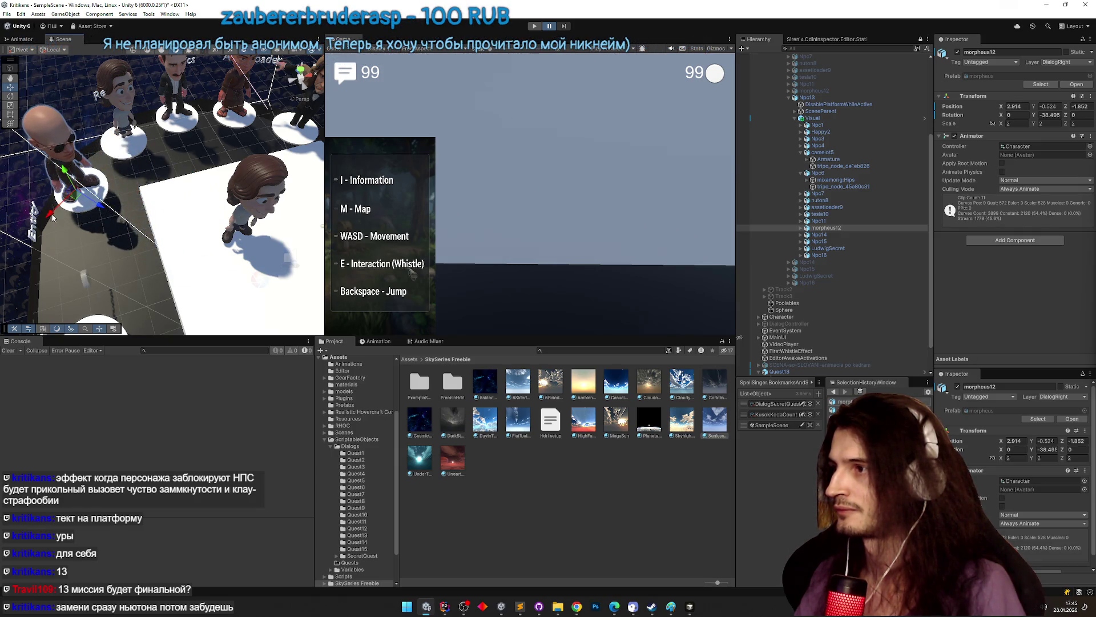
- Select Npc14 through Npc16, including LudwigSecret, and delete them
click(831, 234)
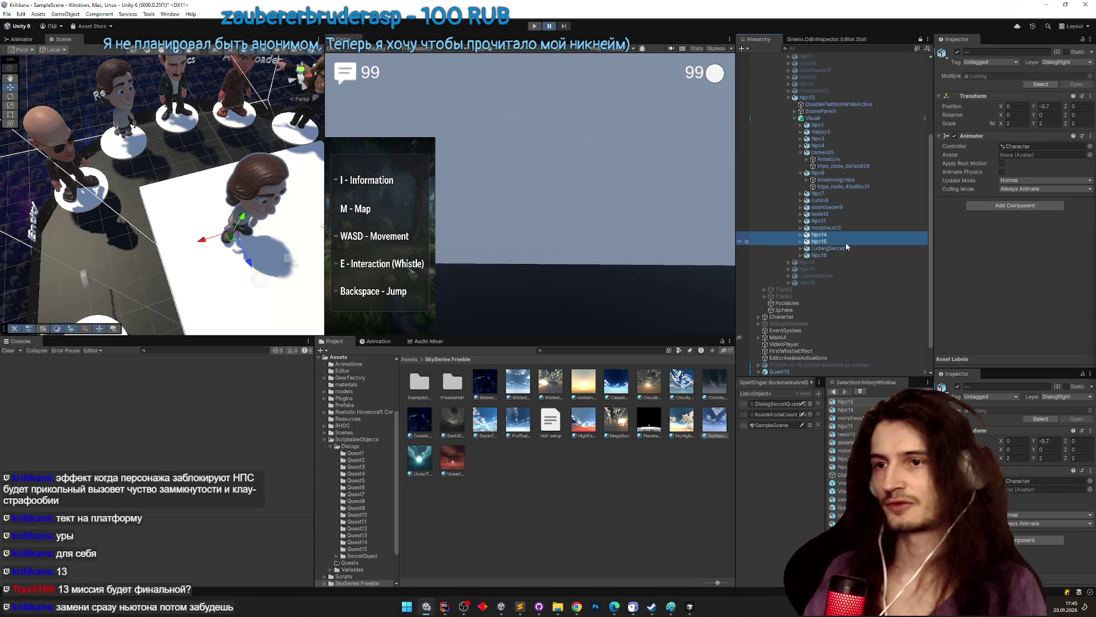
shift+click(842, 242)
shift+click(835, 256)
key(Delete)
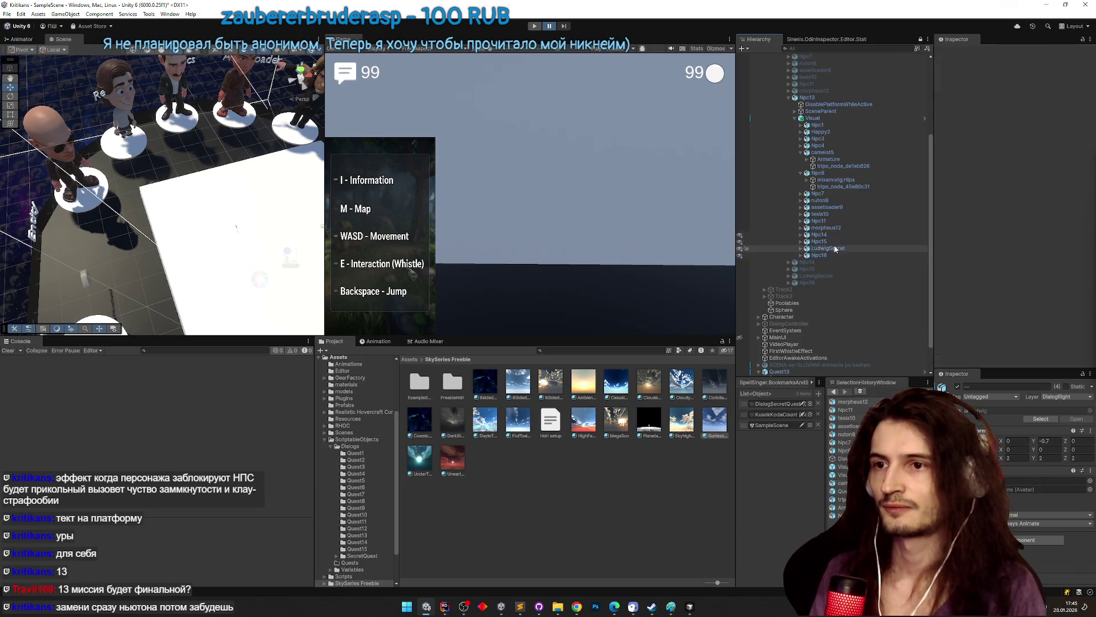
drag(257, 188, 293, 178)
scroll(293, 178, down, 5)
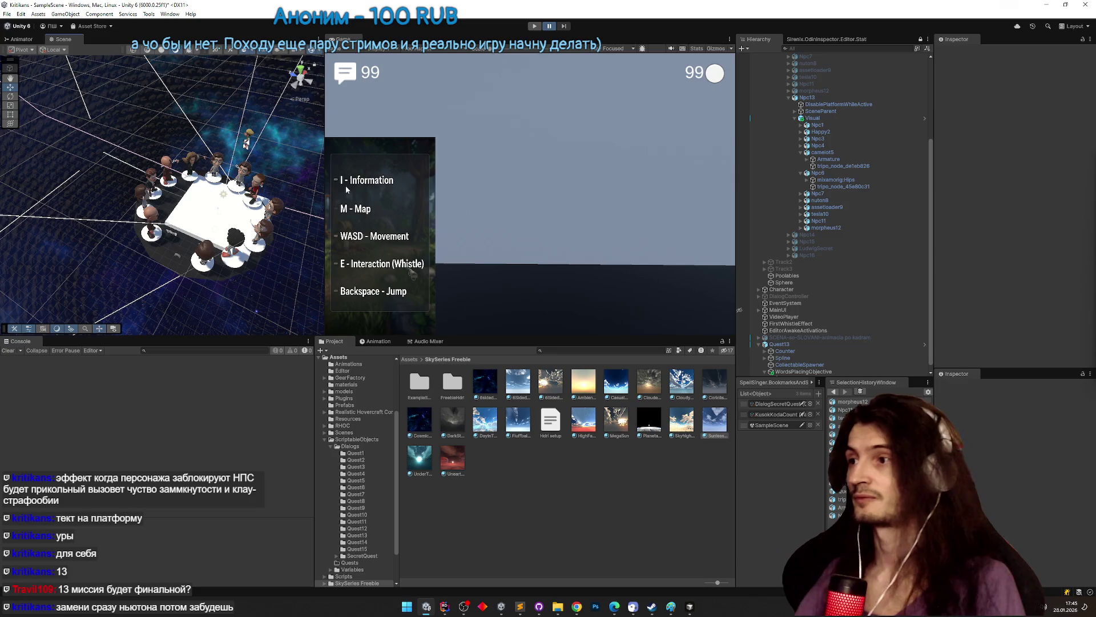
drag(206, 168, 218, 190)
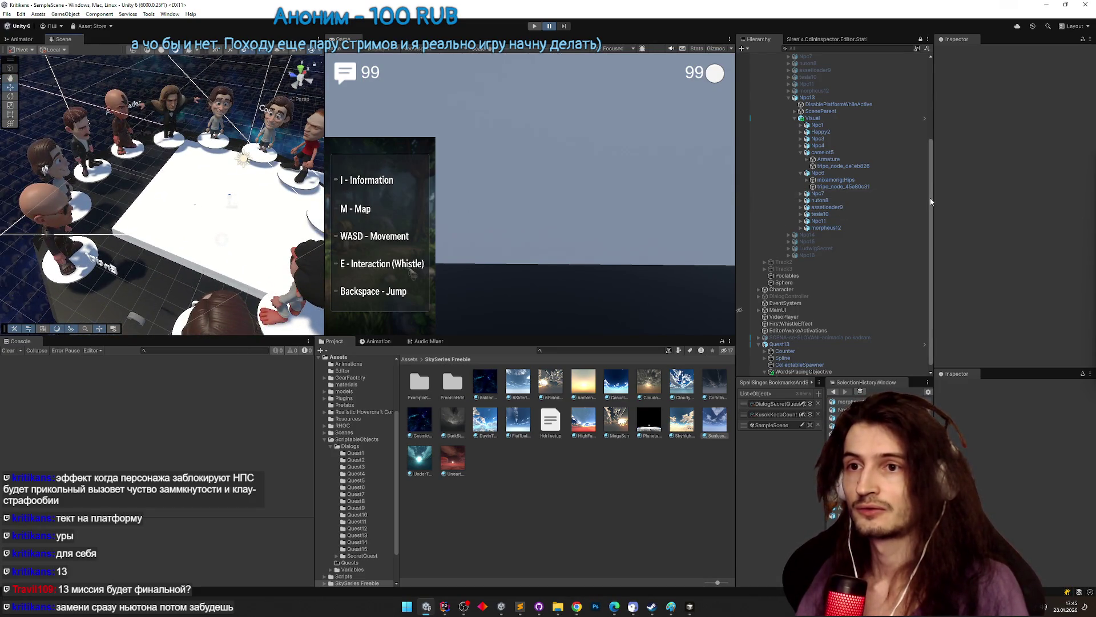
drag(931, 201, 917, 147)
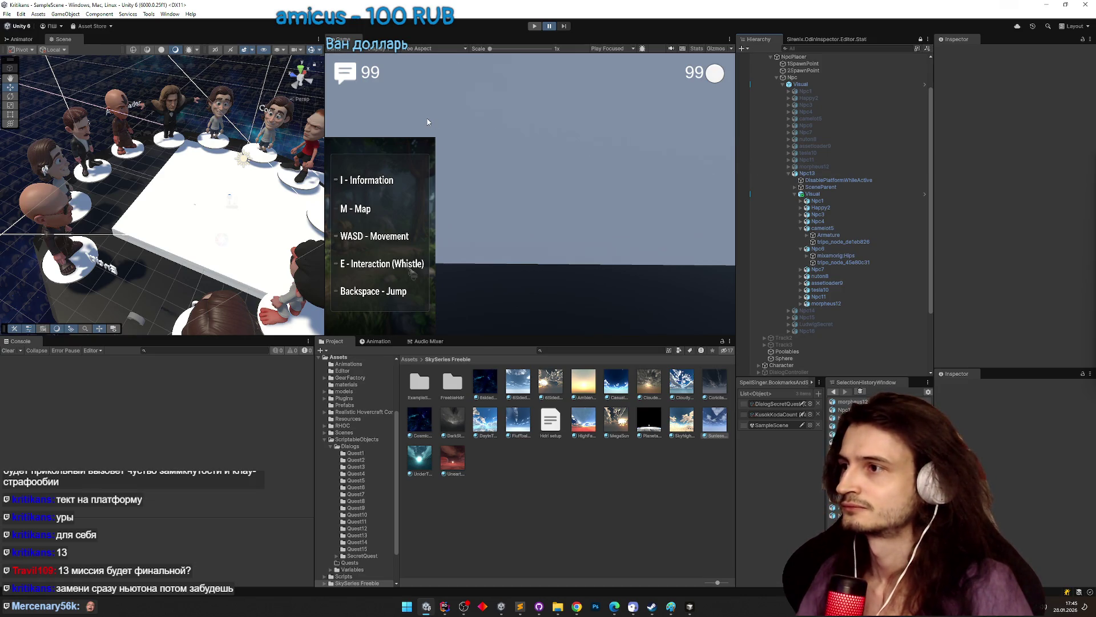
key(ctrl+p)
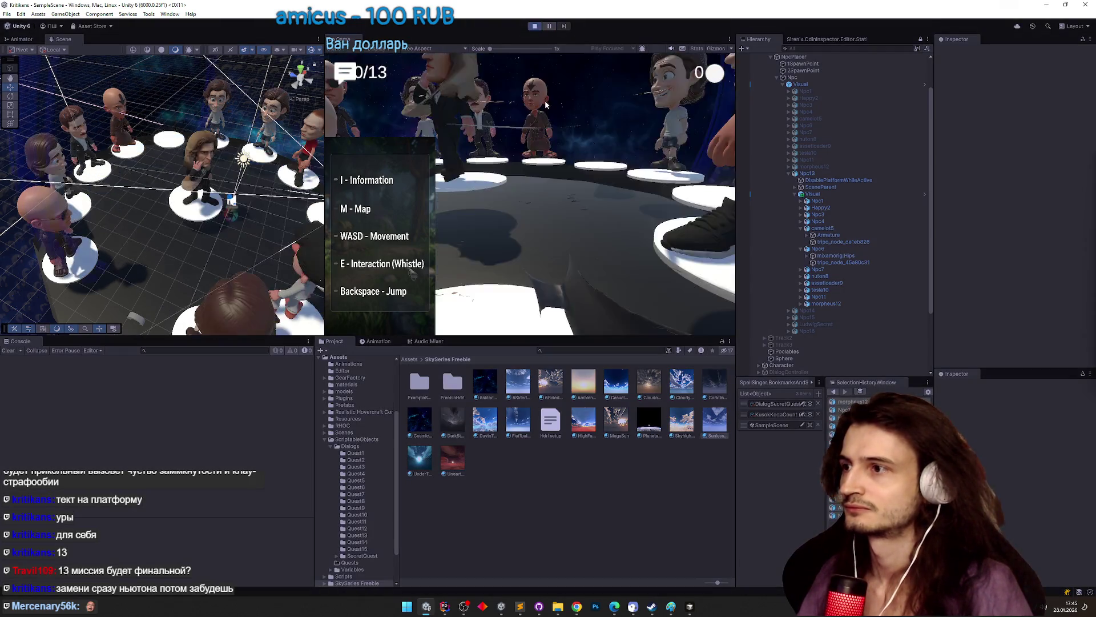
key(shift+space)
click(529, 197)
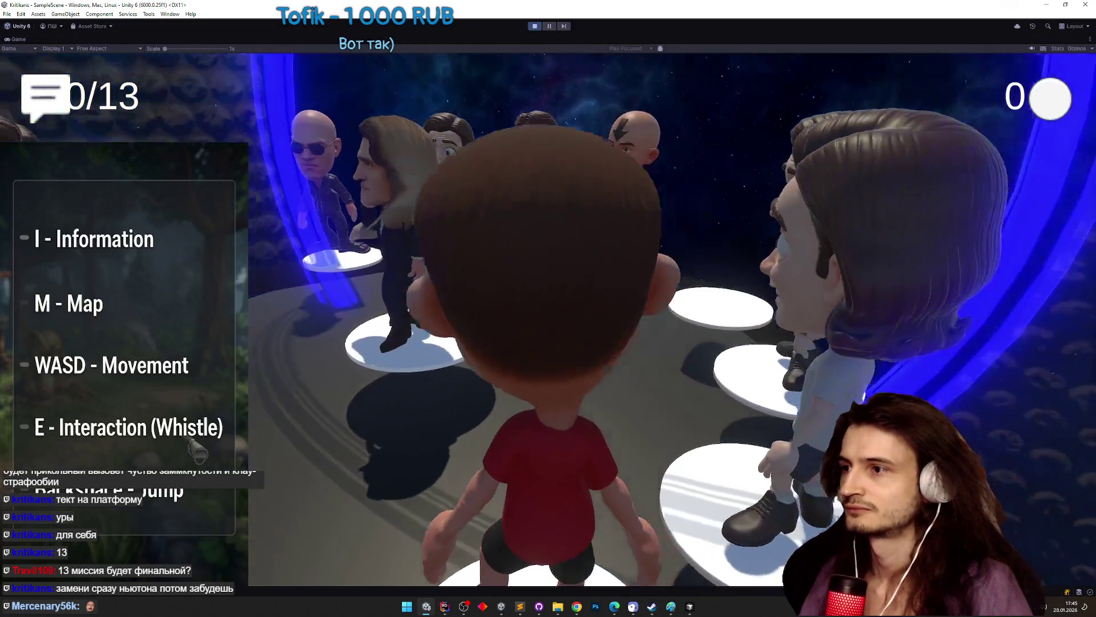
key(w)
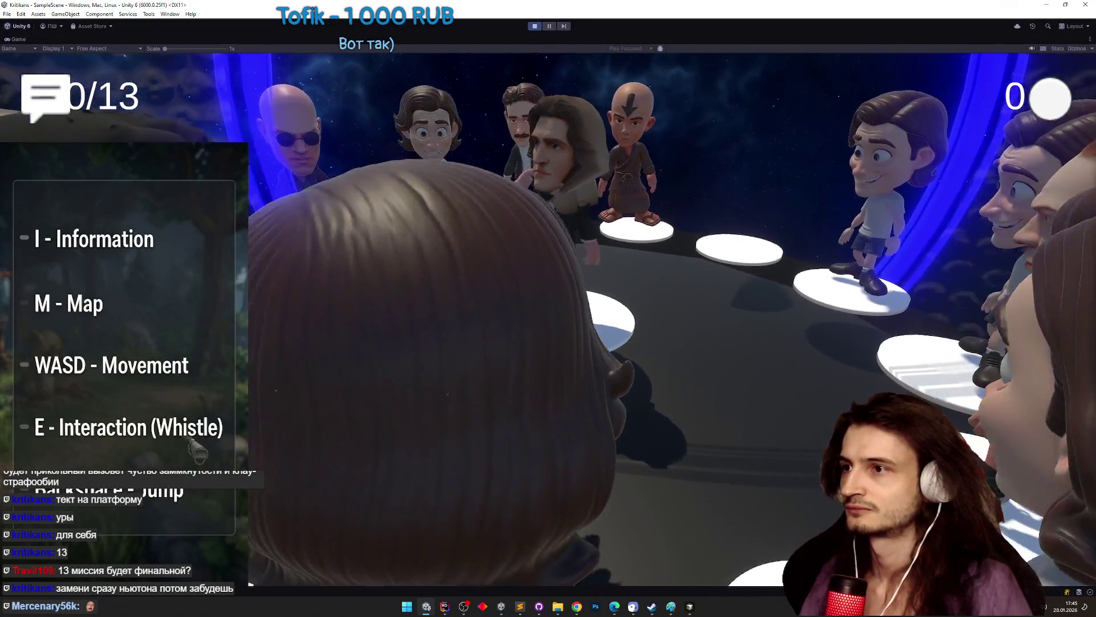
key(ctrl+p)
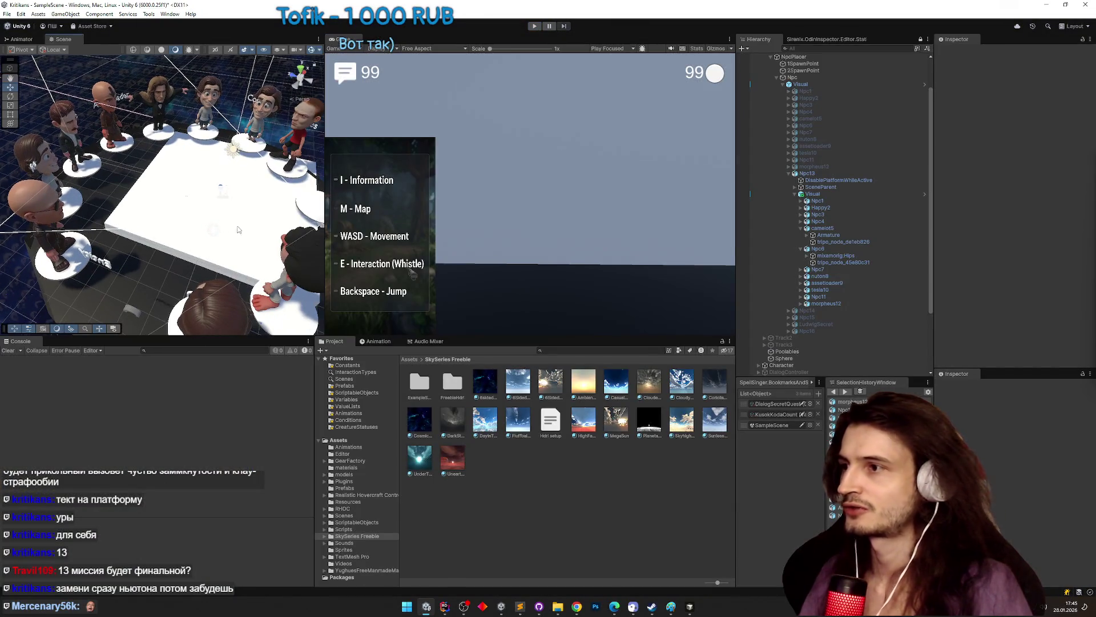
- Select nuton8 and run two quick play tests of the scene
click(836, 276)
key(ctrl+p)
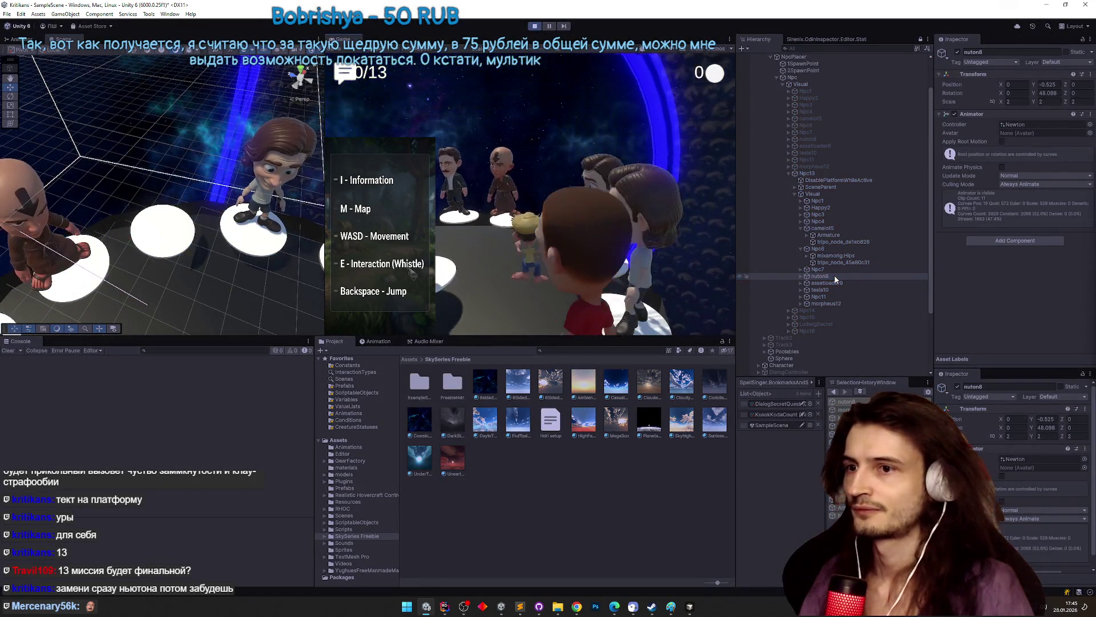
key(ctrl+p)
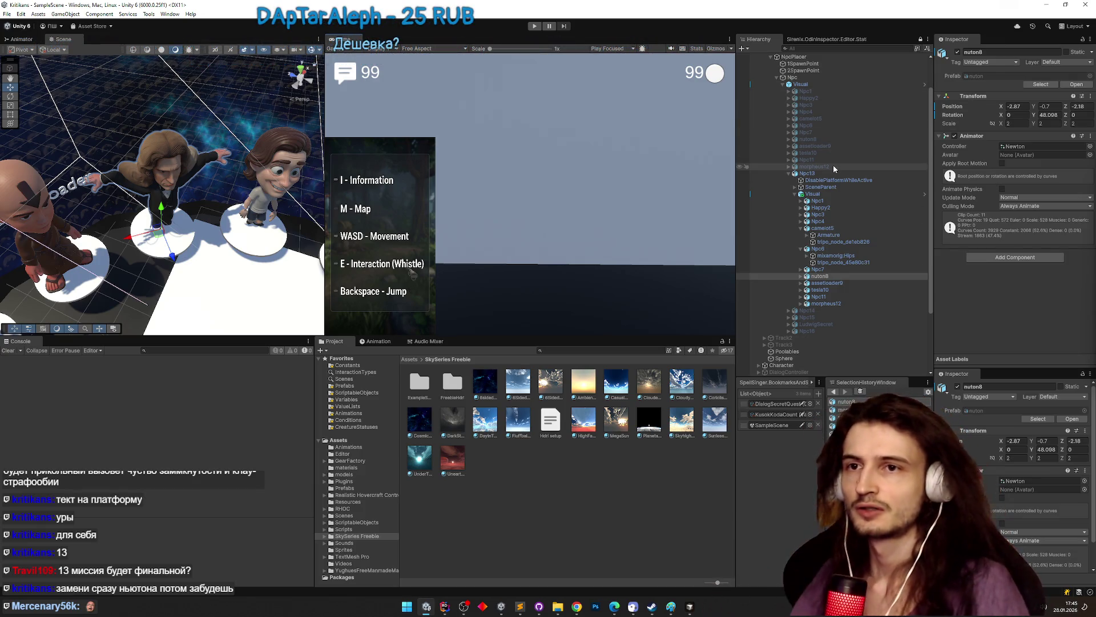
key(ctrl+p)
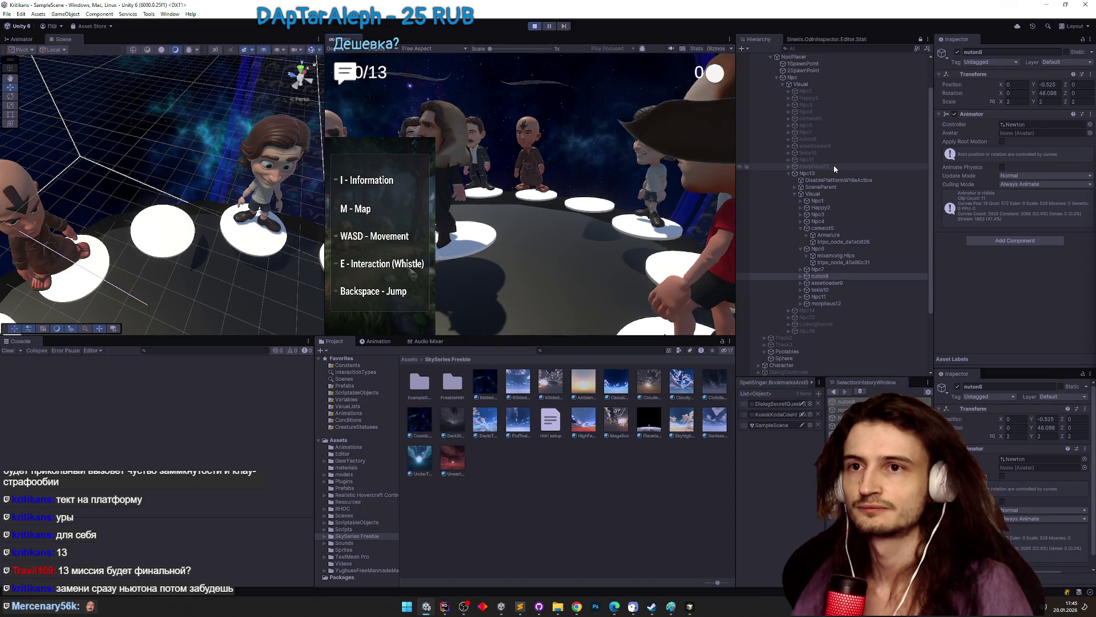
key(ctrl+p)
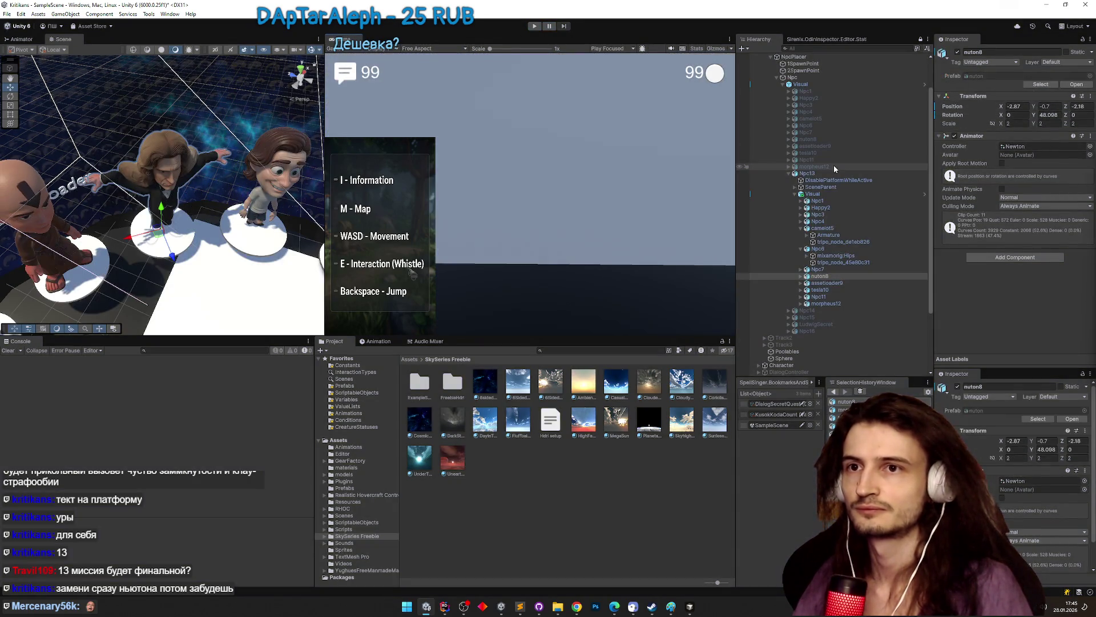
- Inspect Npc13's children and components, then start another play test
click(789, 173)
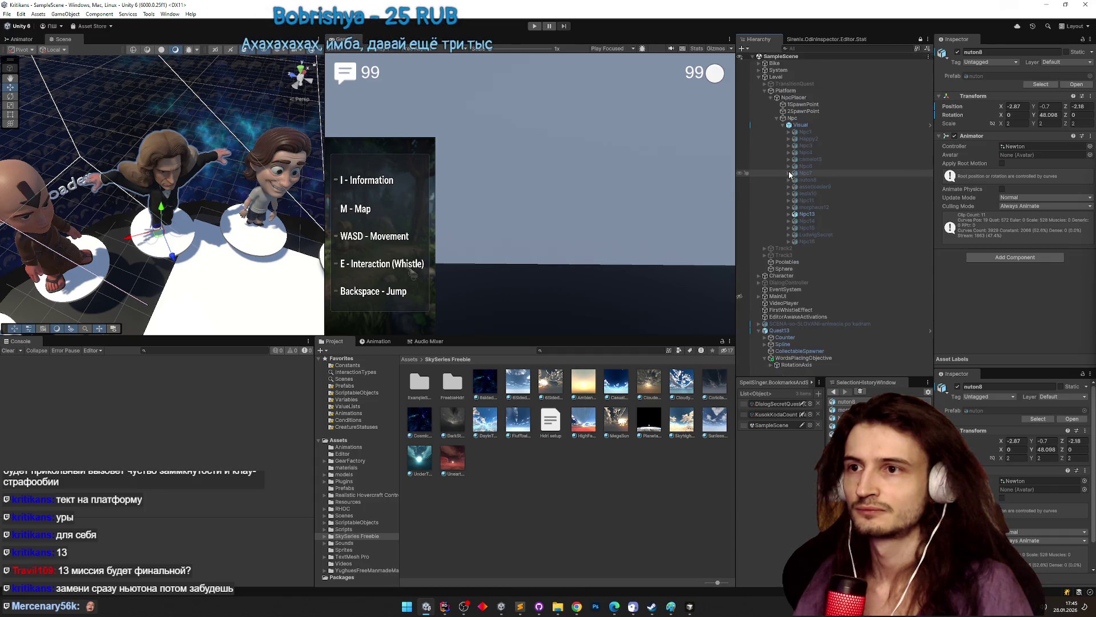
click(789, 214)
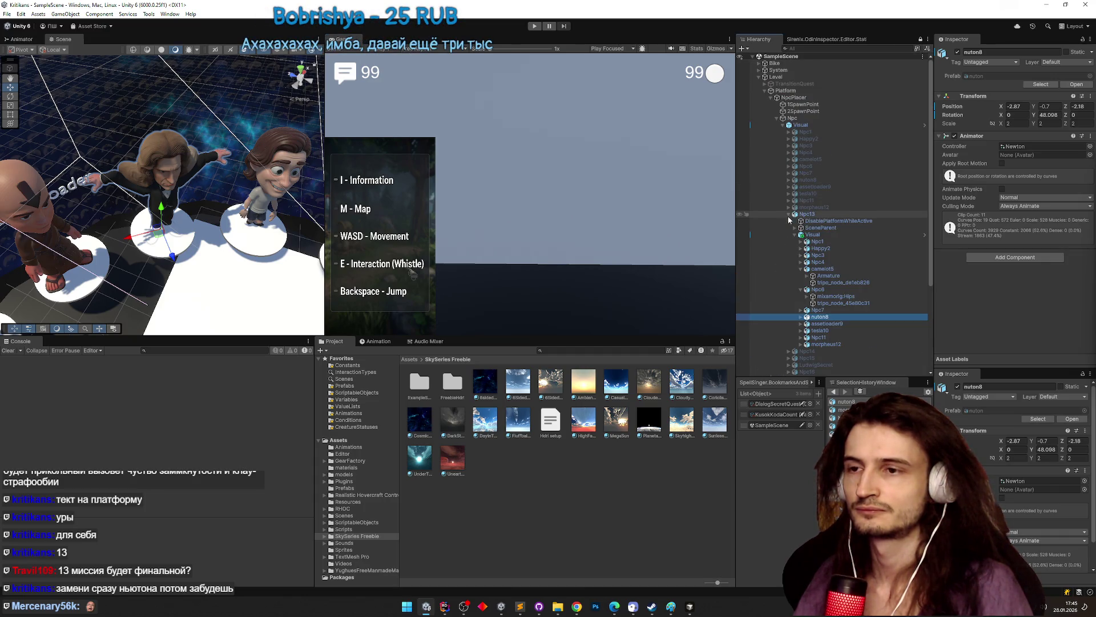
click(795, 235)
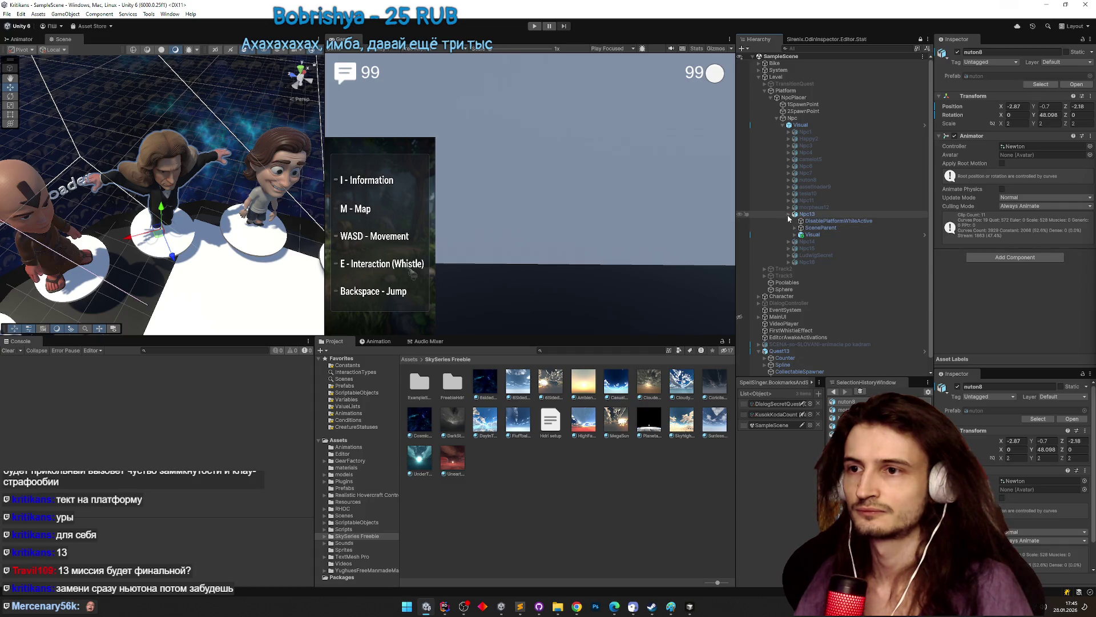
click(789, 214)
click(788, 215)
click(805, 214)
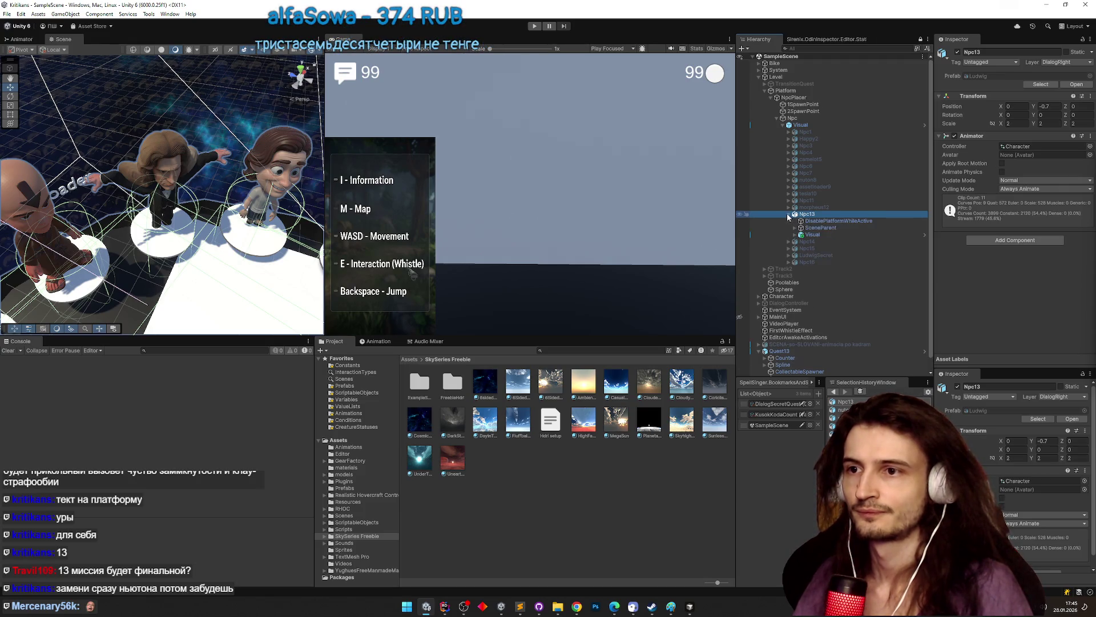
key(ctrl+p)
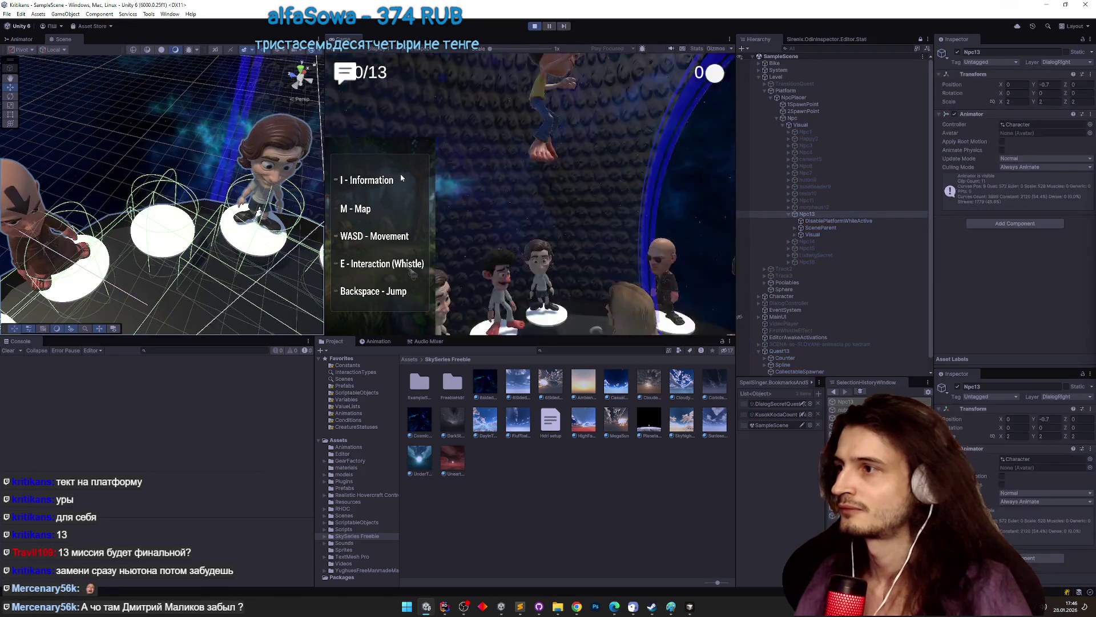
- Maximize the Game view, walk the player around the NPC pedestal ring, then stop the game
drag(282, 203, 426, 193)
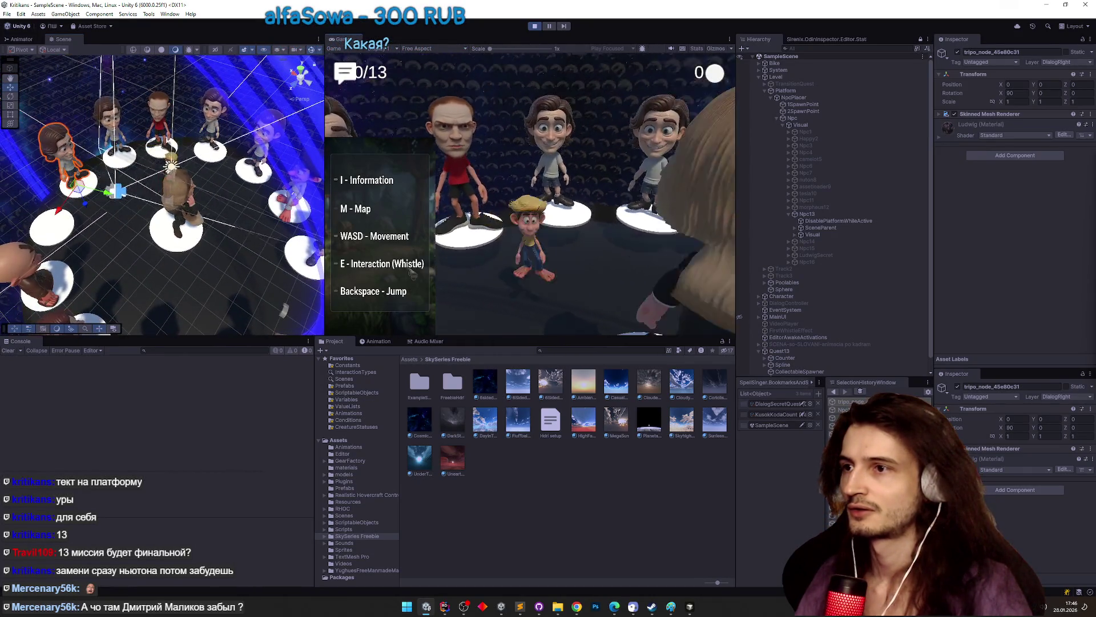
key(w)
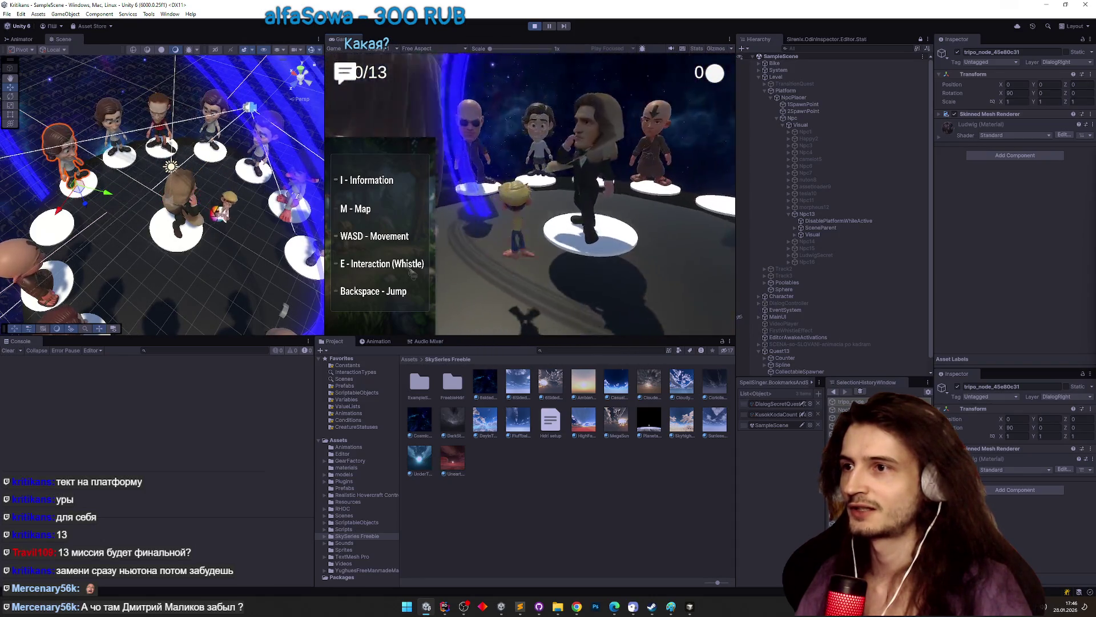
key(shift+space)
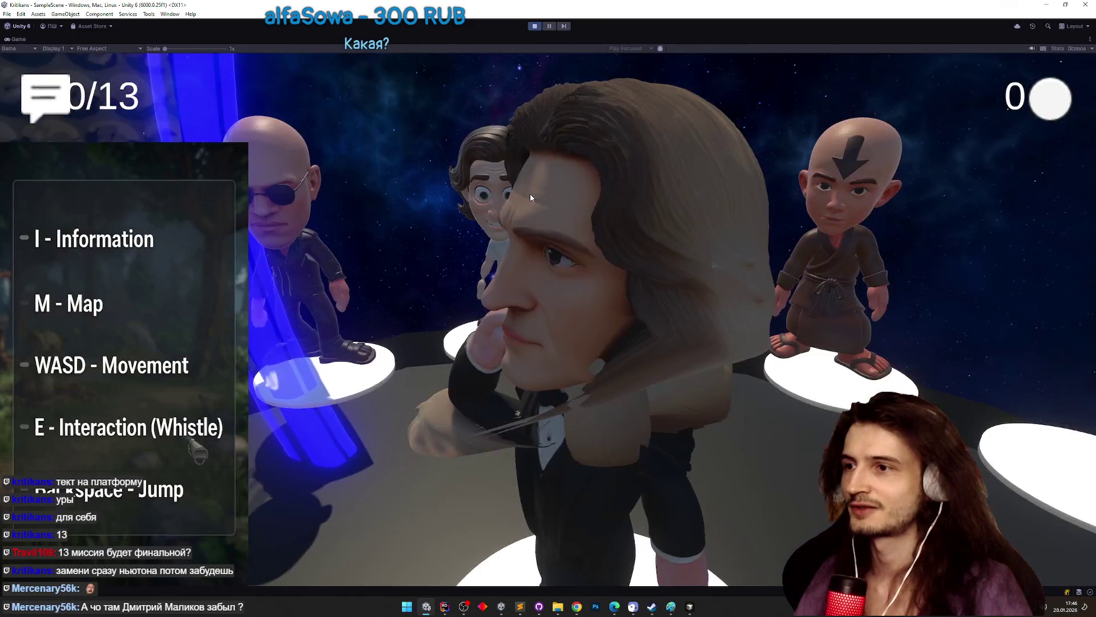
key(w)
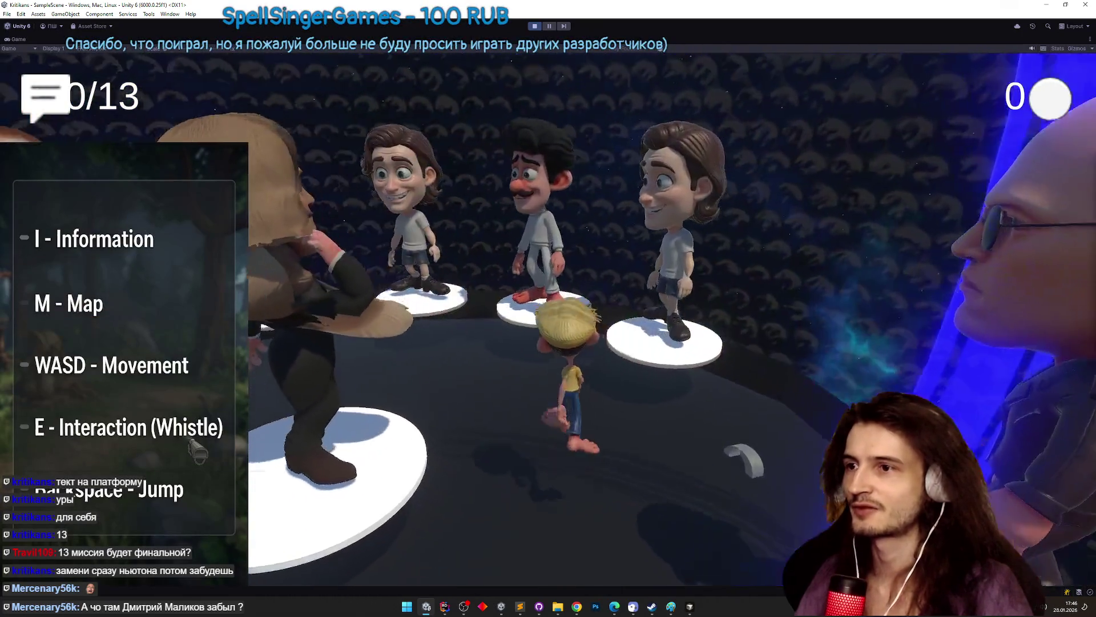
key(w)
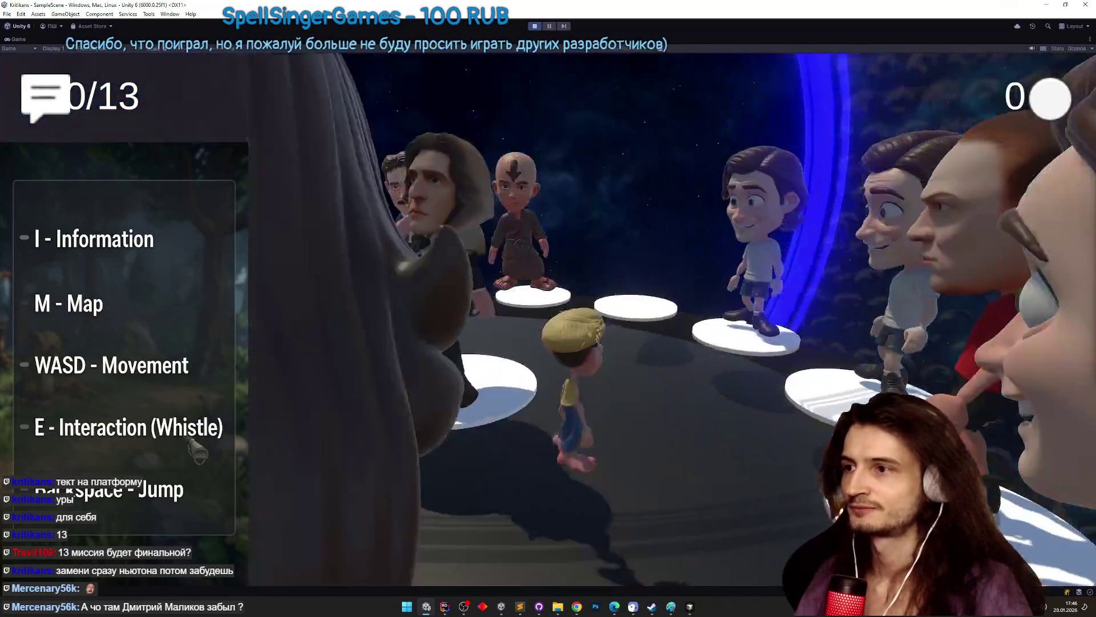
key(w)
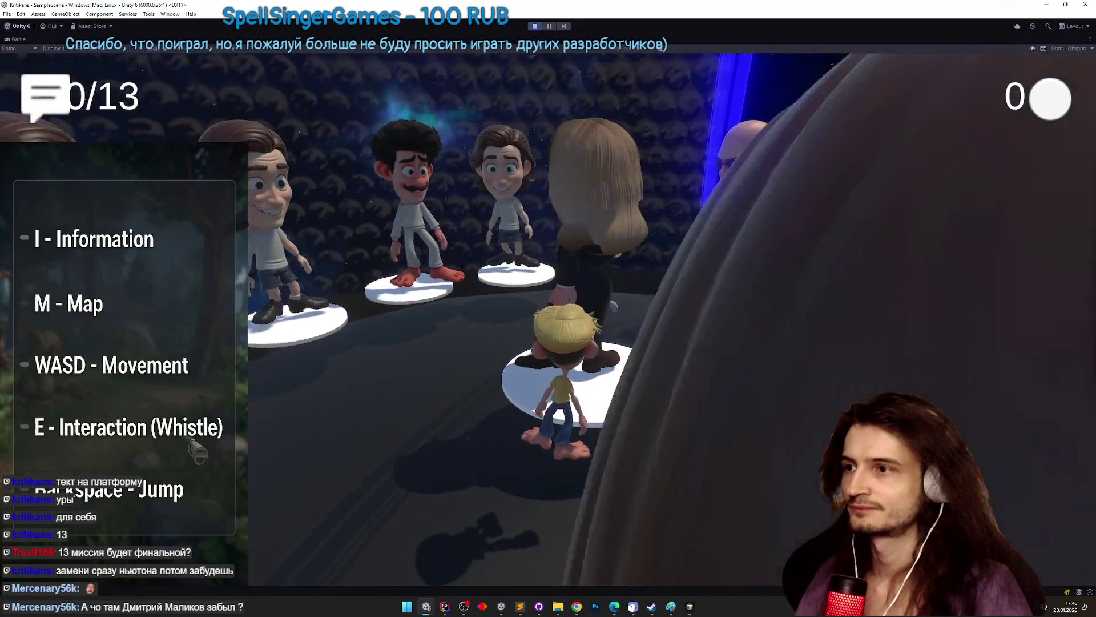
key(w)
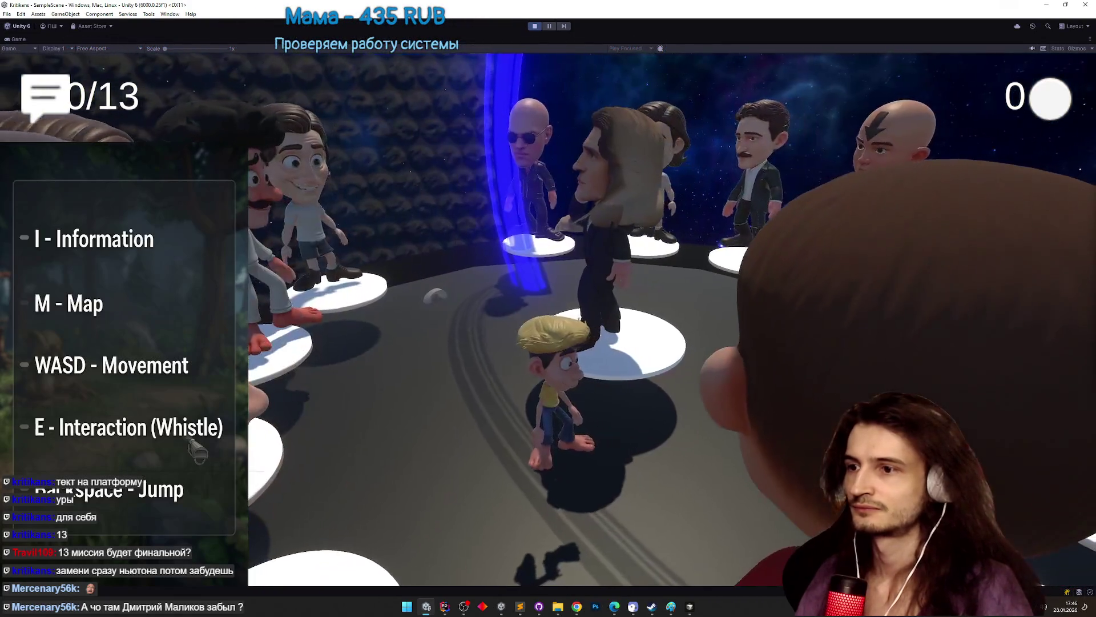
key(ctrl+p)
drag(236, 250, 239, 242)
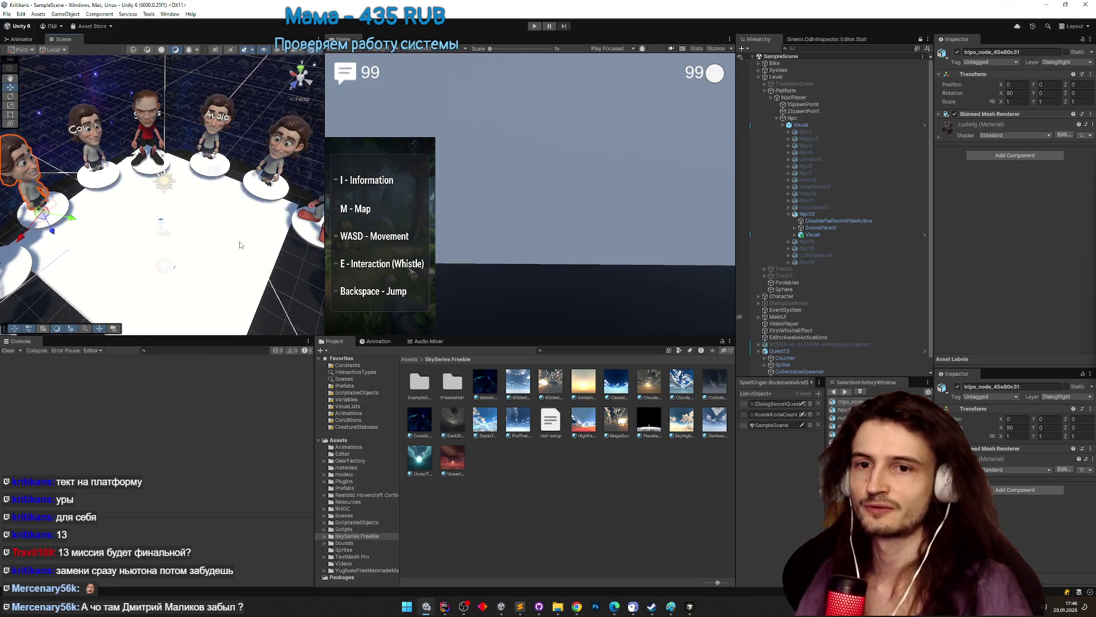
- Set Vsync to 1 on FpsSetter's Target Framerate Setter under System
scroll(240, 242, down, 5)
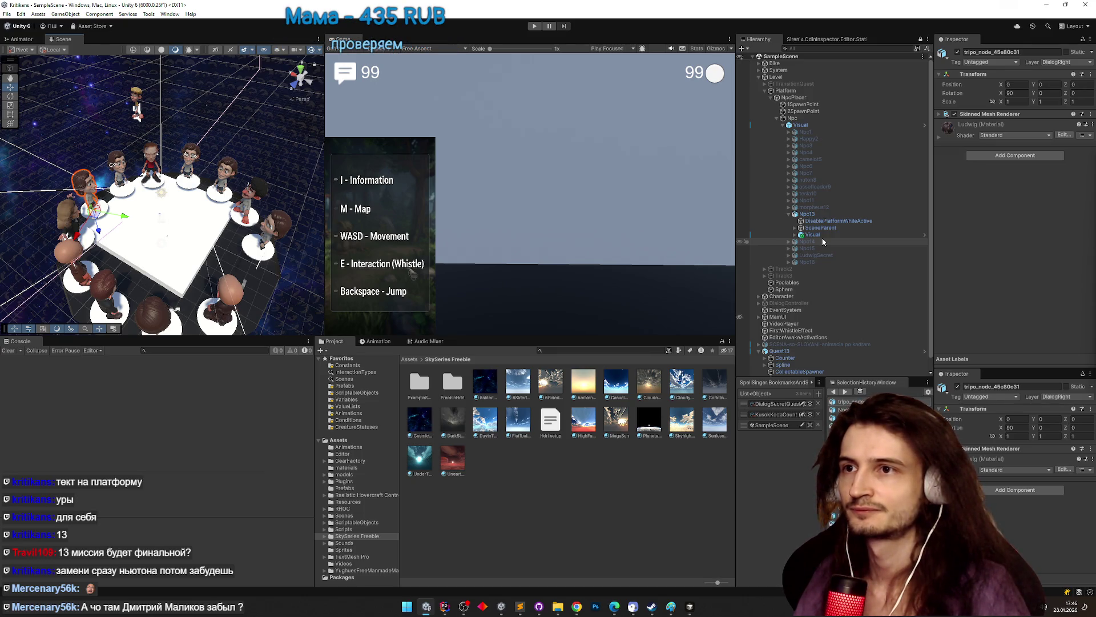
click(759, 70)
click(792, 84)
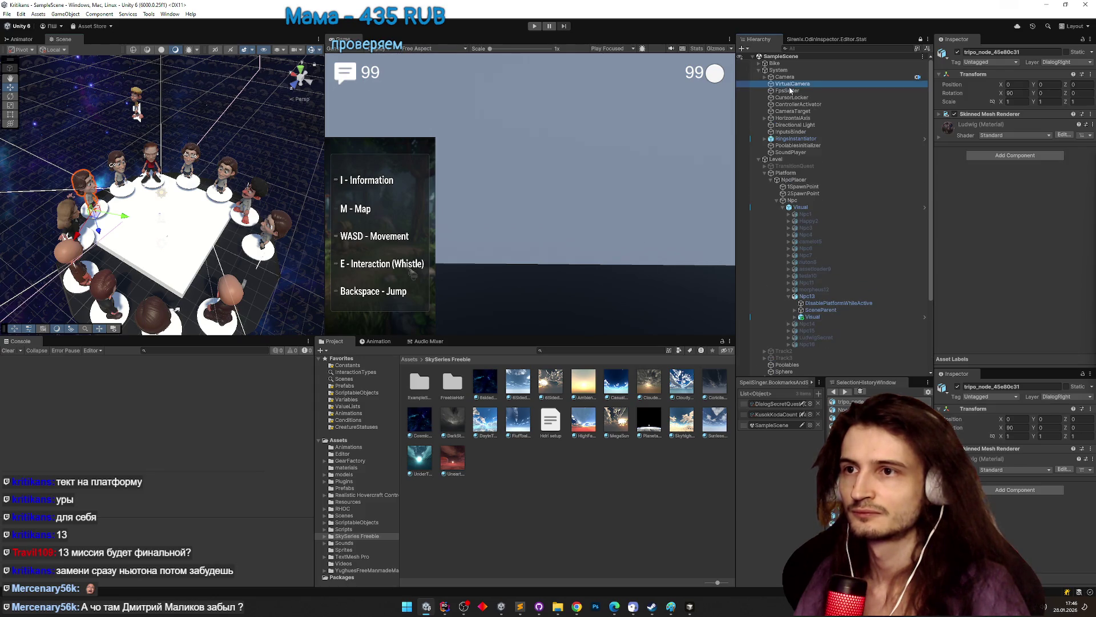
double_click(791, 90)
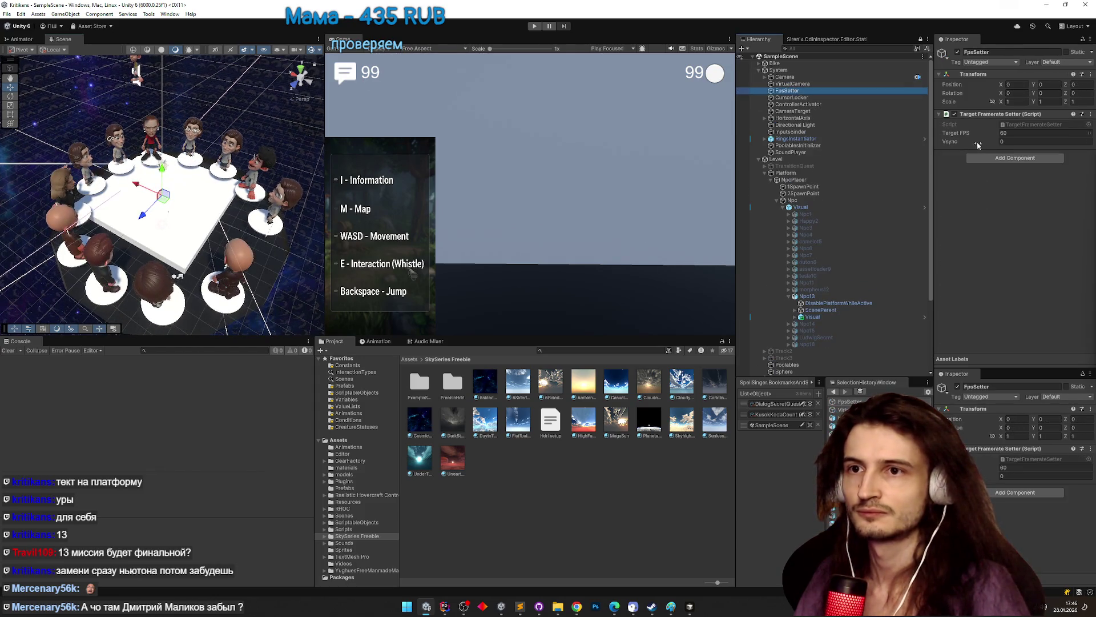
text(1)
key(Return)
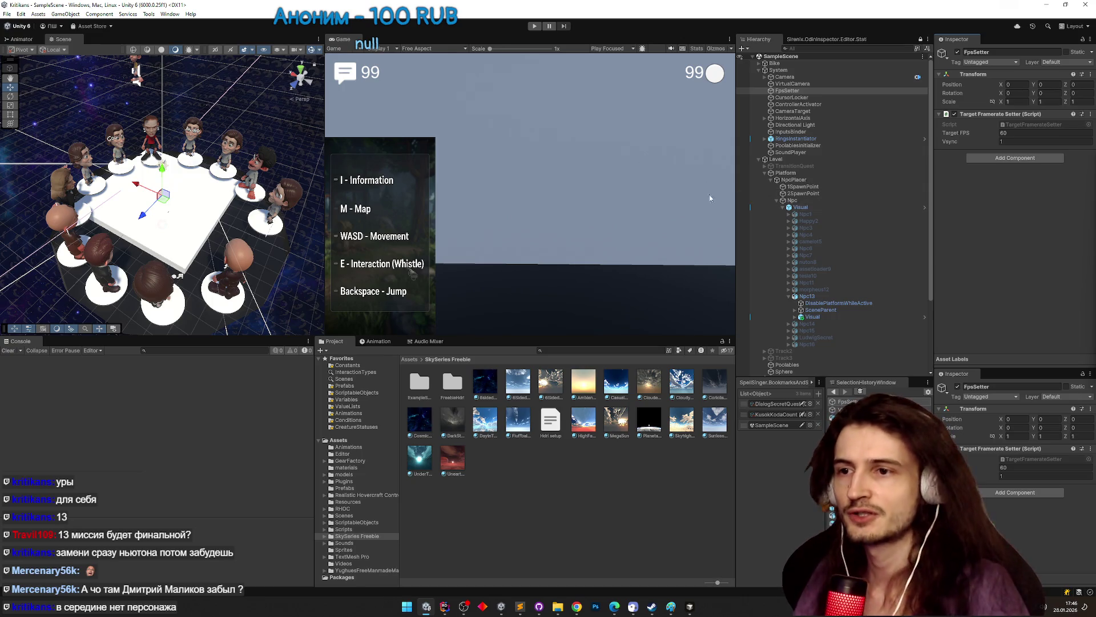
- Browse nuton8's Hips bones and mesh node, then open NpcPlacer's RandomPlacer script
scroll(815, 235, down, 5)
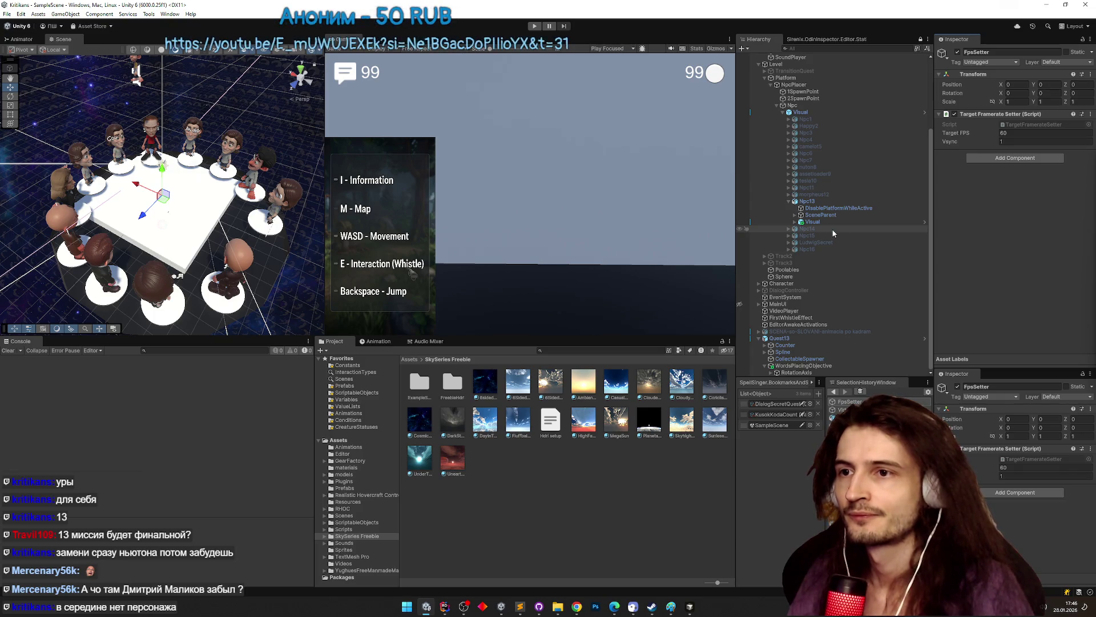
click(810, 167)
click(788, 167)
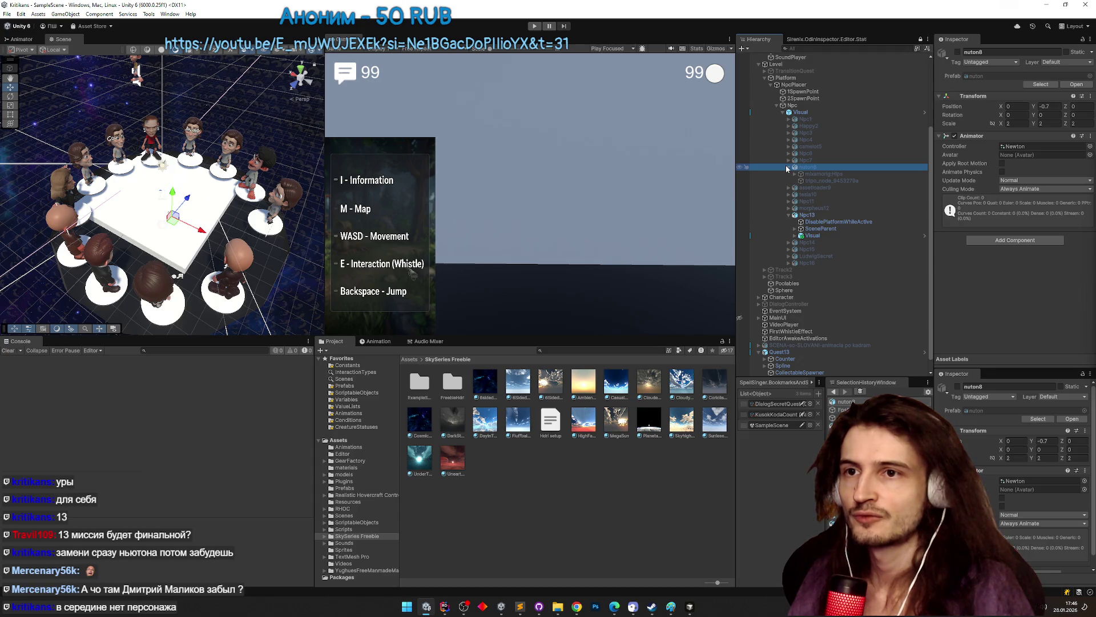
click(816, 174)
click(796, 173)
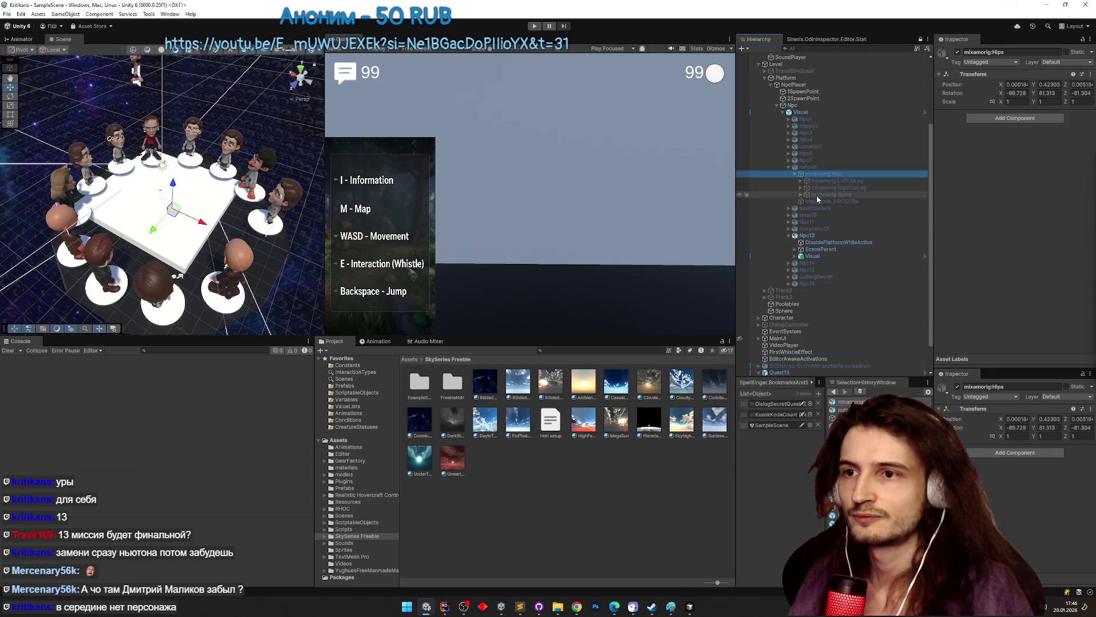
click(819, 202)
click(788, 166)
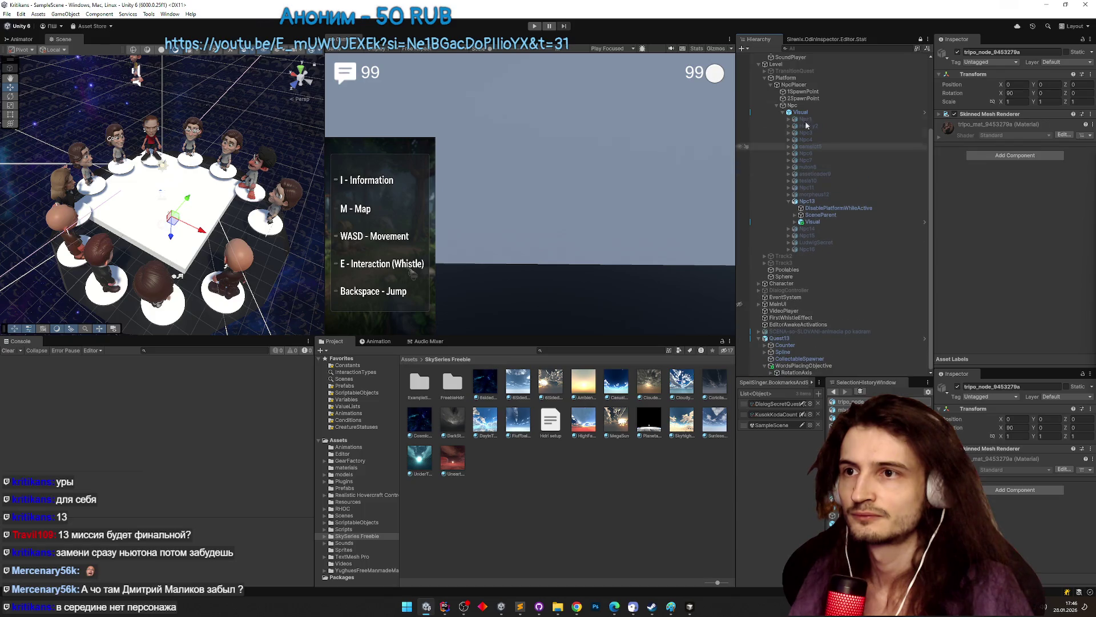
click(802, 85)
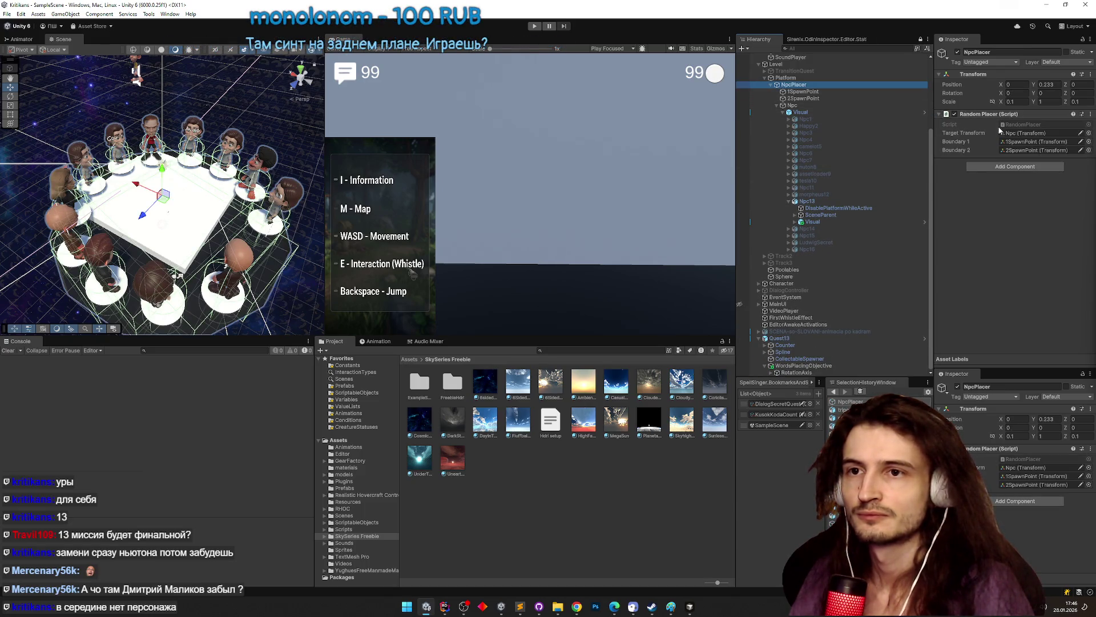
double_click(1022, 124)
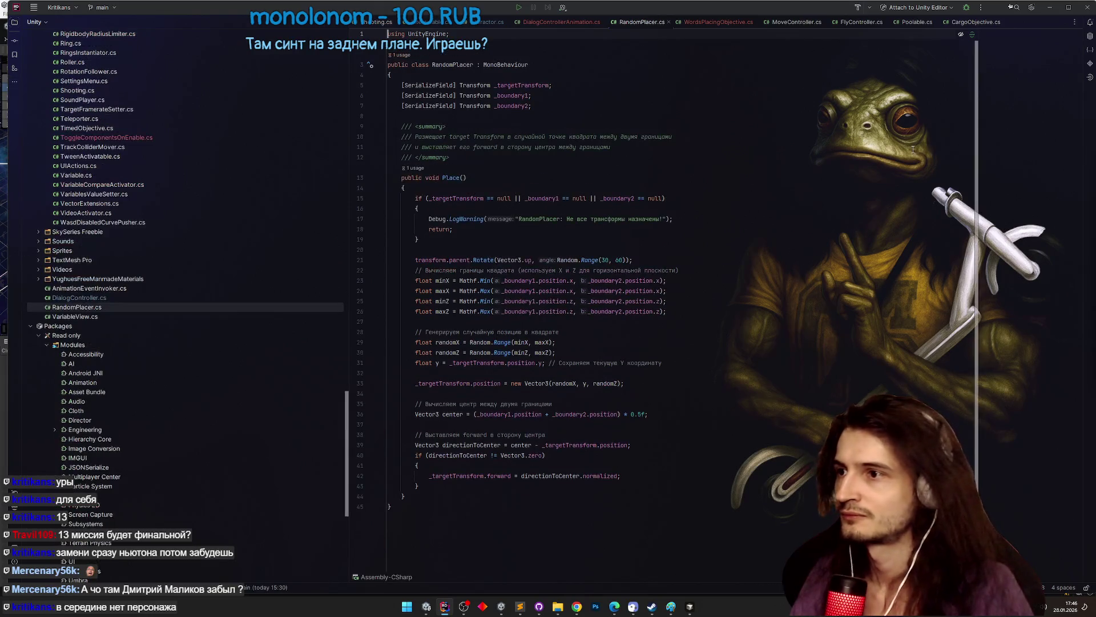
- In Rider, trace Place() to DialogController's SetNPC and the _npcCharacters field, then return to Unity
ctrl+click(450, 179)
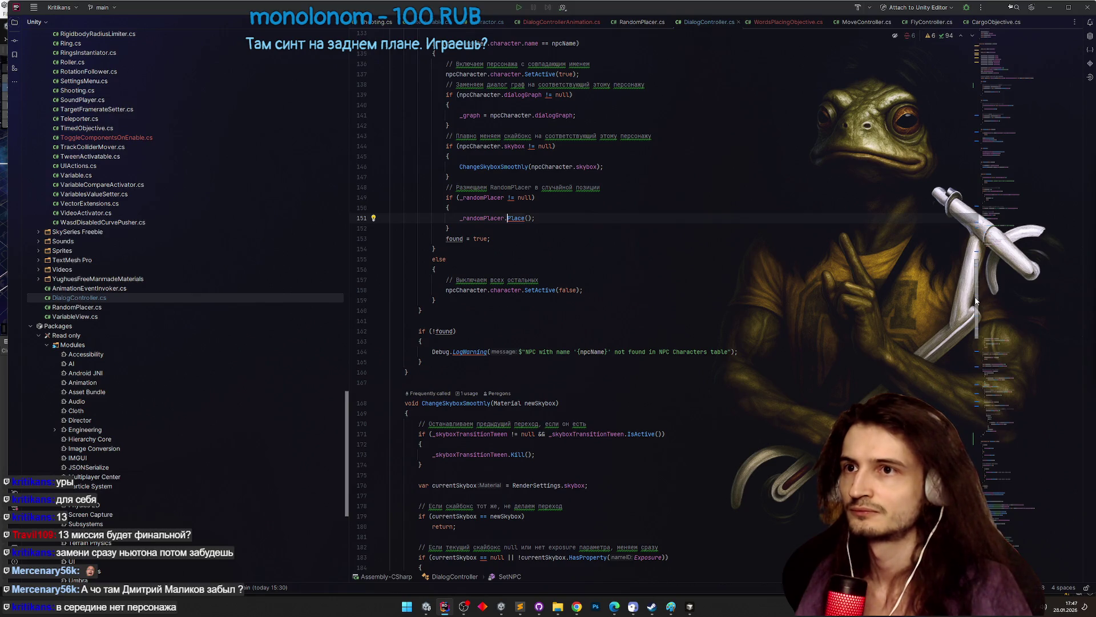
drag(975, 300, 978, 263)
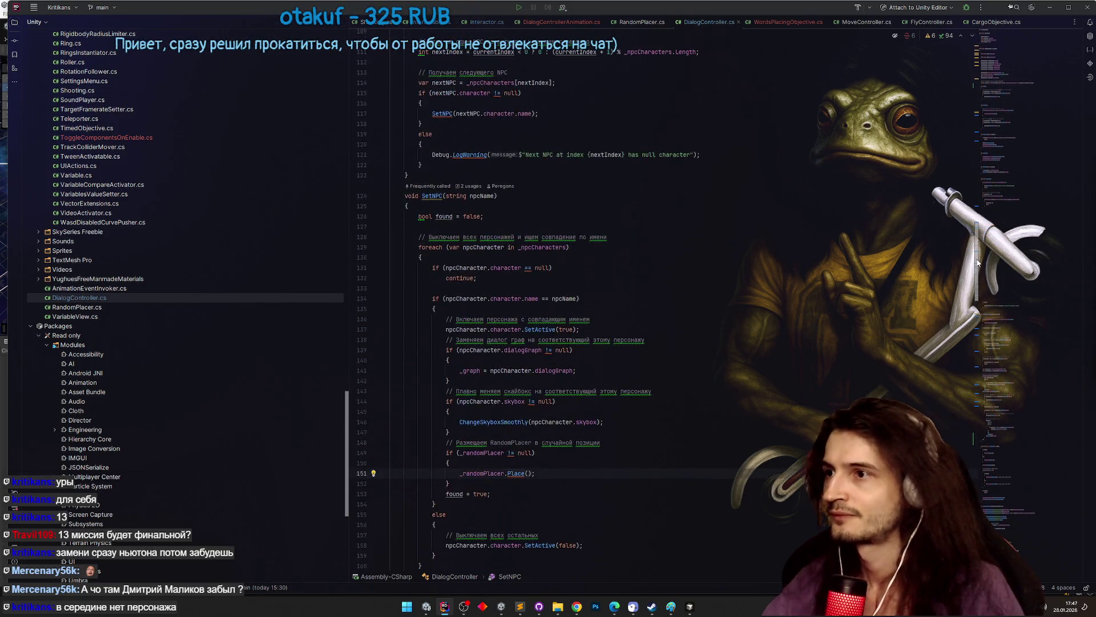
ctrl+click(441, 195)
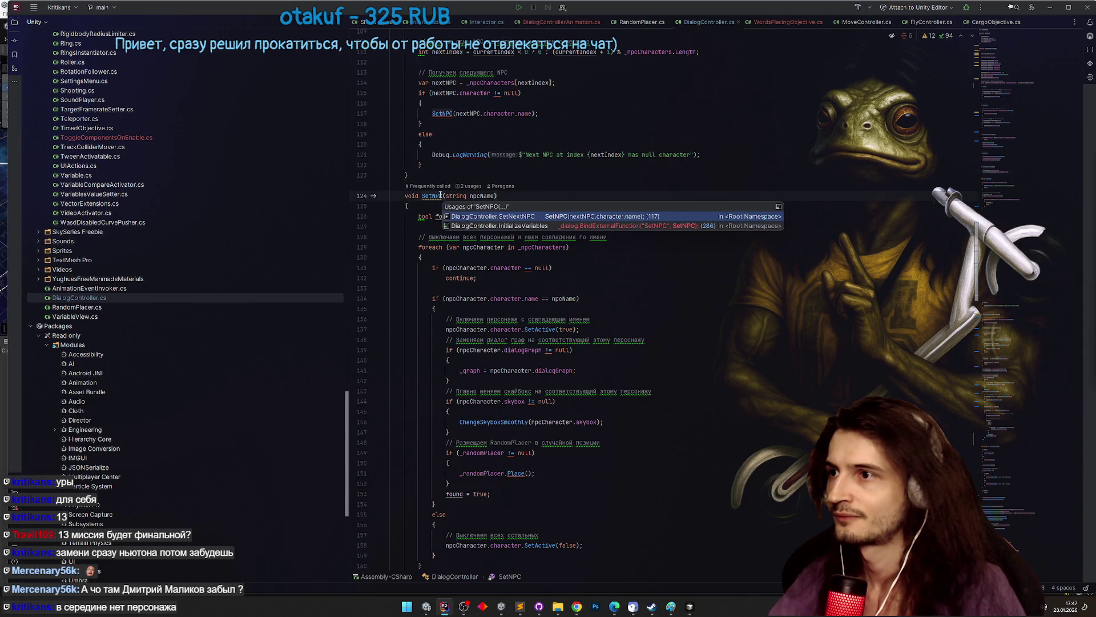
click(462, 217)
key(ctrl+alt+Left)
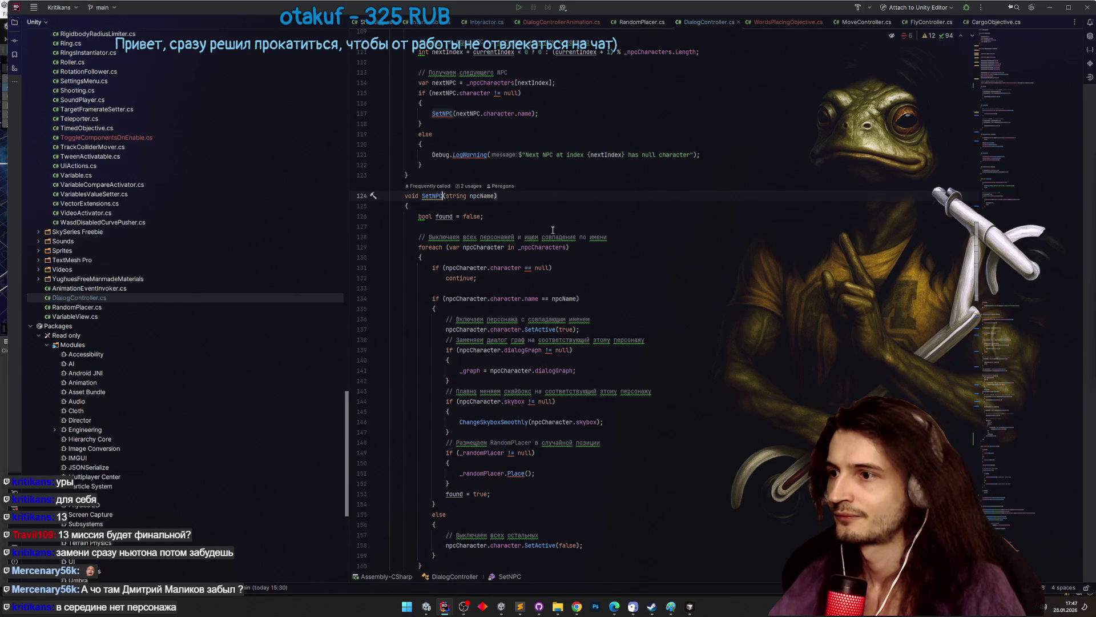
ctrl+click(547, 248)
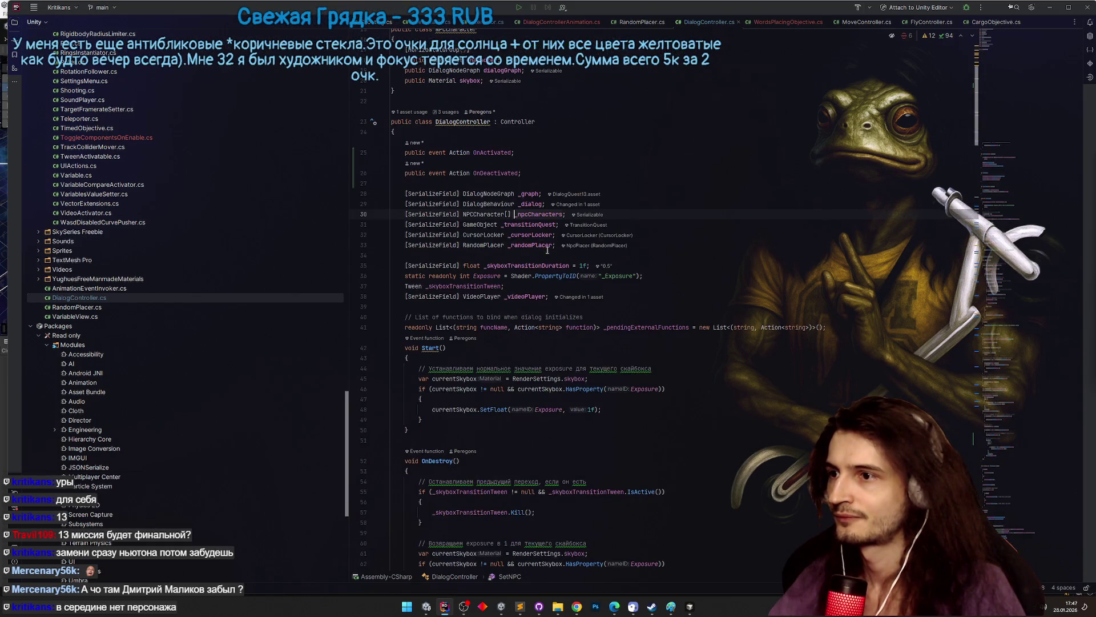
click(1049, 7)
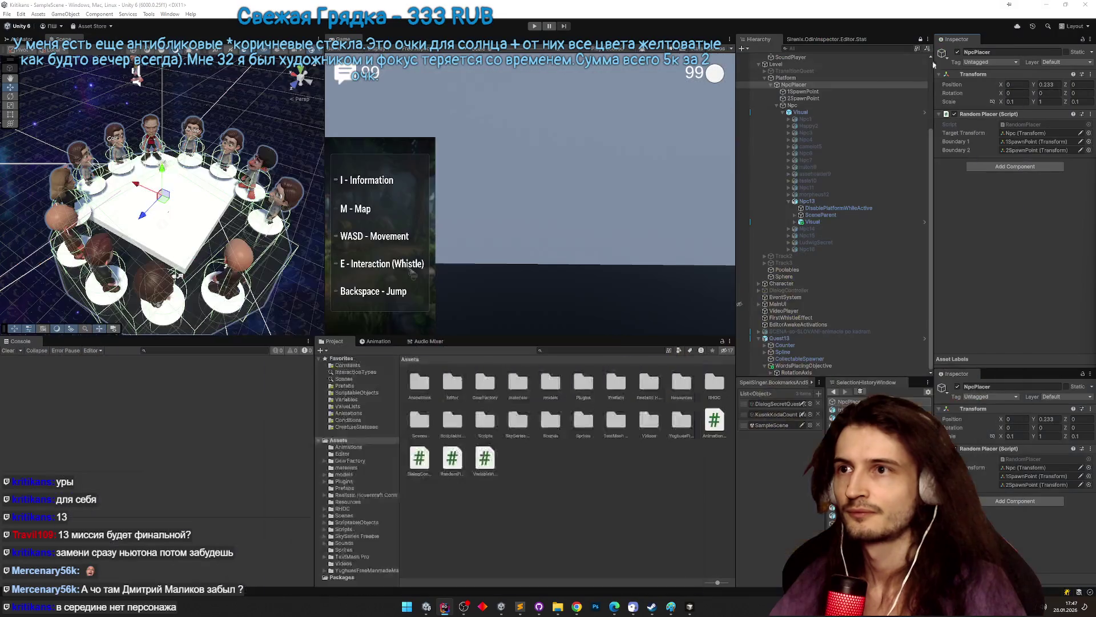
- Select DialogController and ping its NPC characters Npc1, Npc3, Npc11, Npc13 and LudwigSecret
click(814, 85)
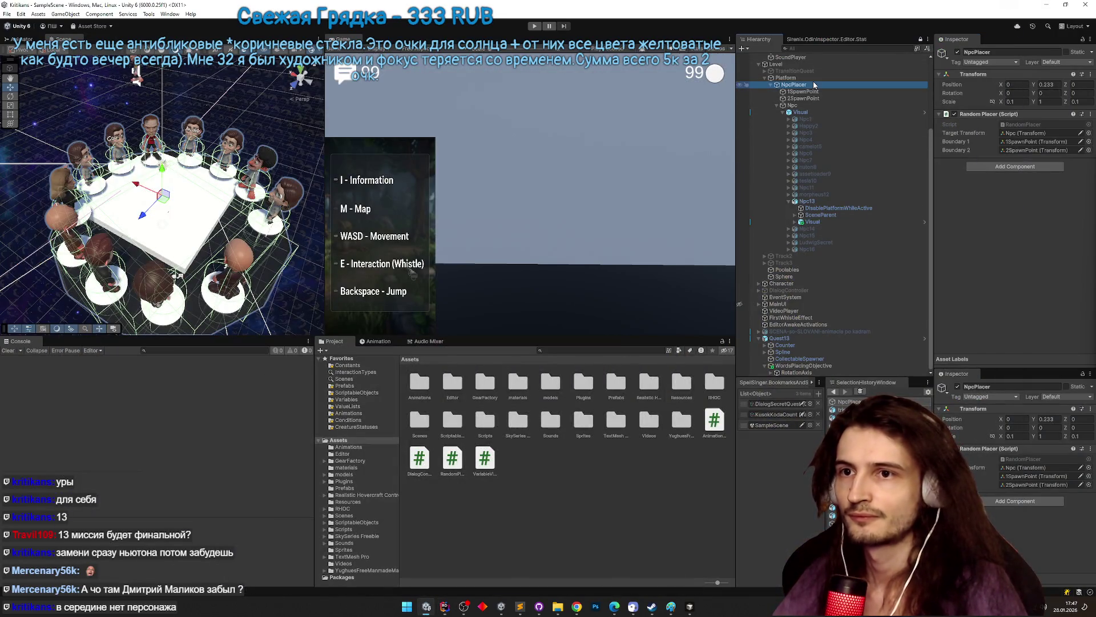
key(Up)
click(814, 85)
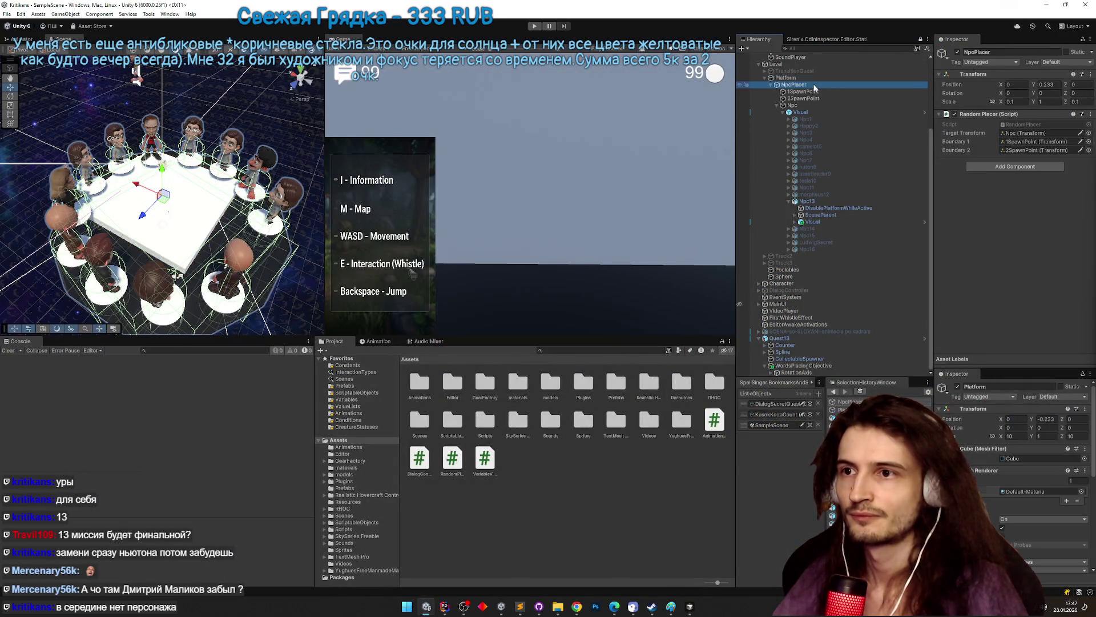
click(809, 290)
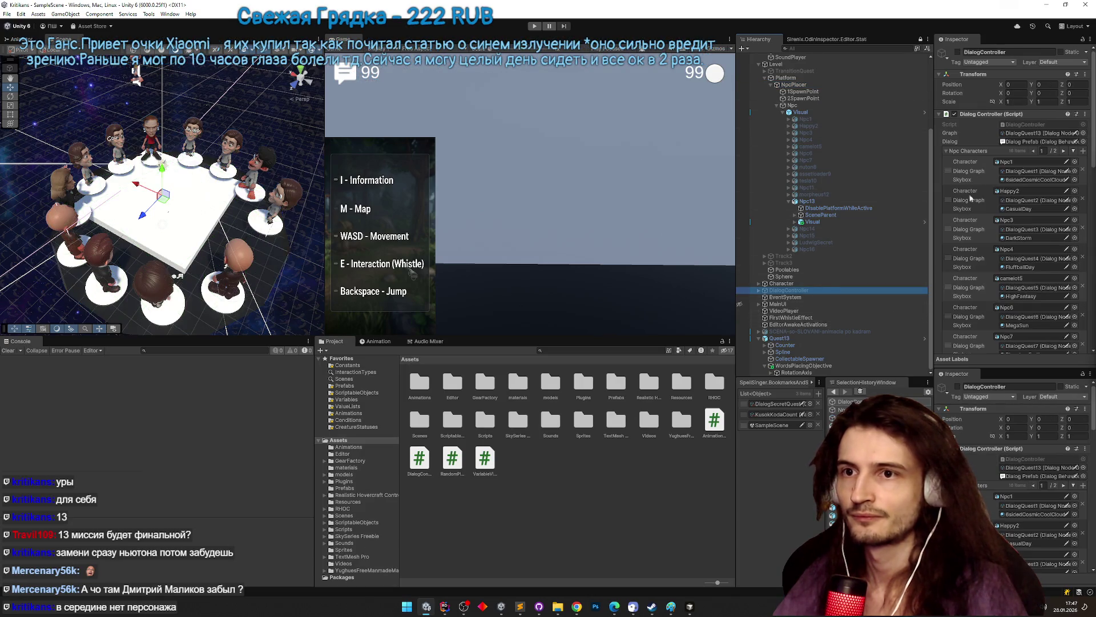
click(1013, 161)
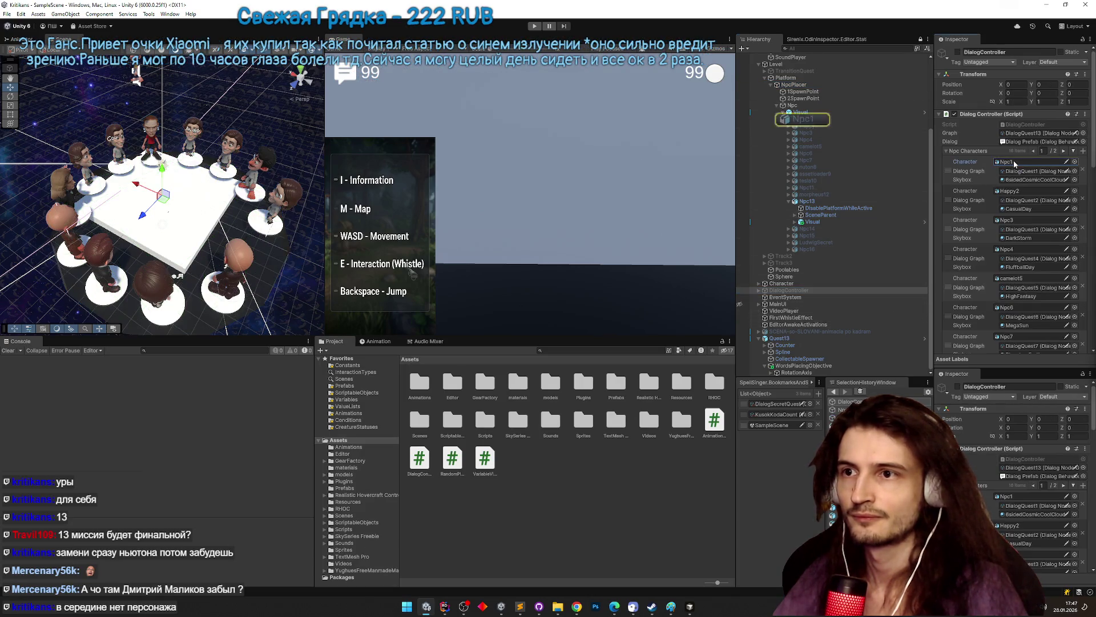
click(1022, 219)
scroll(1024, 218, down, 5)
scroll(1023, 213, up, 1)
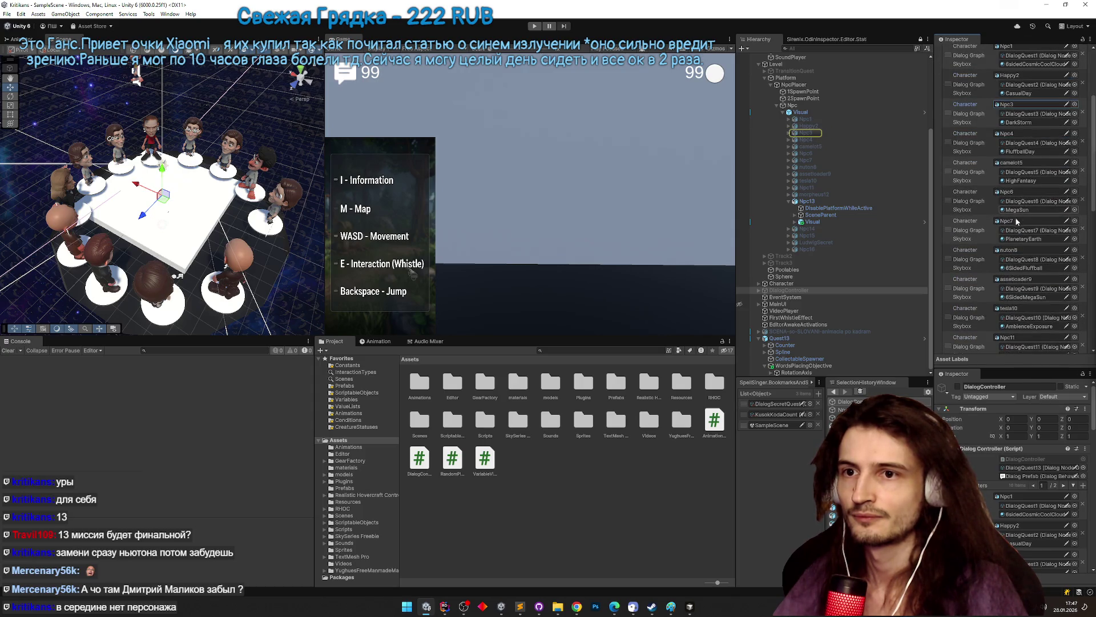
scroll(1024, 280, down, 2)
click(1020, 290)
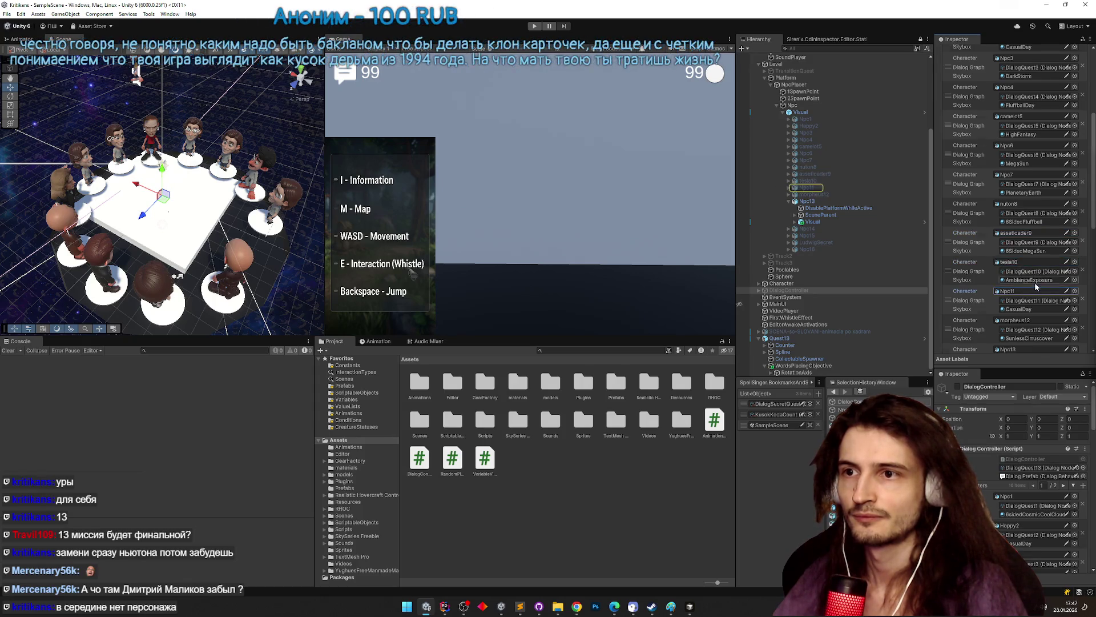
scroll(1030, 288, down, 2)
click(1023, 302)
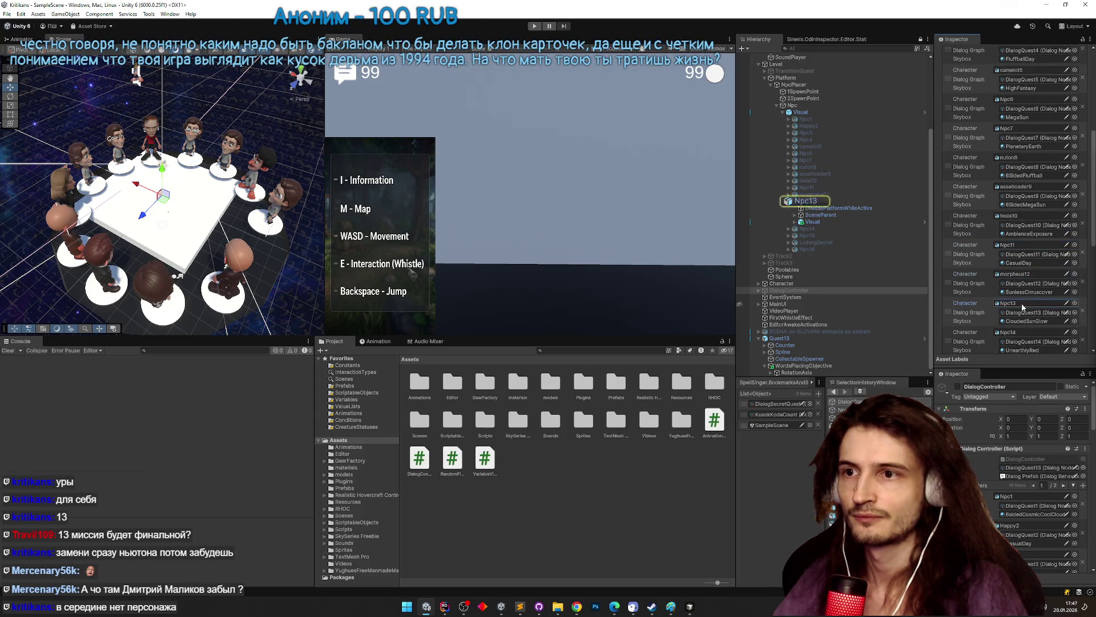
scroll(1017, 332, down, 5)
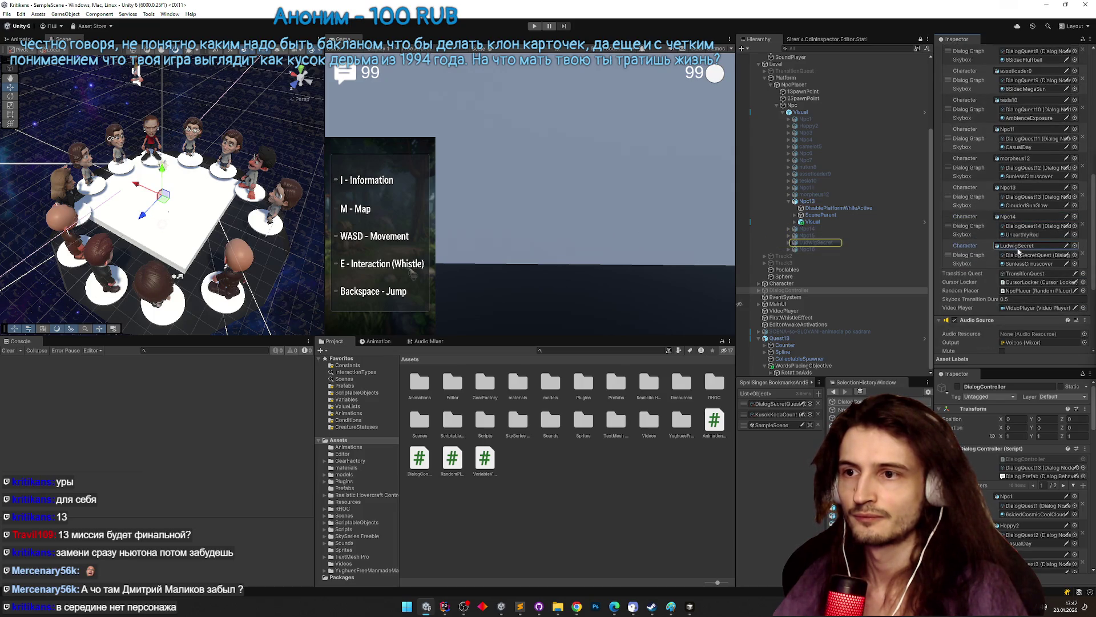
click(1019, 247)
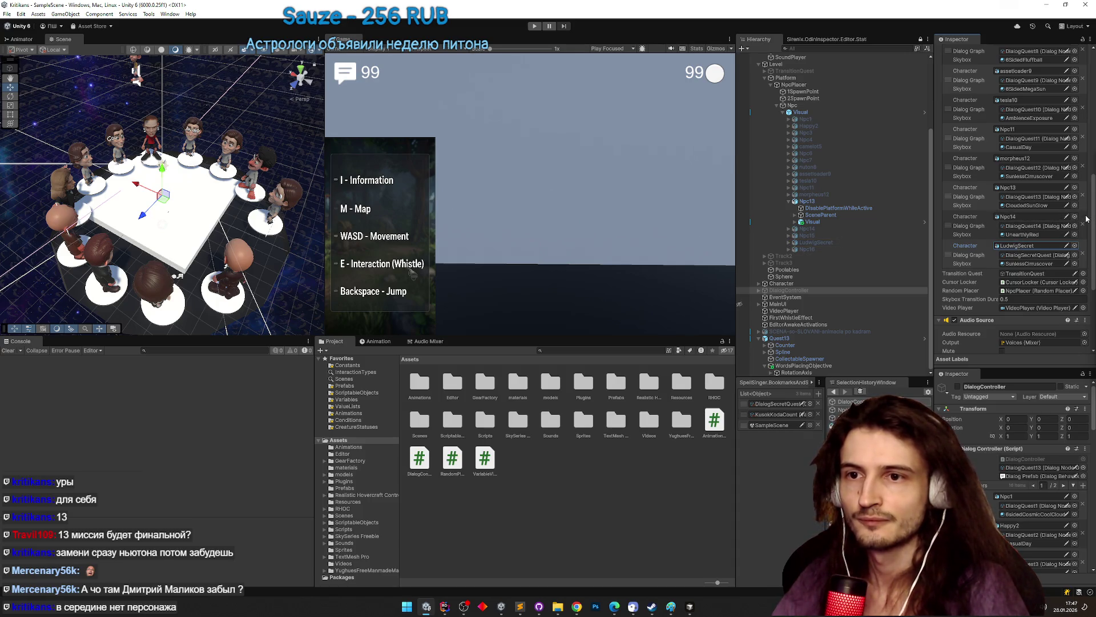
- Locate the DialogQuest14 asset in the Dialogs folder and show the NPC list's second page
click(1041, 228)
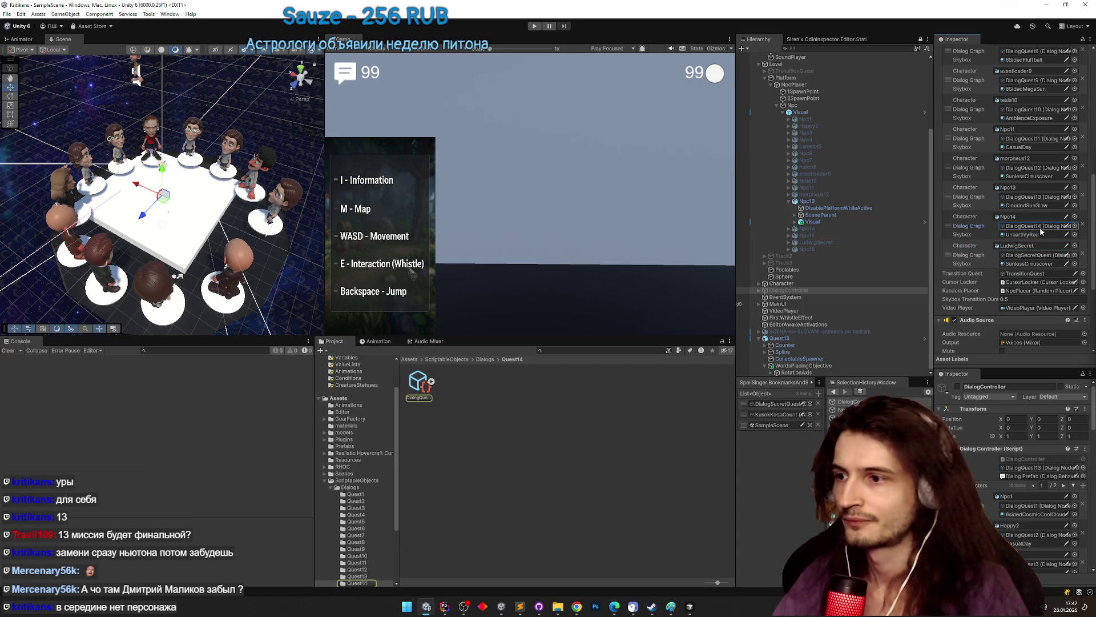
click(485, 360)
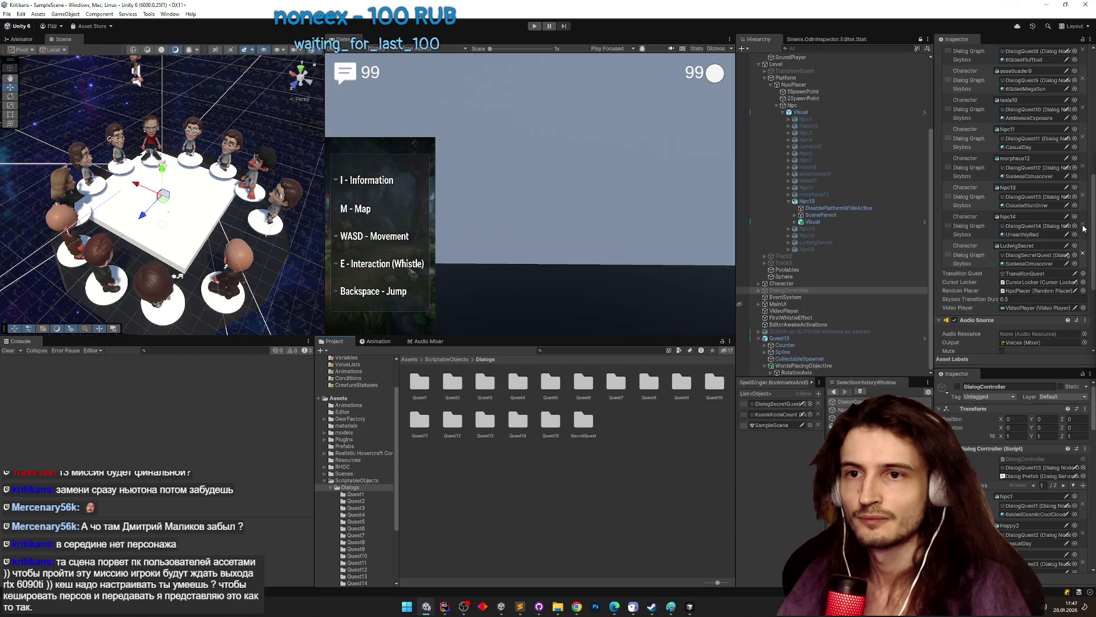
scroll(1082, 200, up, 5)
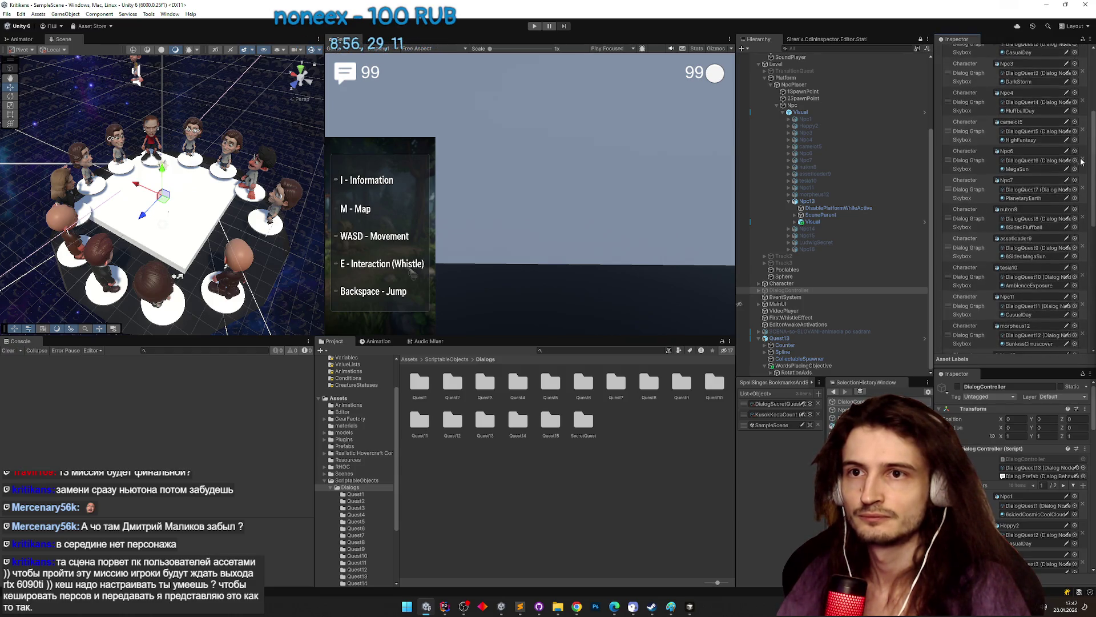
scroll(1081, 162, up, 5)
click(1064, 152)
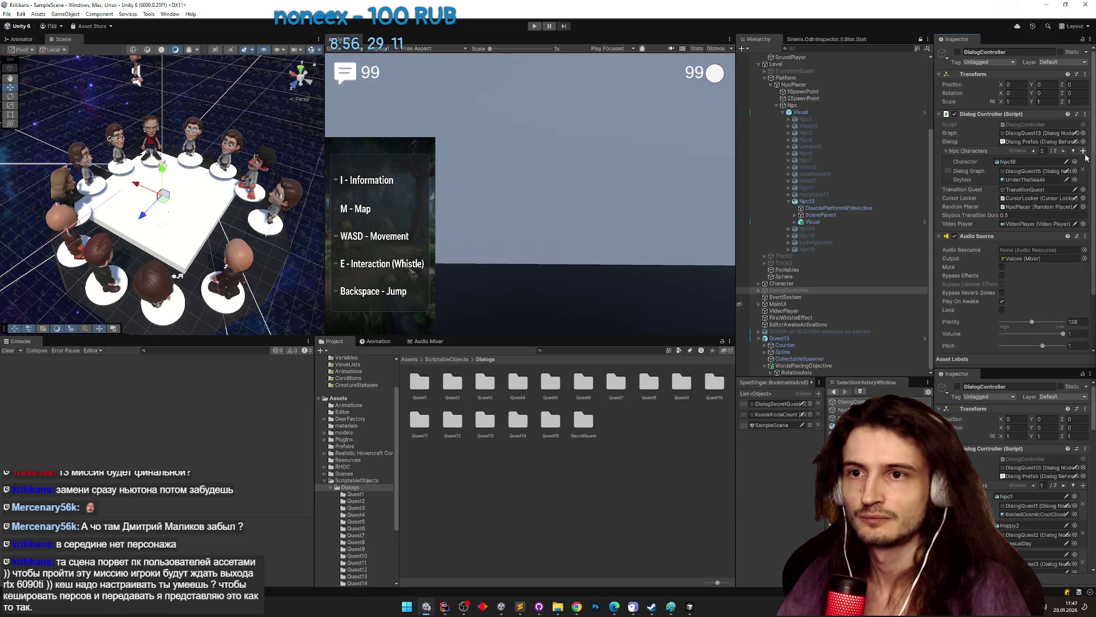
- Delete Npc16 inside the Visual prefab, save the prefab, and return to the scene
click(813, 250)
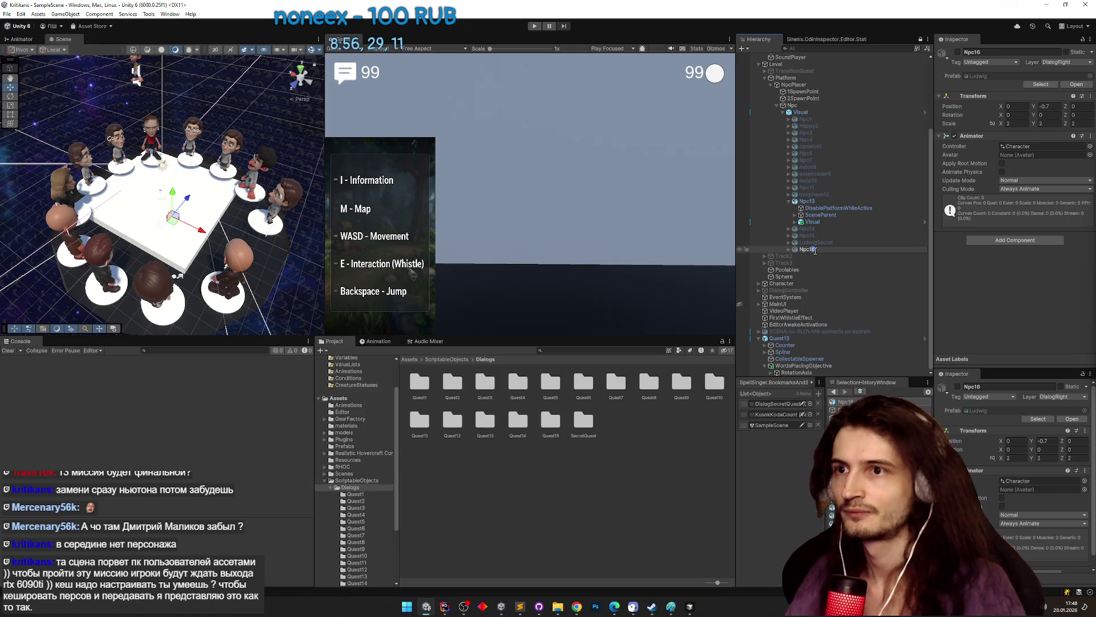
click(800, 112)
click(1077, 86)
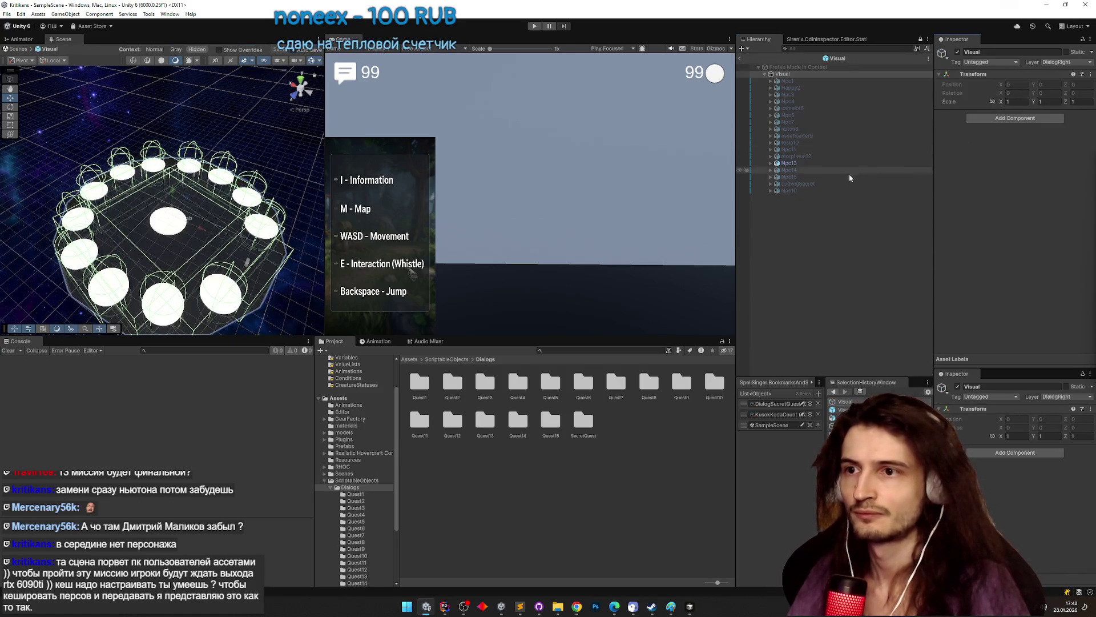
click(793, 192)
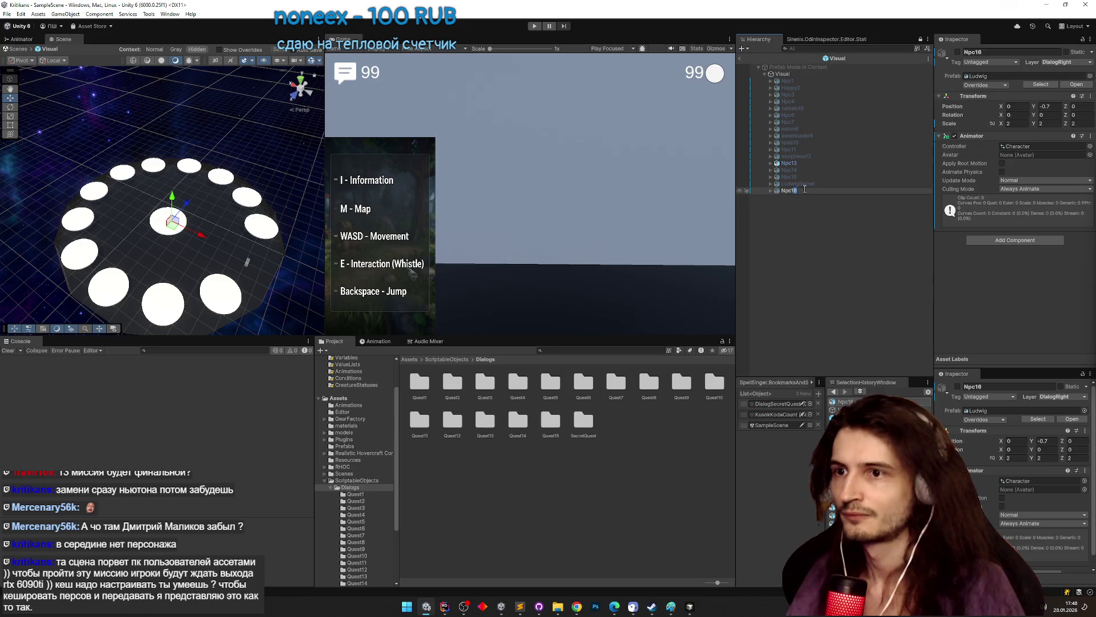
text(9)
key(Return)
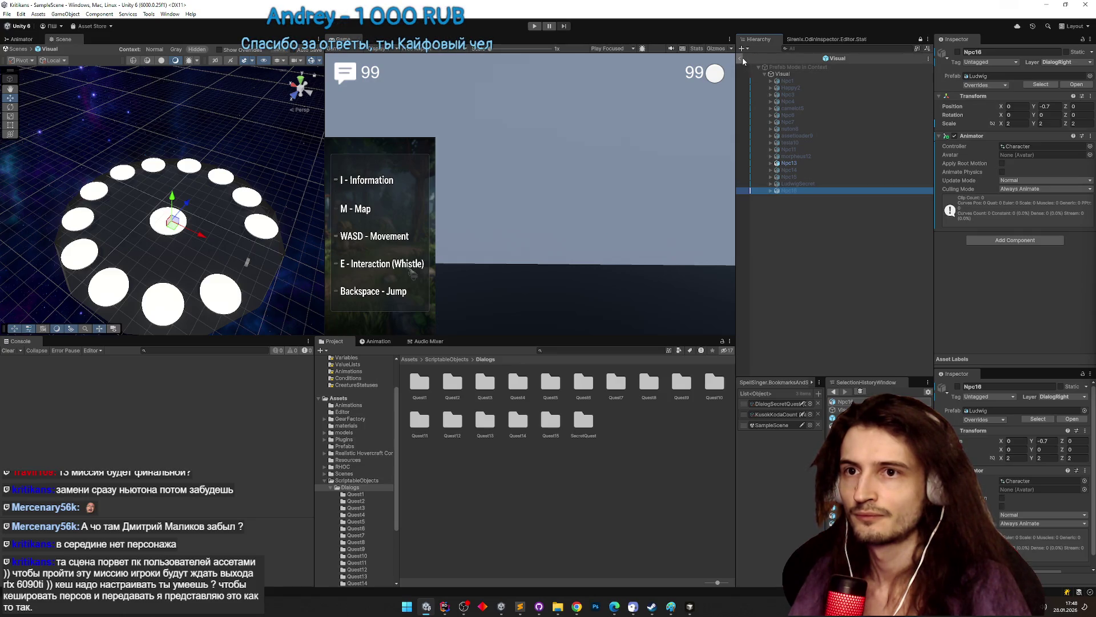
key(Delete)
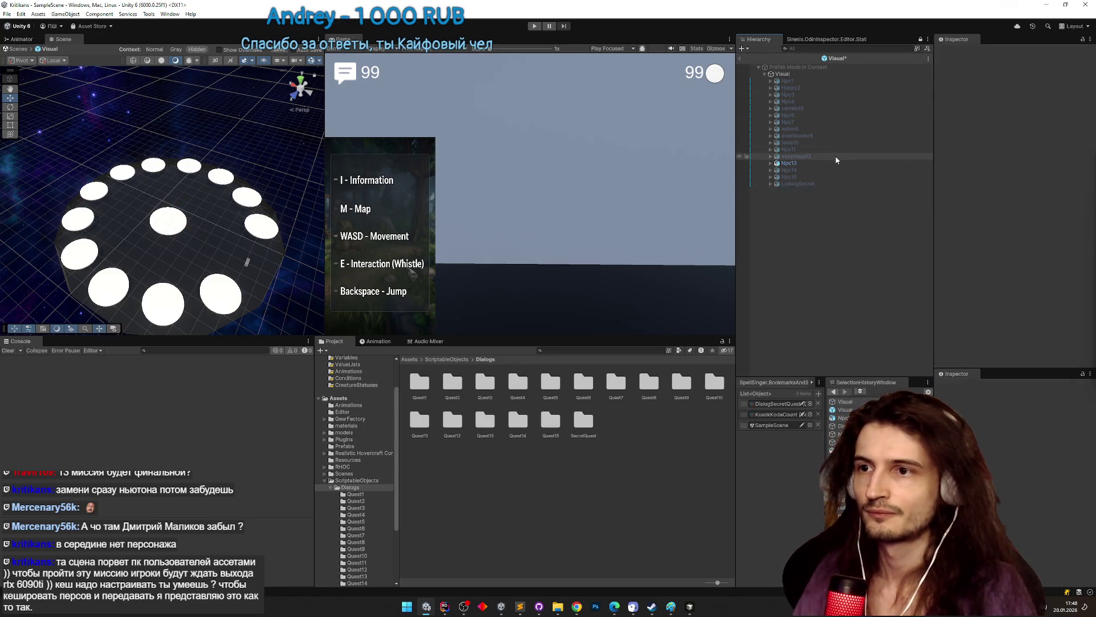
key(ctrl+s)
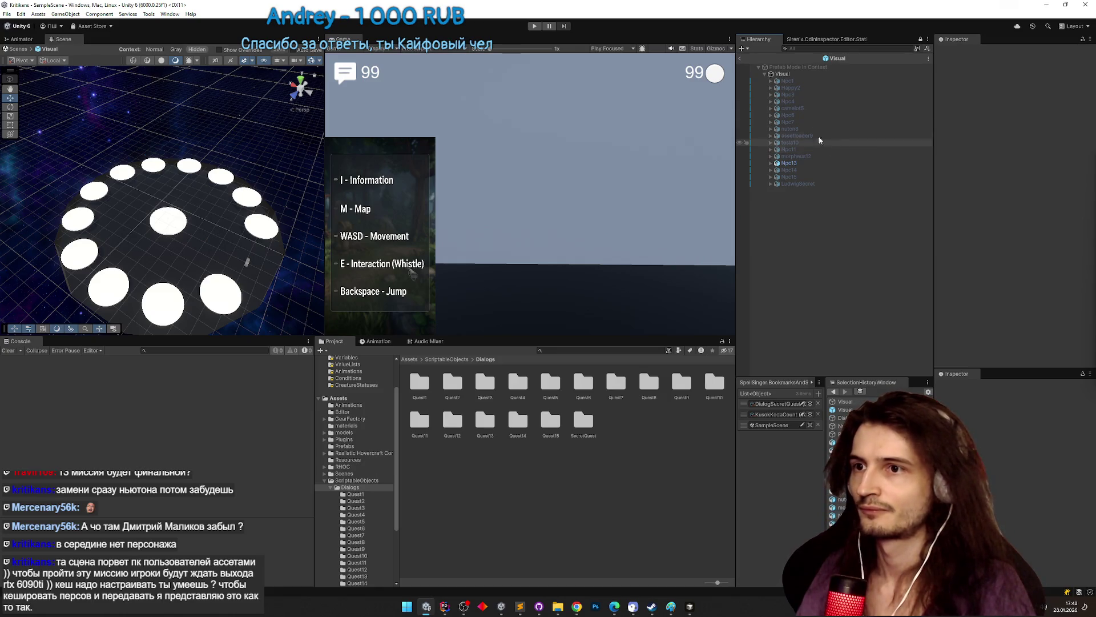
click(741, 59)
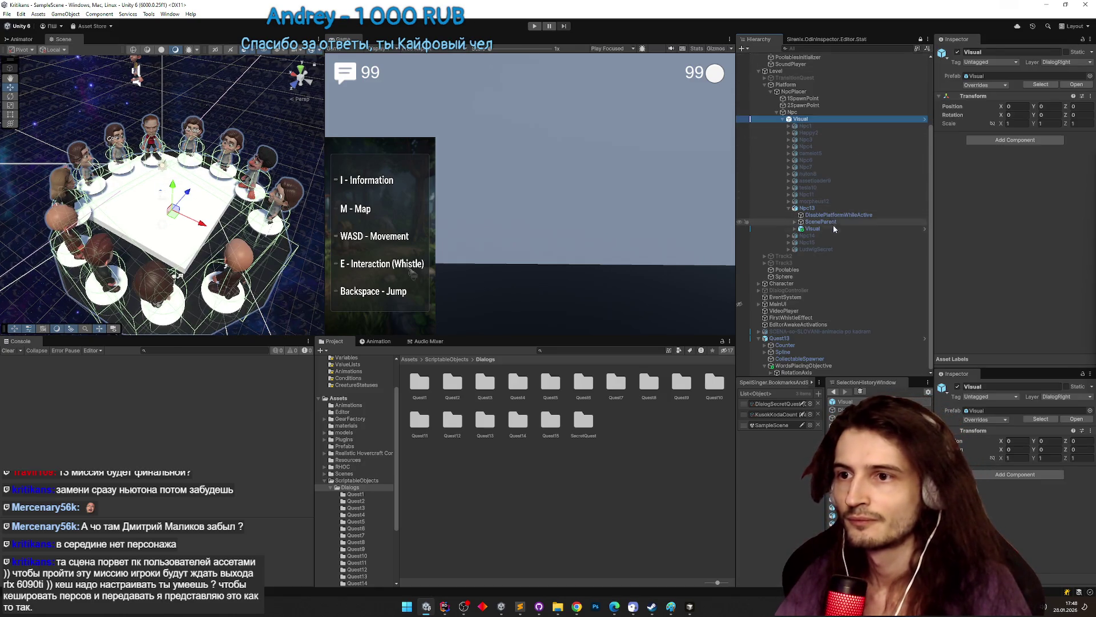
click(794, 290)
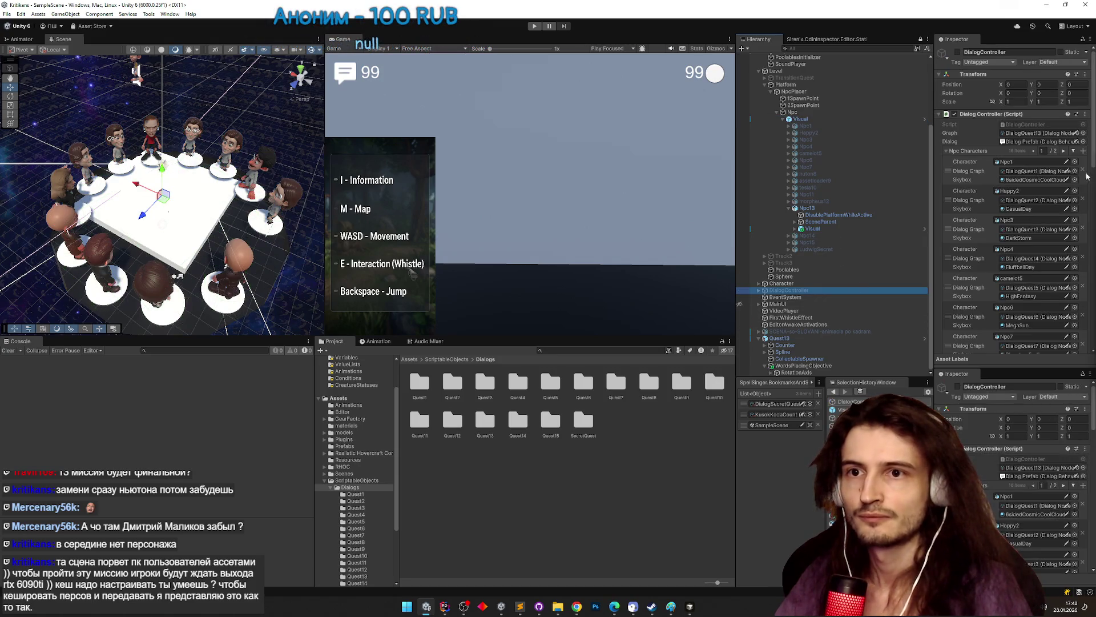
scroll(1093, 159, down, 3)
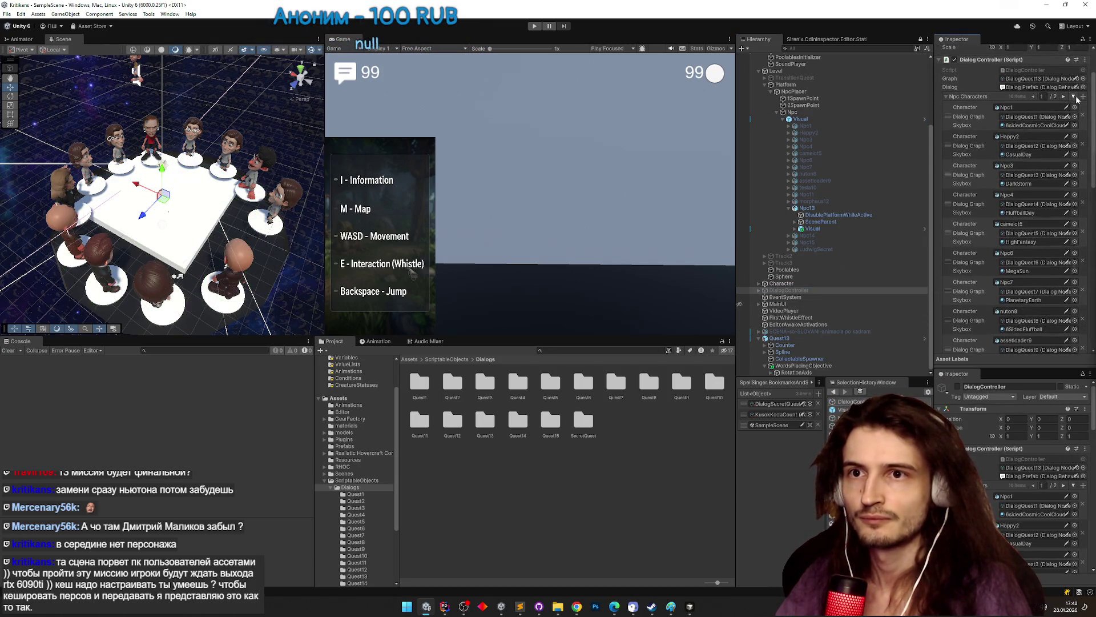
drag(1086, 106, 1087, 231)
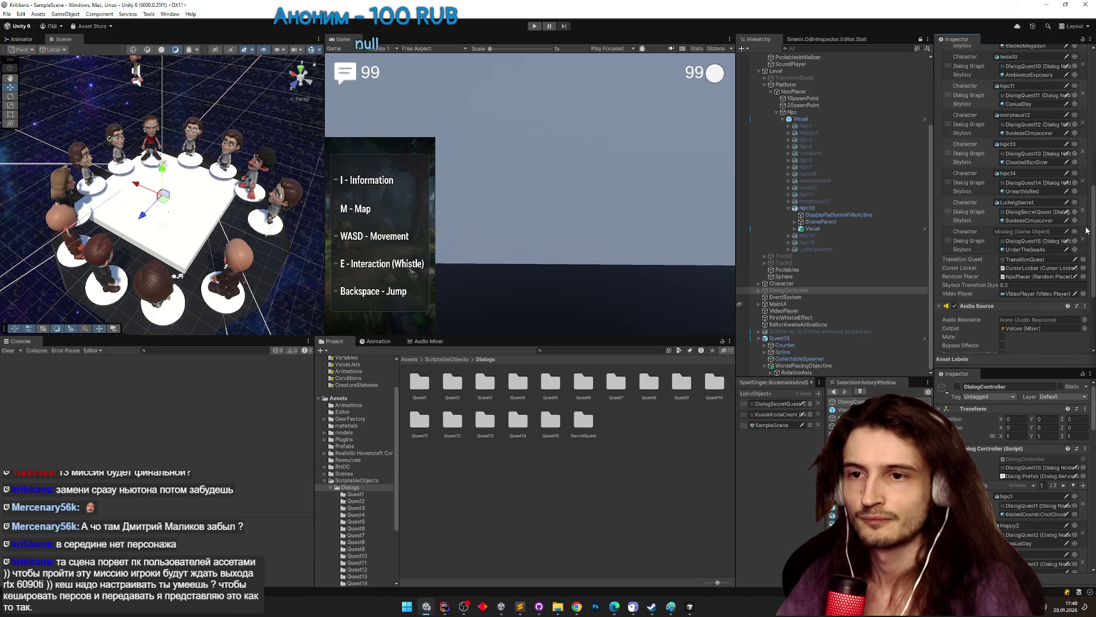
drag(812, 242, 1011, 234)
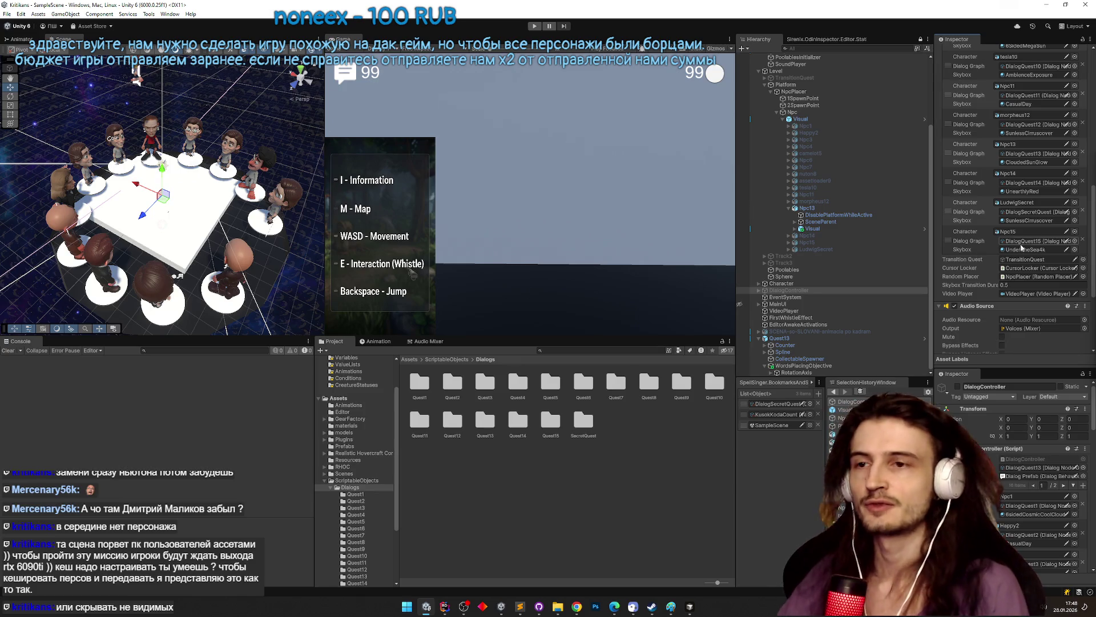
drag(284, 148, 286, 125)
key(q)
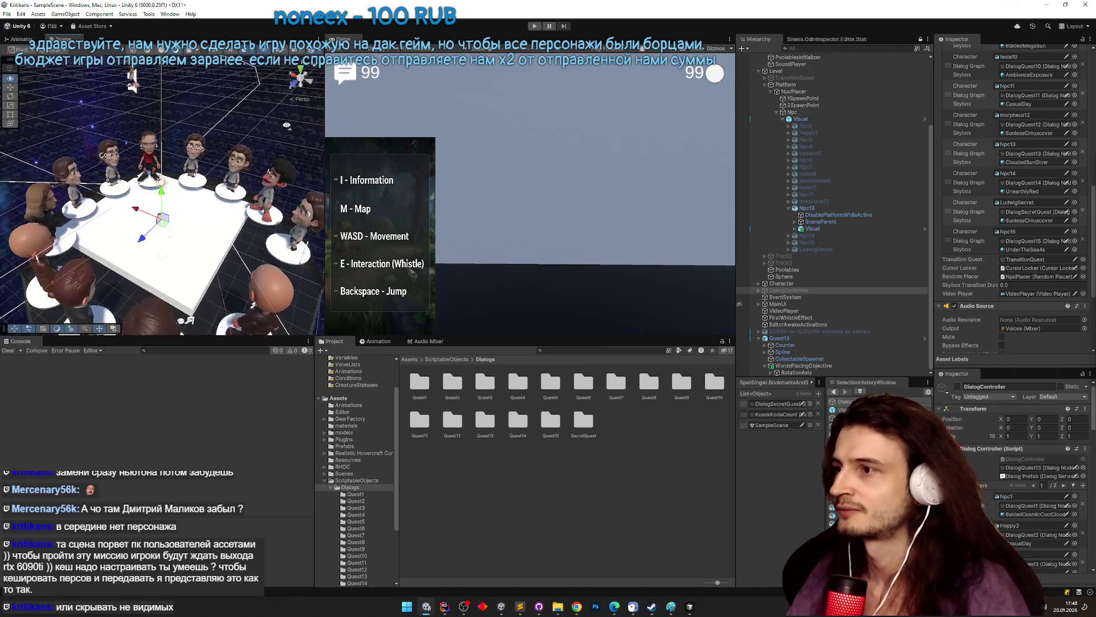
key(w)
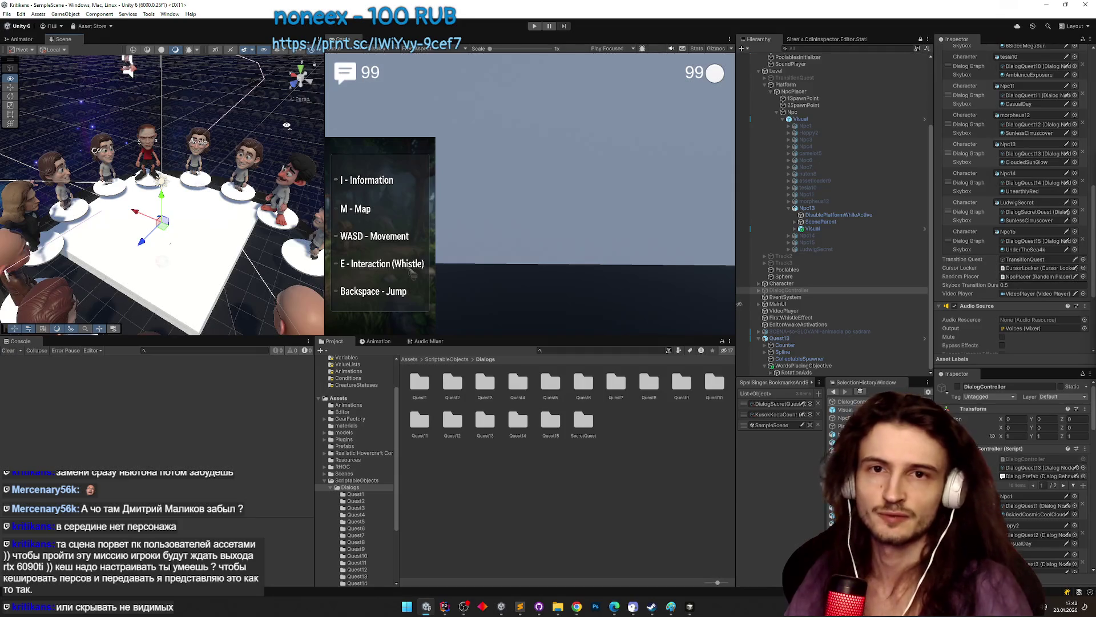
key(w)
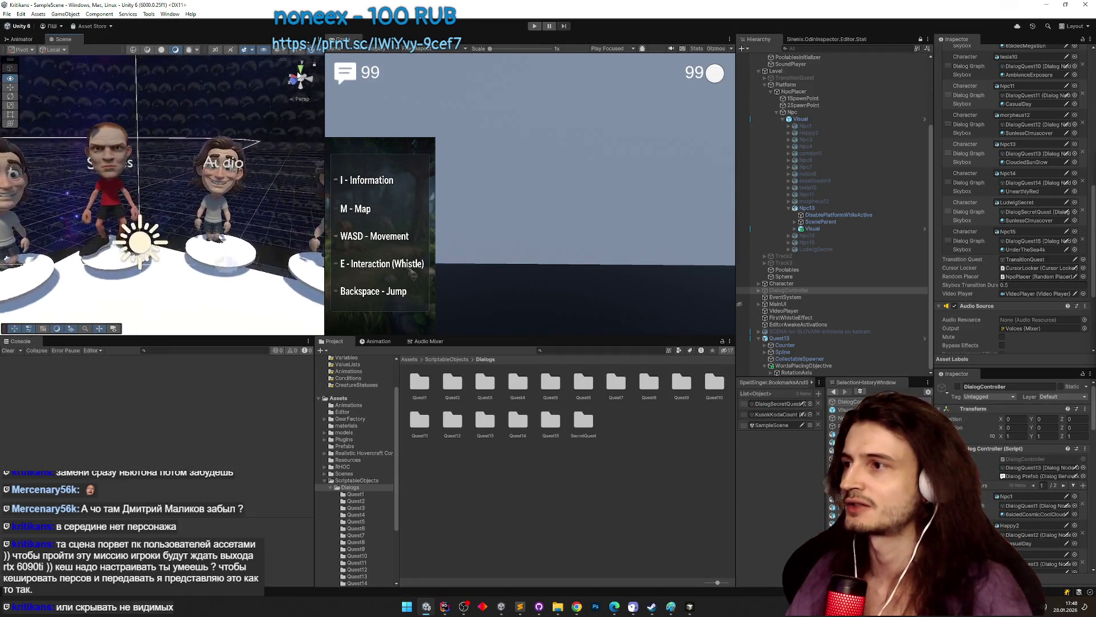
key(s)
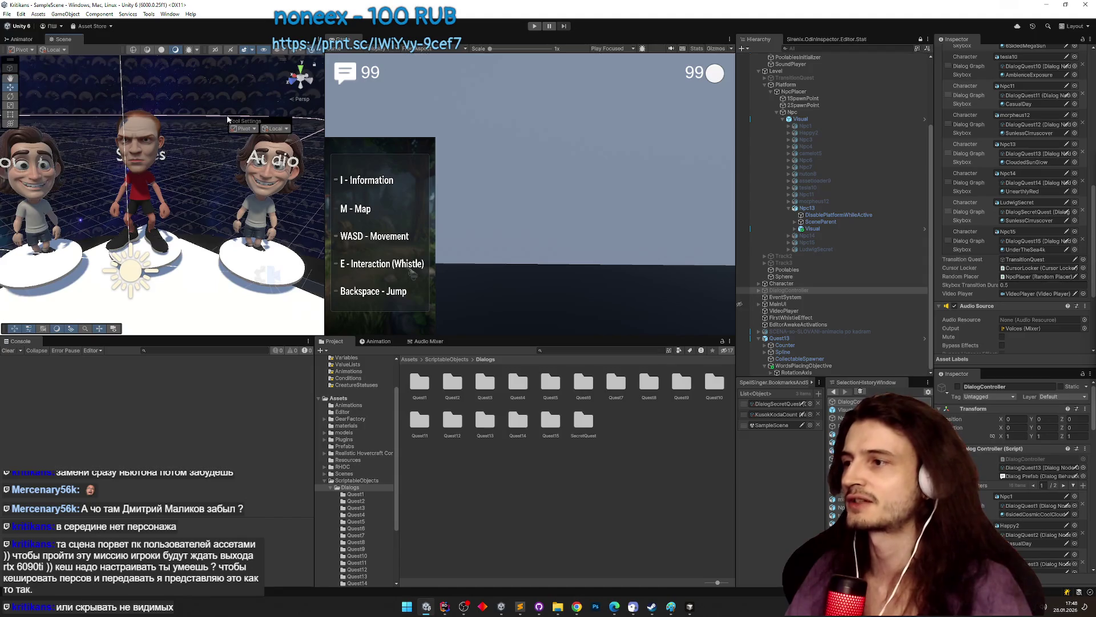
key(w)
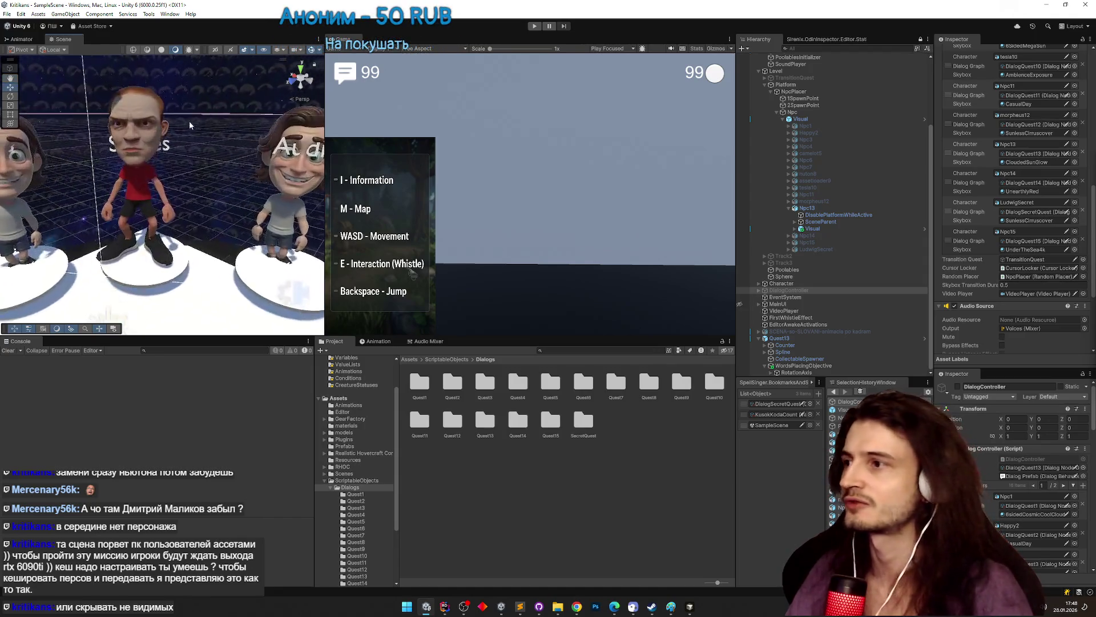
key(s)
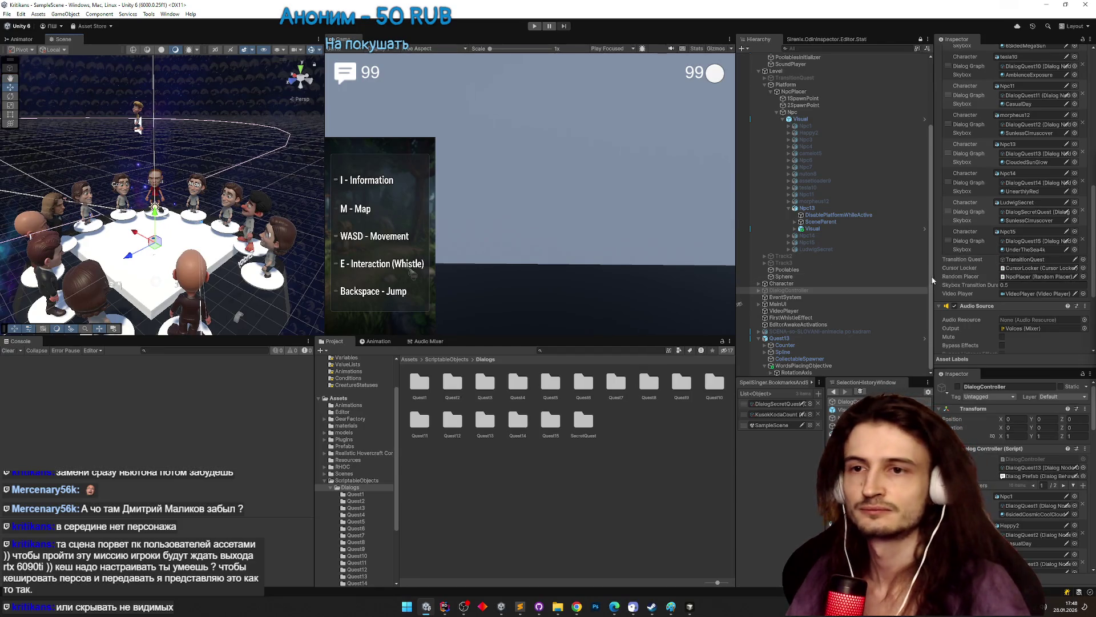
scroll(1093, 252, down, 1)
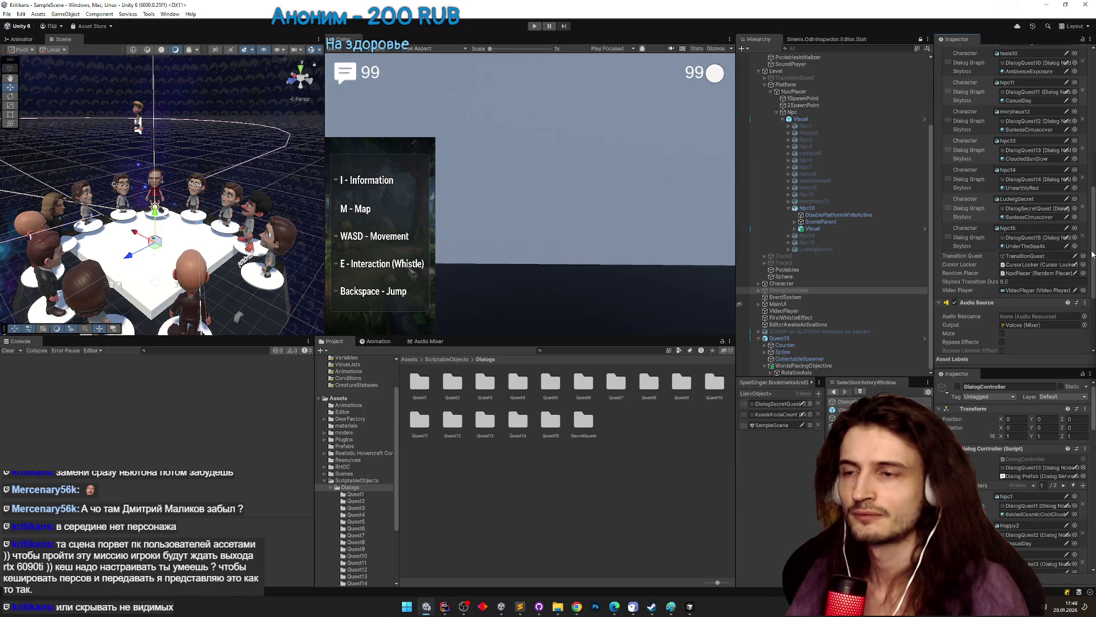
drag(1093, 254, 1088, 114)
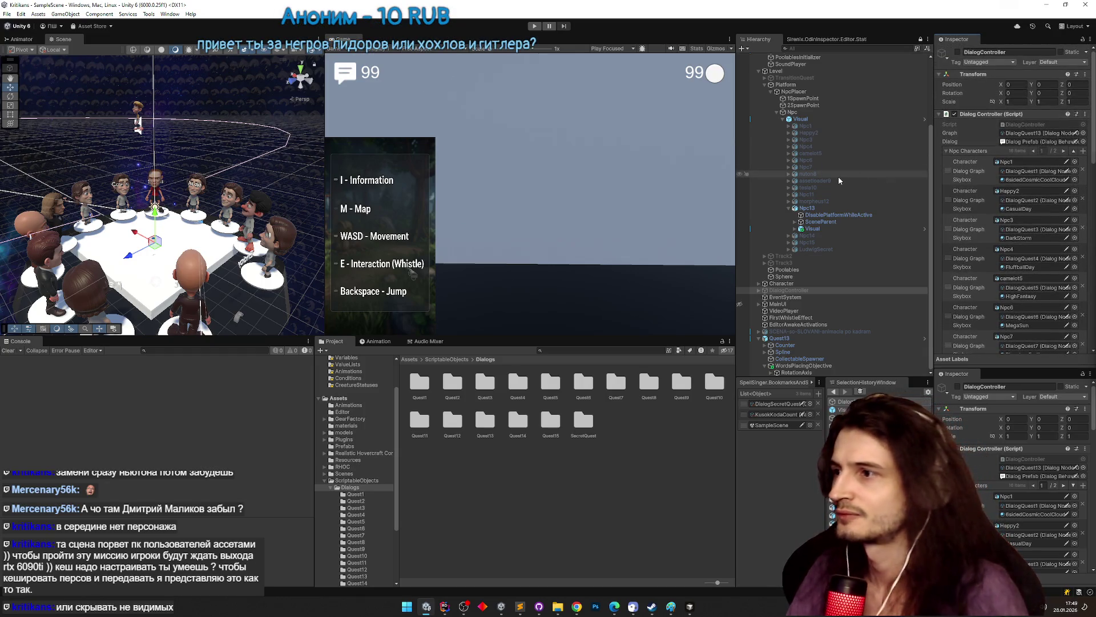
drag(192, 184, 192, 183)
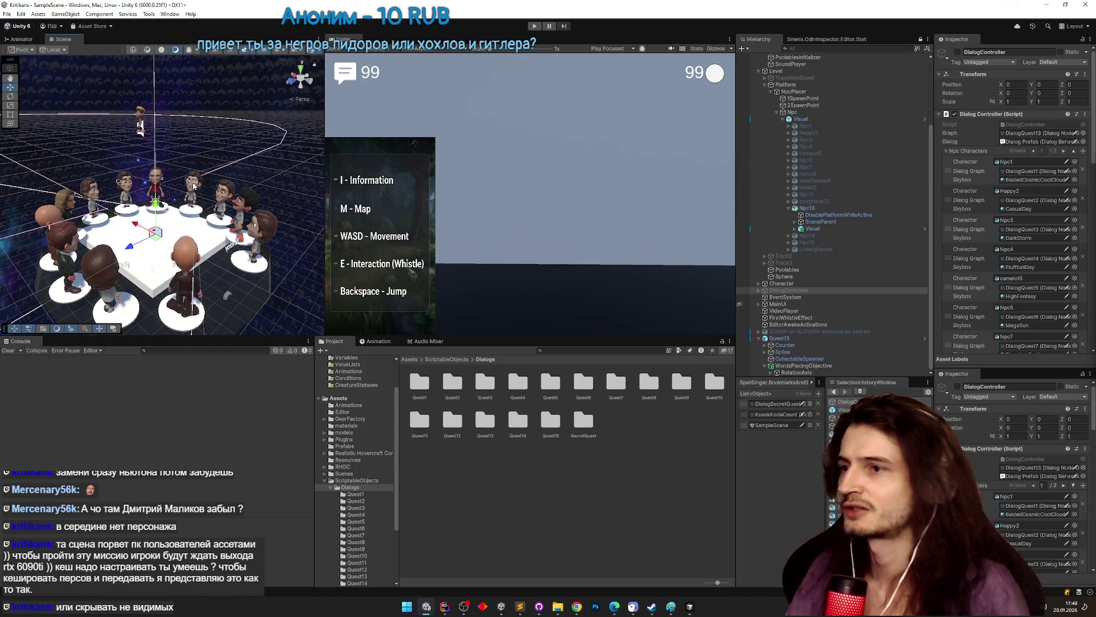
- Select Npc13, run a few quick play tests with Ctrl+P, then select nuton8
click(788, 208)
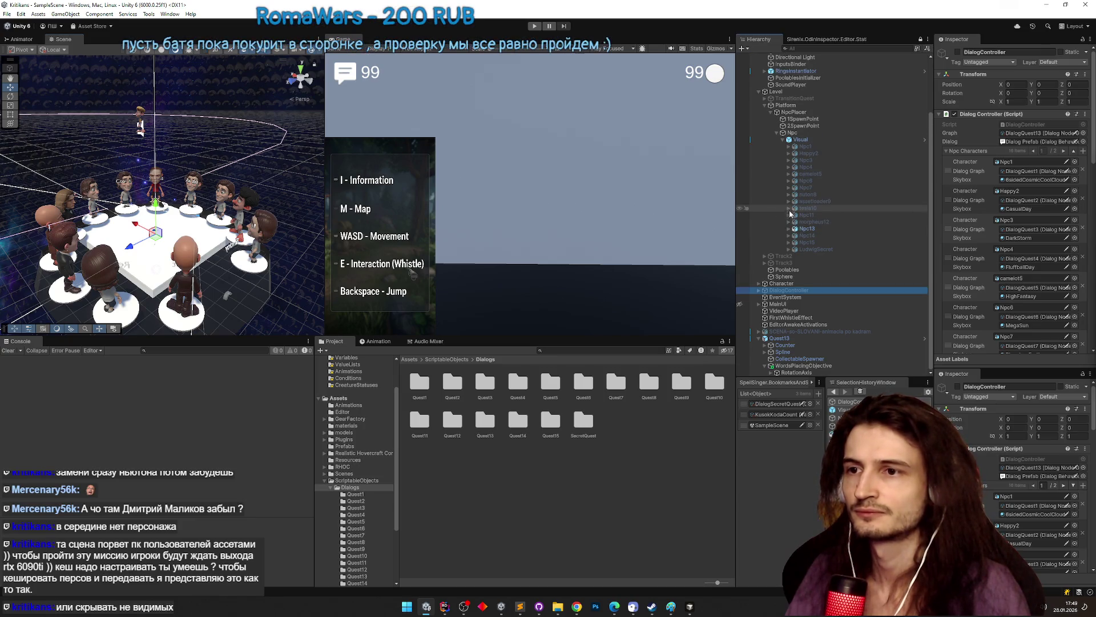
click(807, 228)
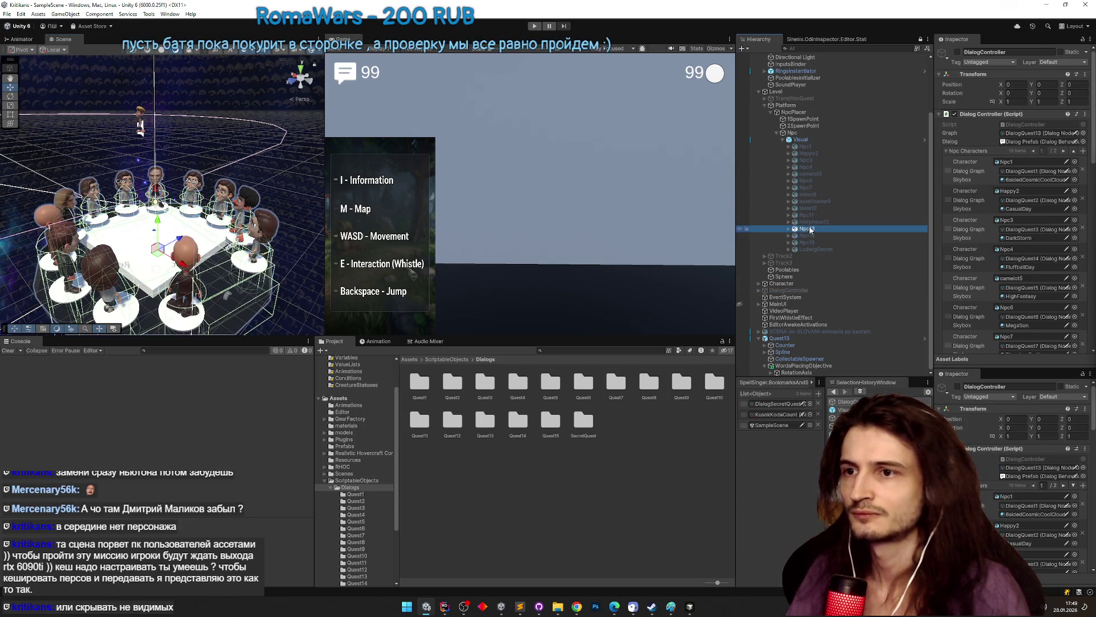
key(ctrl+p)
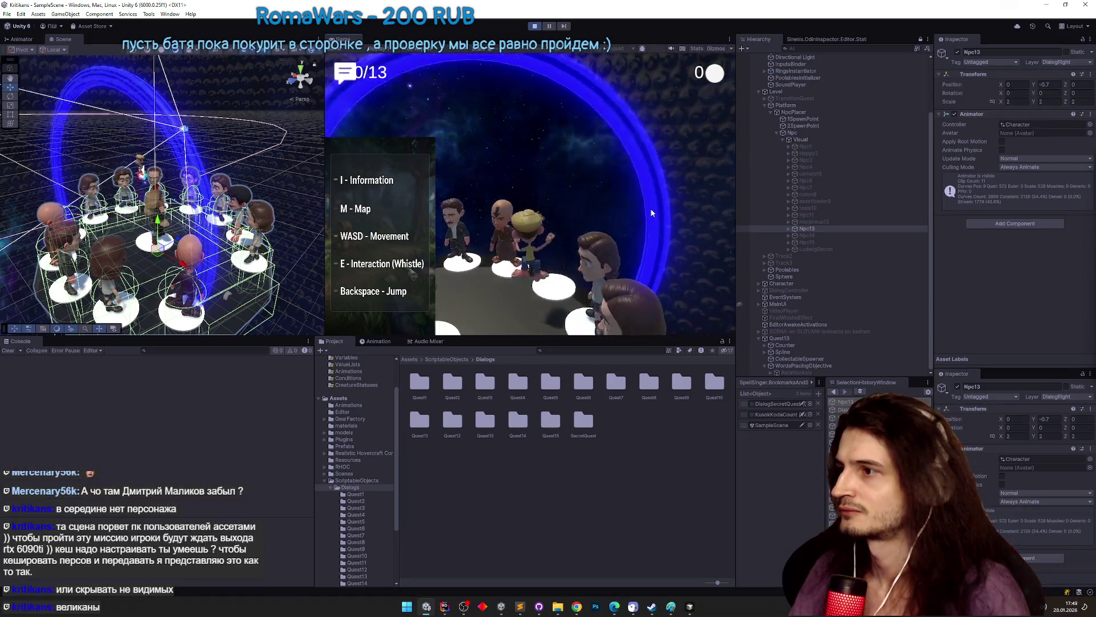
key(ctrl+p)
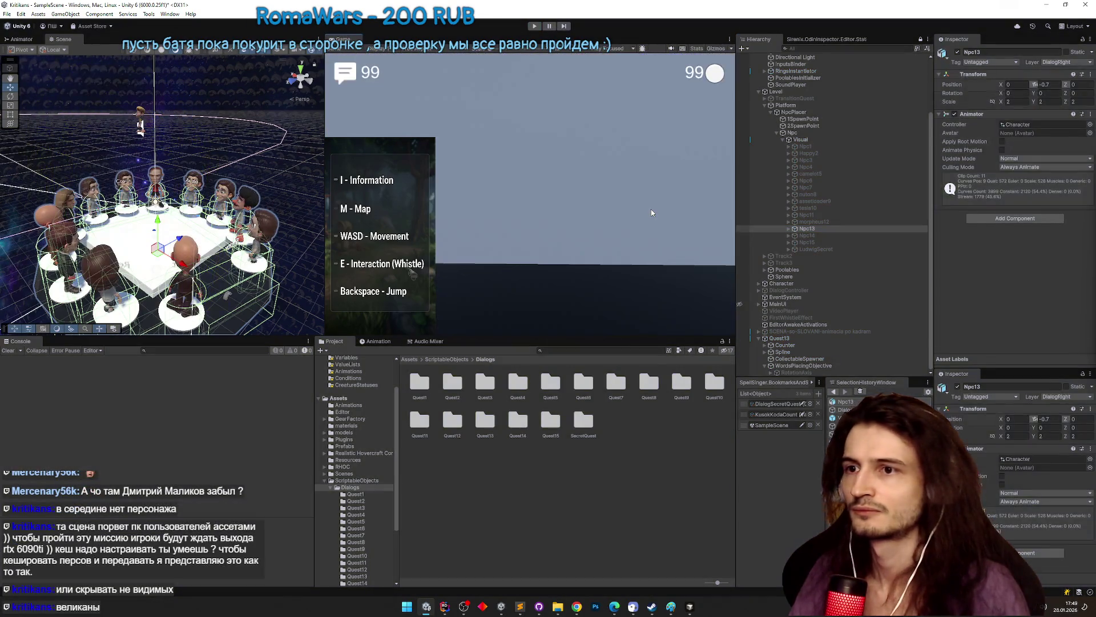
key(ctrl+p)
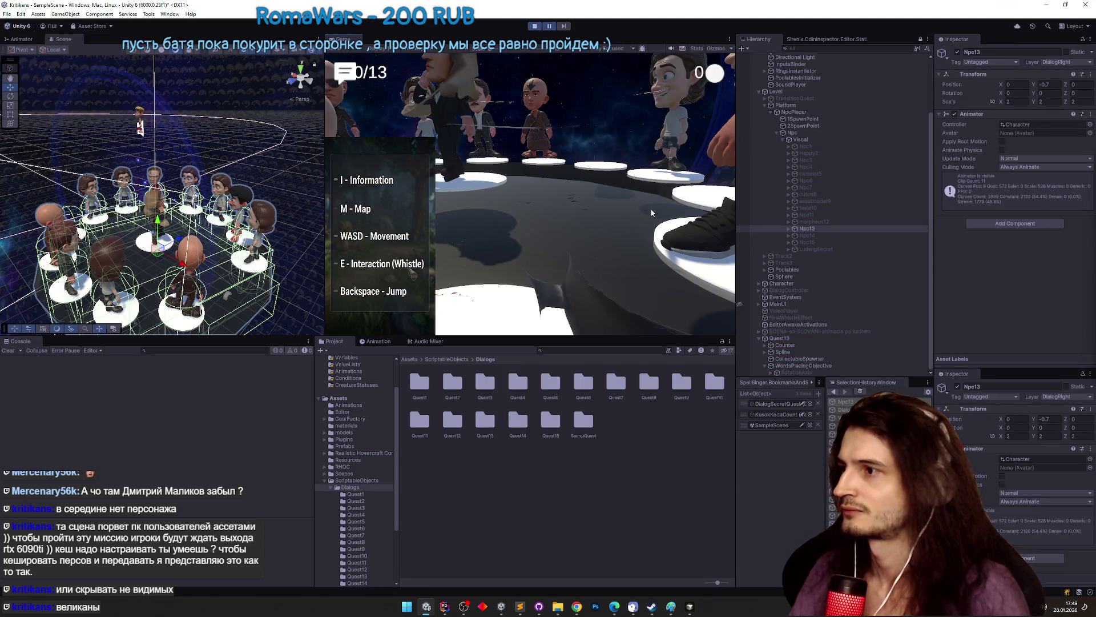
key(ctrl+p)
key(ctrl+p)
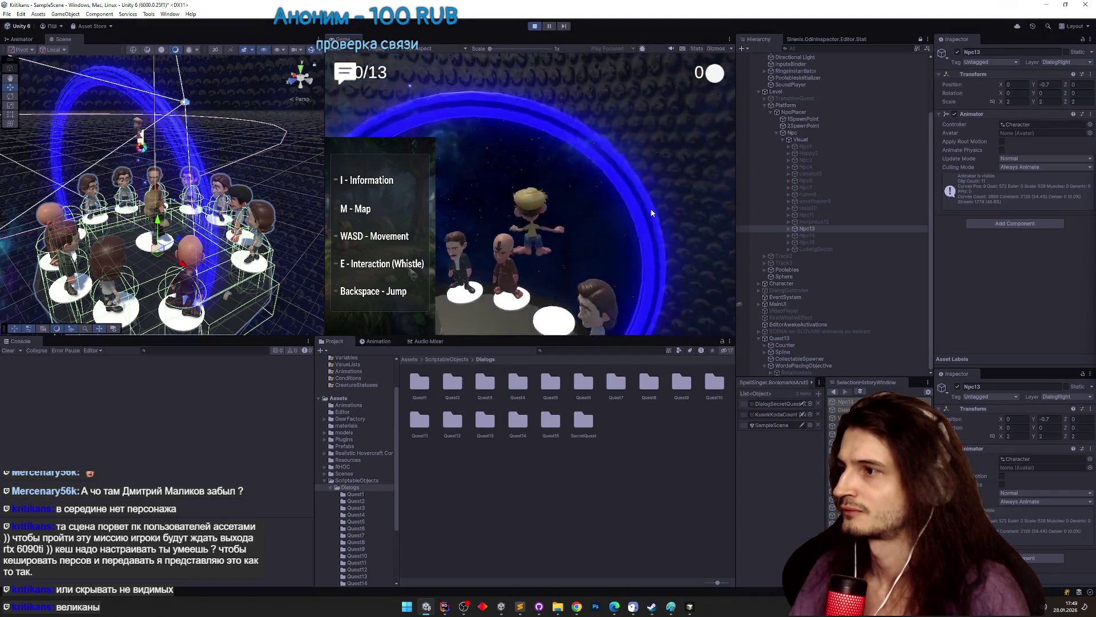
key(ctrl+p)
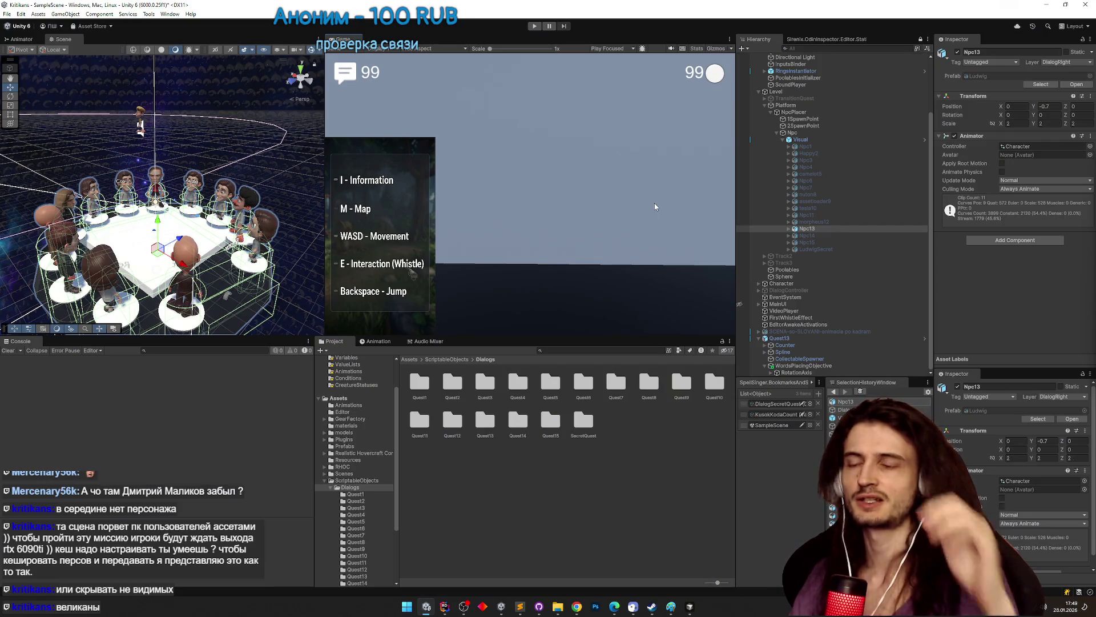
click(805, 195)
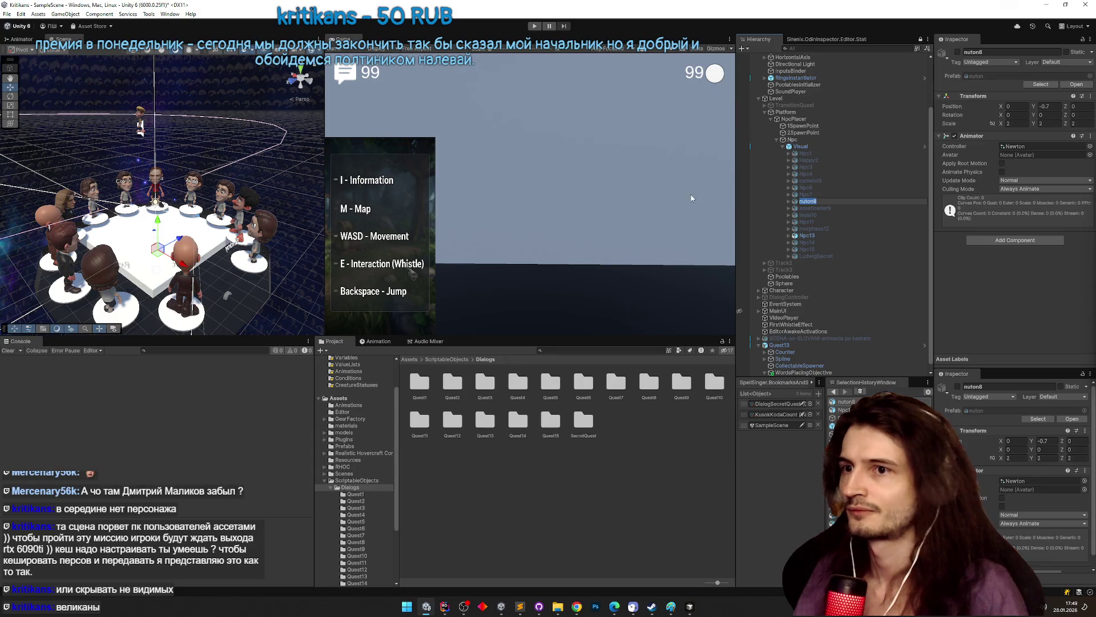
- Frame nuton8 and ping its tripo_node_9453279a mesh node in the Hierarchy
double_click(808, 201)
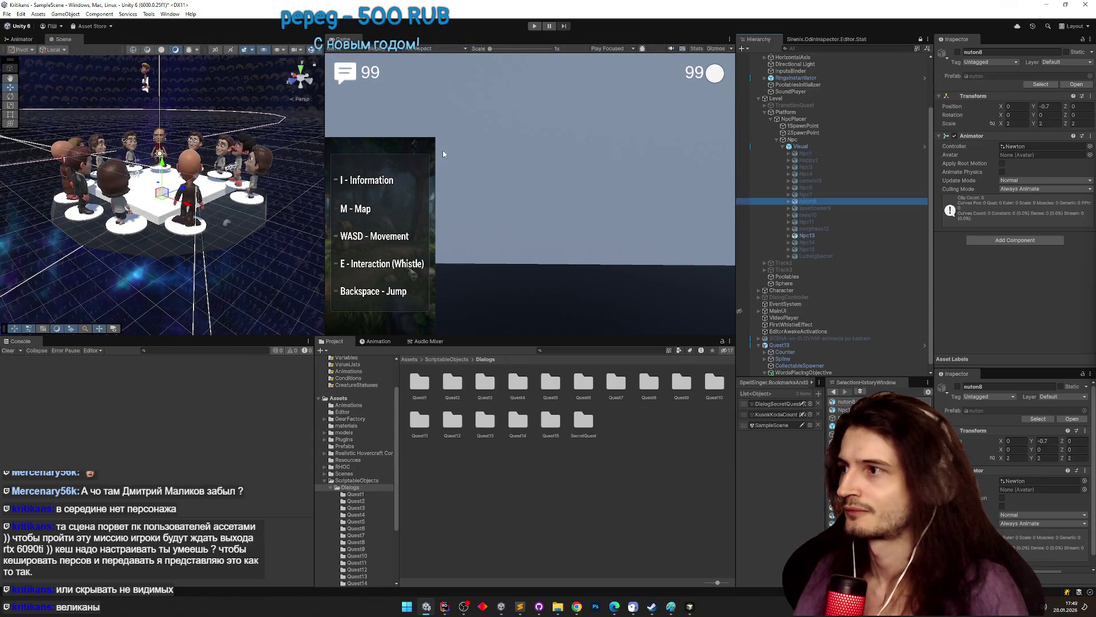
click(109, 143)
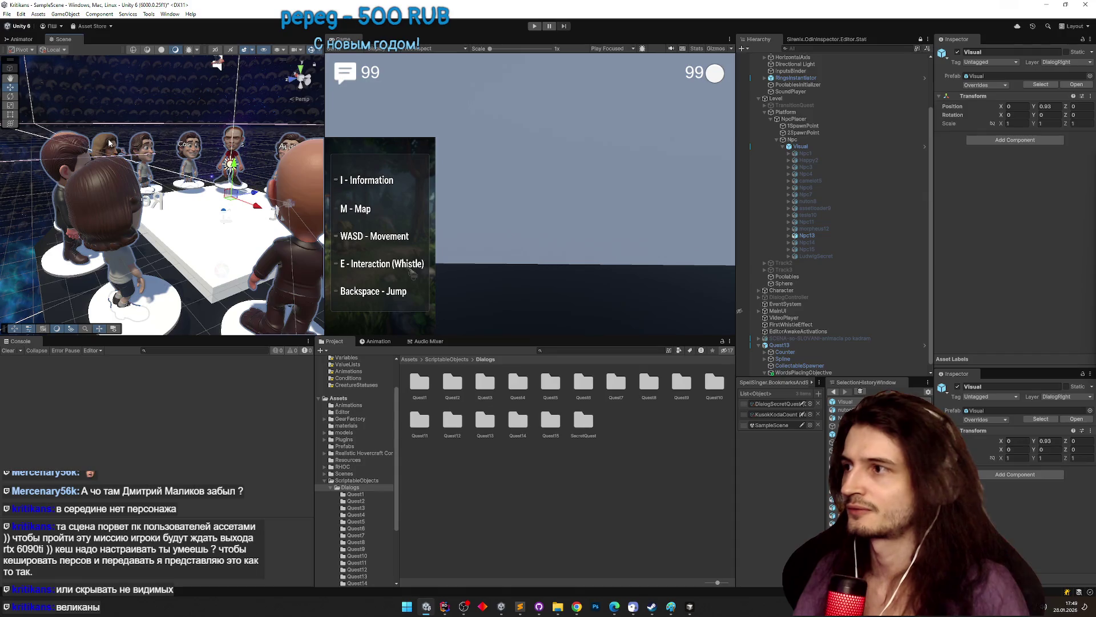
click(110, 143)
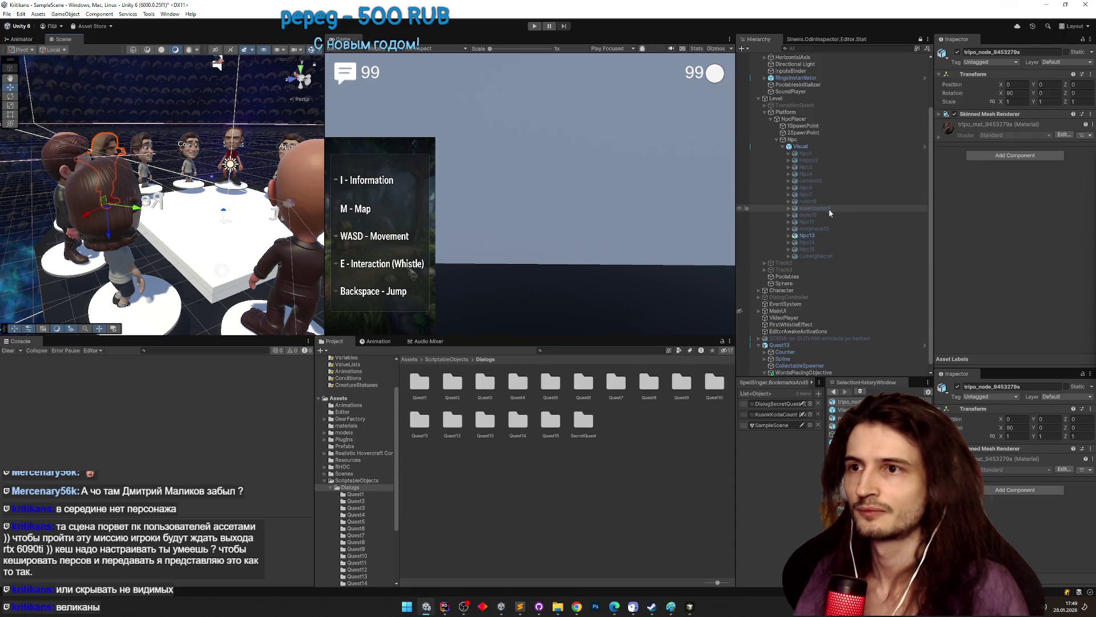
right_click(965, 44)
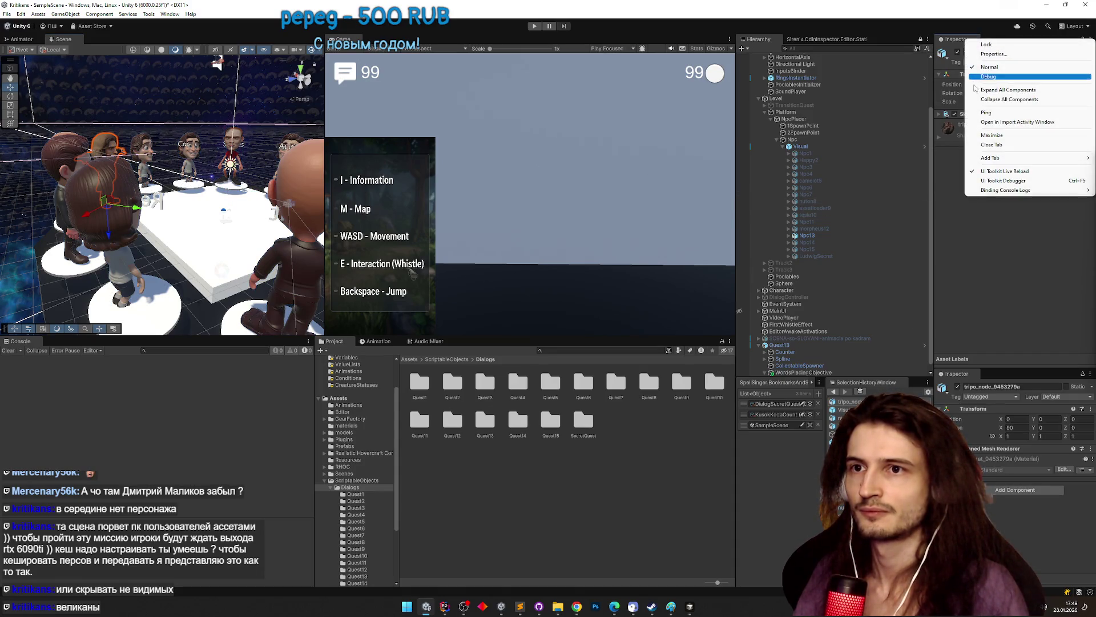
click(982, 78)
scroll(845, 238, down, 3)
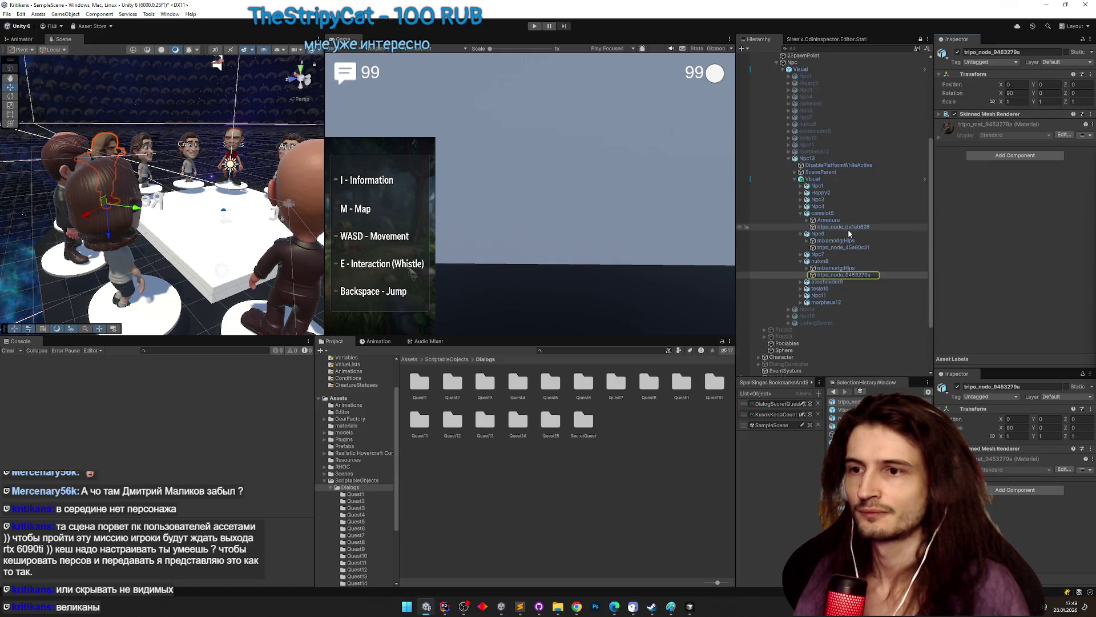
scroll(861, 228, up, 1)
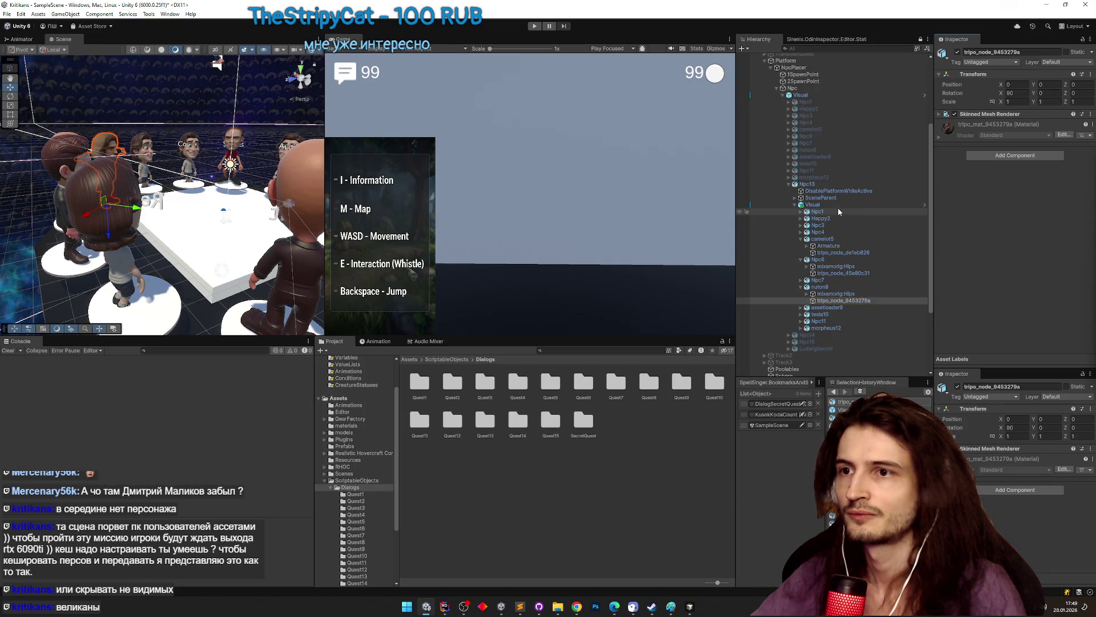
- Frame nuton8 under Npc13 and expand Npc13's Visual group to list its characters
click(827, 287)
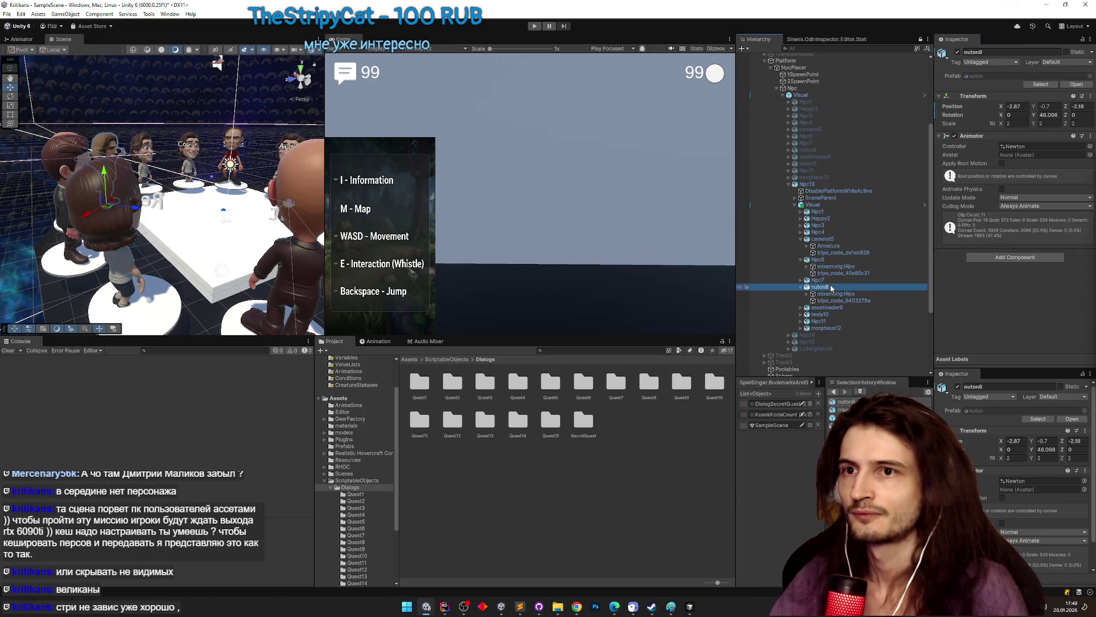
double_click(831, 288)
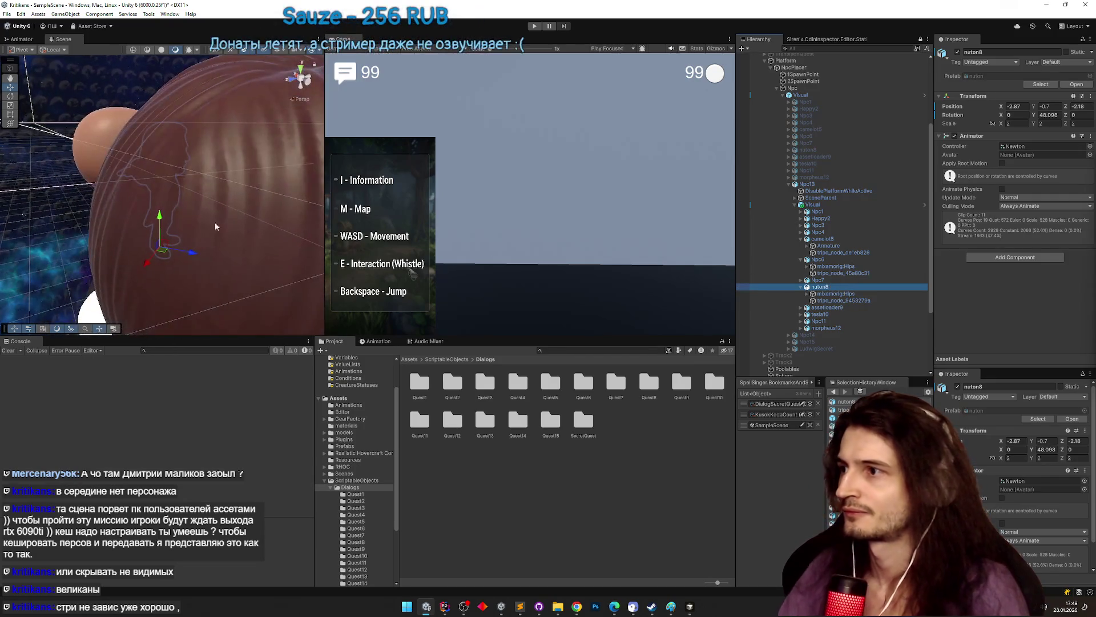
mouse_move(171, 229)
mouse_down()
mouse_move(194, 257)
mouse_move(205, 228)
mouse_up()
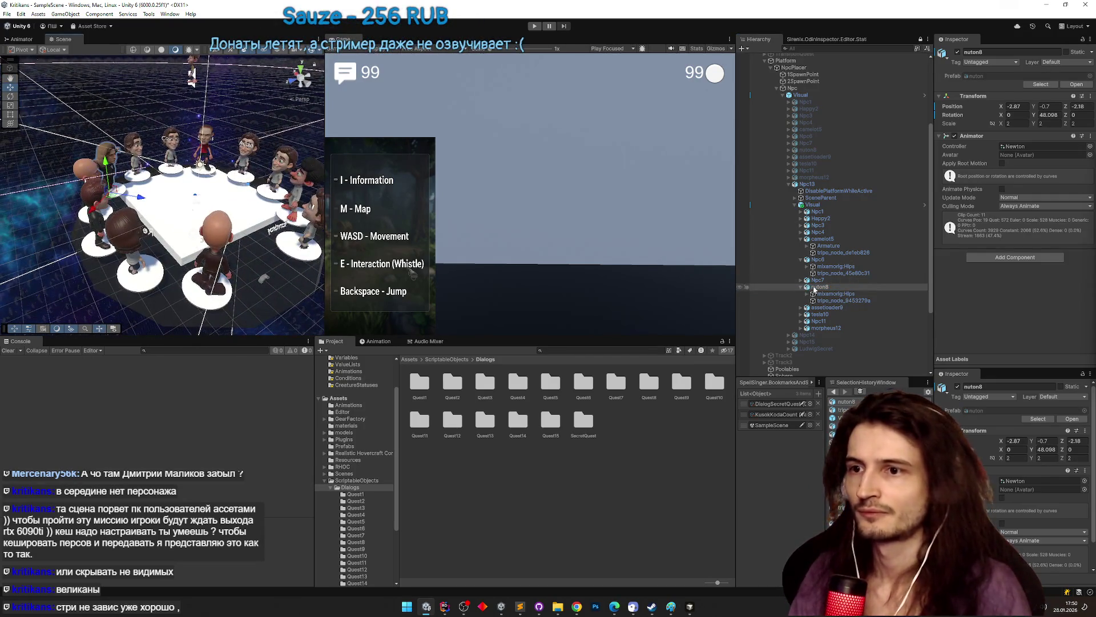
click(796, 204)
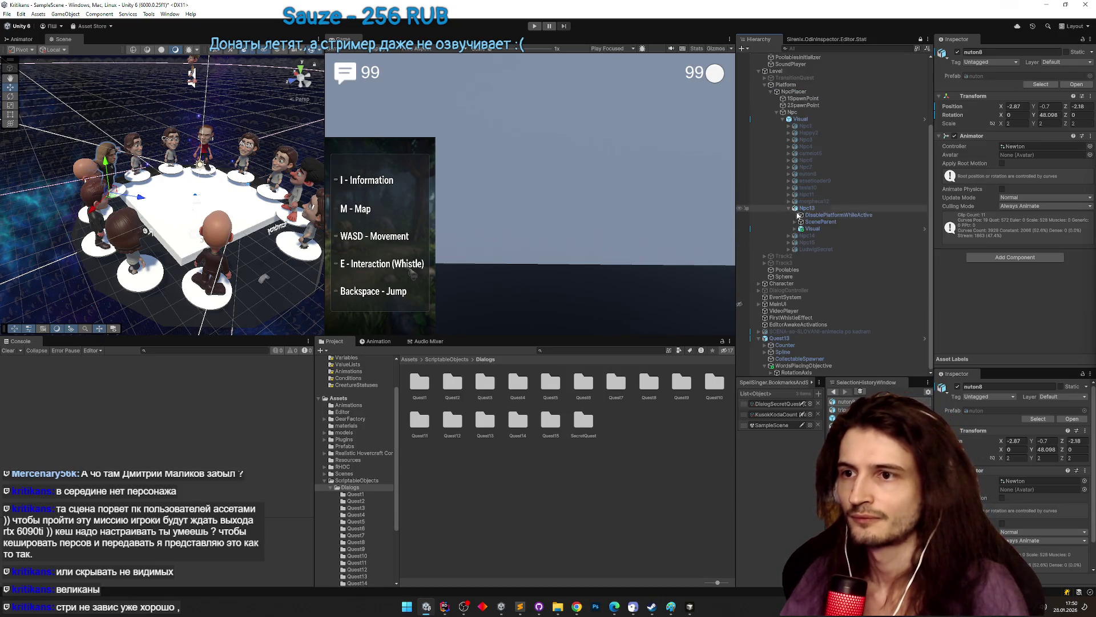
click(796, 228)
click(817, 277)
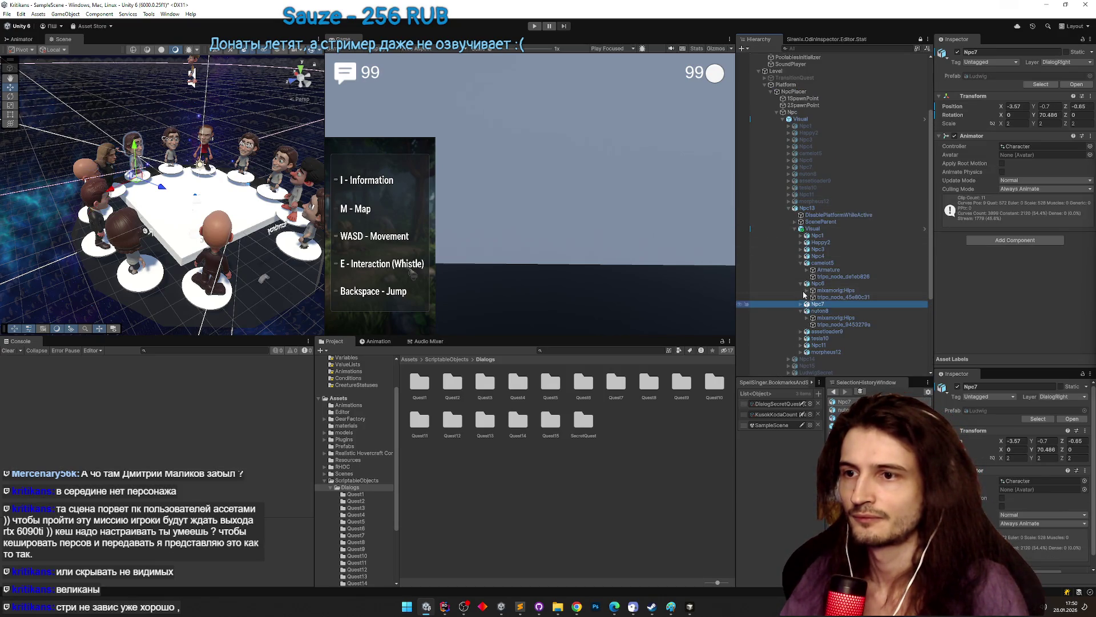
click(801, 263)
click(801, 263)
click(803, 283)
key(Delete)
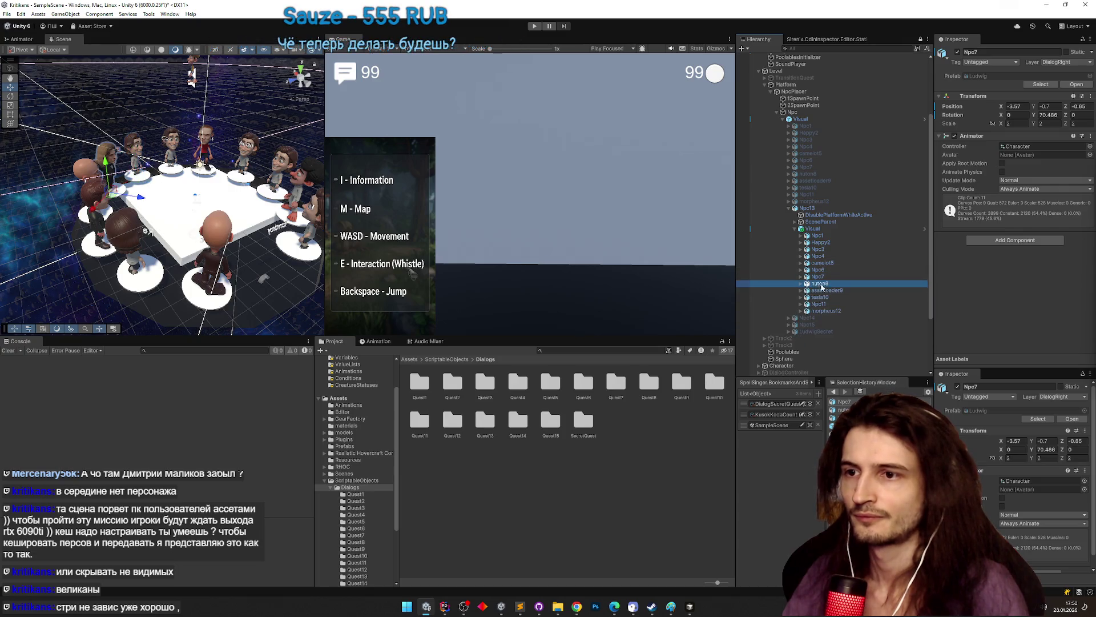
click(681, 218)
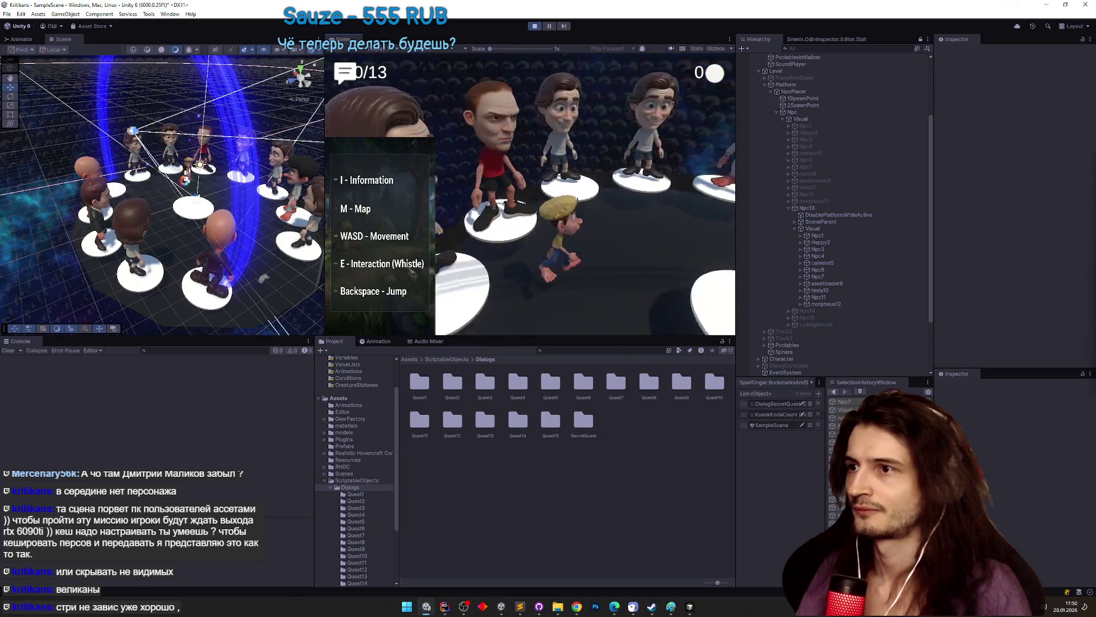
- Toggle play mode several times, selecting nuton8 and then NpcPlacer between test runs
key(ctrl+p)
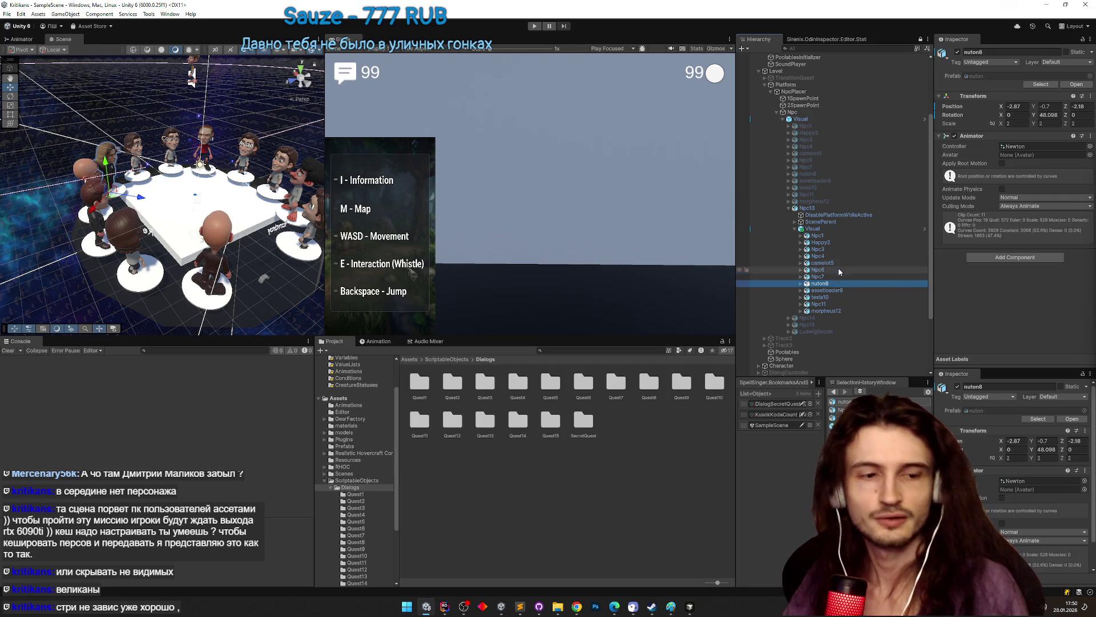
key(ctrl+p)
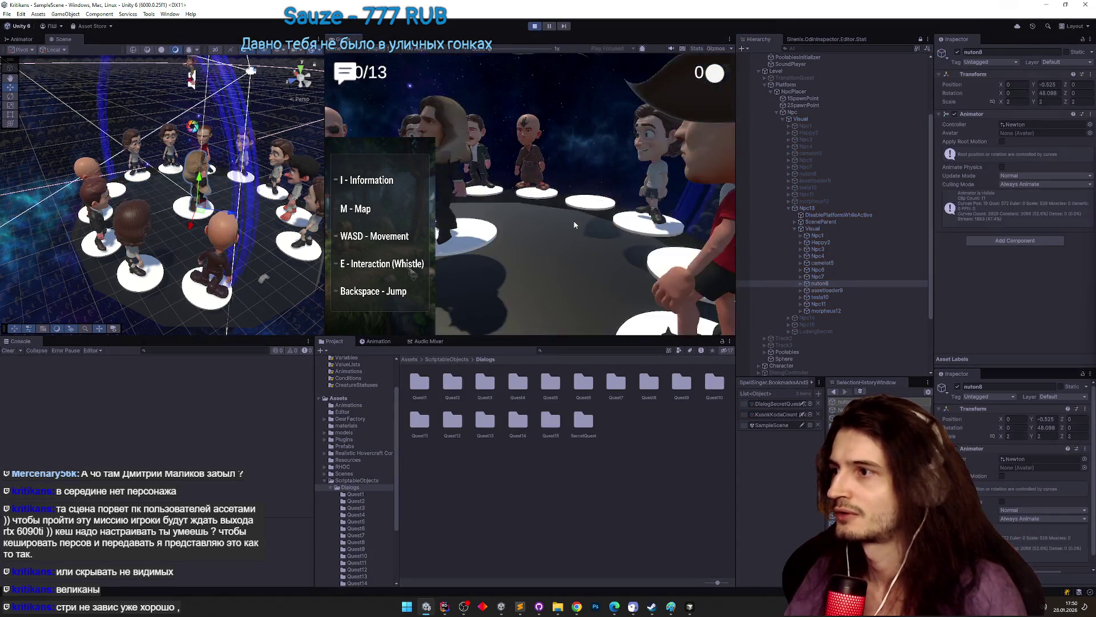
key(ctrl+p)
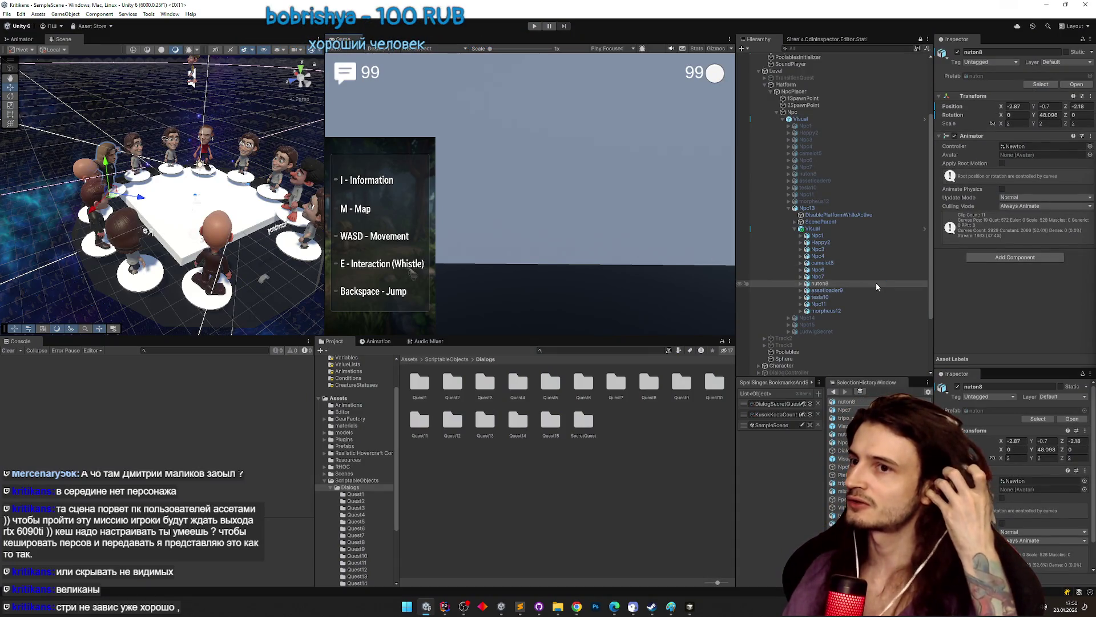
key(ctrl+p)
click(865, 282)
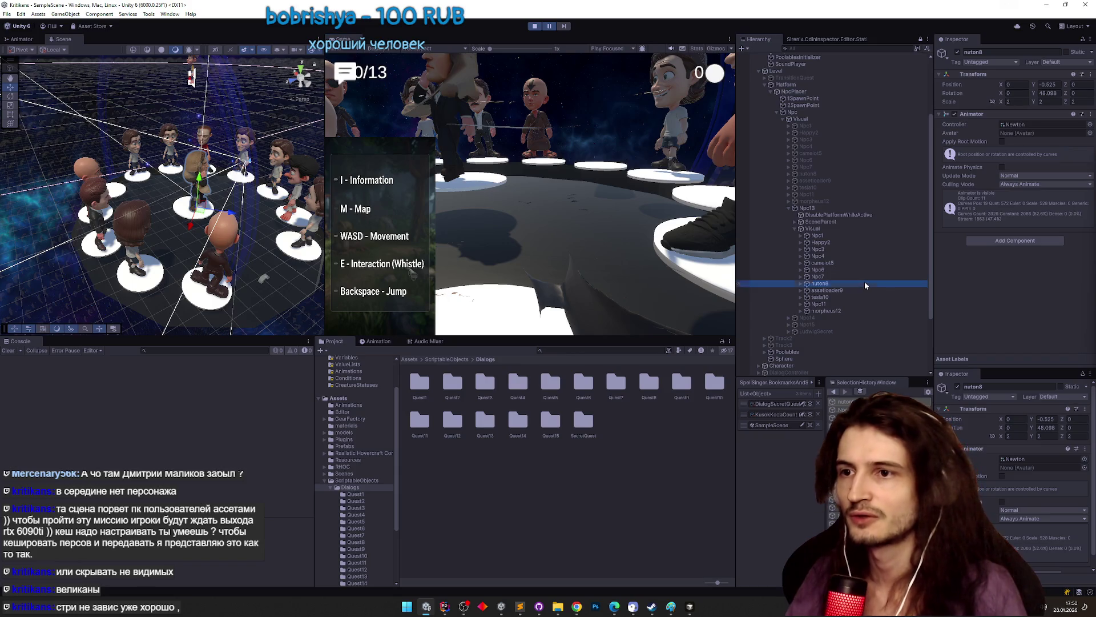
key(ctrl+p)
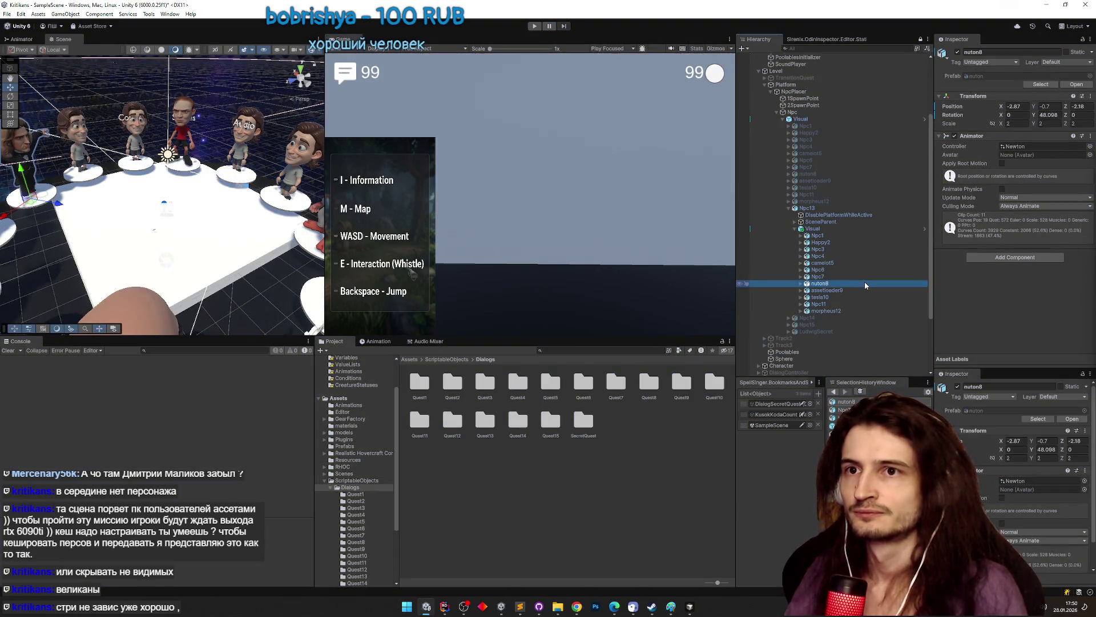
key(ctrl+p)
key(ctrl+p)
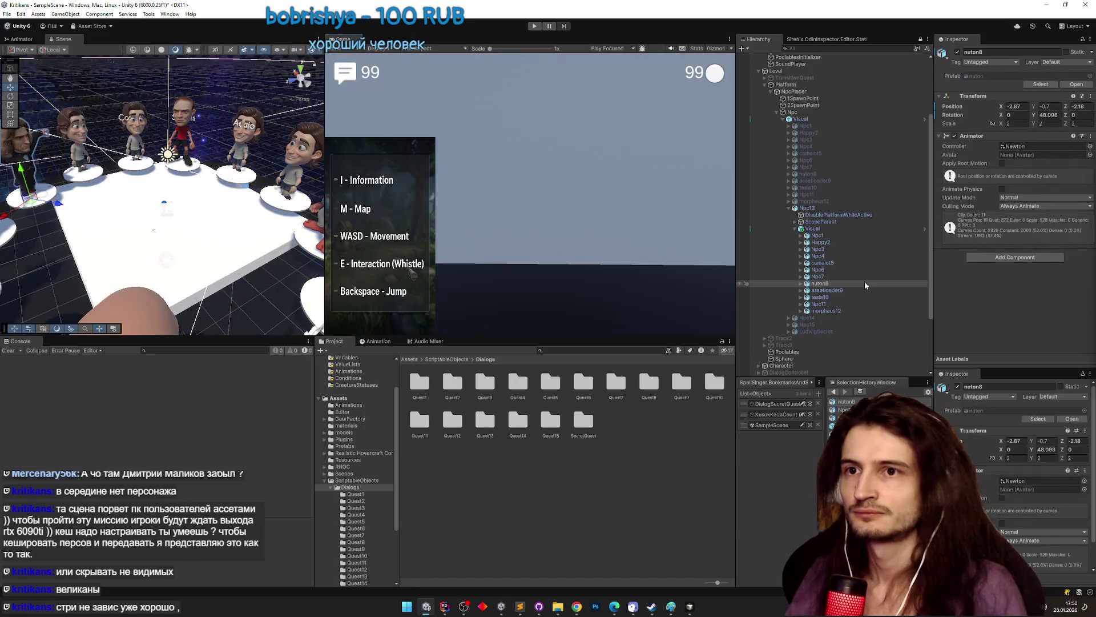
click(865, 283)
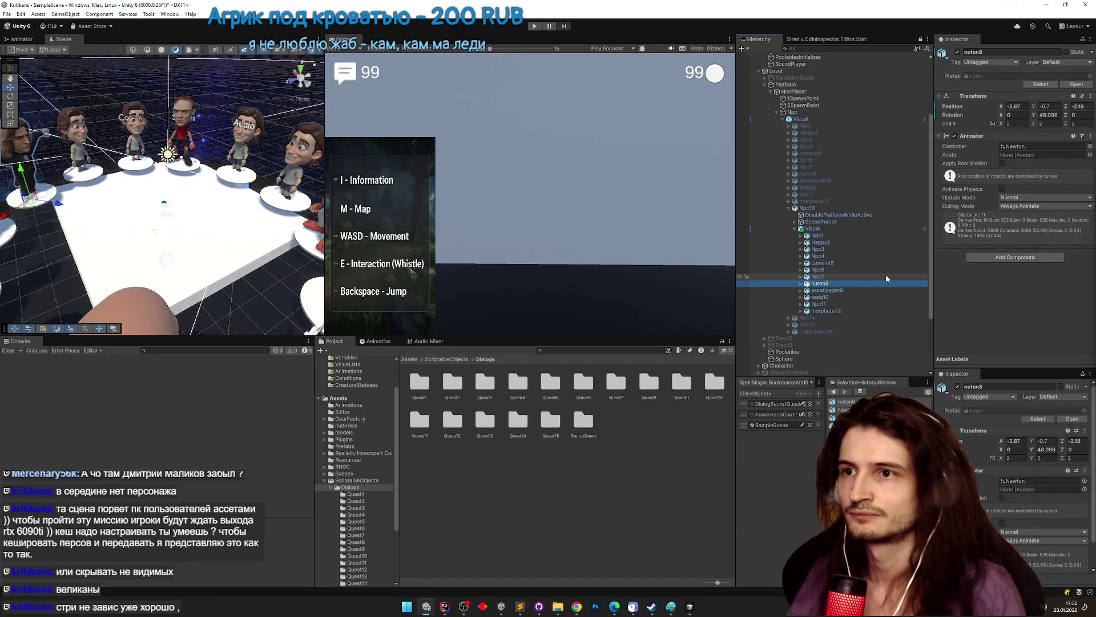
click(805, 91)
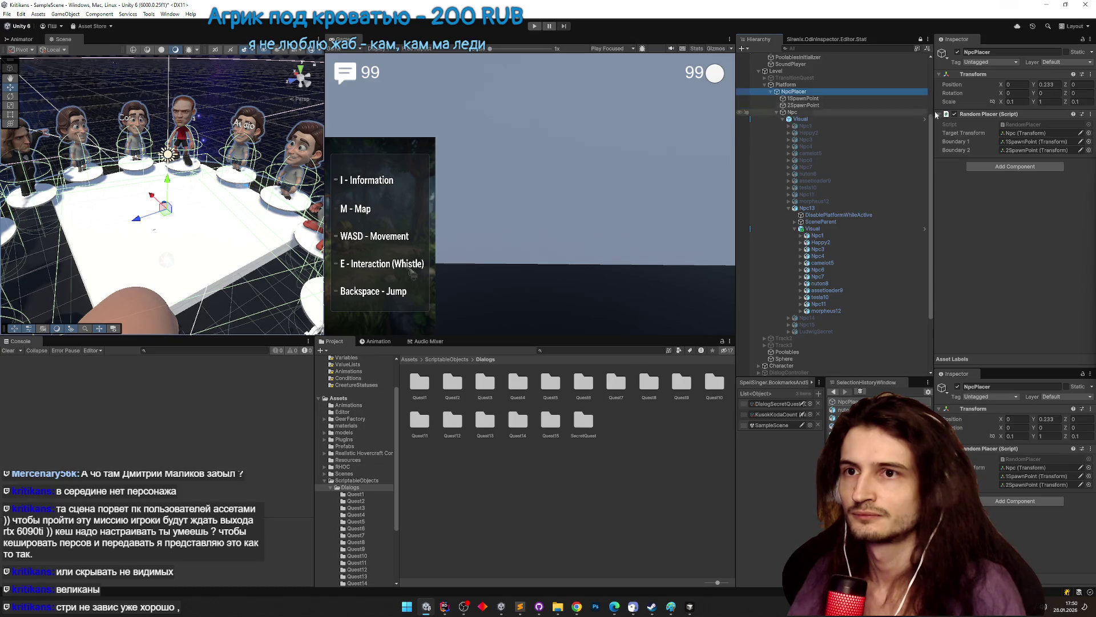
key(ctrl+p)
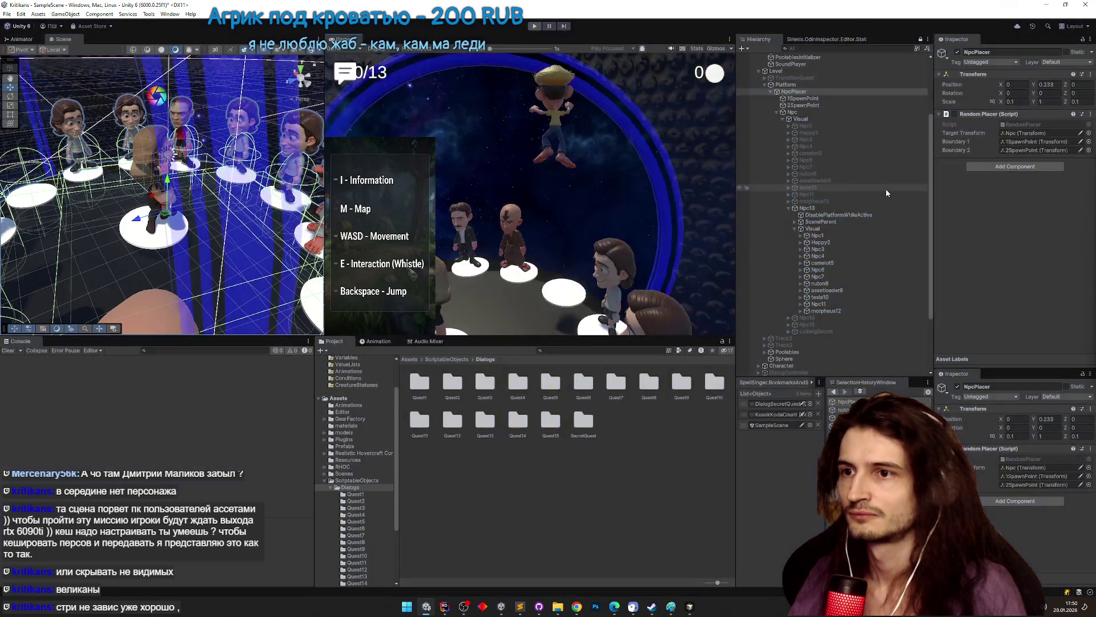
key(ctrl+p)
key(ctrl+p)
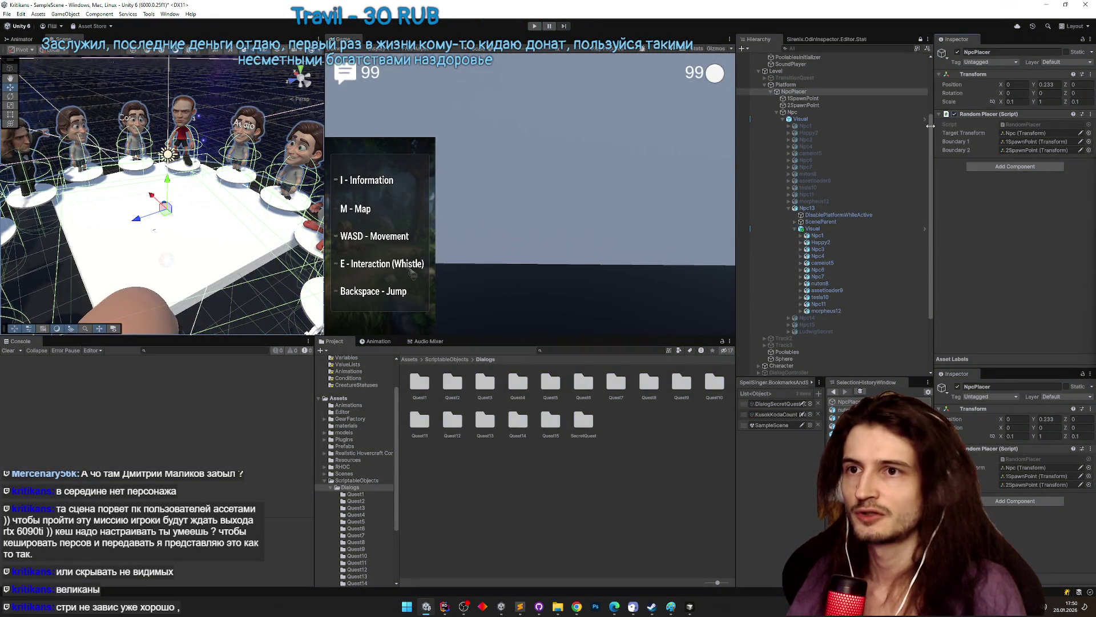
- Frame the Npc13 group from above and select its nuton8 character
drag(931, 184, 930, 240)
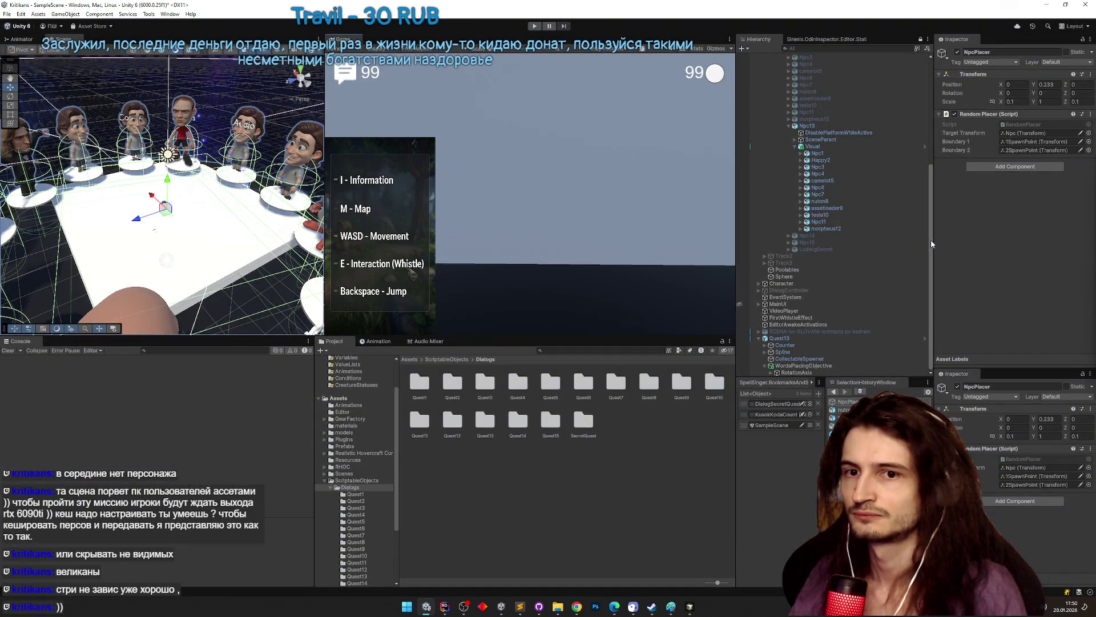
double_click(846, 201)
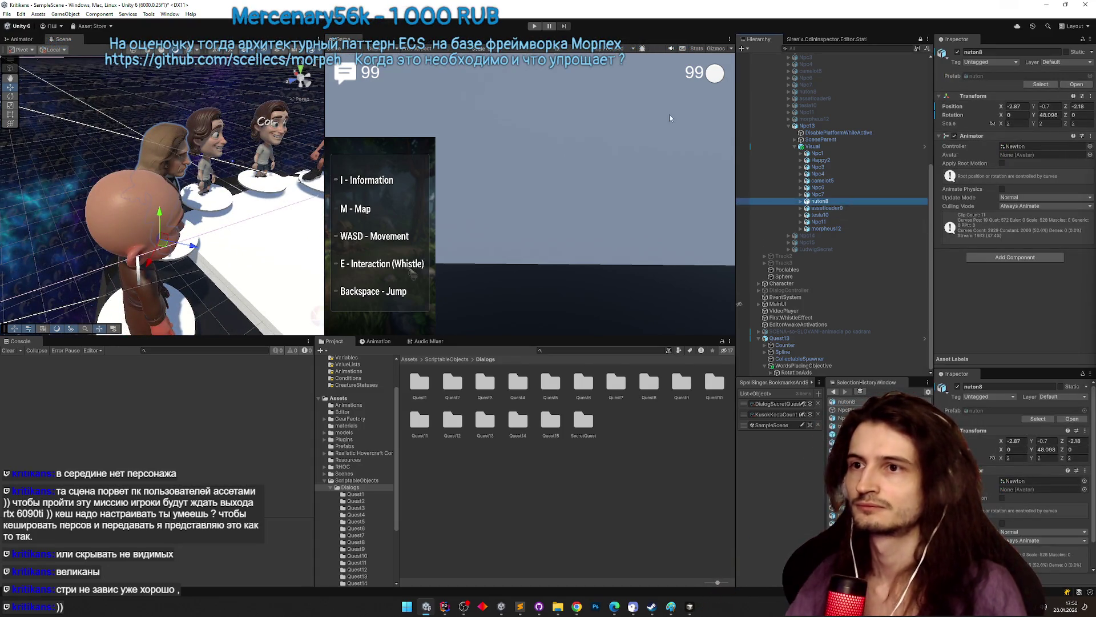
click(789, 126)
double_click(795, 228)
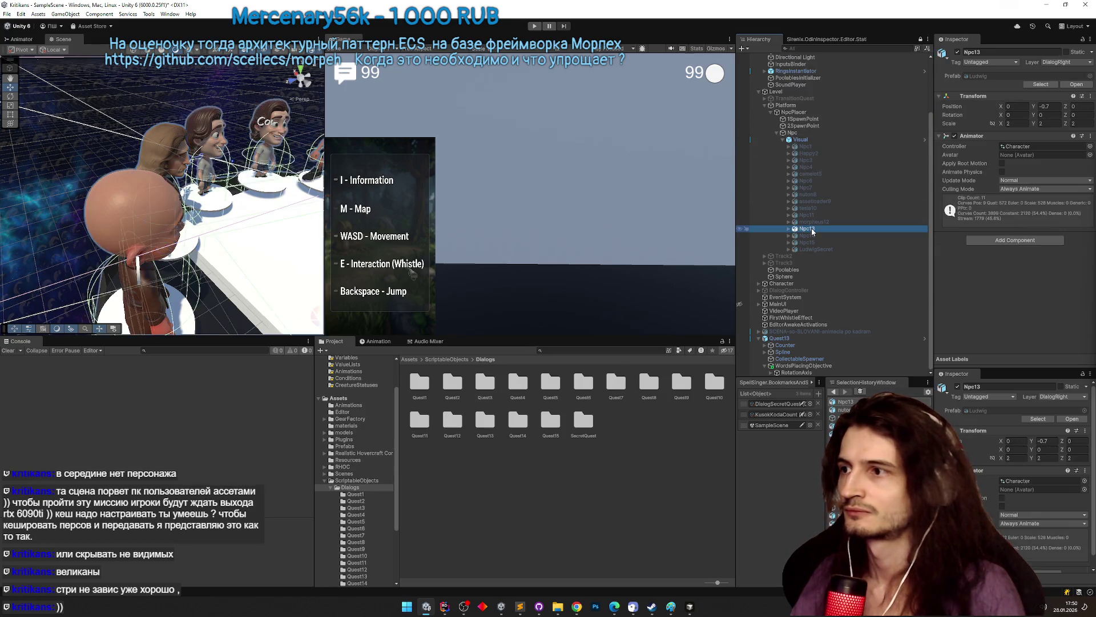
scroll(163, 194, up, 5)
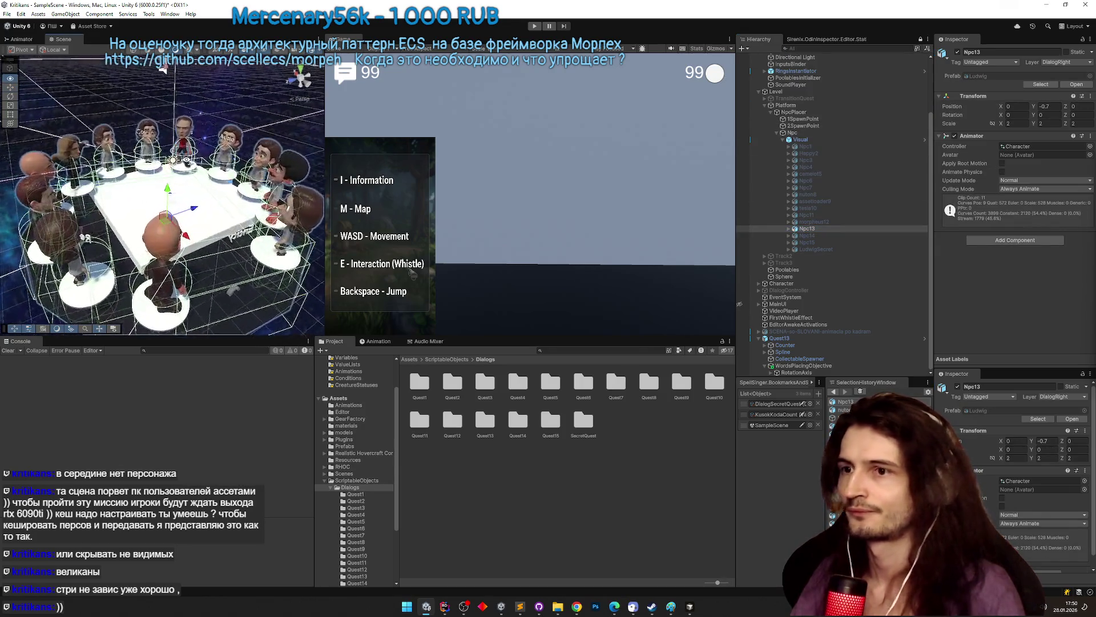
scroll(163, 194, up, 3)
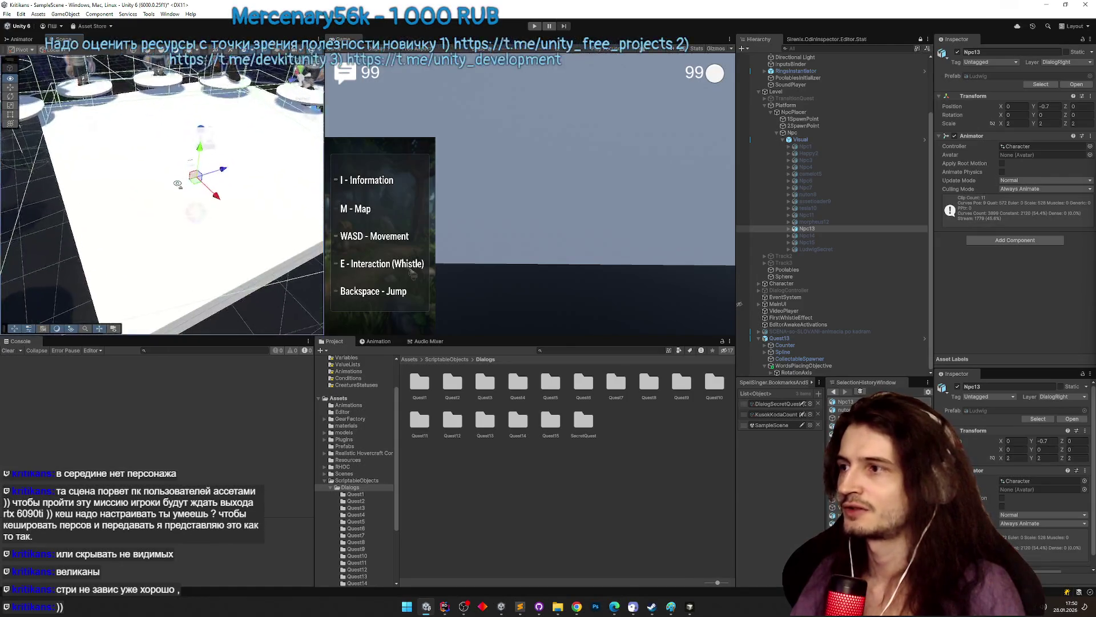
drag(163, 195, 163, 171)
click(788, 228)
click(820, 304)
- View nuton8's NewtonHands clip in the Animation window after checking NewtonIdle
click(376, 341)
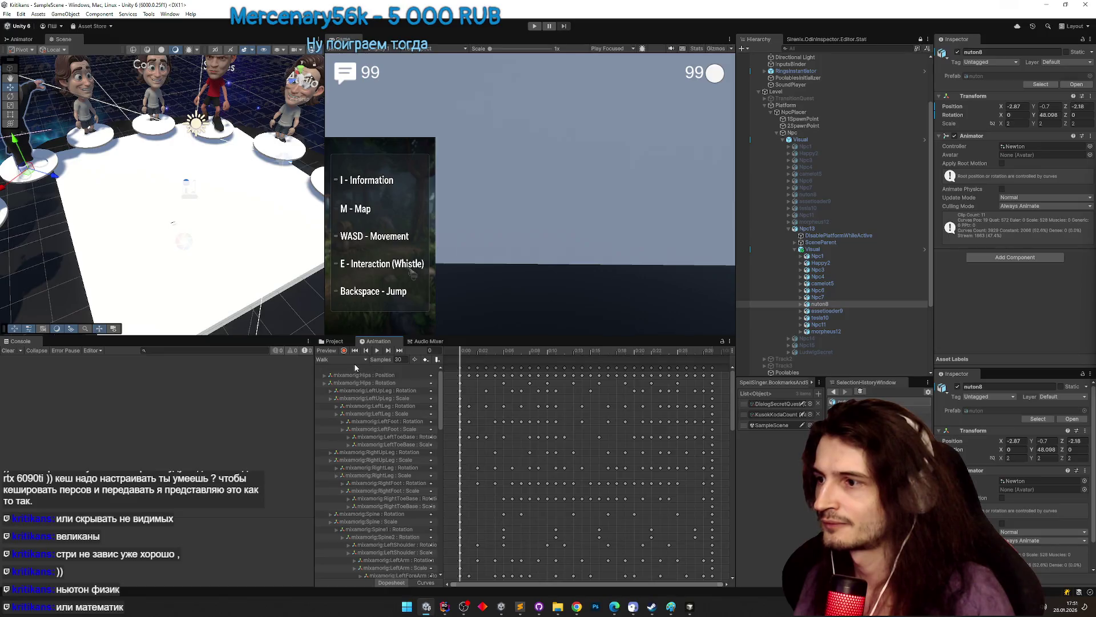
click(340, 359)
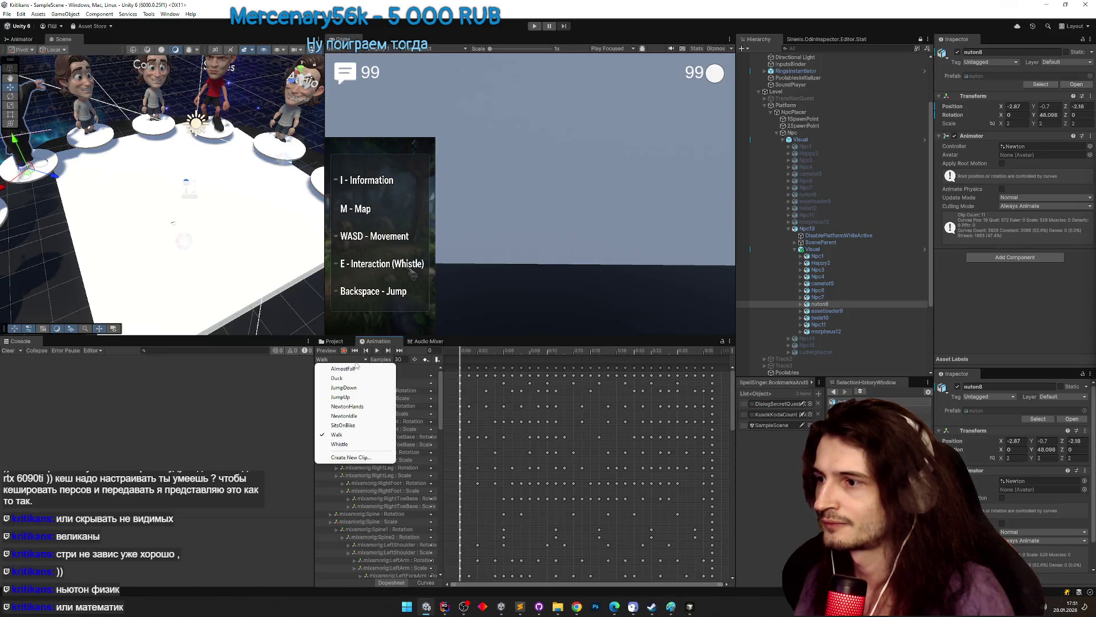
click(359, 416)
click(356, 376)
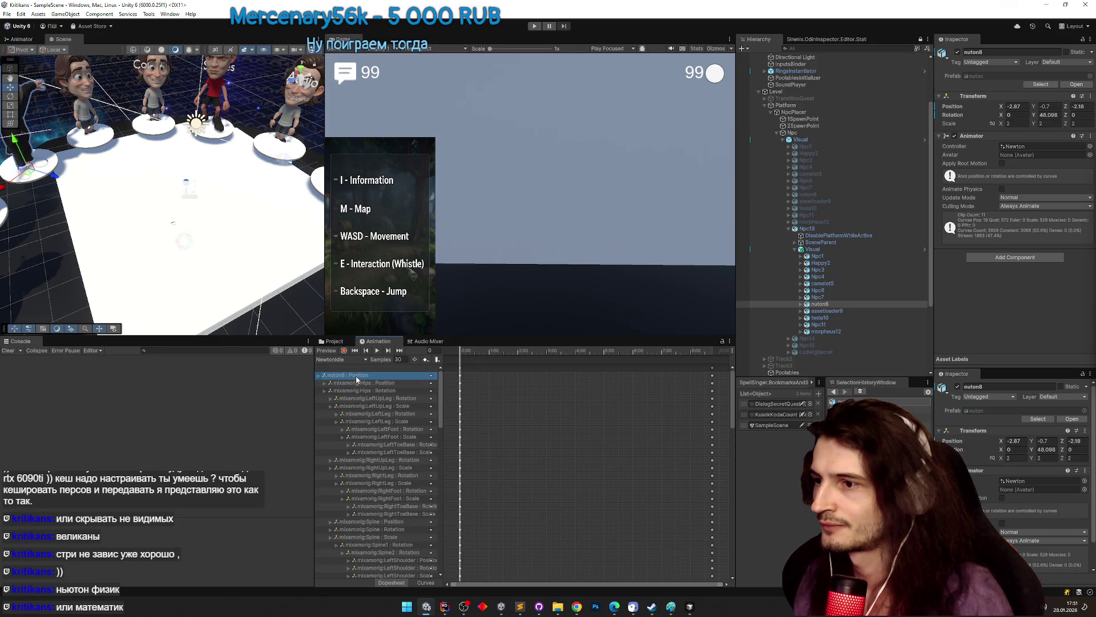
scroll(356, 379, down, 1)
click(345, 359)
click(365, 406)
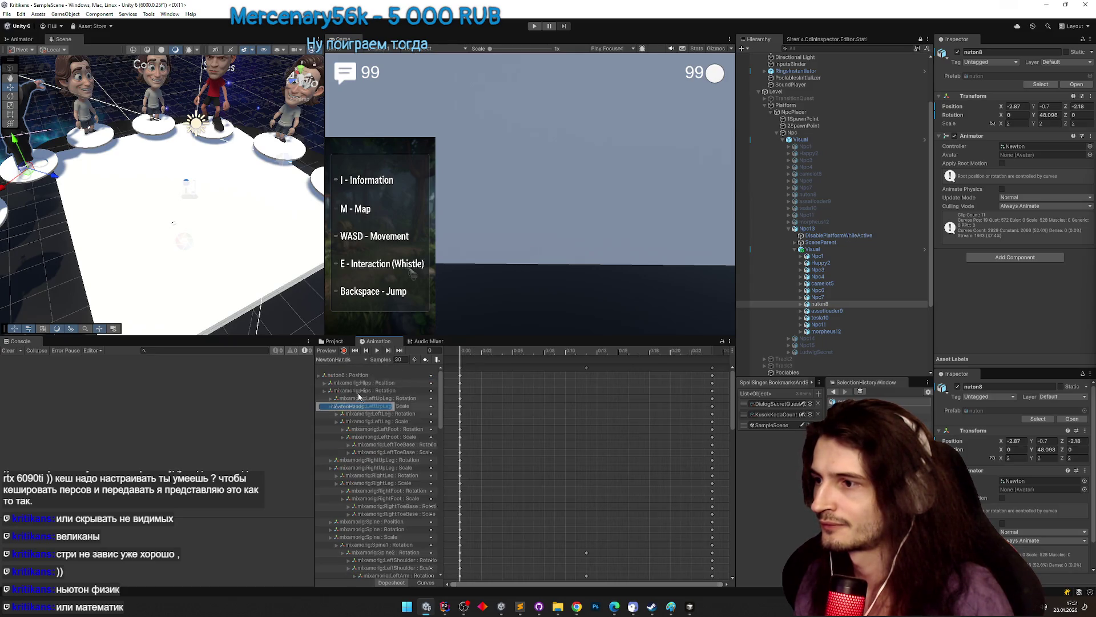
click(355, 360)
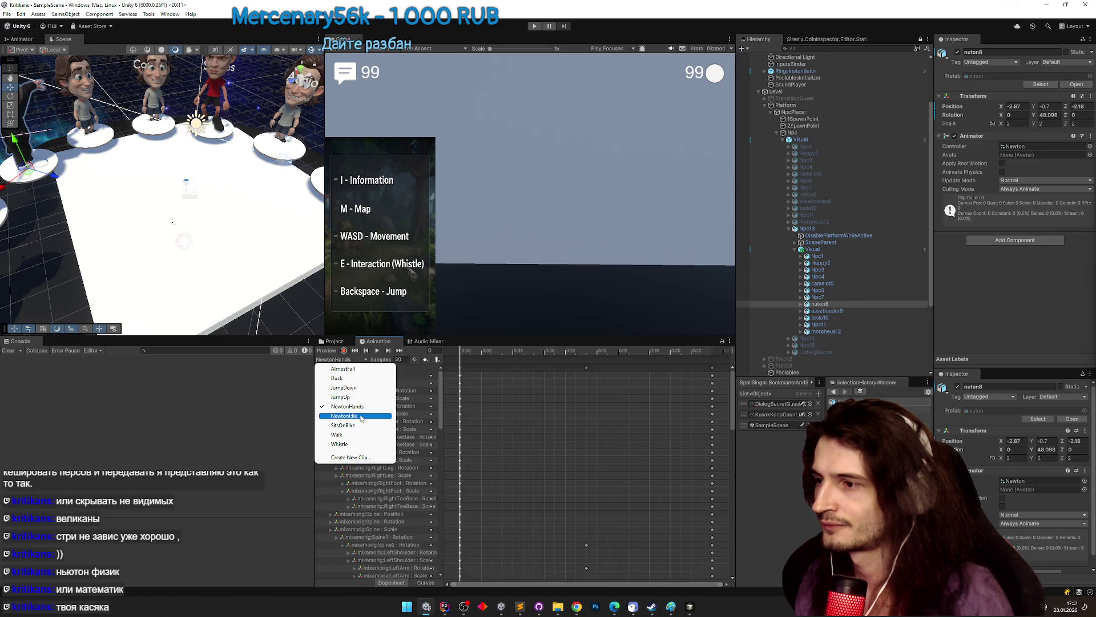
click(508, 401)
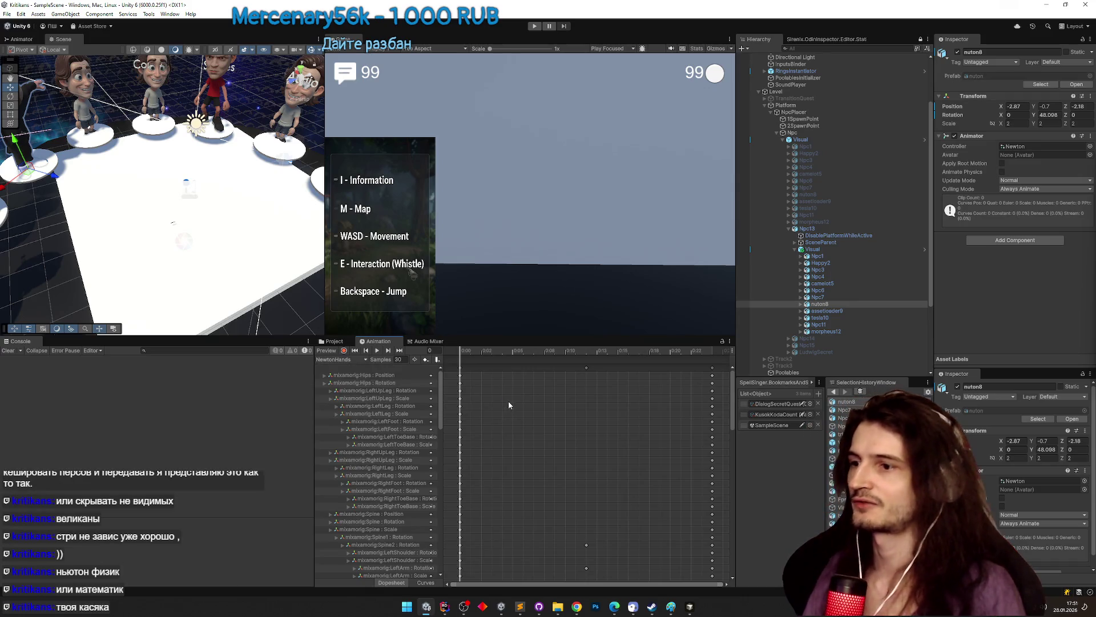
- Play-test the scene walking forward toward the NPCs, then stop and select Npc13's Visual group
key(ctrl+p)
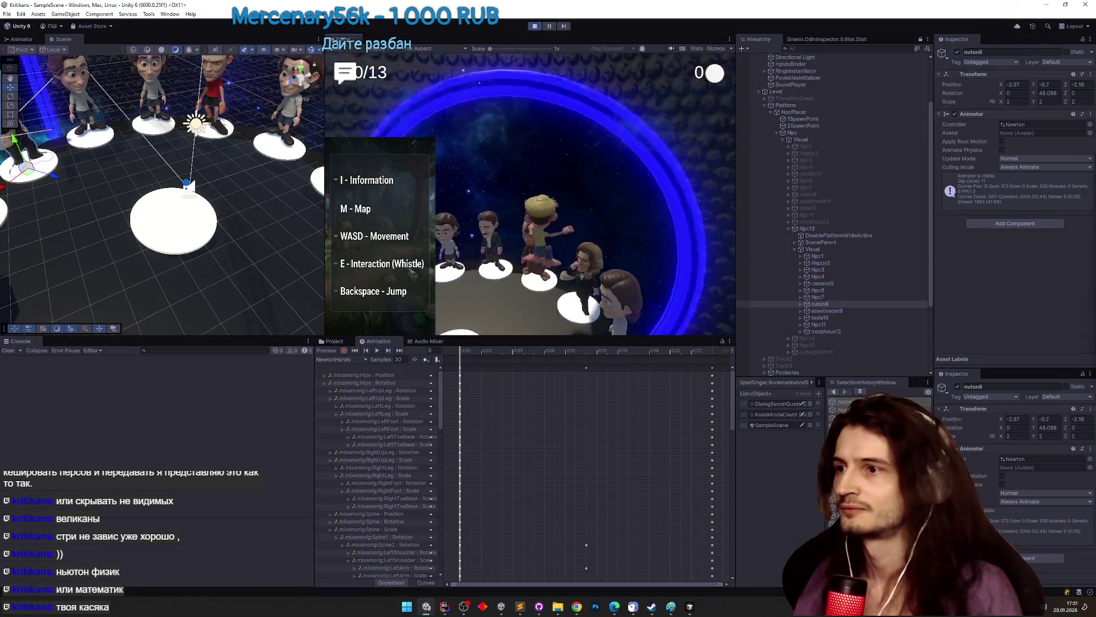
key(w)
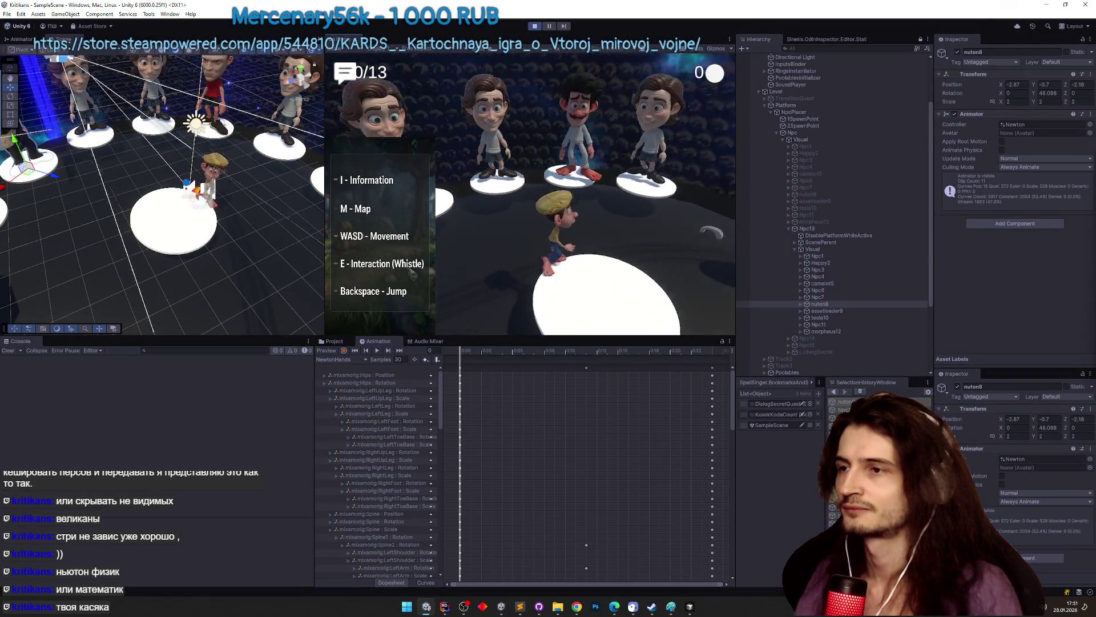
key(w)
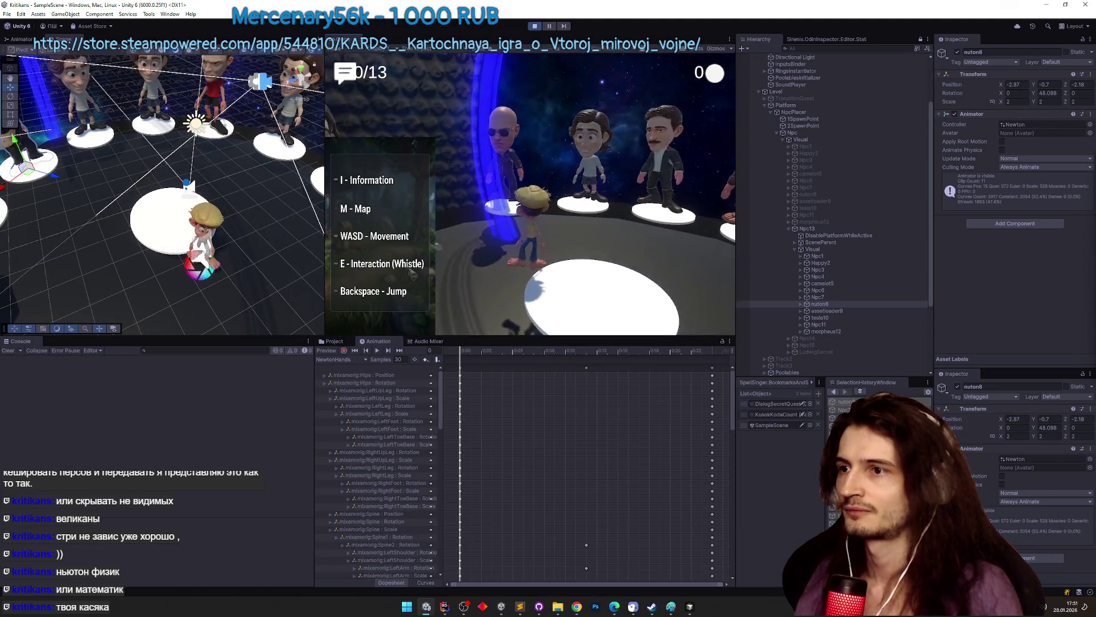
key(w)
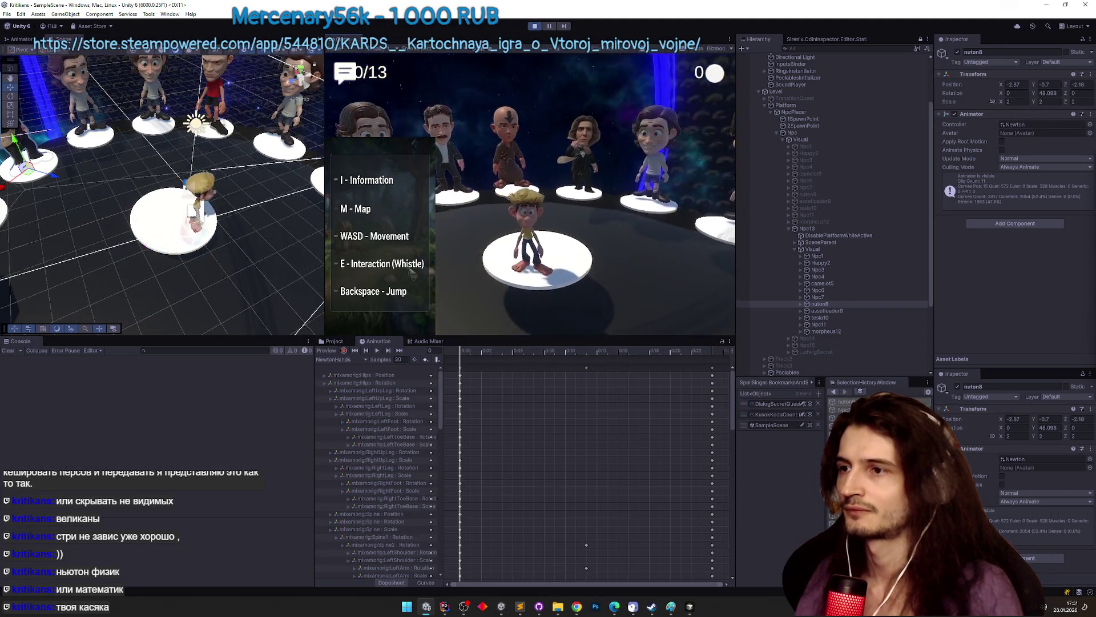
key(ctrl+p)
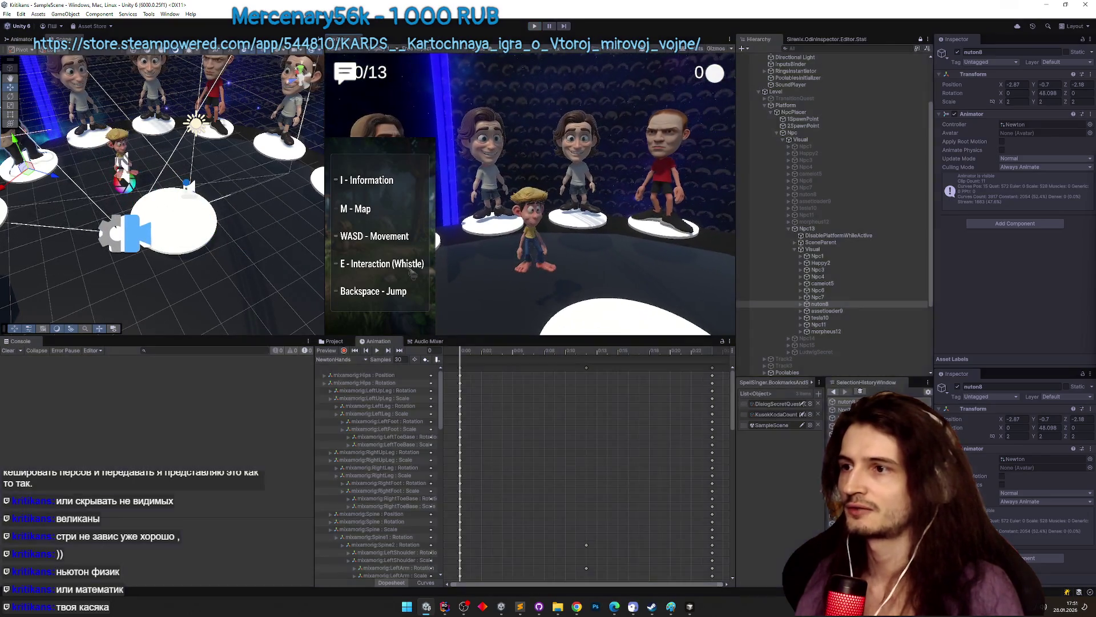
click(835, 250)
- Select NPCs Npc1 through morpheus12 and set their X, Y and Z scale to 1
click(835, 257)
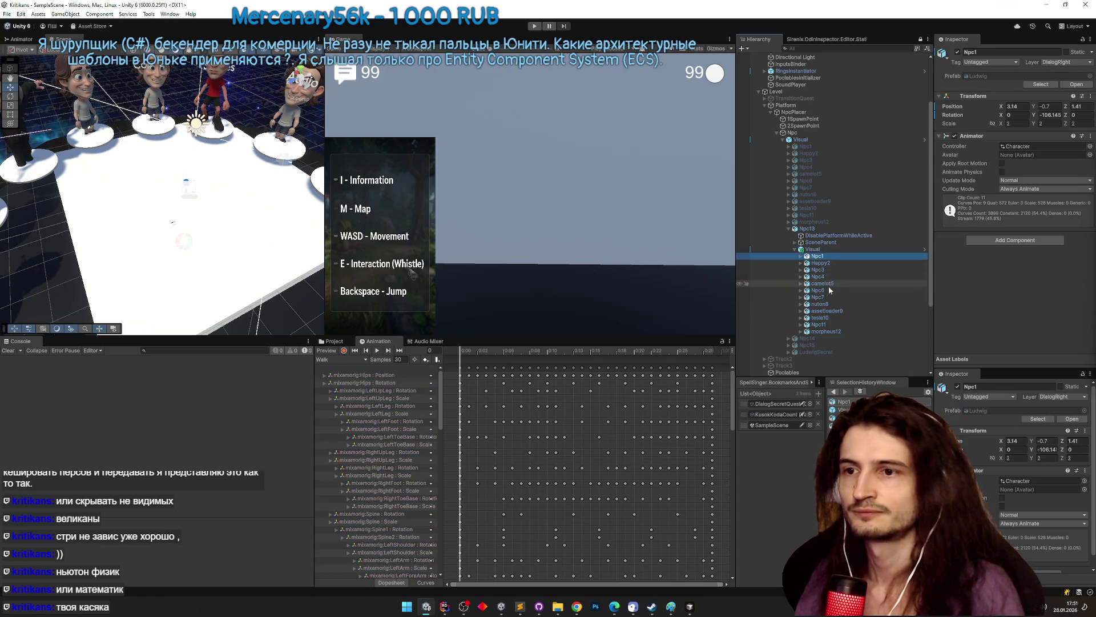
shift+click(826, 331)
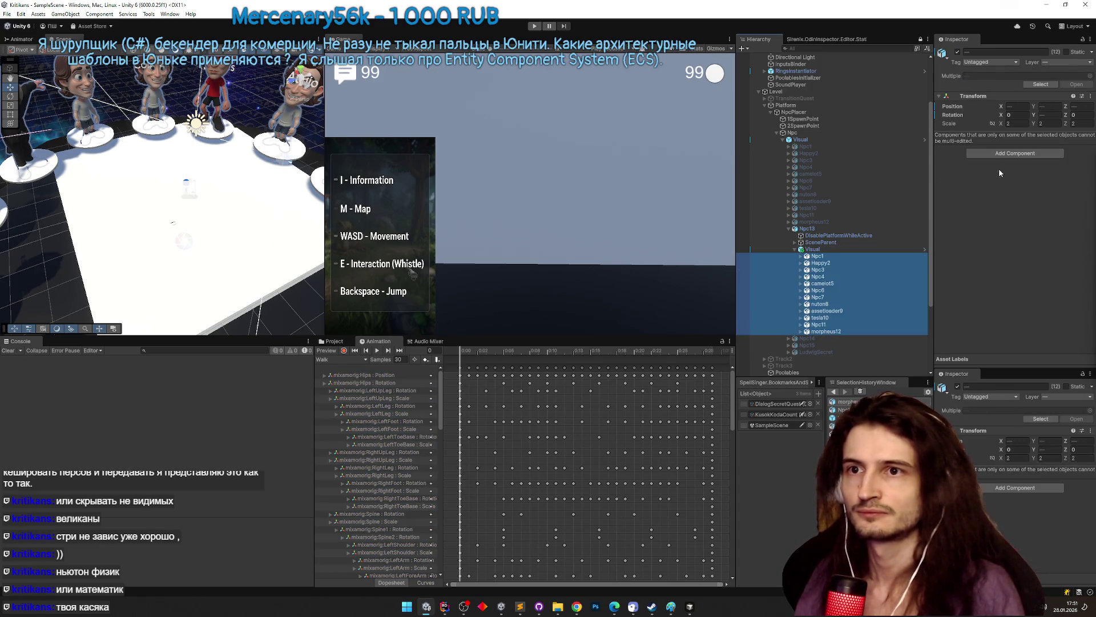
click(1013, 123)
text(1)
click(1046, 123)
text(1)
click(1080, 124)
text(1)
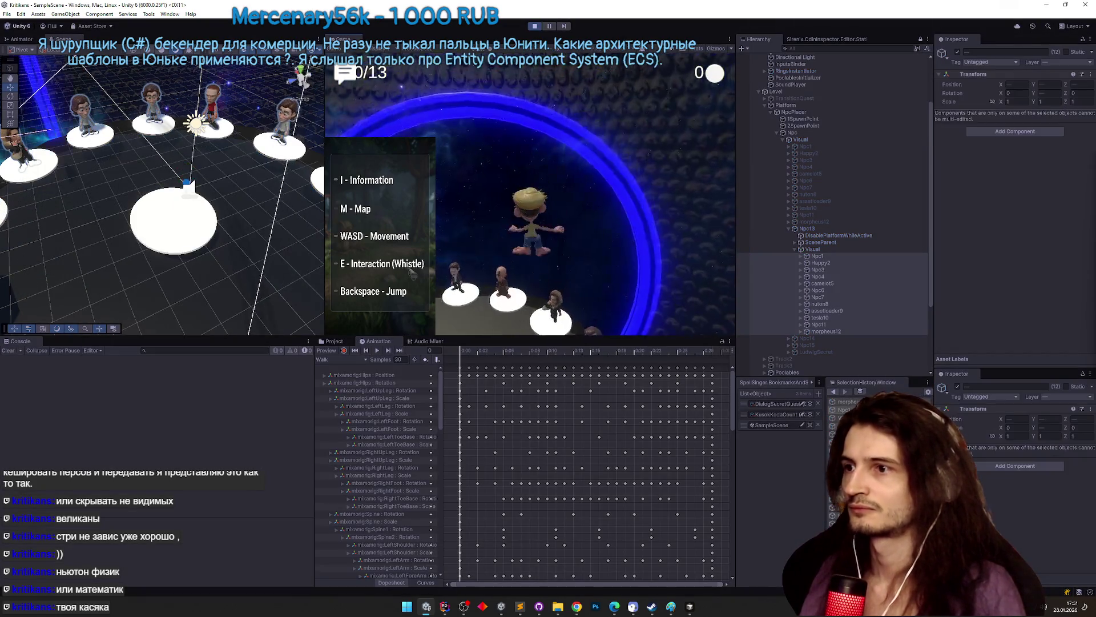
text(w)
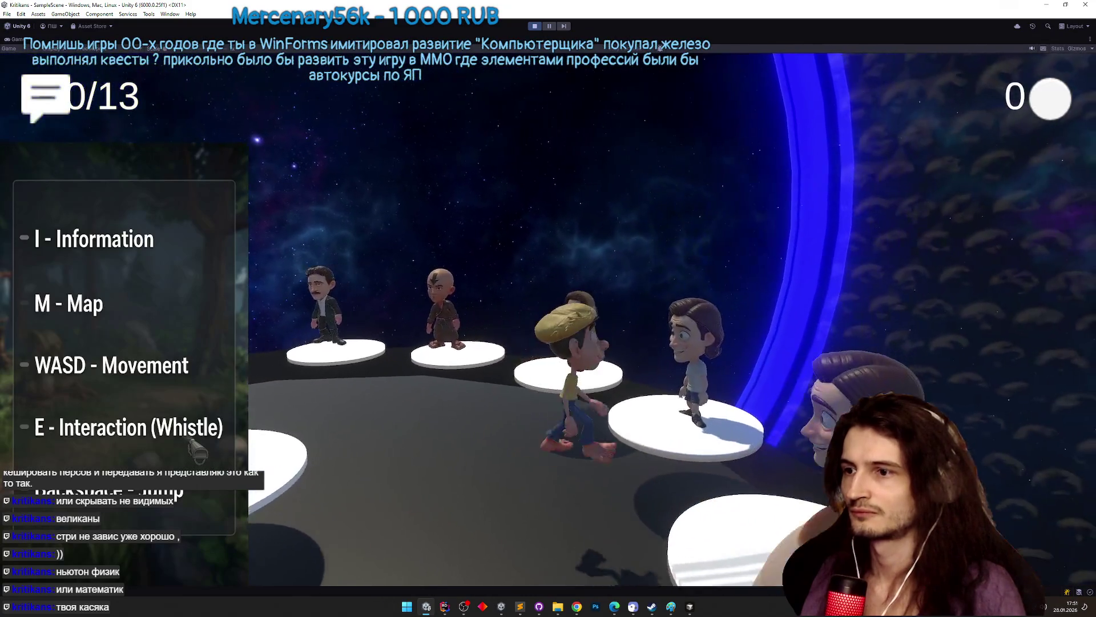
text(w)
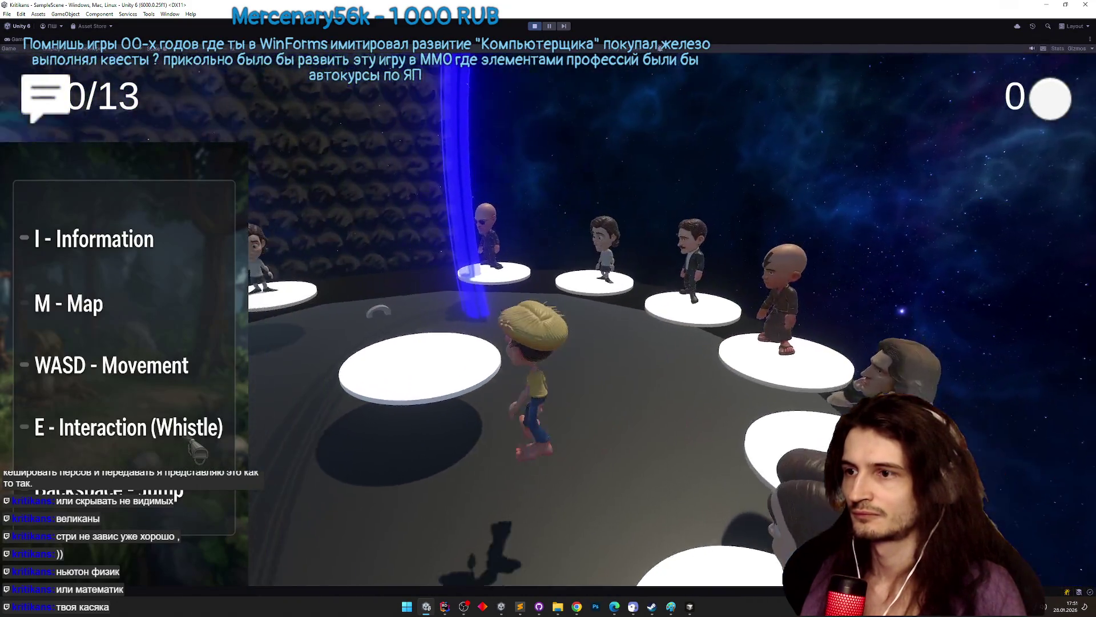
text(a)
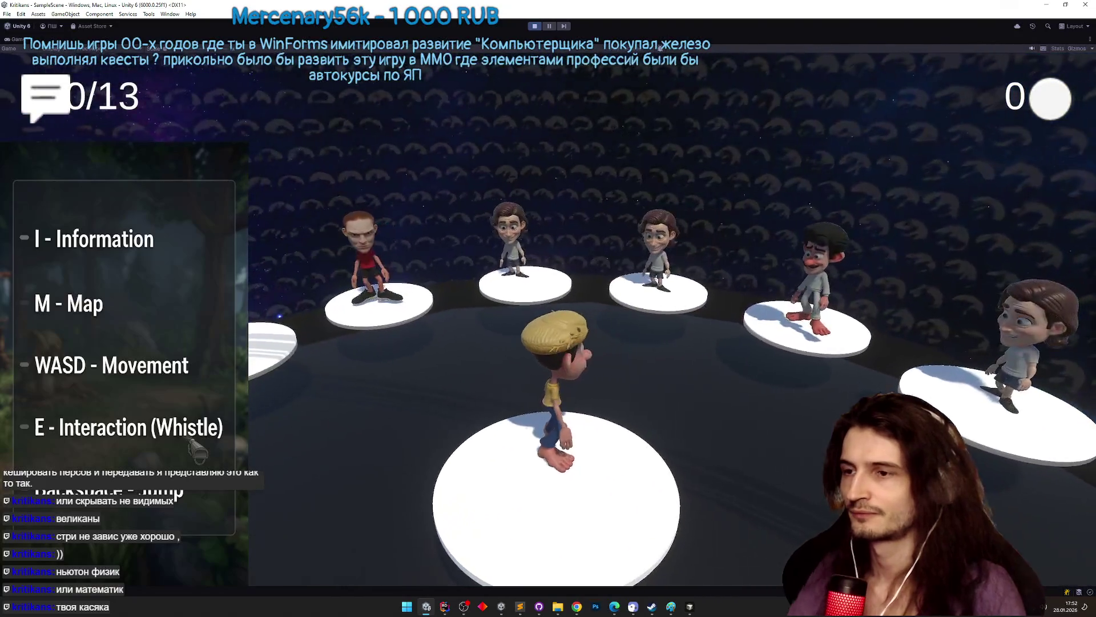
text(a)
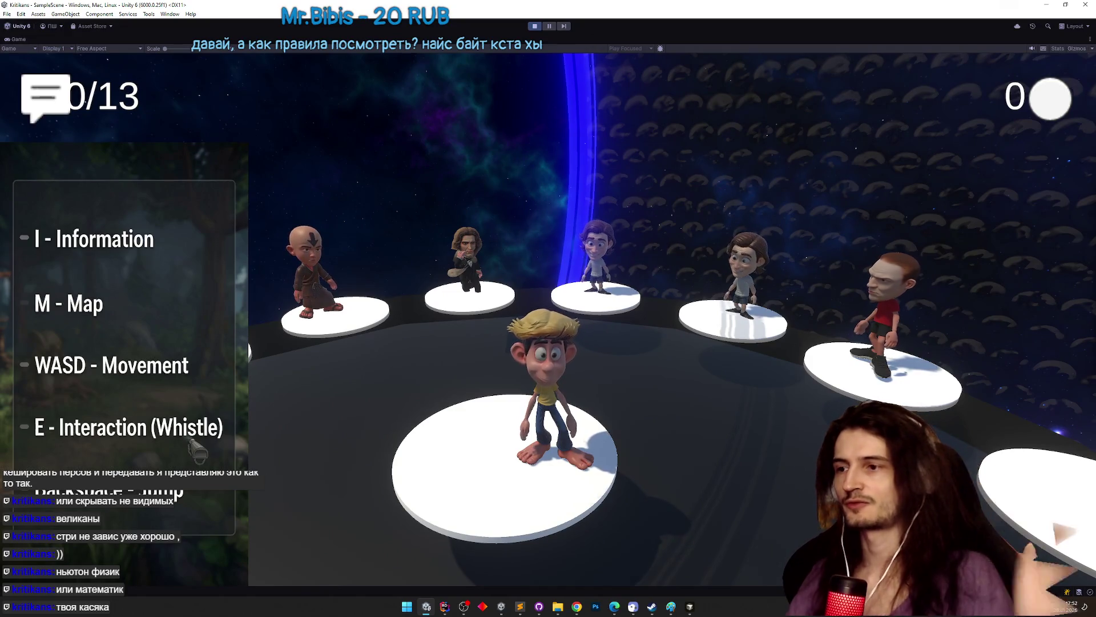
text(a)
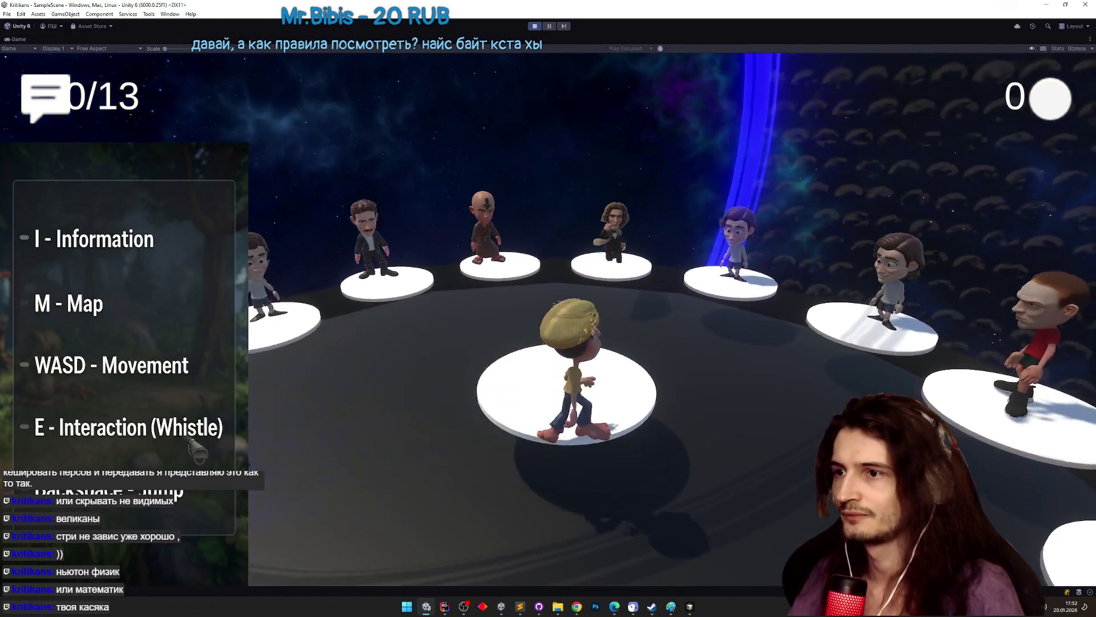
text(a)
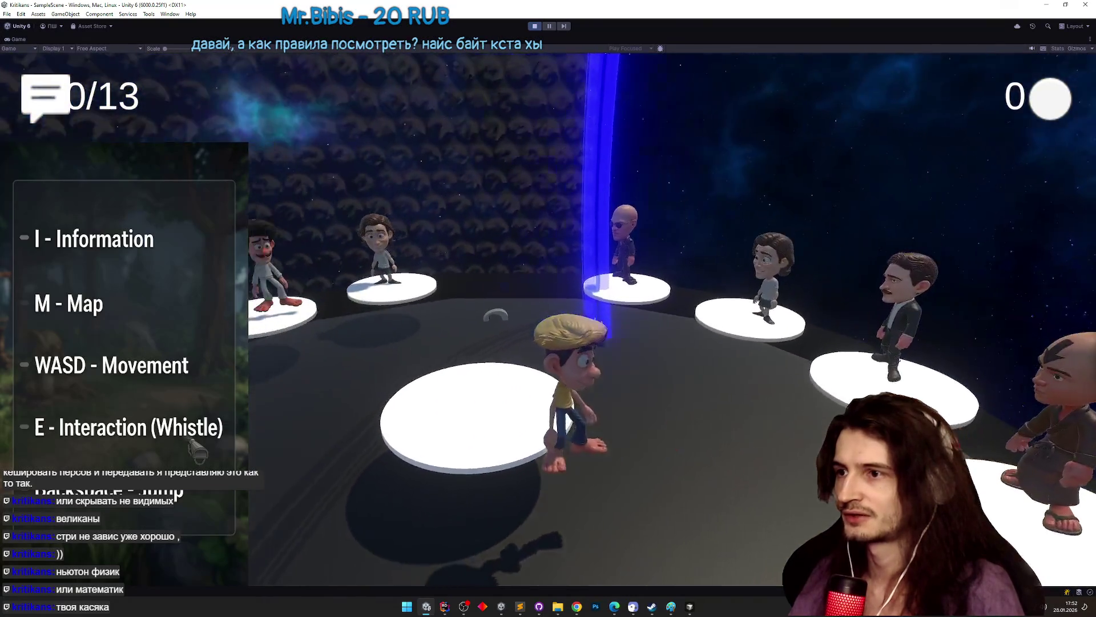
text(a)
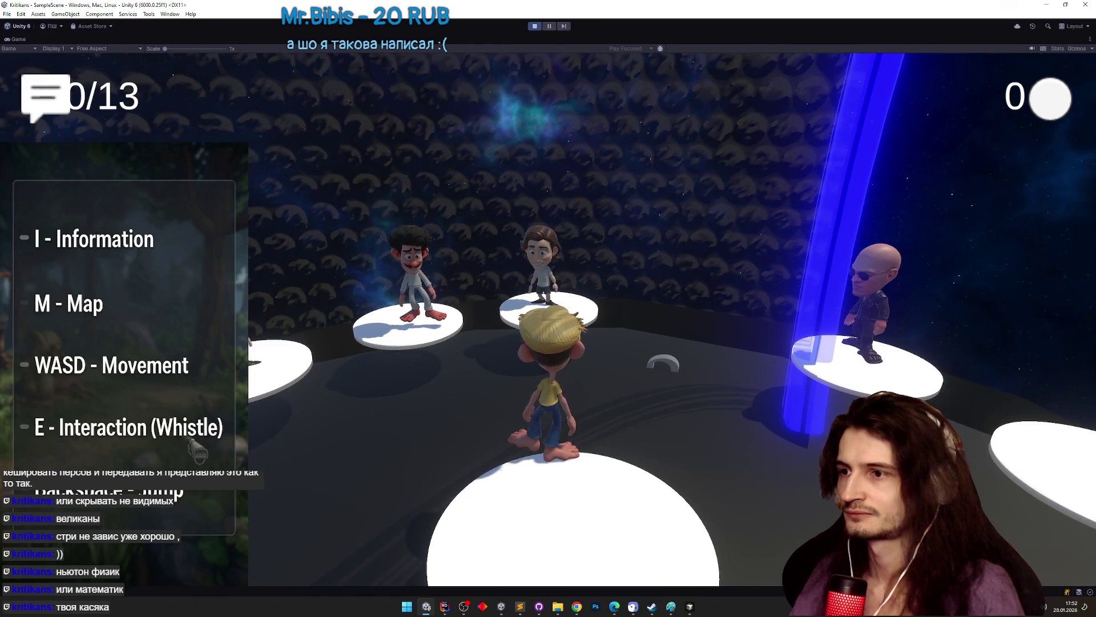
- Stop play mode, open the NPC Visual prefab, and start selecting NPCs from Npc1
key(ctrl+p)
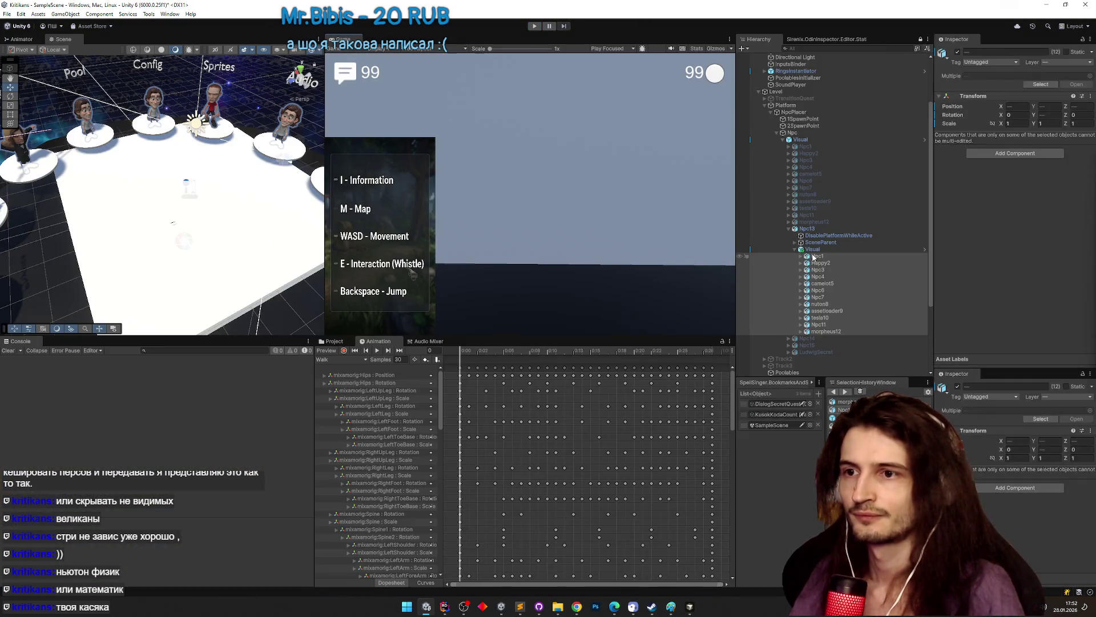
double_click(813, 251)
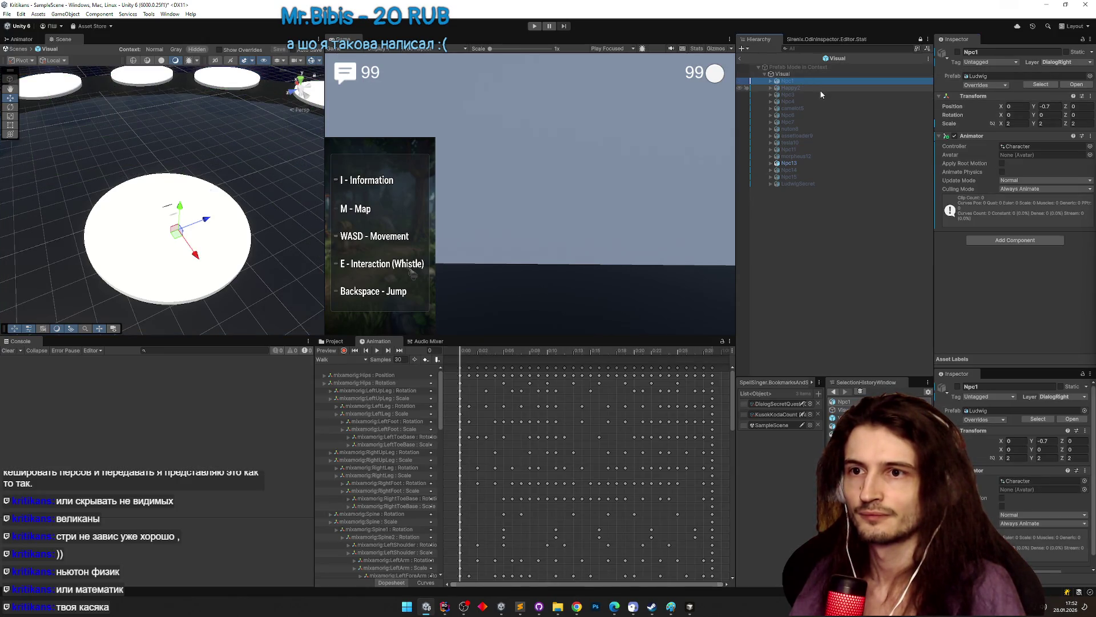
shift+click(799, 184)
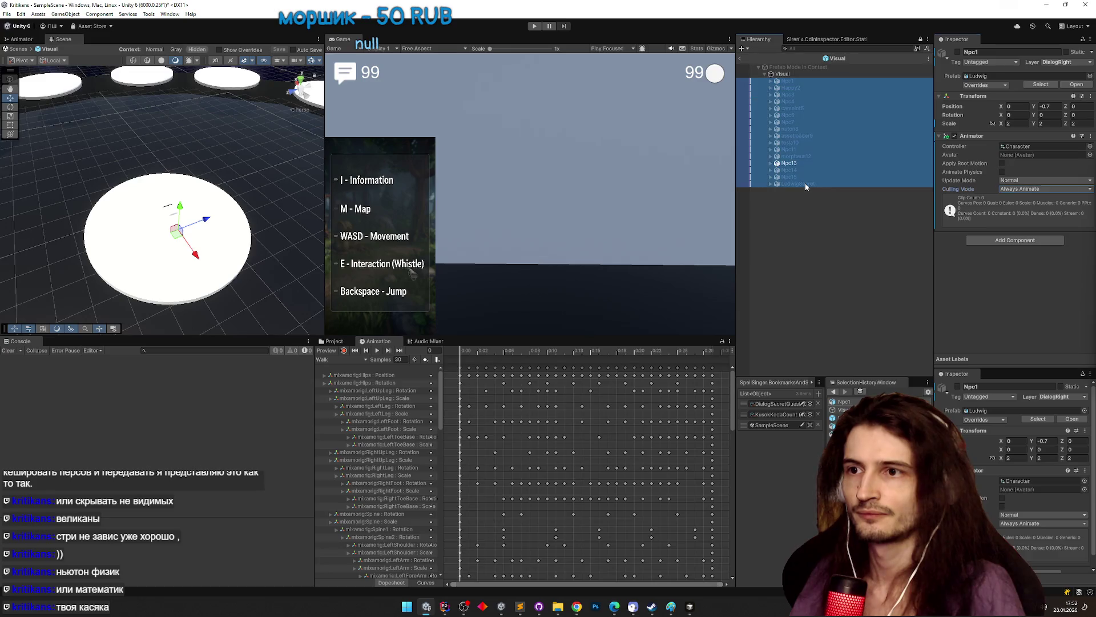
shift+click(792, 157)
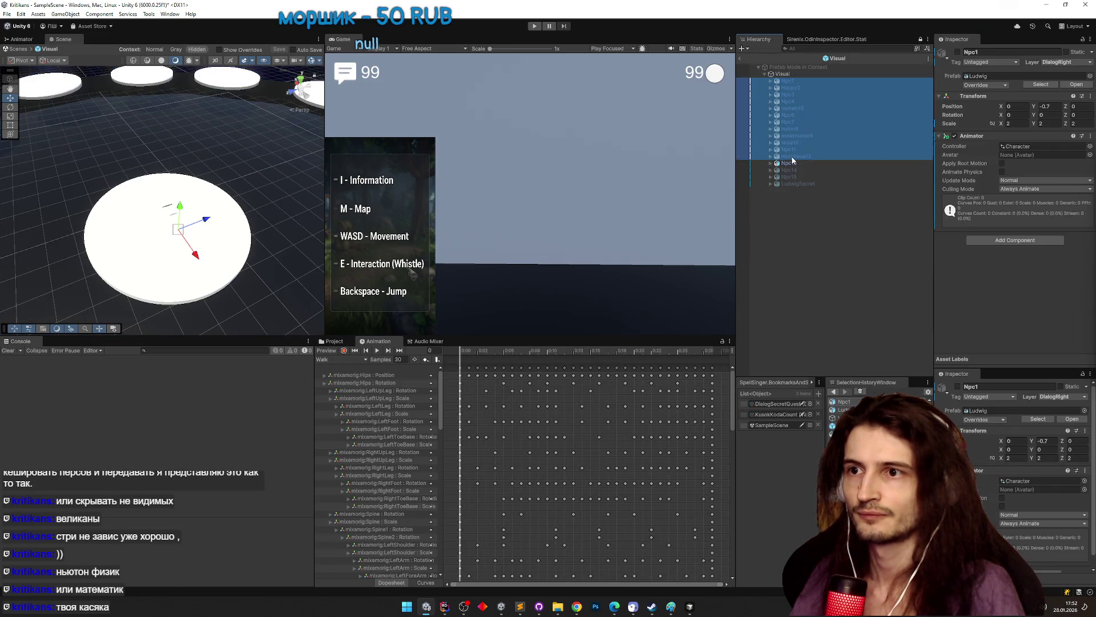
shift+click(792, 107)
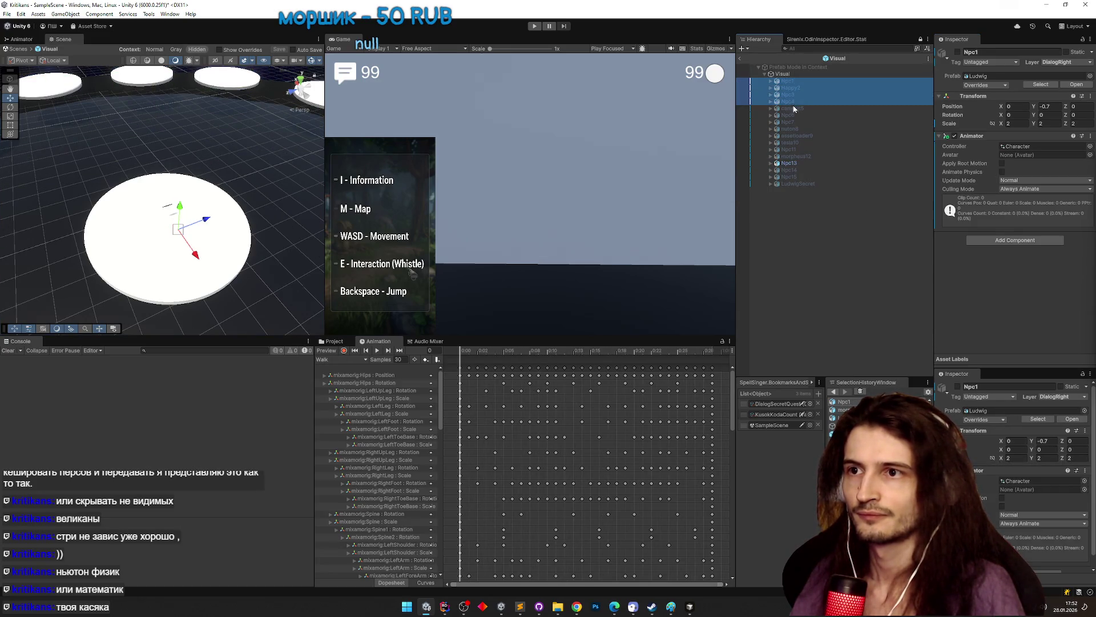
ctrl+click(792, 108)
- Add Npc6 through morpheus12 to the selection and open the Animator Culling Mode dropdown
ctrl+click(792, 115)
ctrl+click(792, 121)
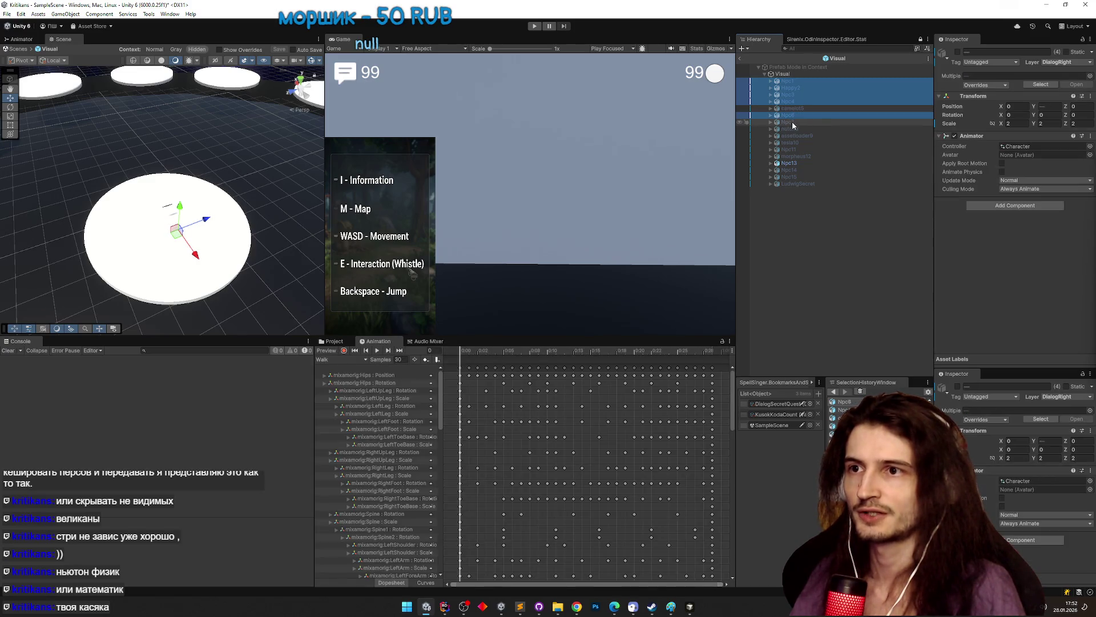
ctrl+click(793, 128)
ctrl+click(791, 135)
ctrl+click(791, 142)
ctrl+click(792, 149)
ctrl+click(794, 156)
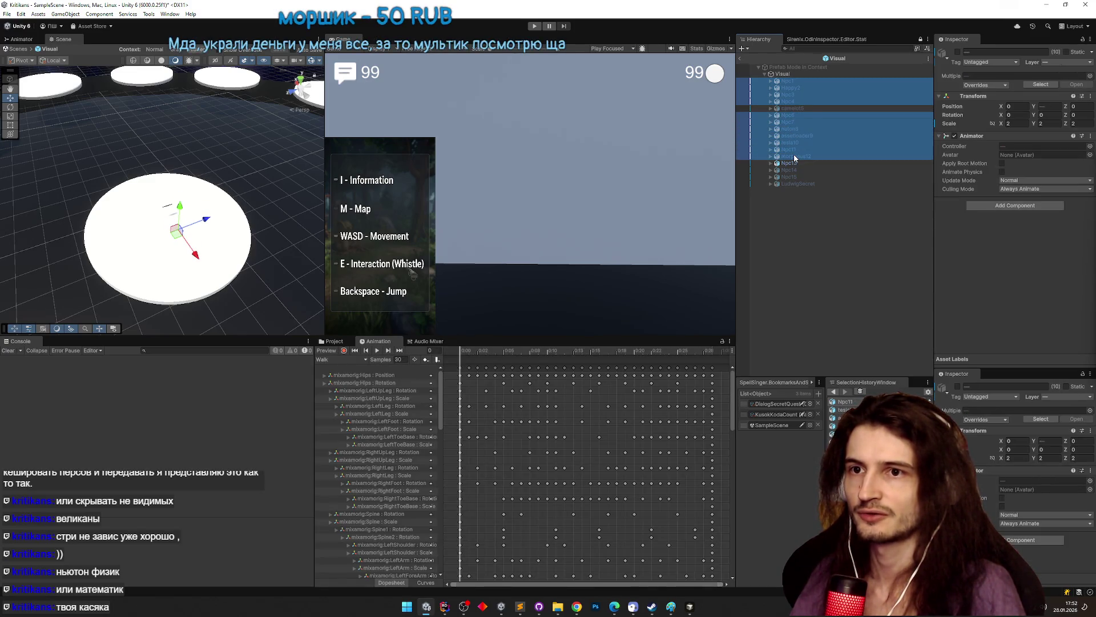
click(1021, 190)
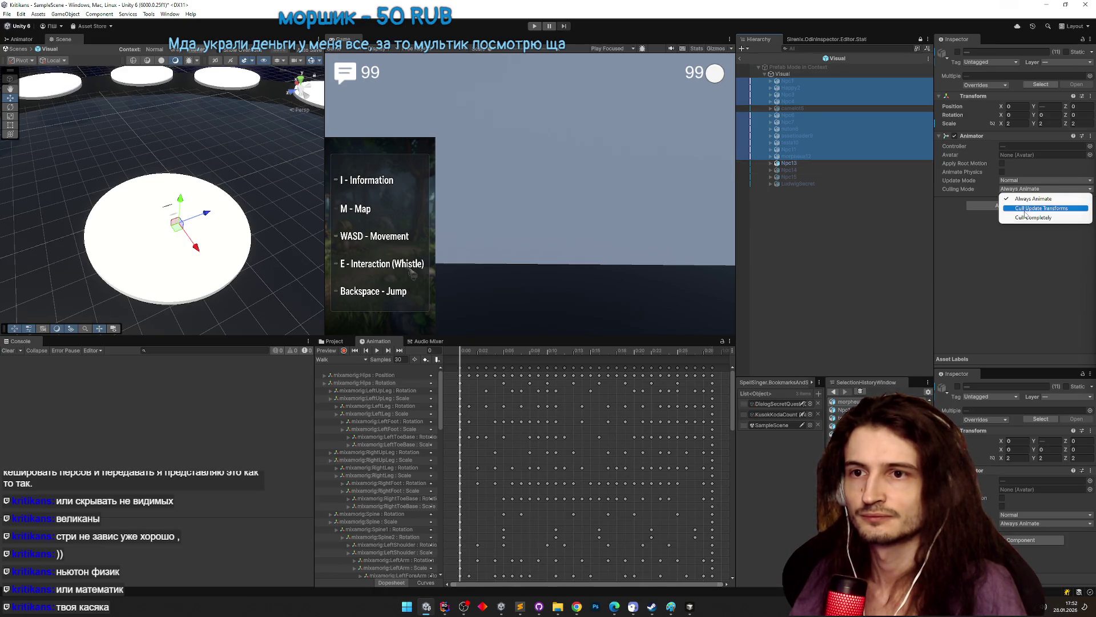
- Set the selected NPCs' Animator culling mode to Cull Update Transforms
click(956, 210)
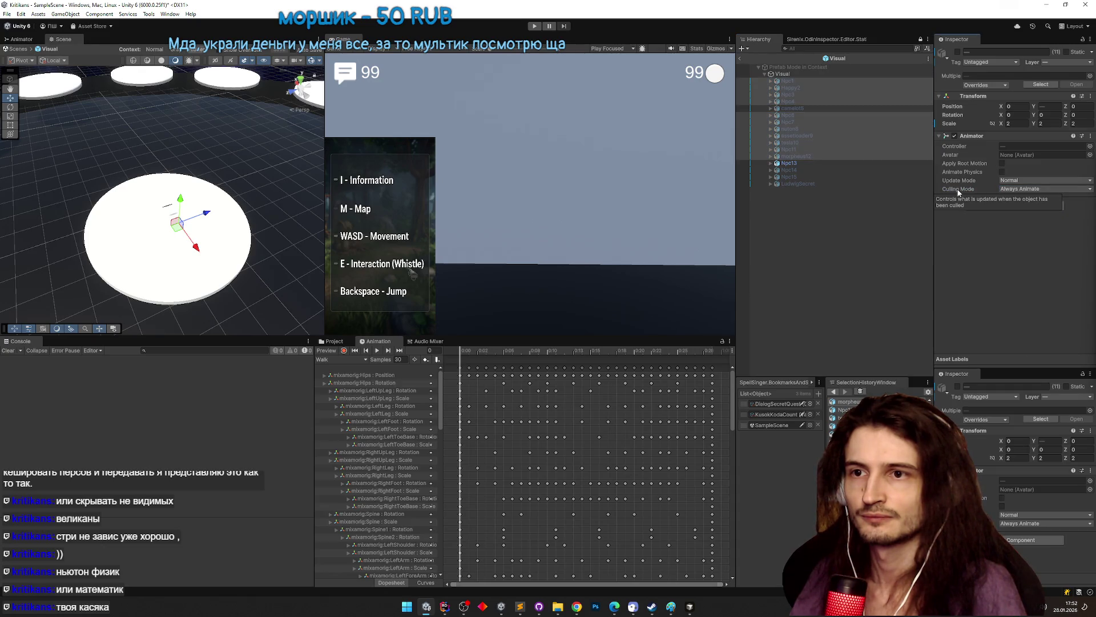
click(1002, 192)
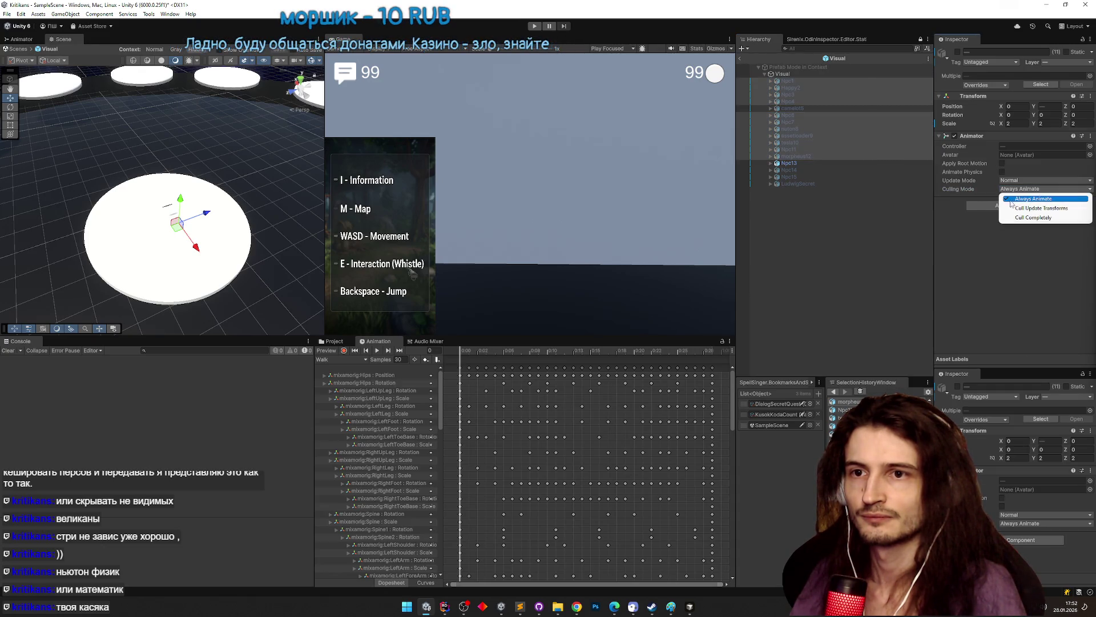
click(1012, 208)
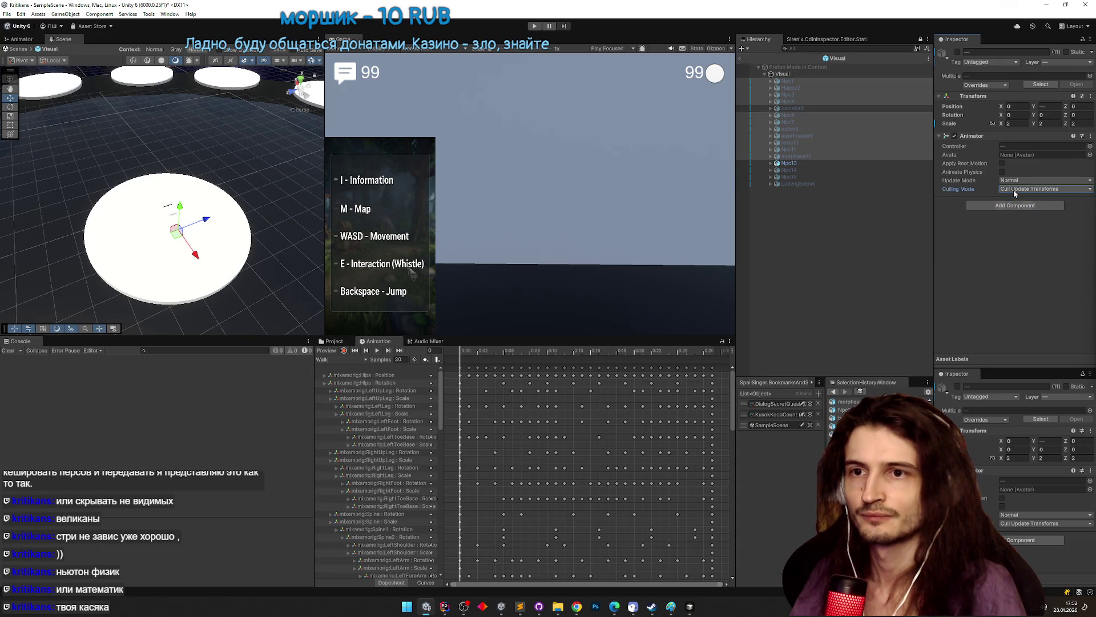
click(1013, 190)
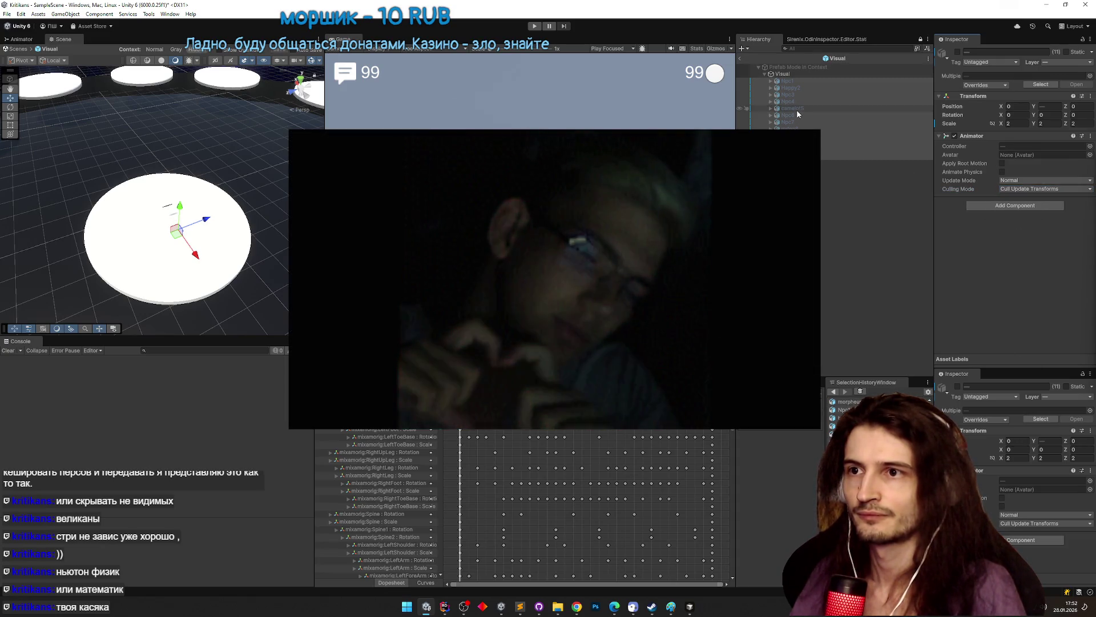
- Switch camelot5's Armature Animator to Cull Update Transforms
click(797, 108)
click(770, 108)
click(799, 114)
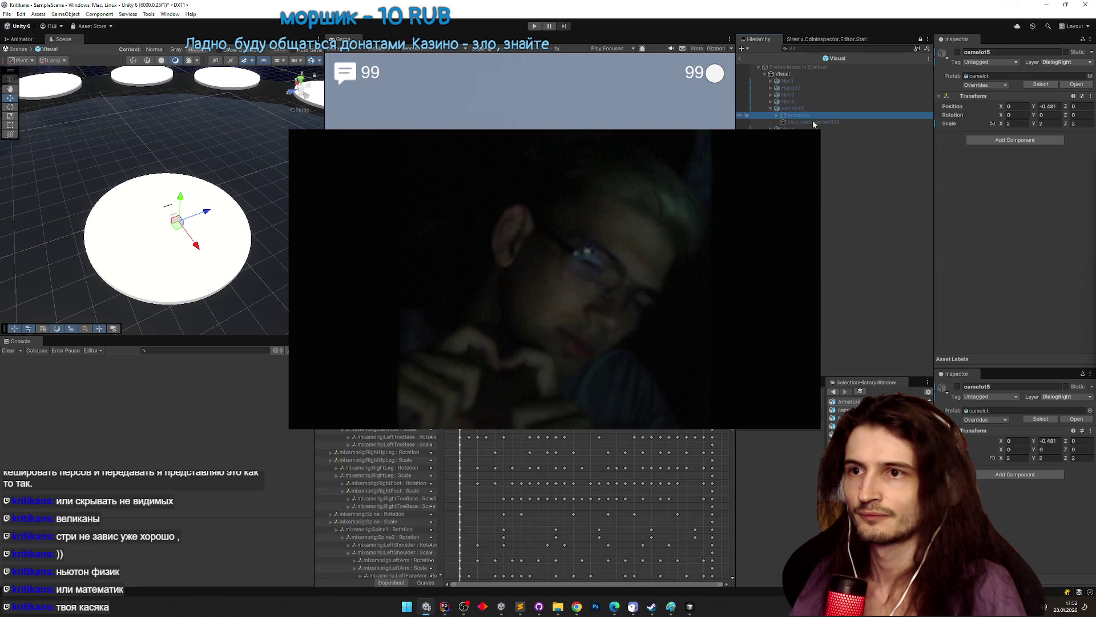
click(1028, 166)
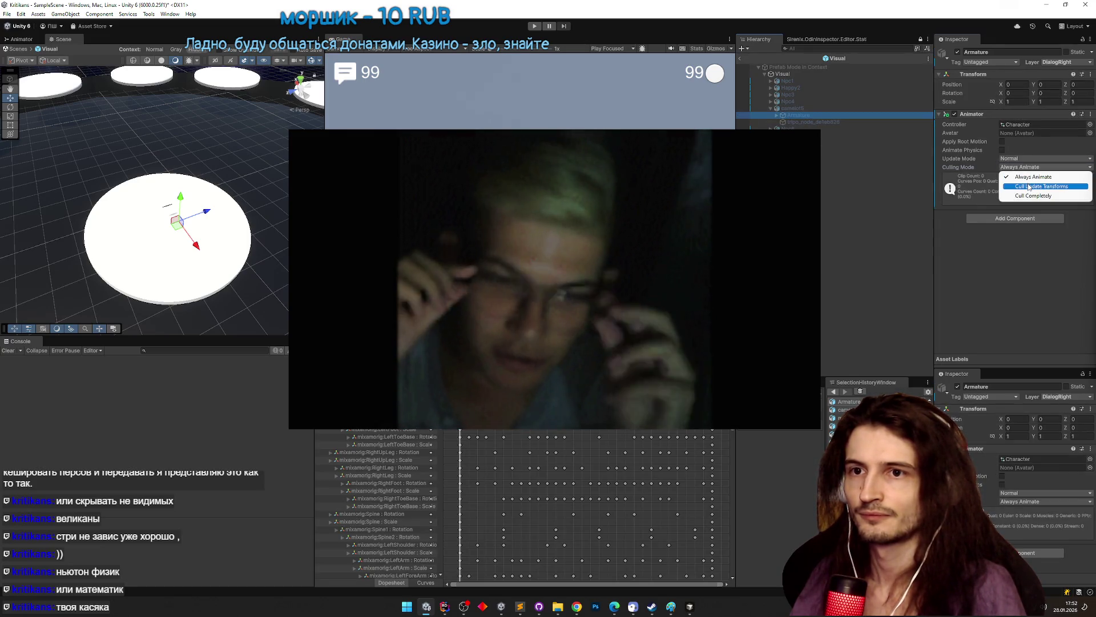
click(1027, 187)
click(770, 108)
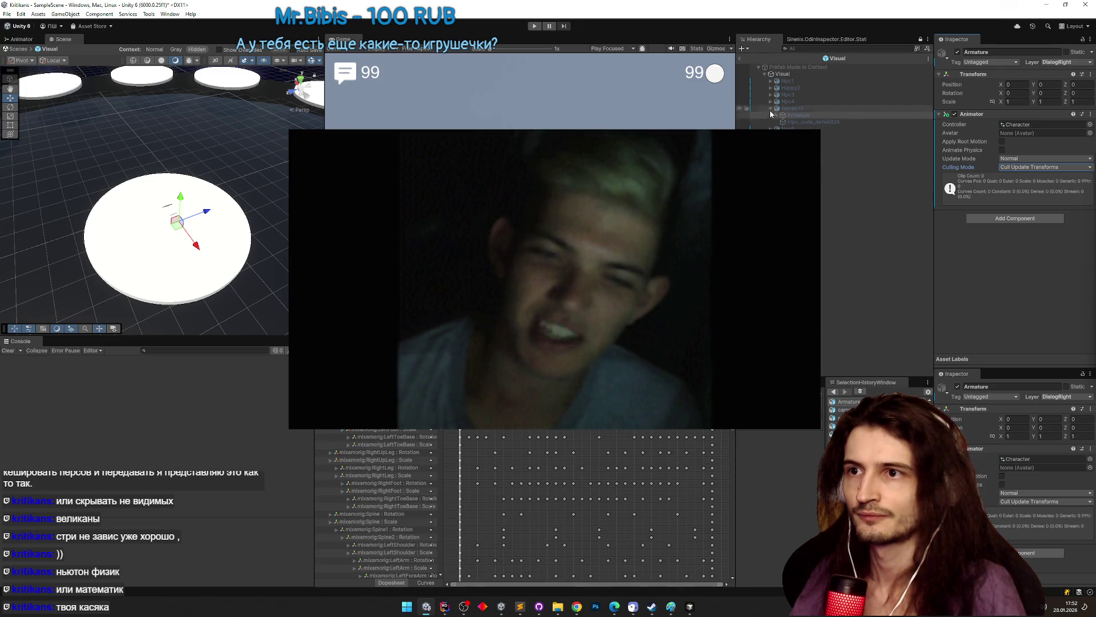
- Check the culling mode on Happy2, morpheus12, Npc14 and LudwigSecret
click(793, 88)
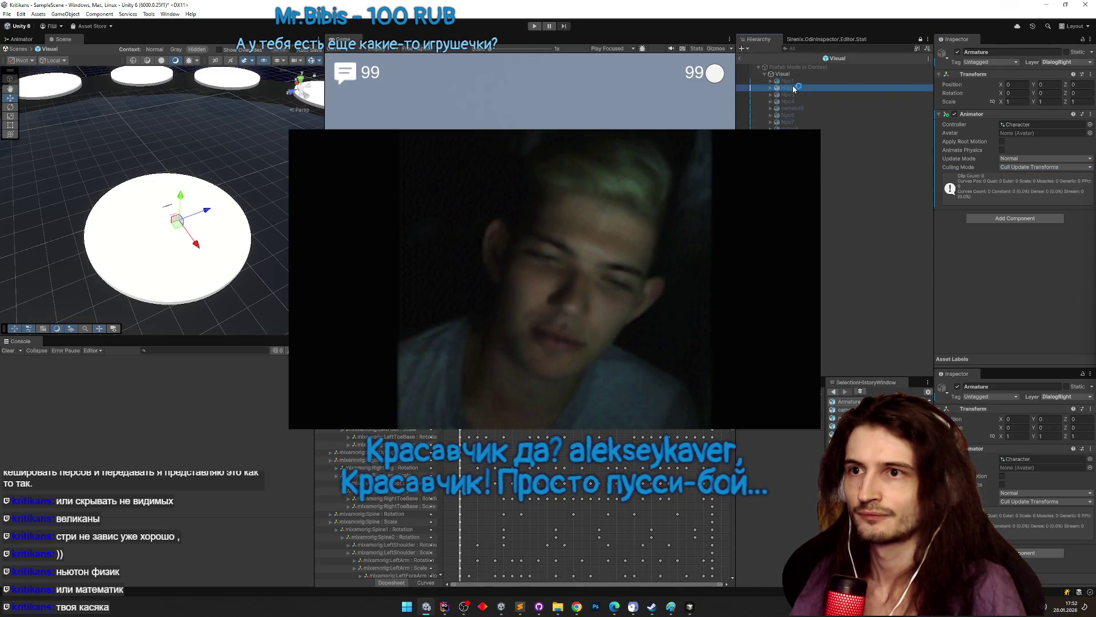
key(Down)
key(Down)
key(Down)
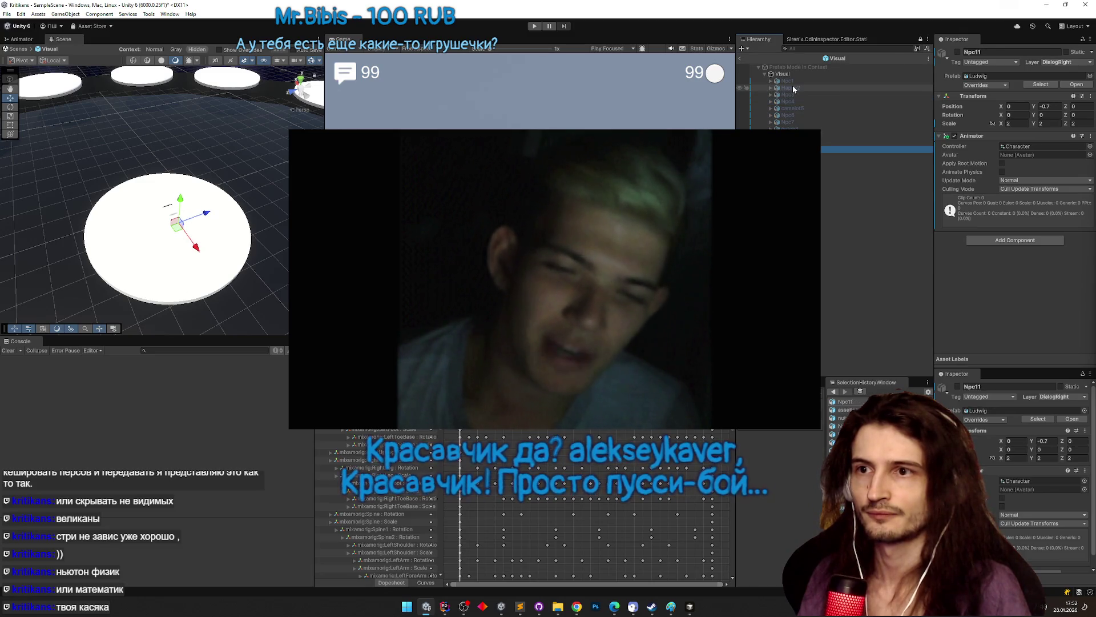
key(Down)
key(Down)
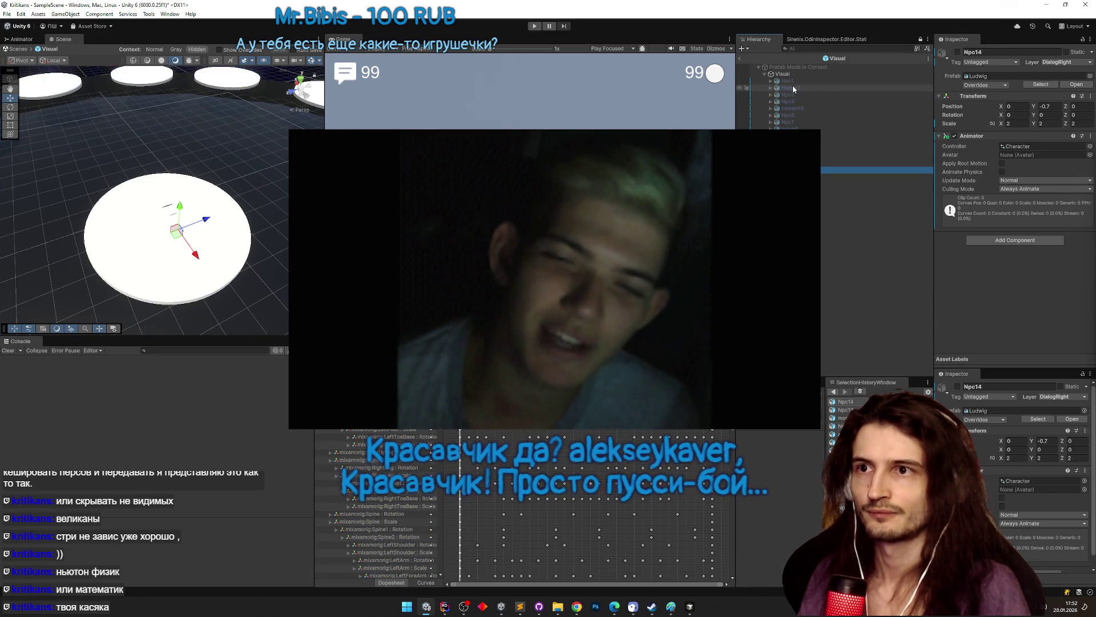
key(Down)
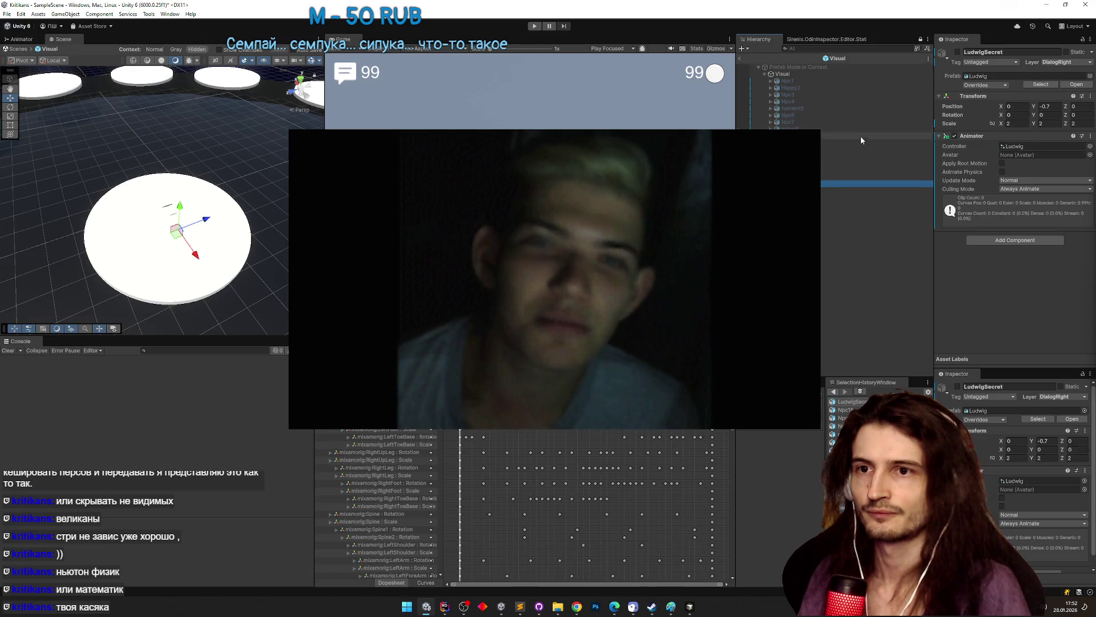
- Set the last three NPCs to Cull Update Transforms and verify nuton8 and its neighbours
shift+click(884, 175)
click(1005, 189)
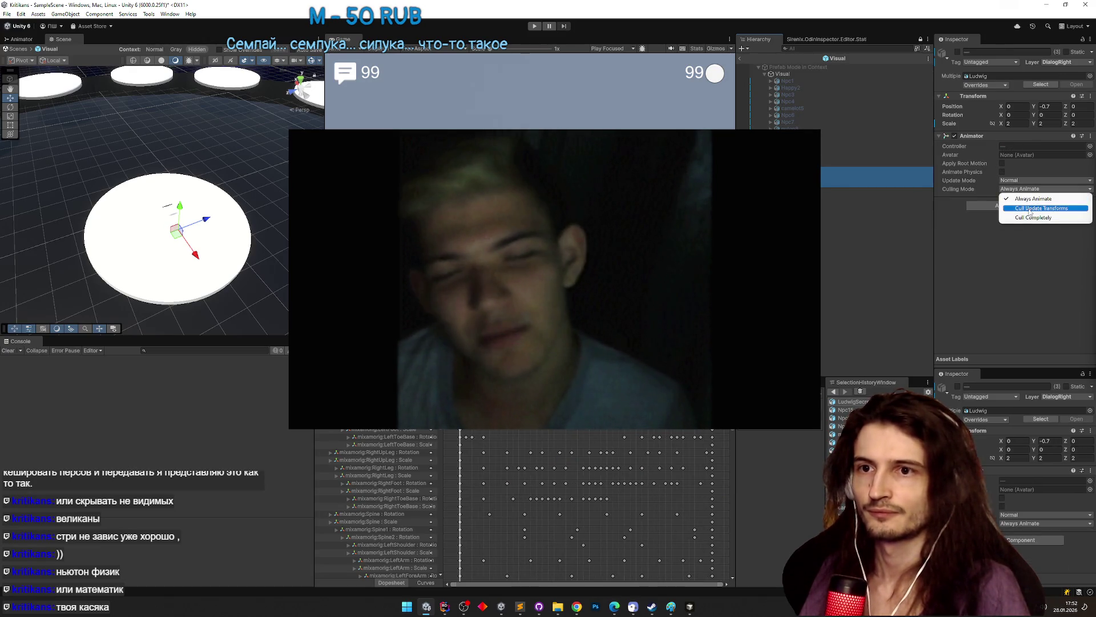
click(969, 197)
click(797, 155)
key(Up)
key(Up)
key(Up)
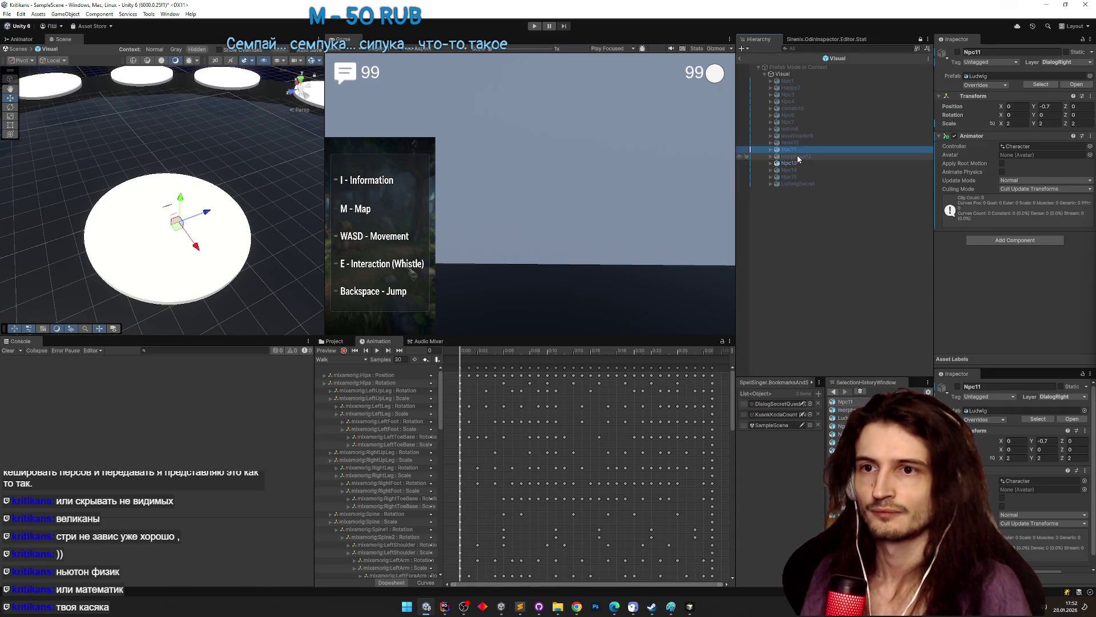
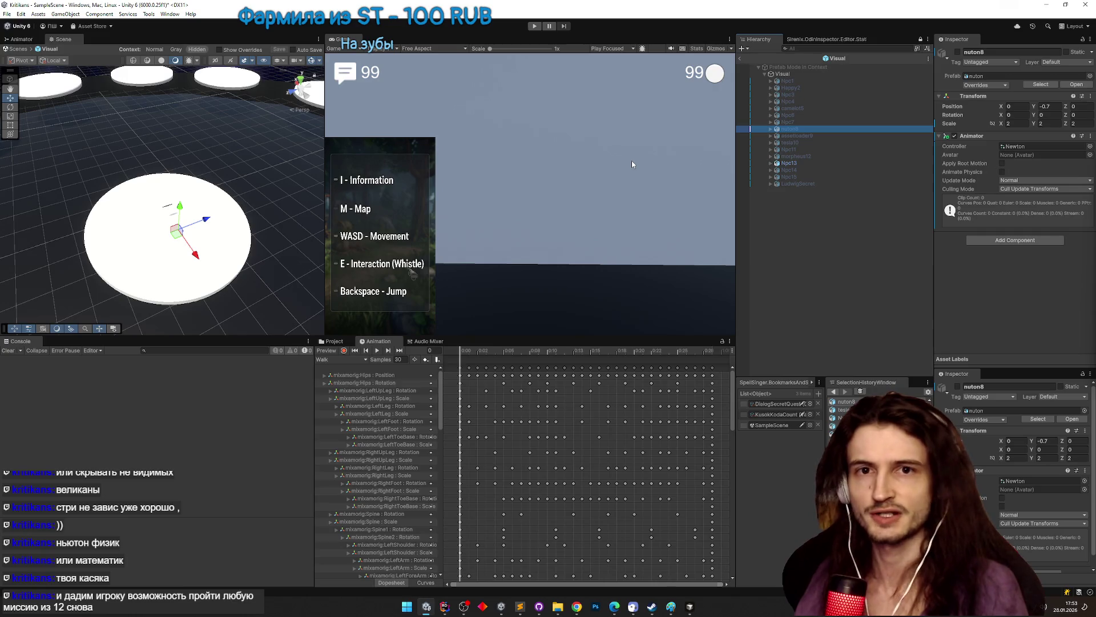
- Play-test the level, walking the character around the platforms, portal and NPC row
key(ctrl+p)
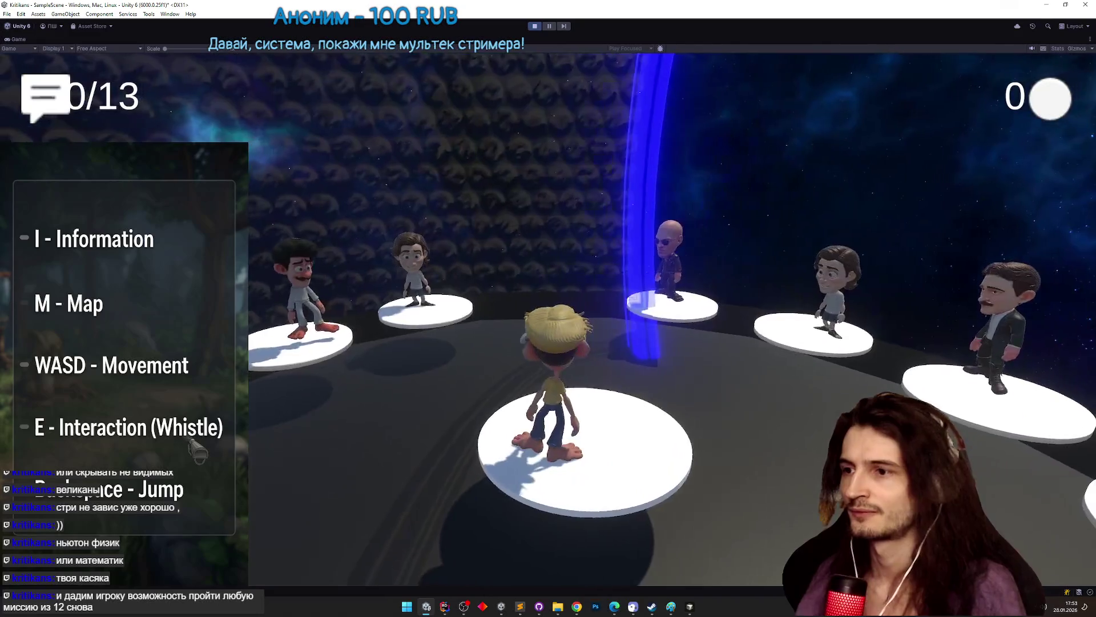
key(w)
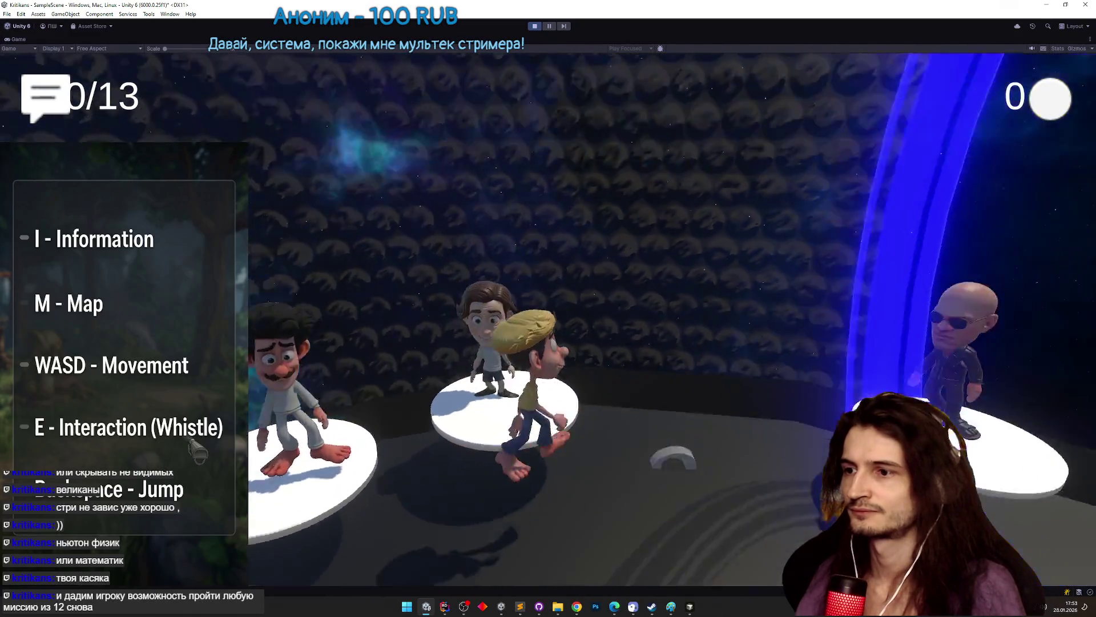
key(w)
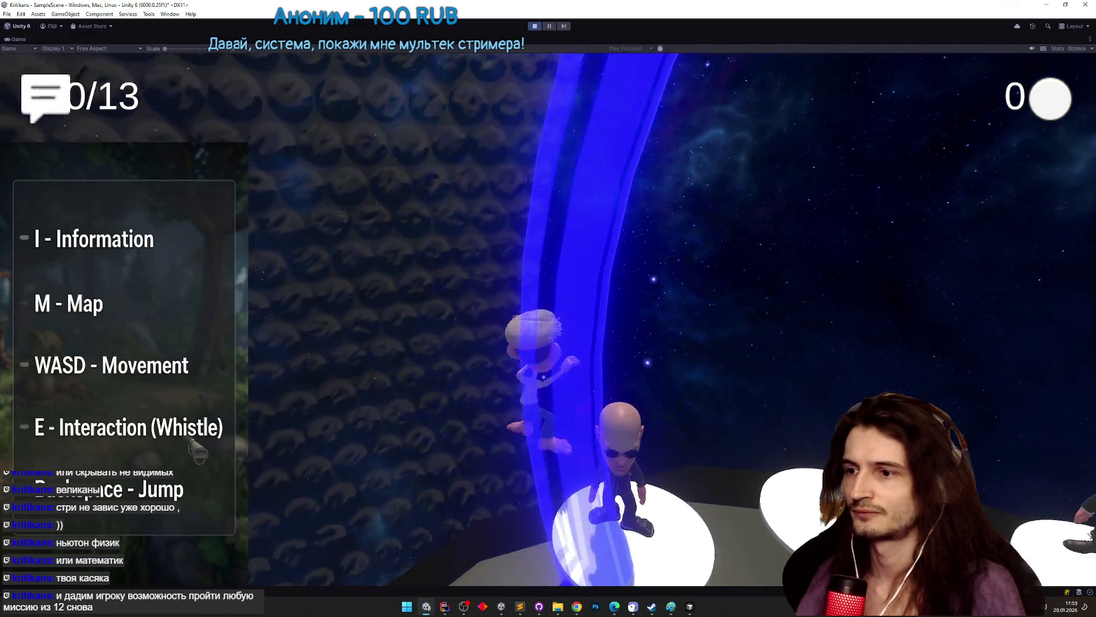
key(w)
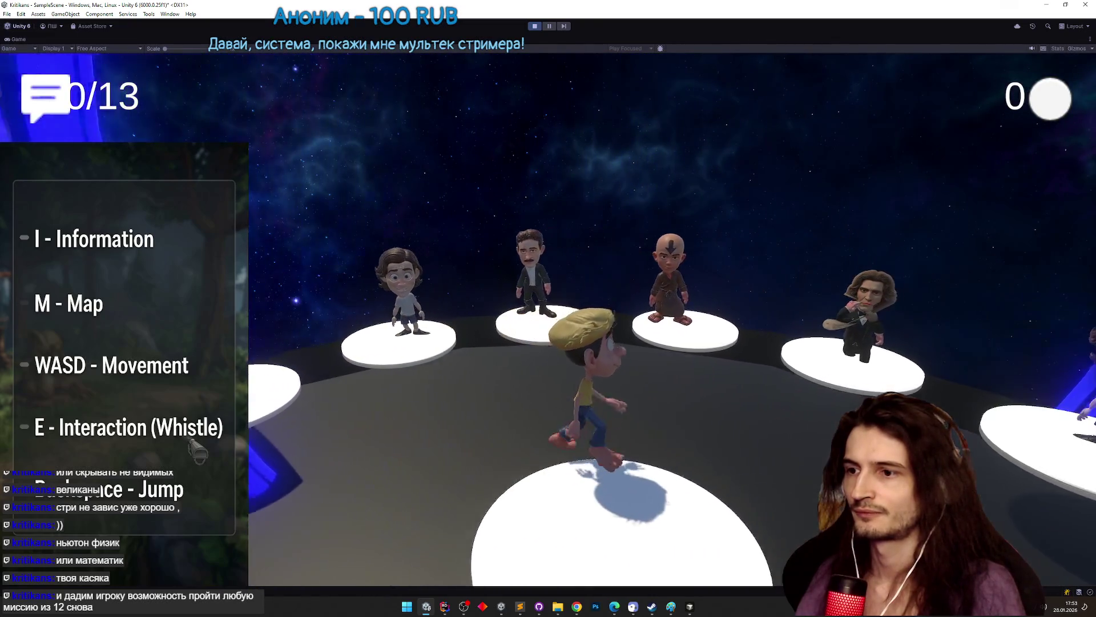
key(w)
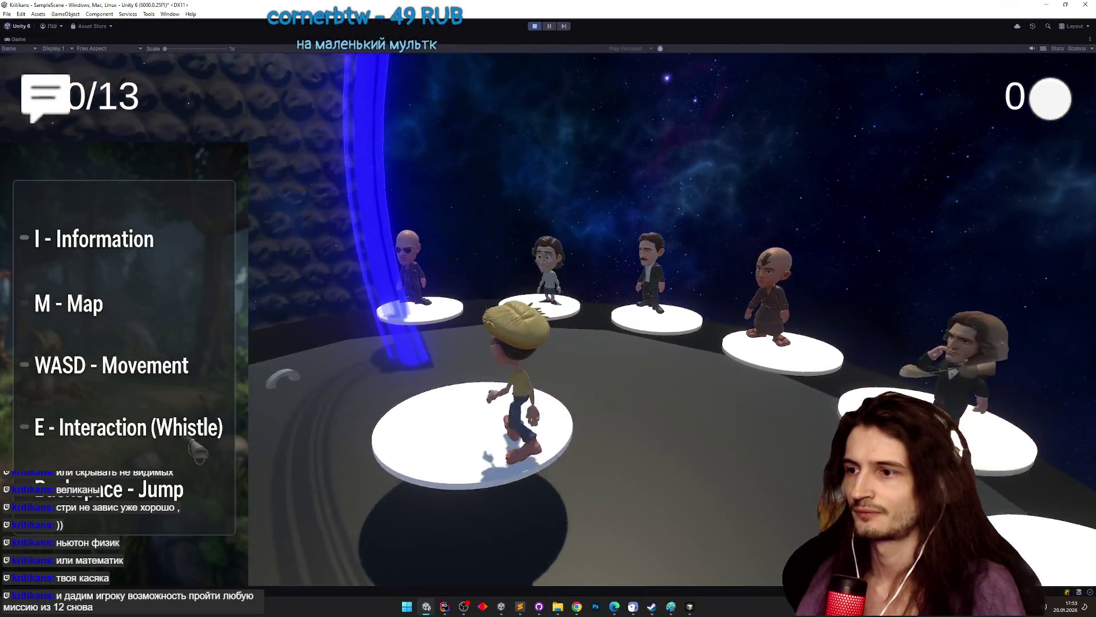
key(w)
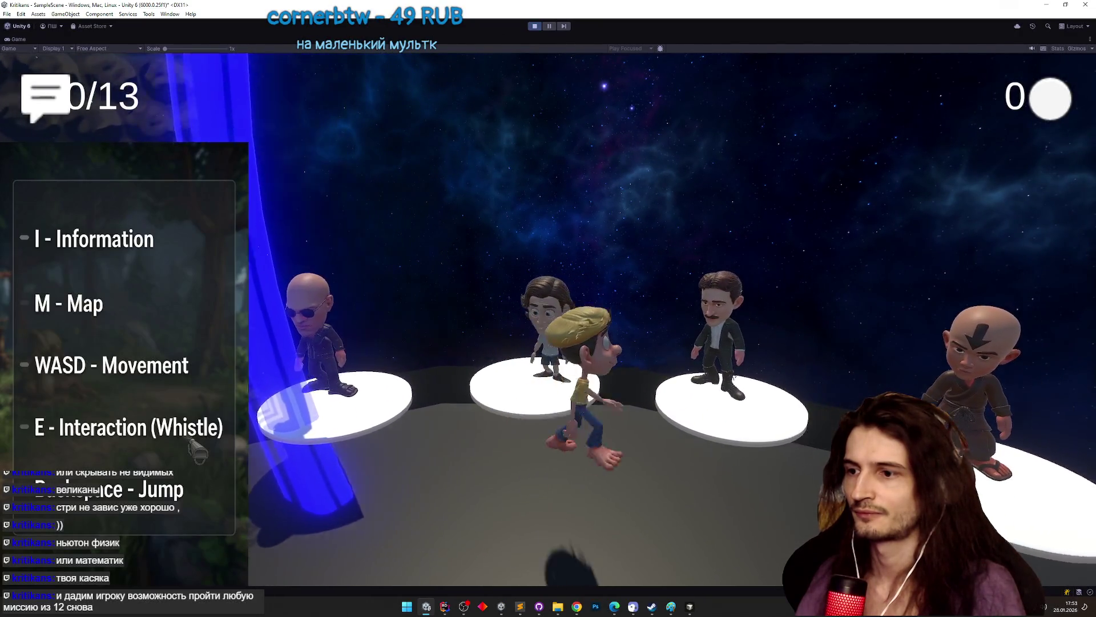
key(s)
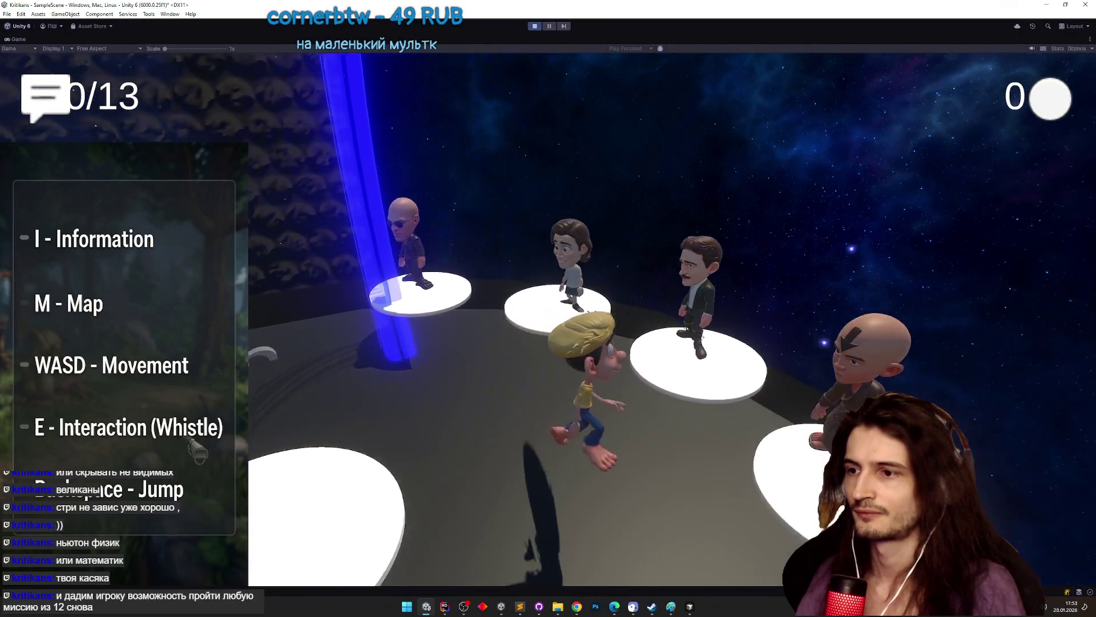
key(s)
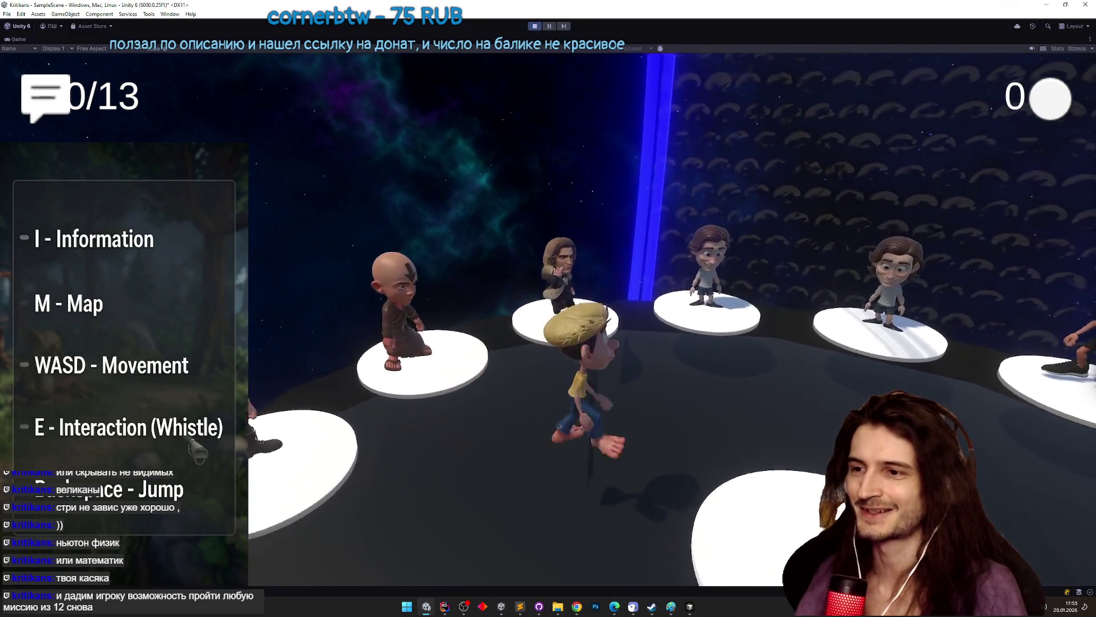
key(s)
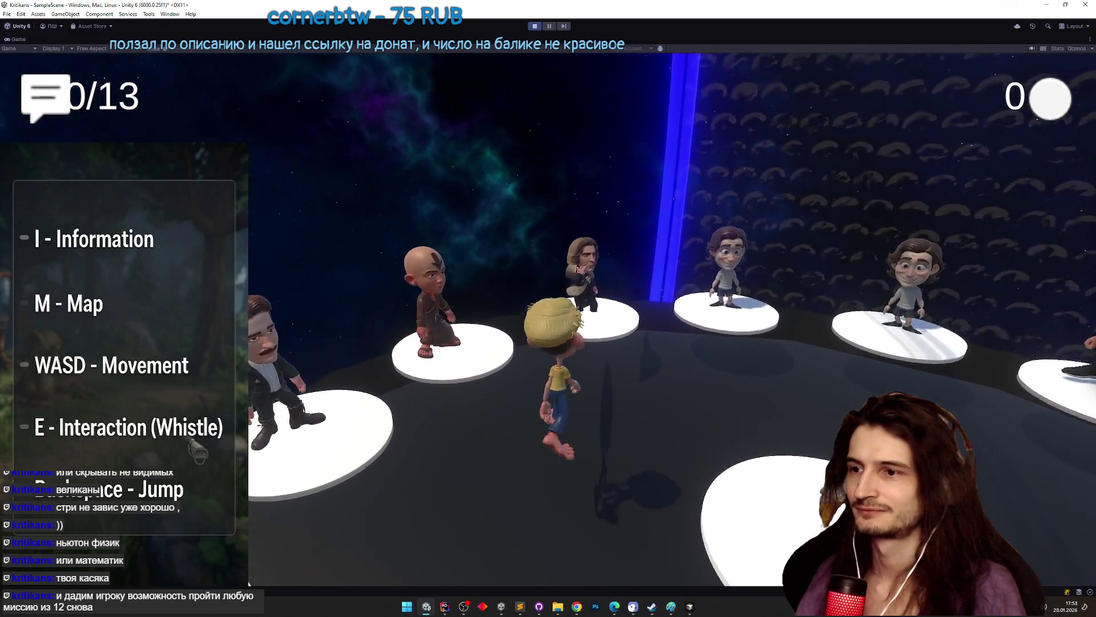
key(w)
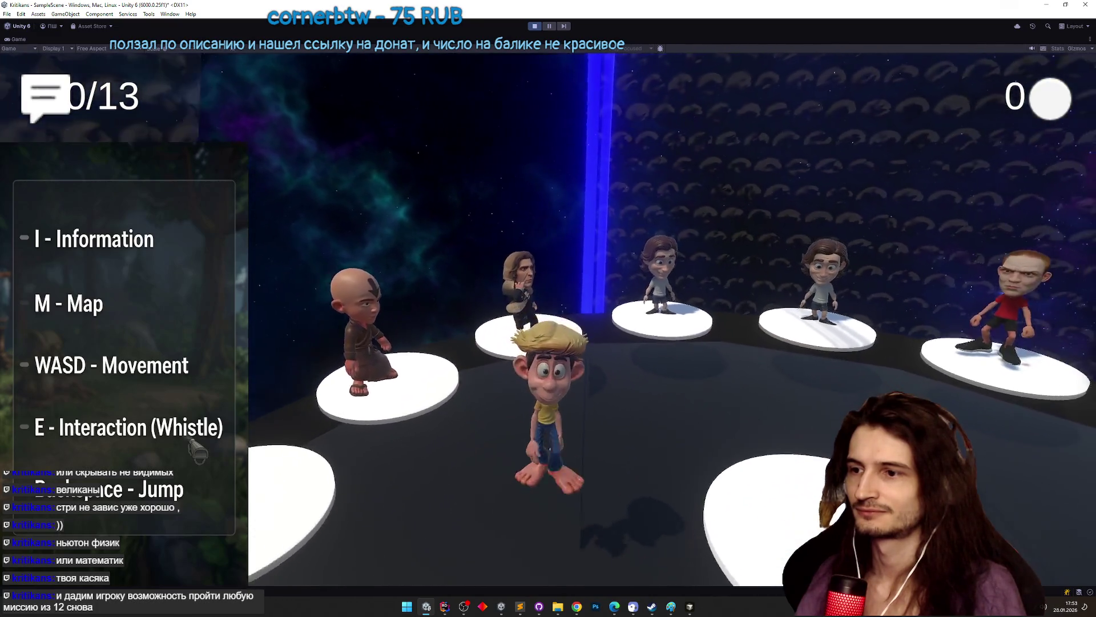
key(w)
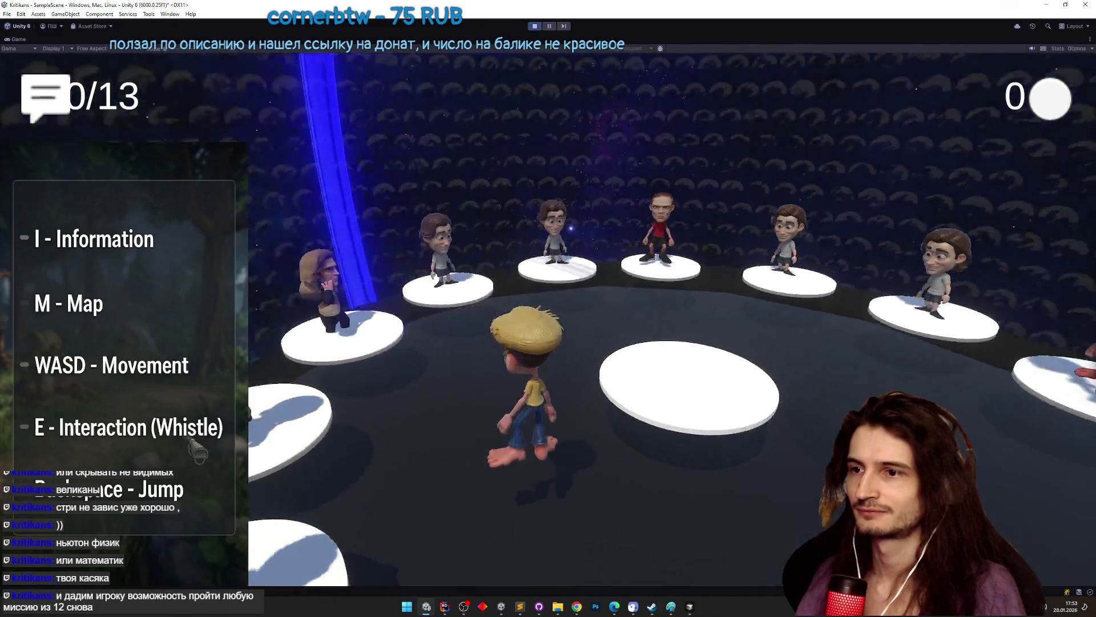
key(w)
key(d)
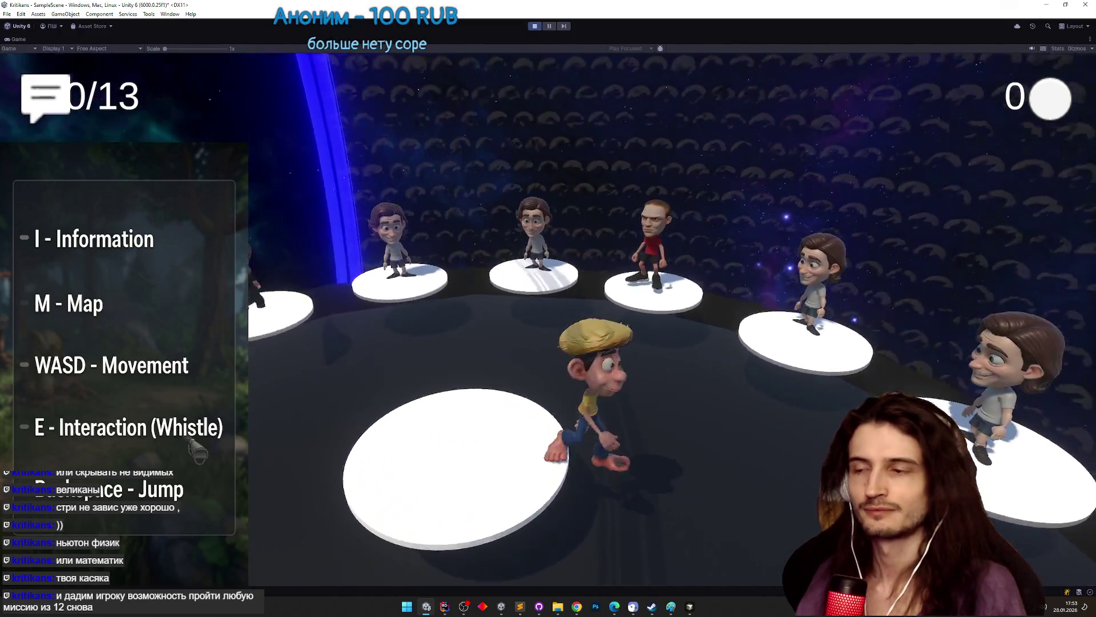
key(w)
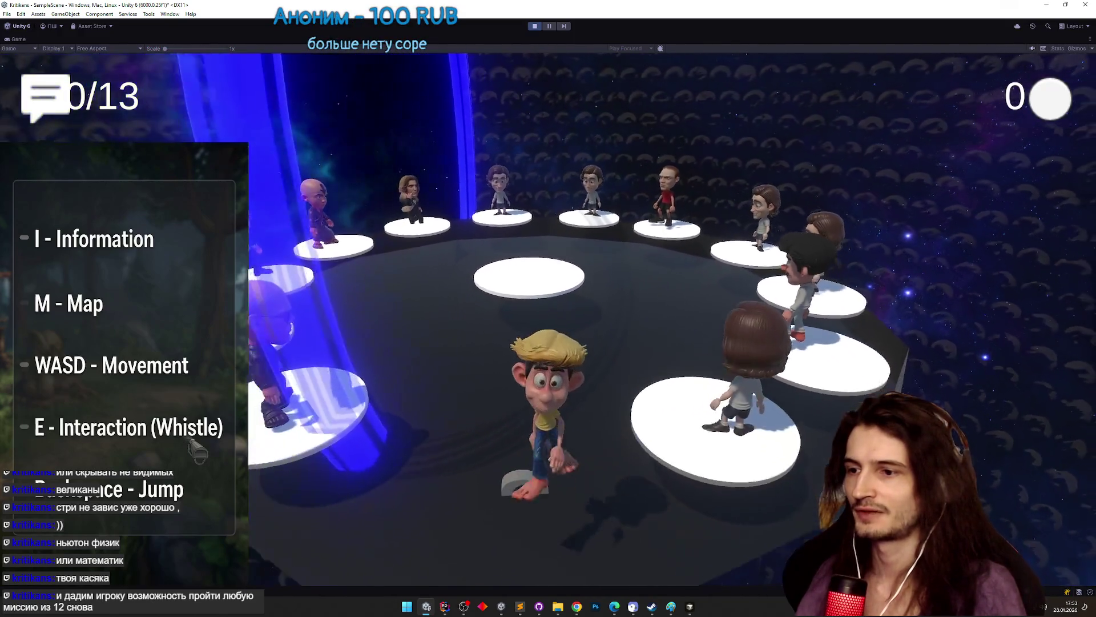
key(w)
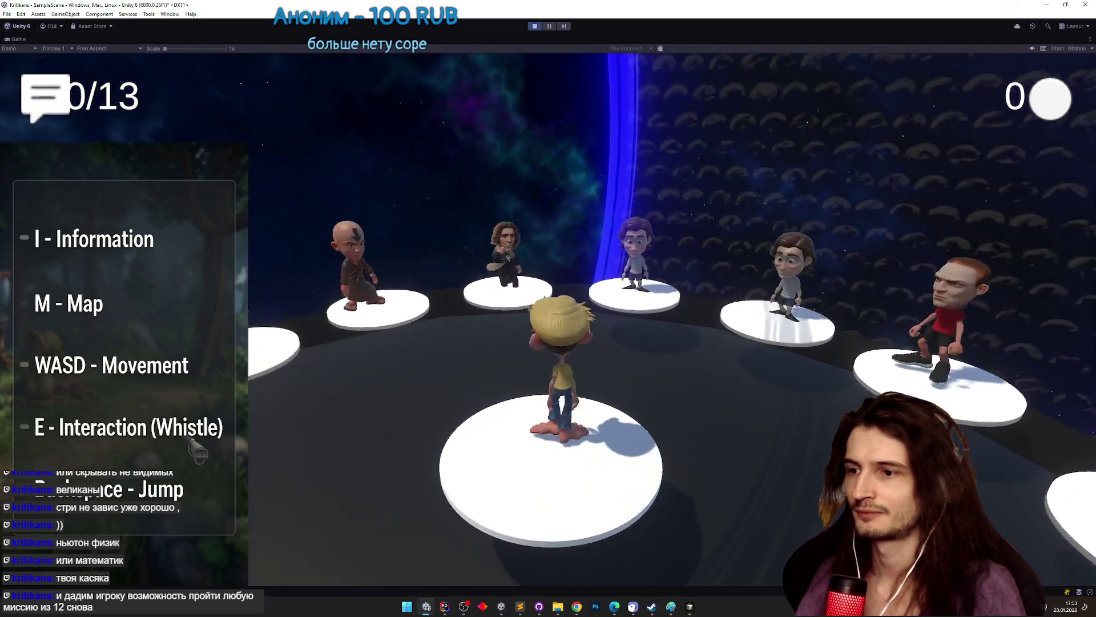
key(w)
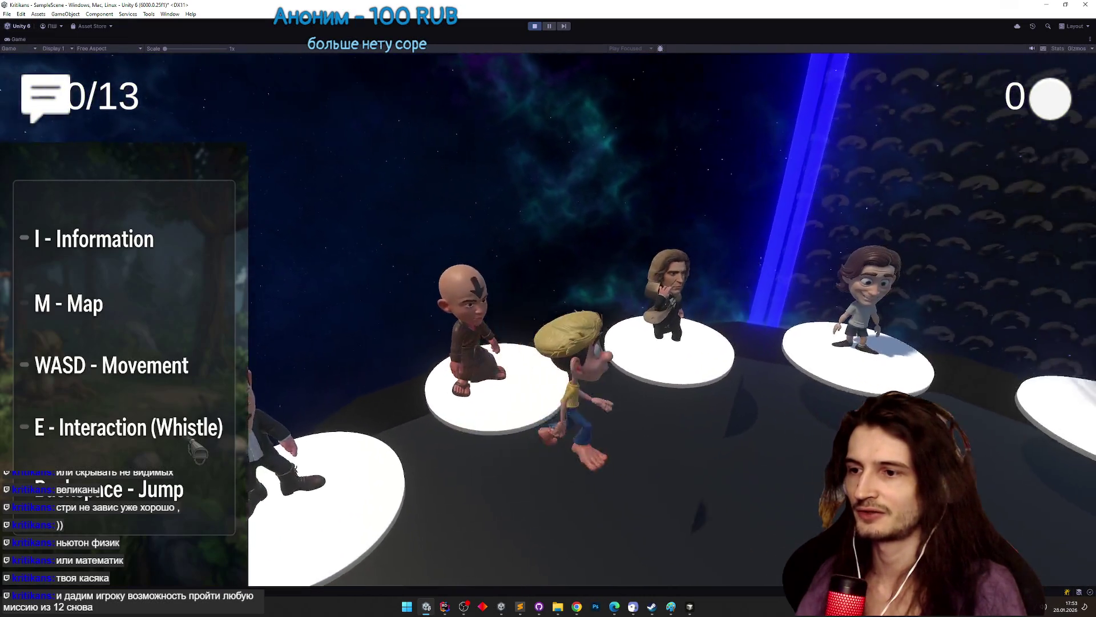
key(w)
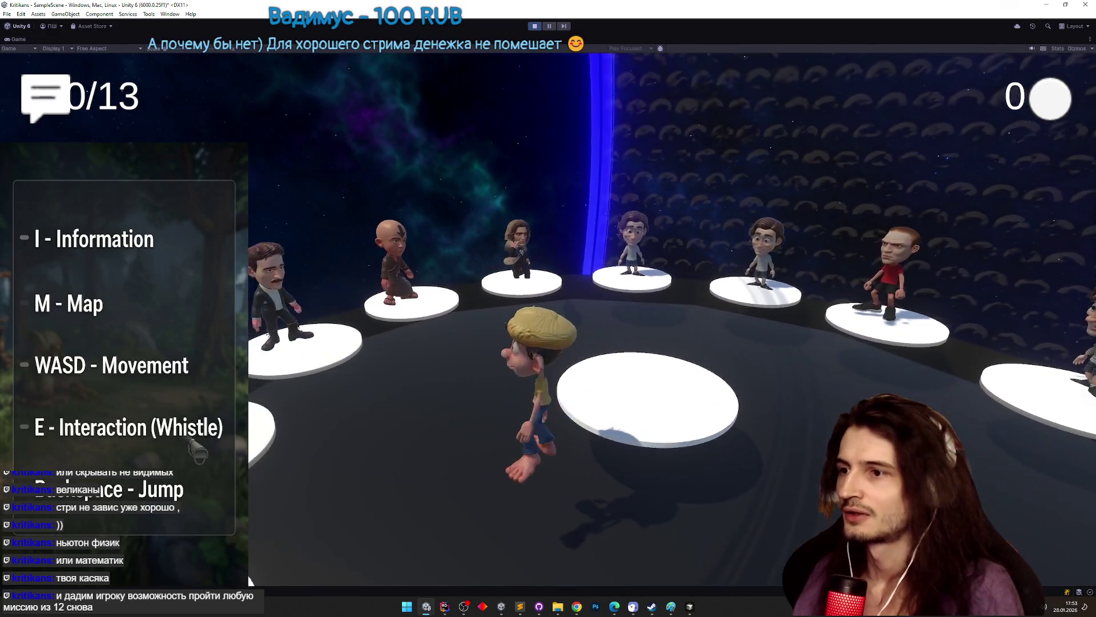
key(w)
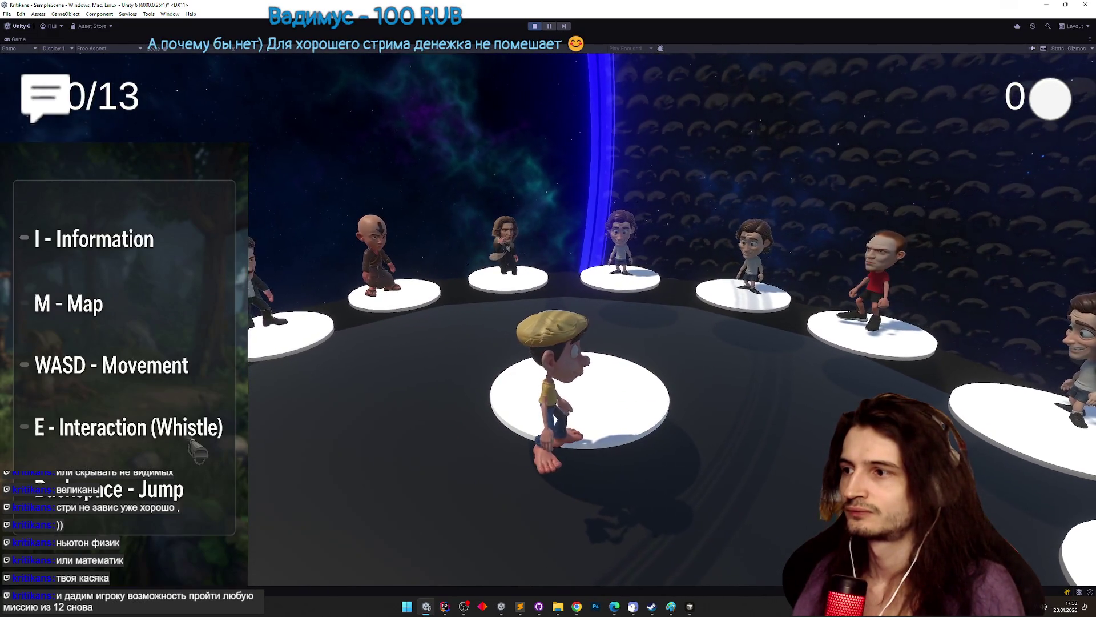
key(w)
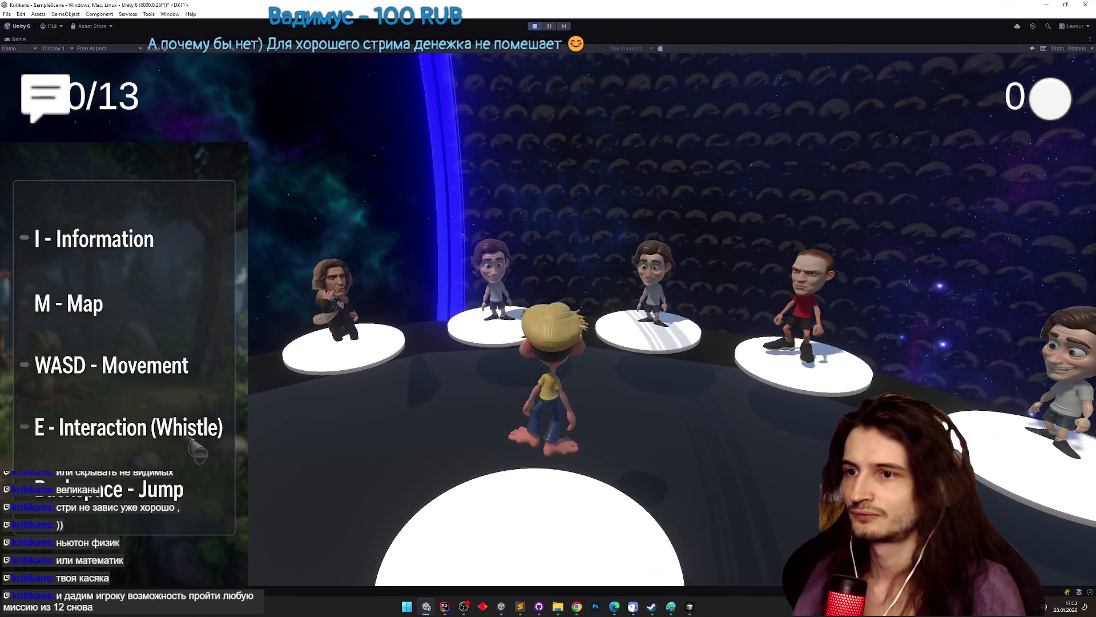
key(w)
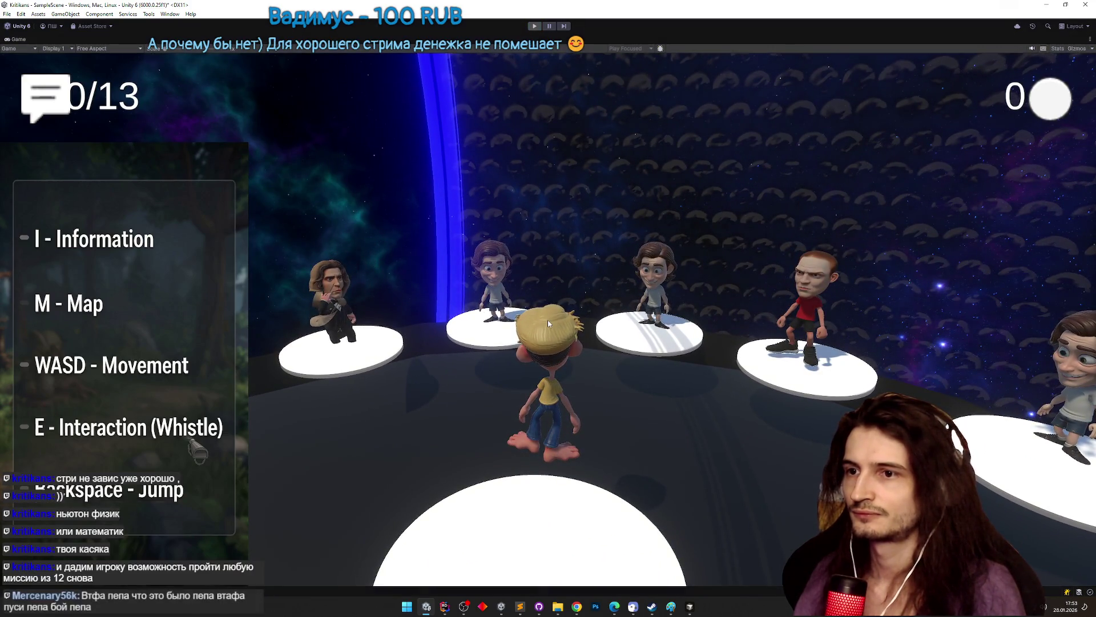
key(ctrl+p)
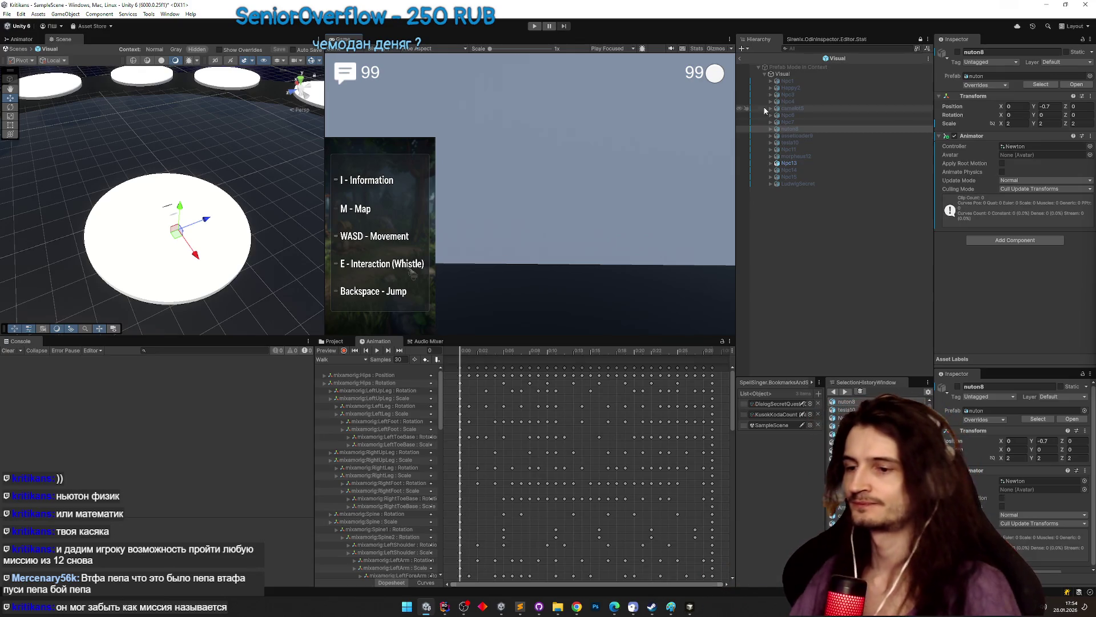
- Send the saved InteractableWords prompt to Cursor's agent, then return to Unity and clear console warnings
click(690, 606)
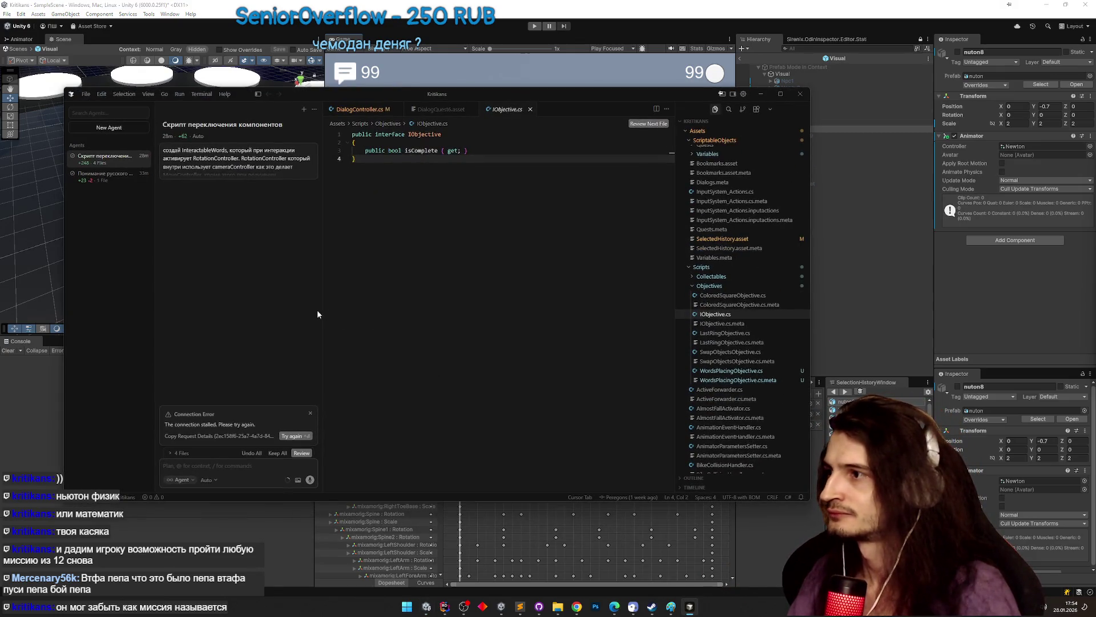
click(520, 606)
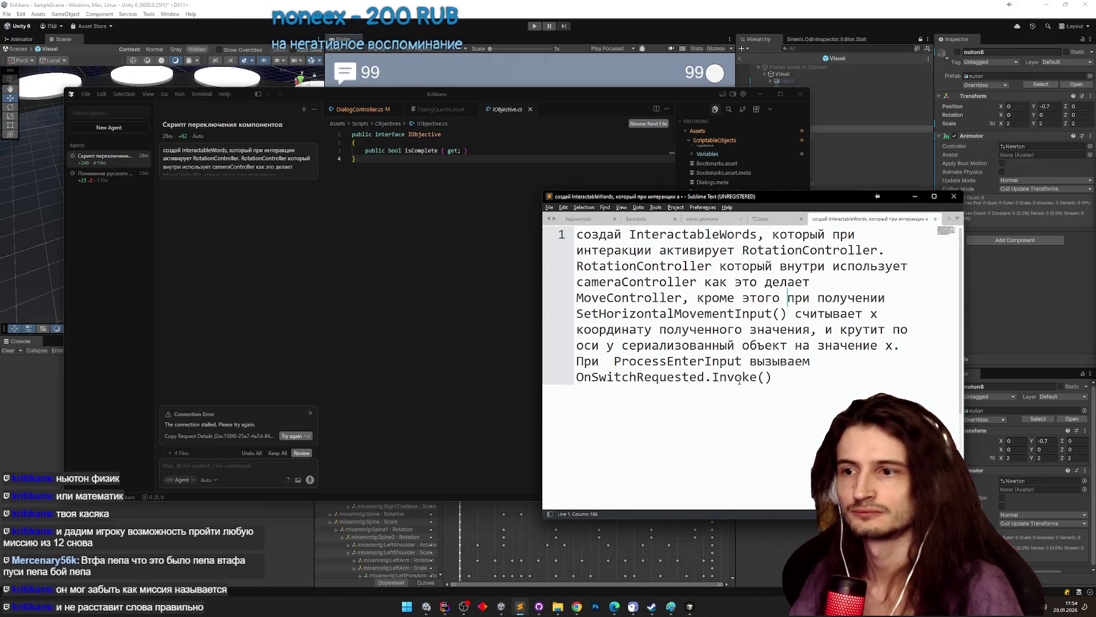
drag(779, 376, 598, 234)
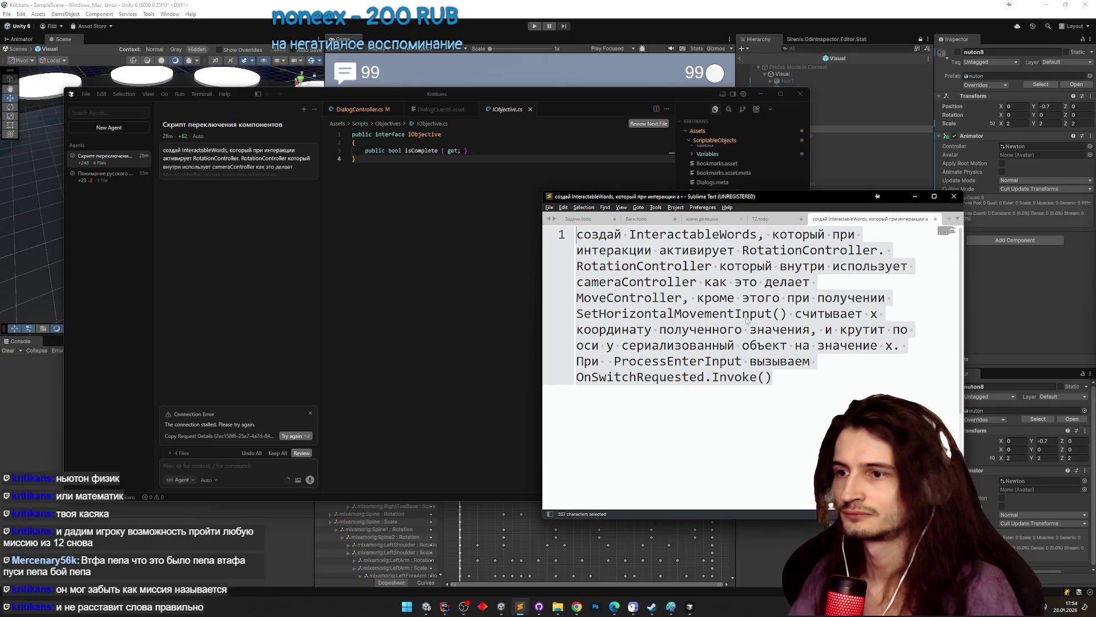
click(232, 461)
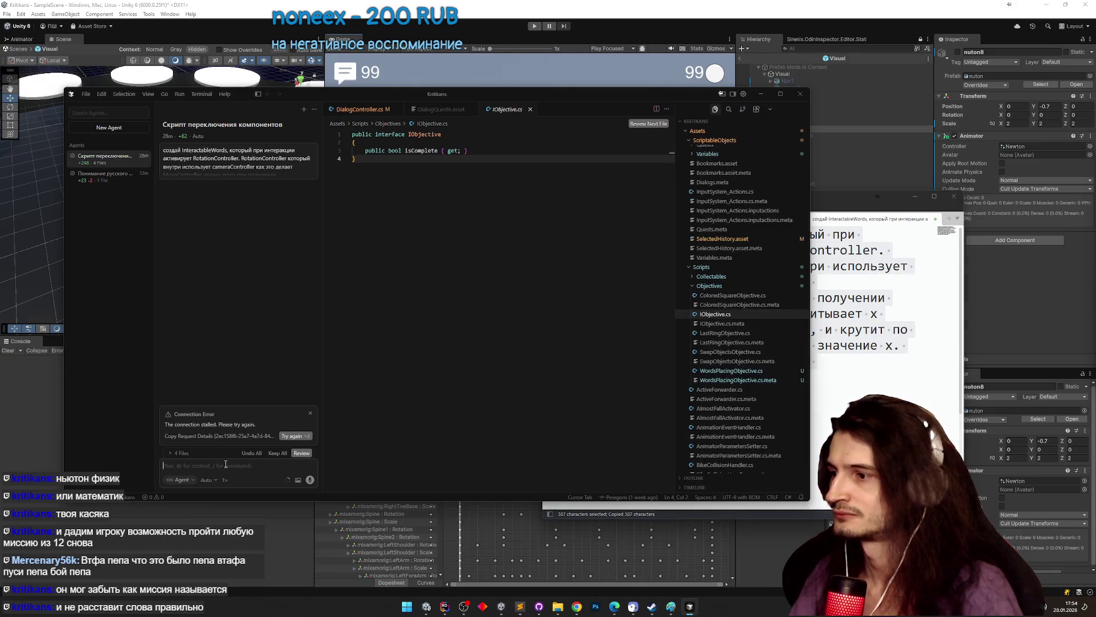
text(создай InteractableWords, который при интеракции активирует RotationController. RotationController который внутри использует cameraController как это делает MoveController, кроме этого при получении SetHorizontalMovementInput() считывает x координату полученного значения, и крутит по оси y сериализованный объект на значение x. При ProcessEnterInput вызываем OnSwitchRequested.Invoke())
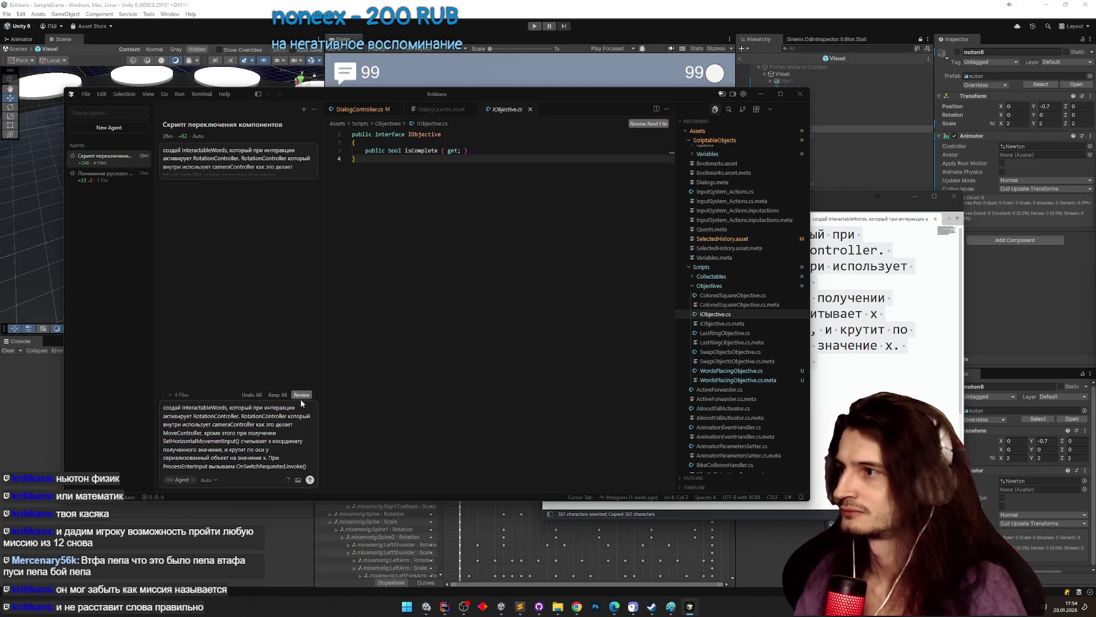
key(Return)
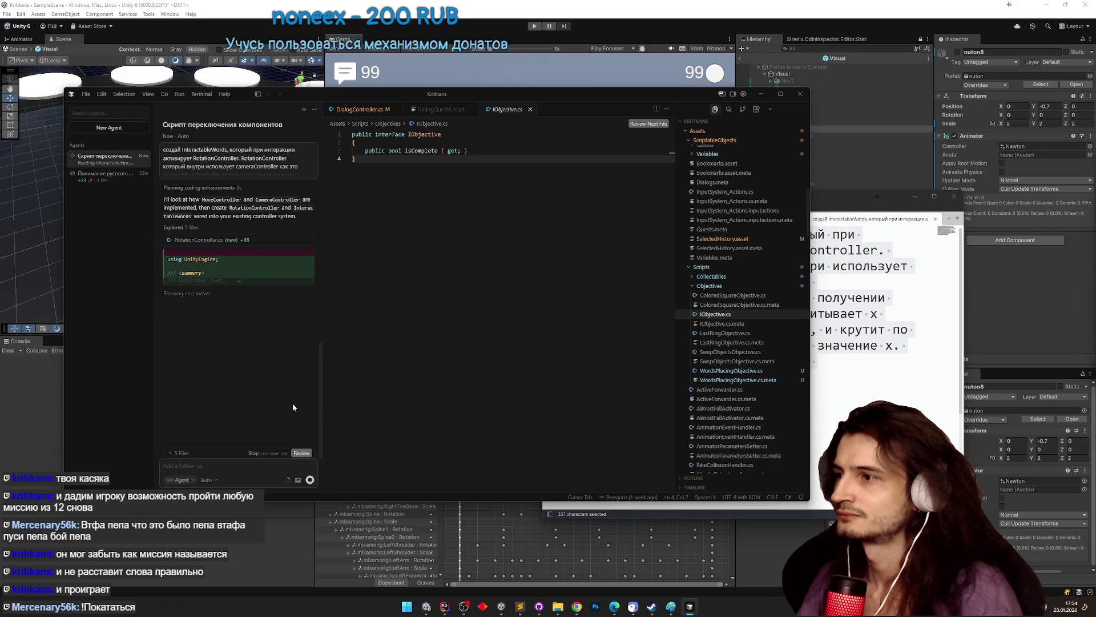
click(761, 93)
click(914, 195)
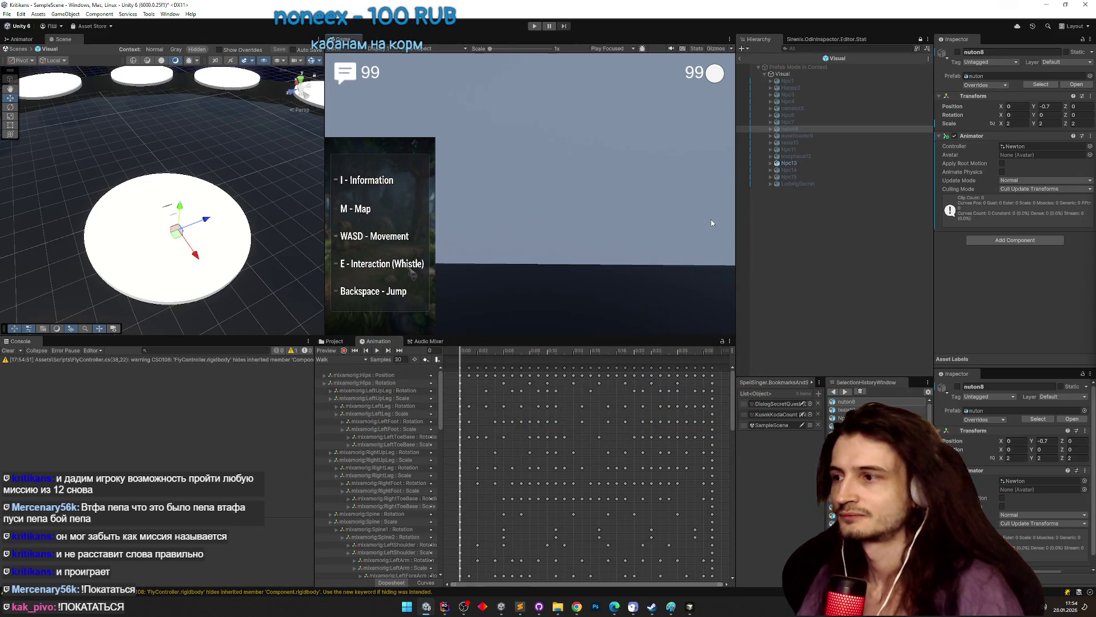
click(5, 353)
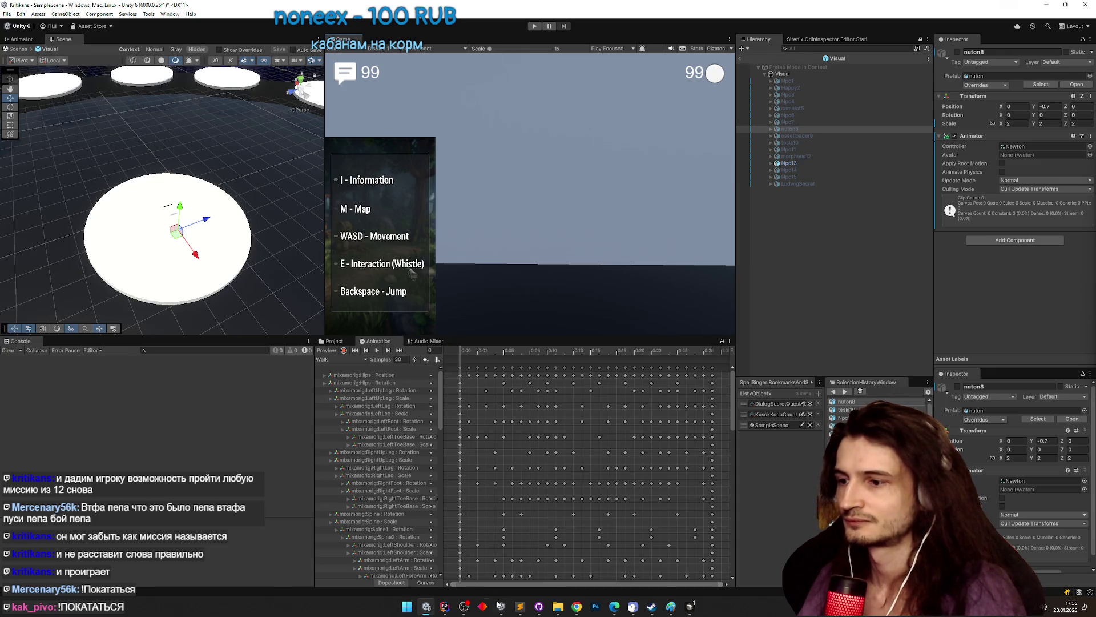
- Read the agent's InteractableWords report in Cursor, then exit prefab editing to the full scene
click(520, 607)
click(519, 609)
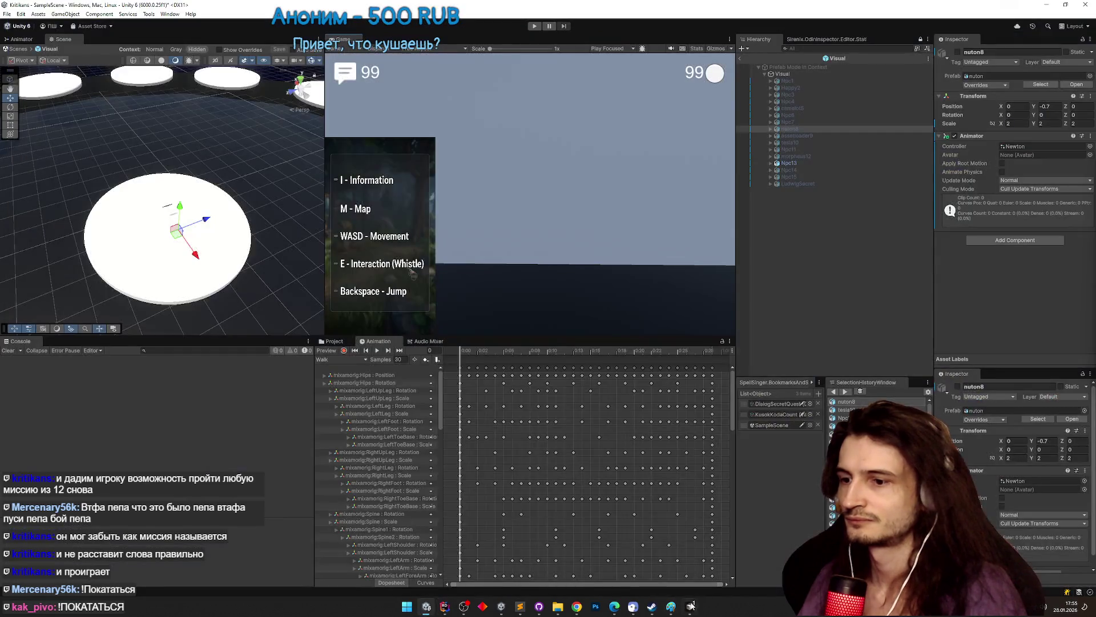
click(691, 607)
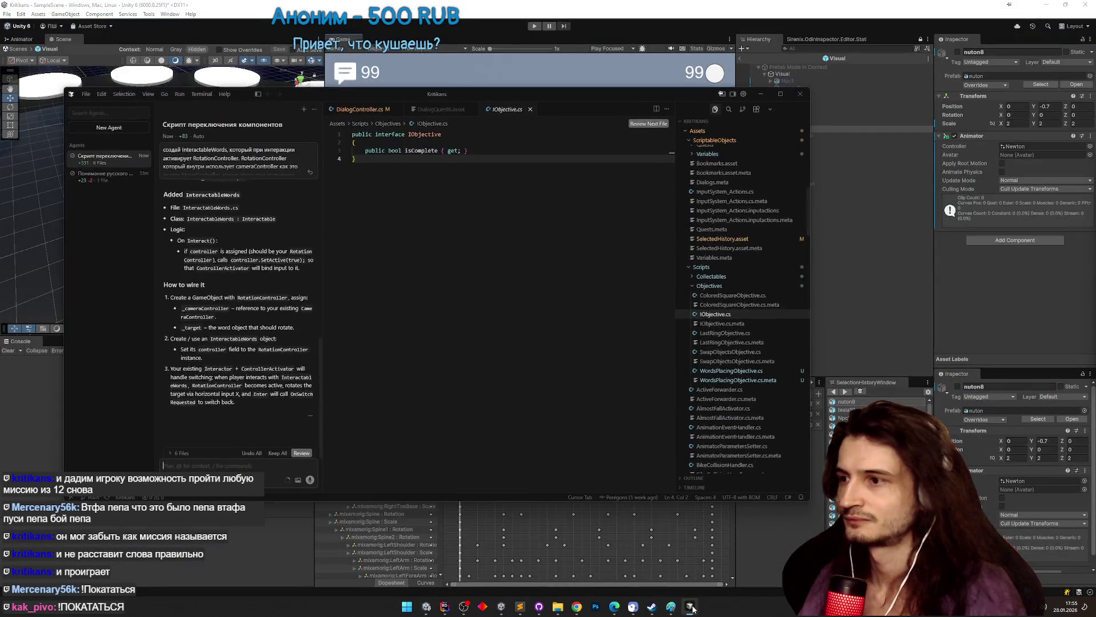
click(691, 607)
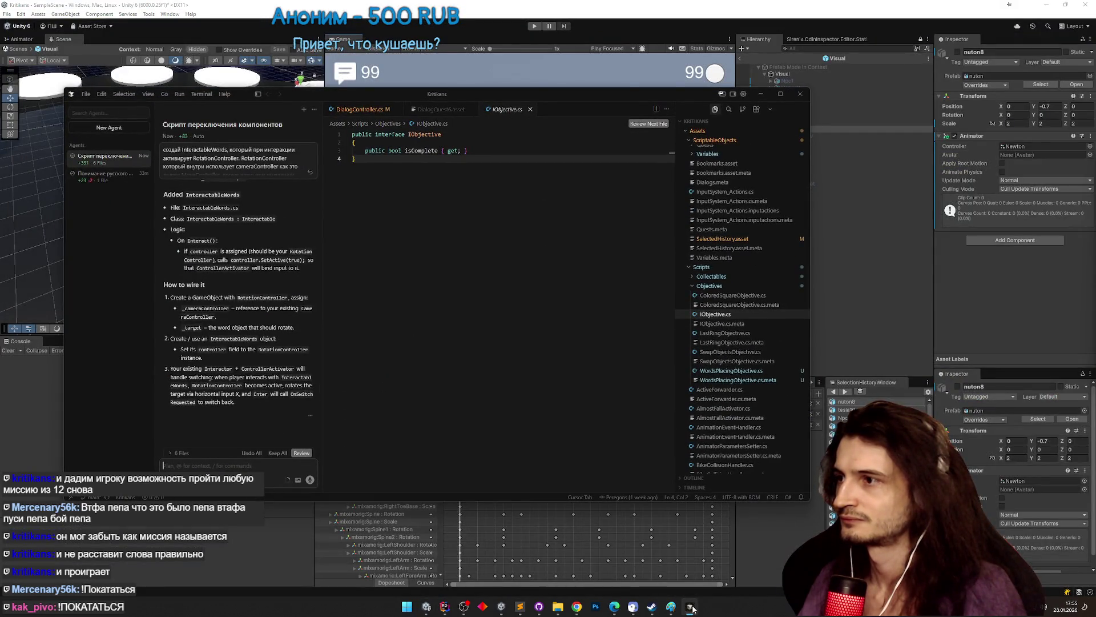
click(741, 58)
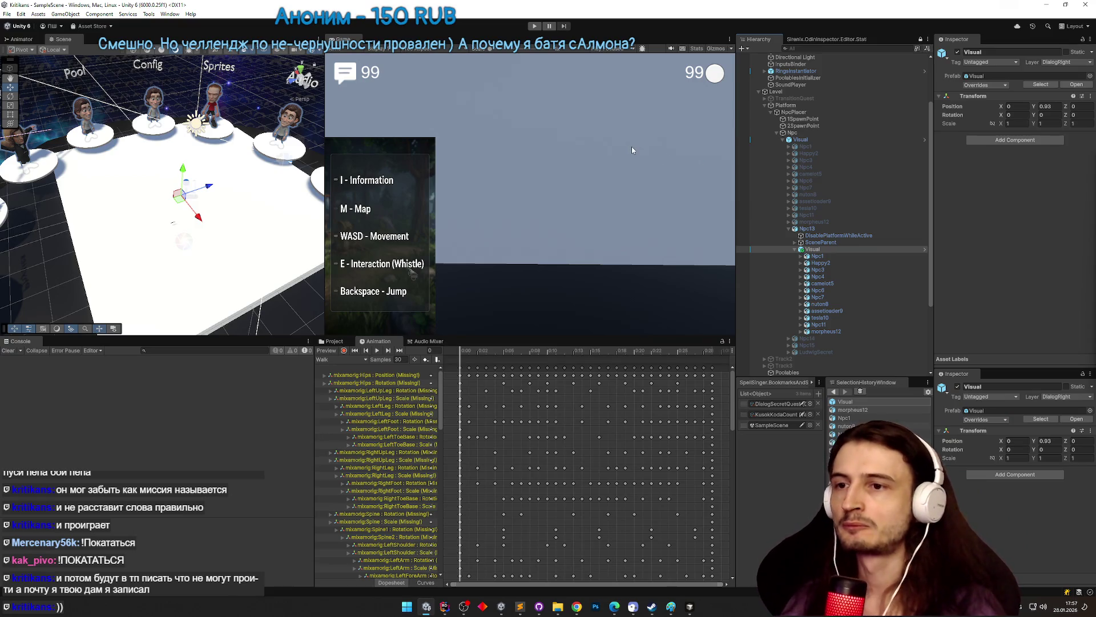
- Add an Interactable Words component to WordsPlacingObjective's RotationAxis child via the 'intera' search
key(alt)
drag(292, 174, 296, 154)
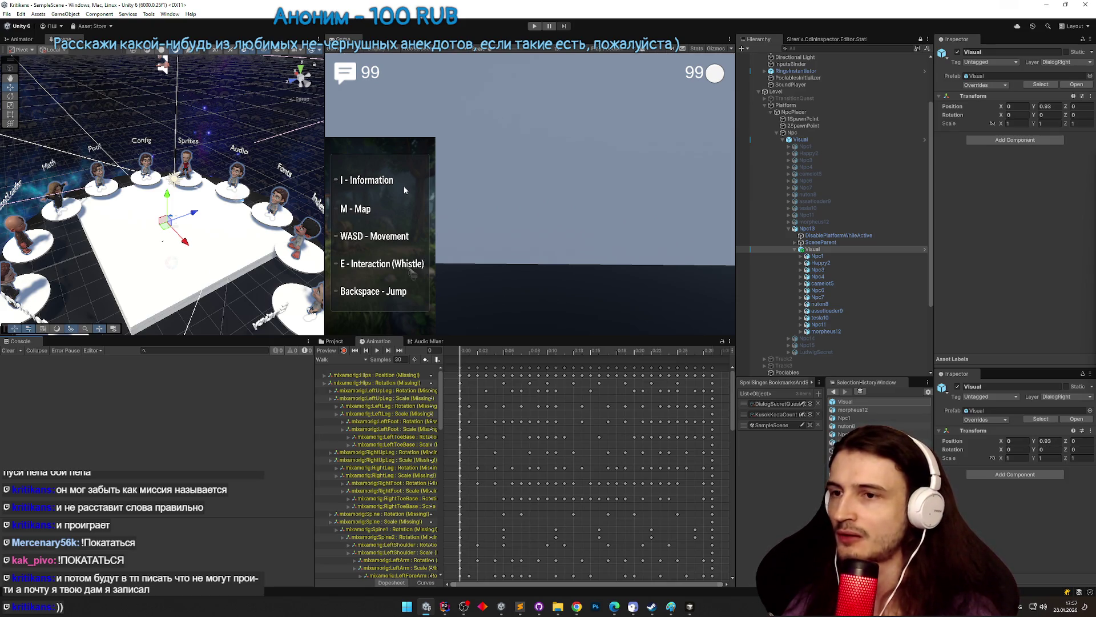
scroll(844, 264, down, 5)
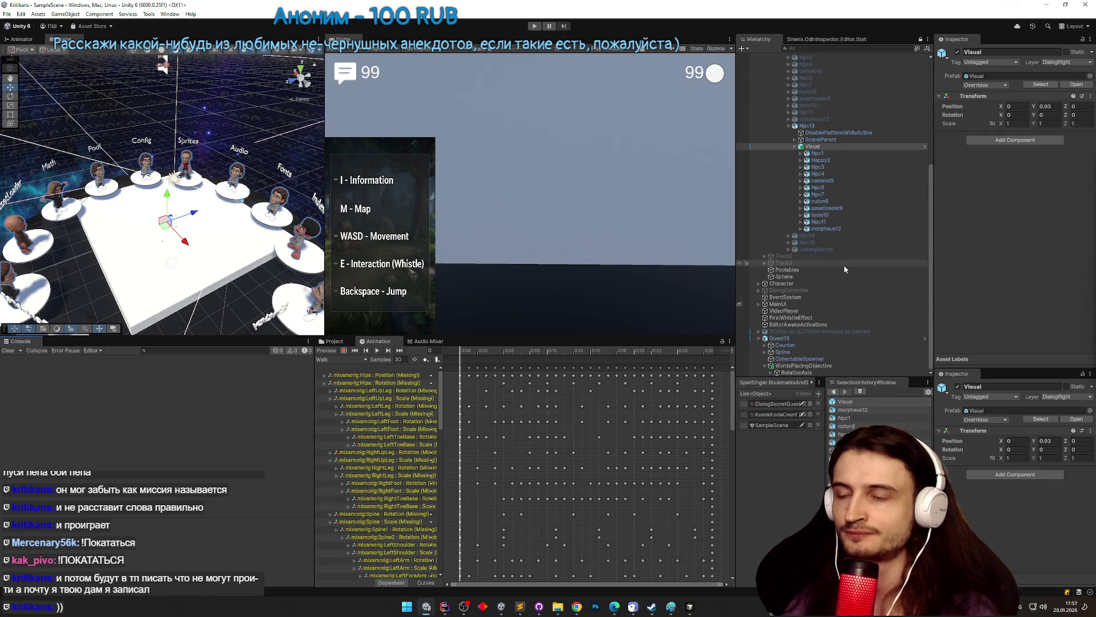
click(828, 366)
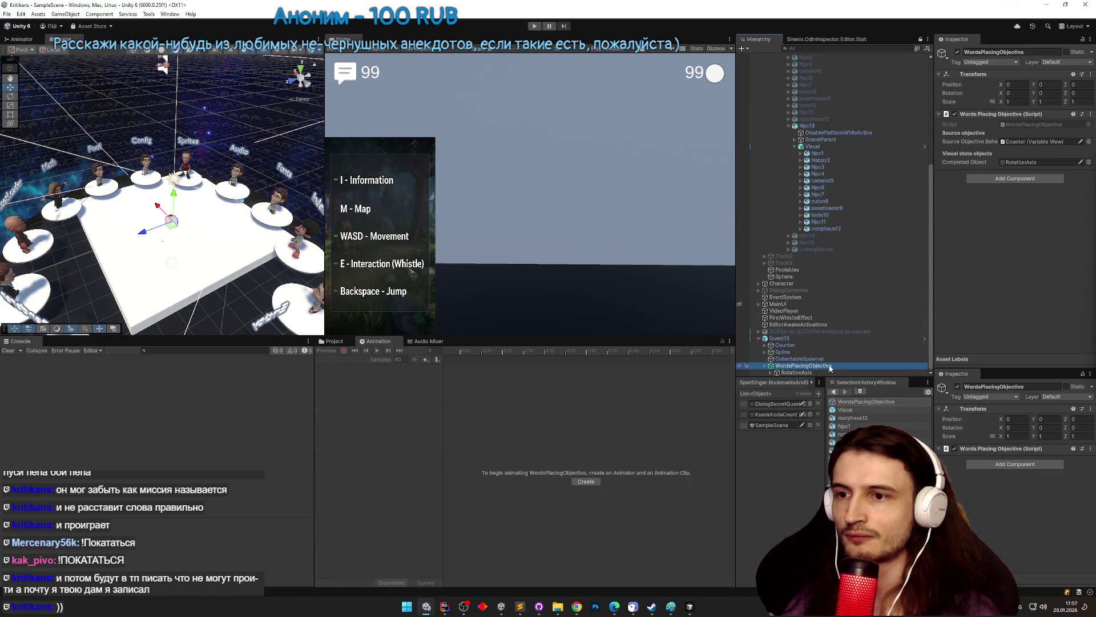
click(829, 372)
click(1013, 118)
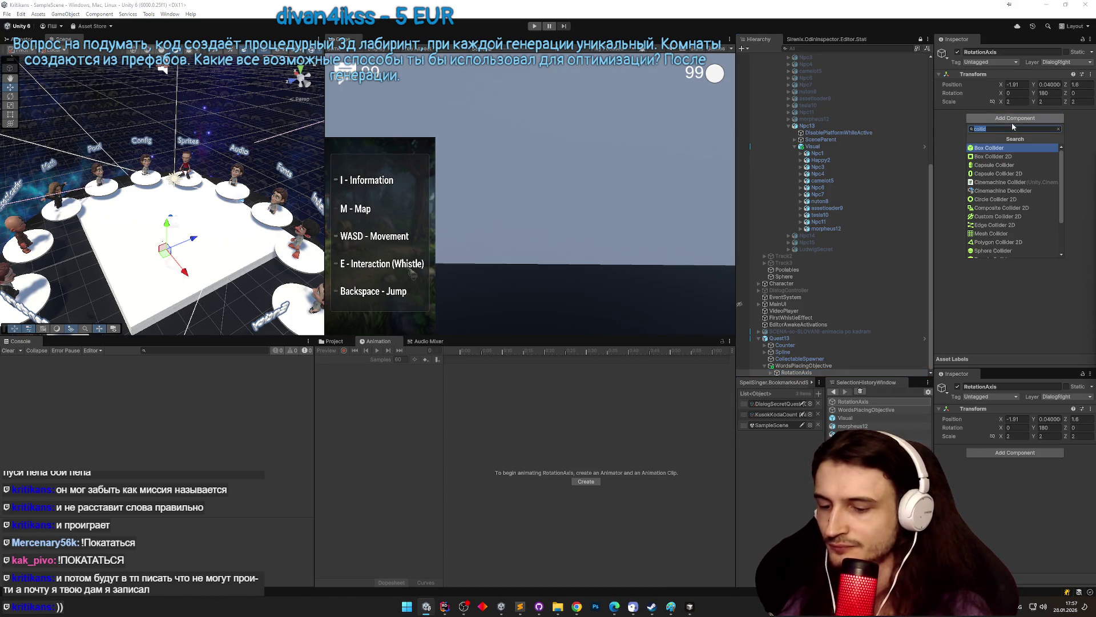
text(intera)
key(Down)
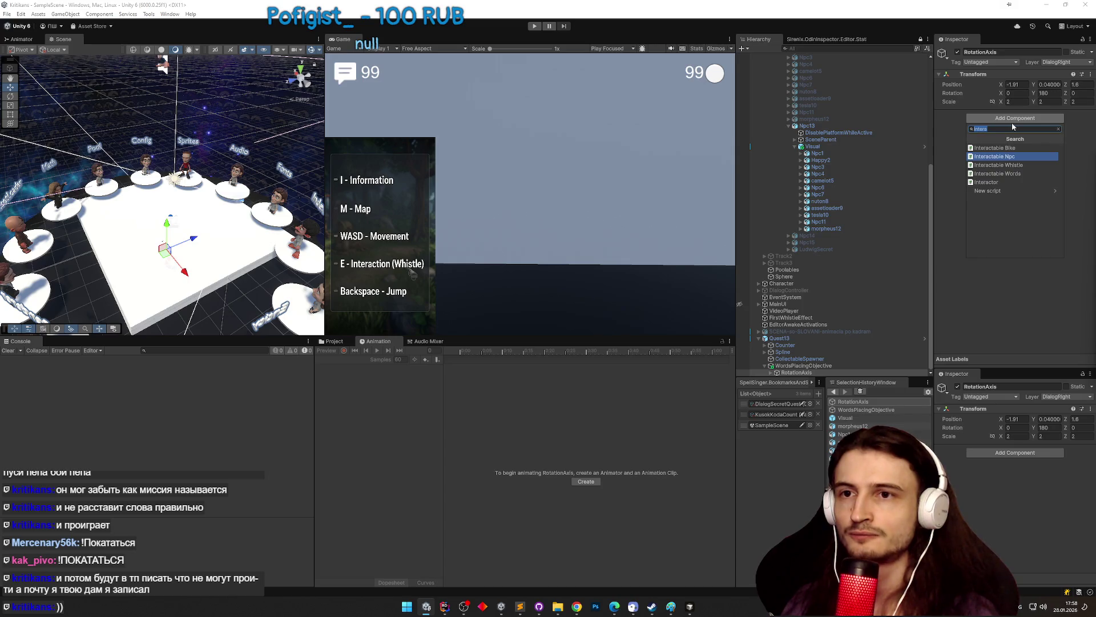
key(Return)
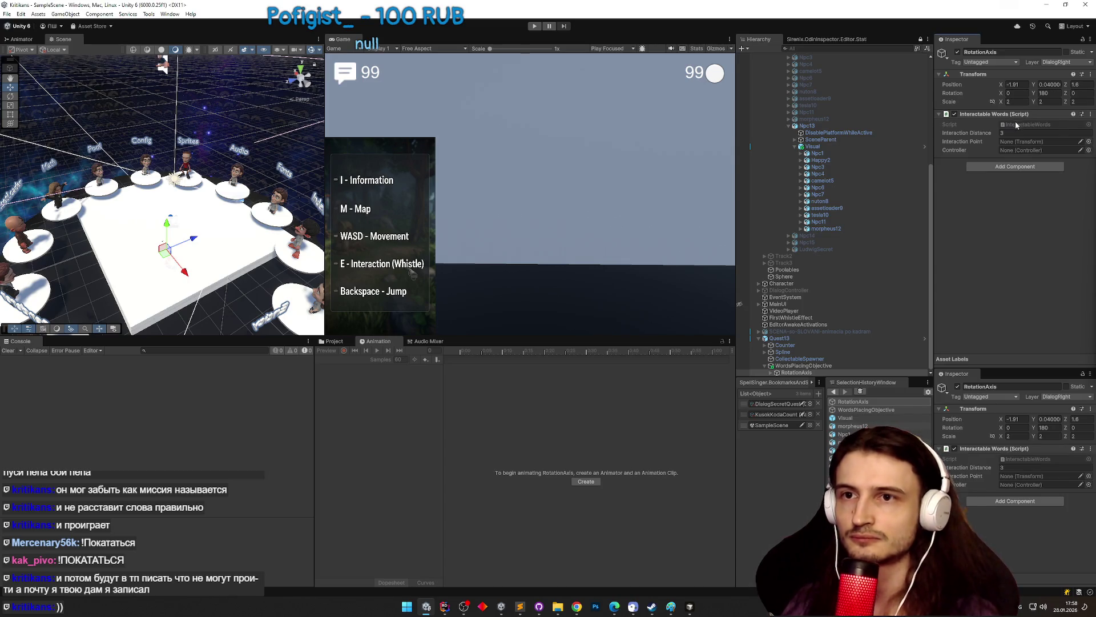
- Search the component list for 'contro' controllers, then dismiss it without adding anything
click(994, 169)
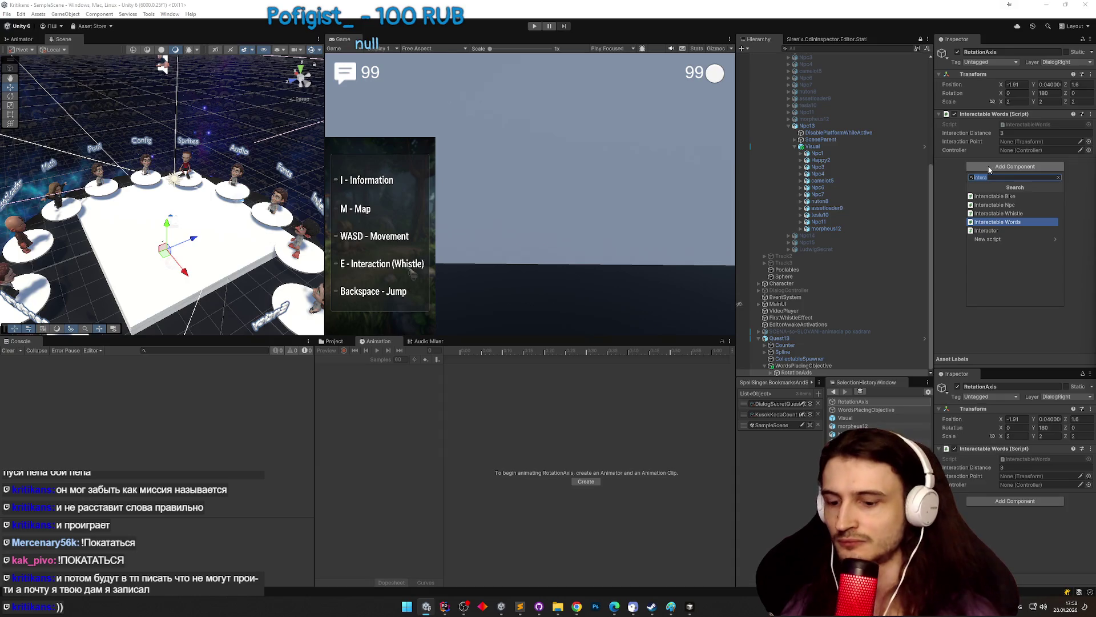
text(contro)
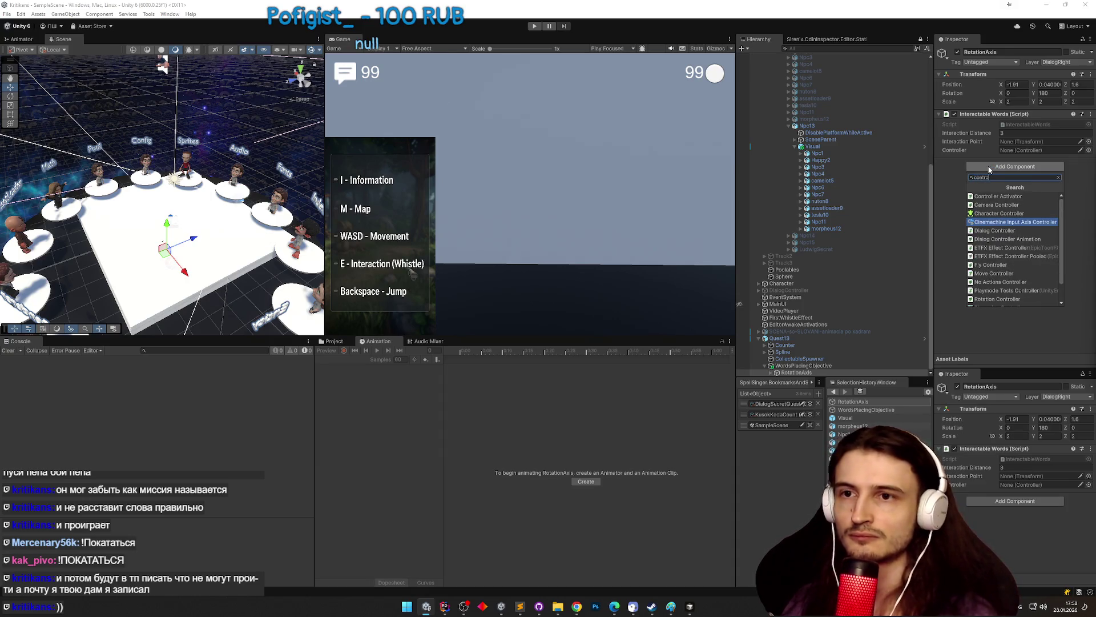
key(Up)
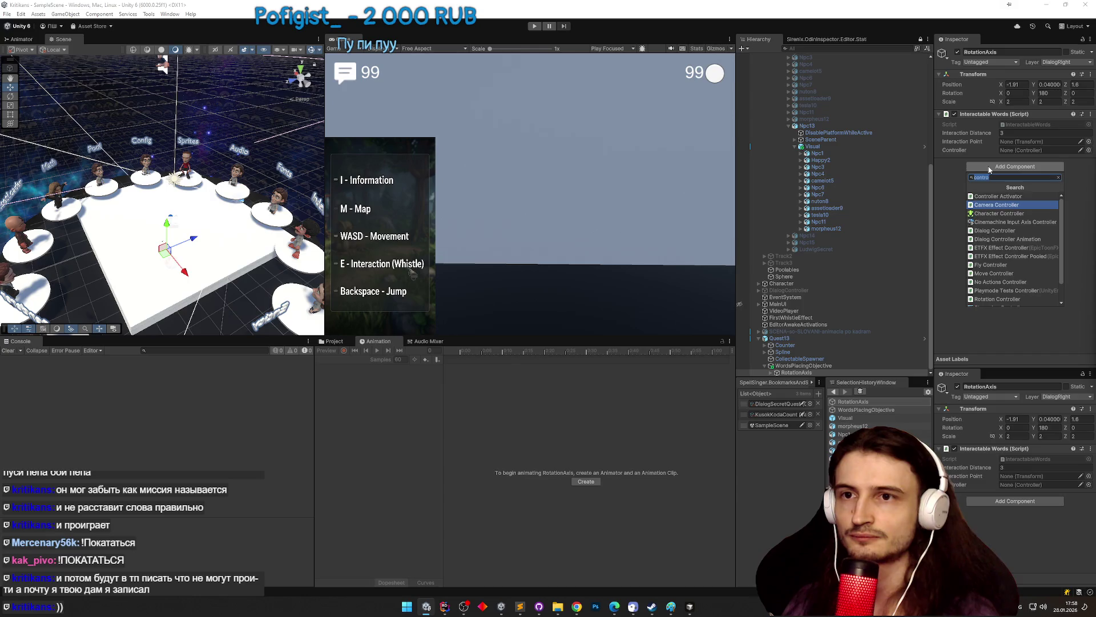
key(Escape)
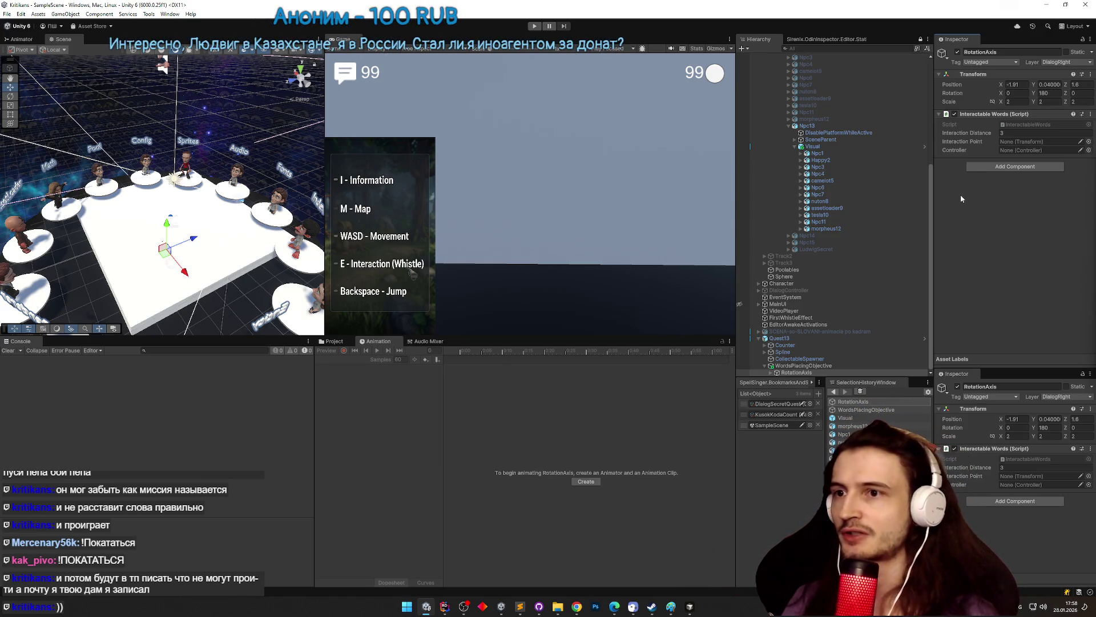
mouse_move(932, 226)
mouse_down()
mouse_move(934, 200)
mouse_move(932, 227)
mouse_up()
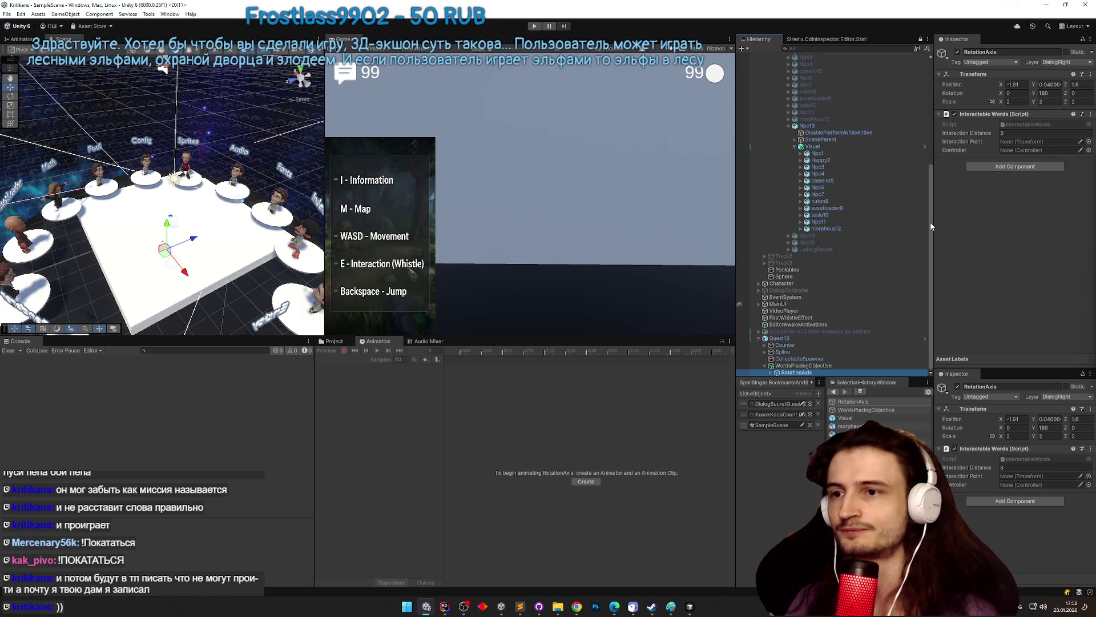
- Collapse Platform, expand Character with its Visual folded, and orbit toward the Physics and Math pedestals
drag(931, 224, 937, 112)
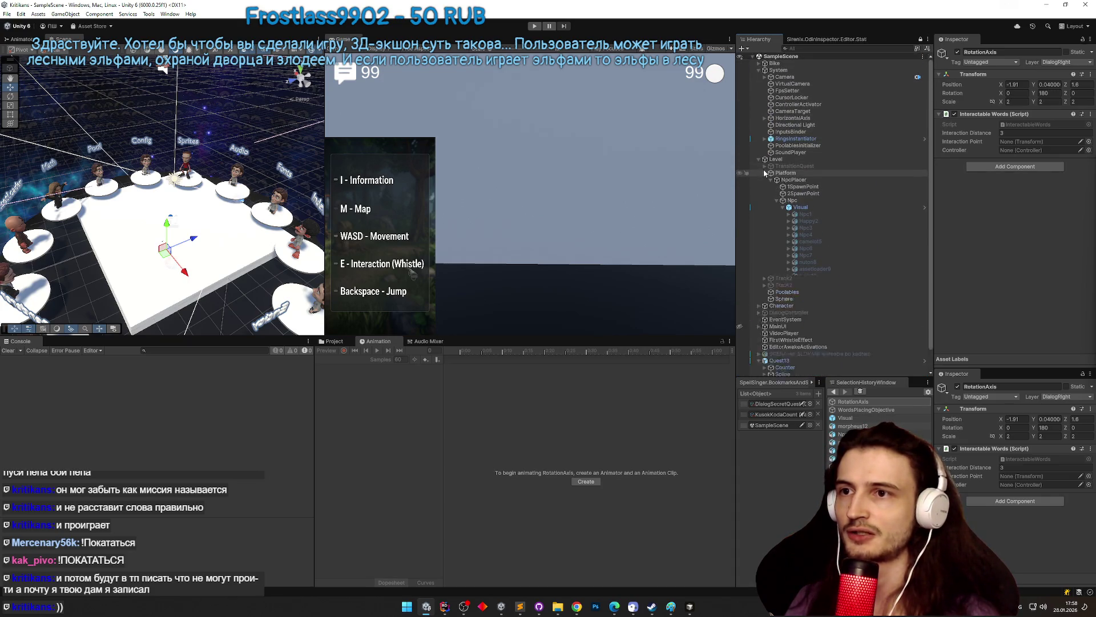
click(764, 173)
click(759, 206)
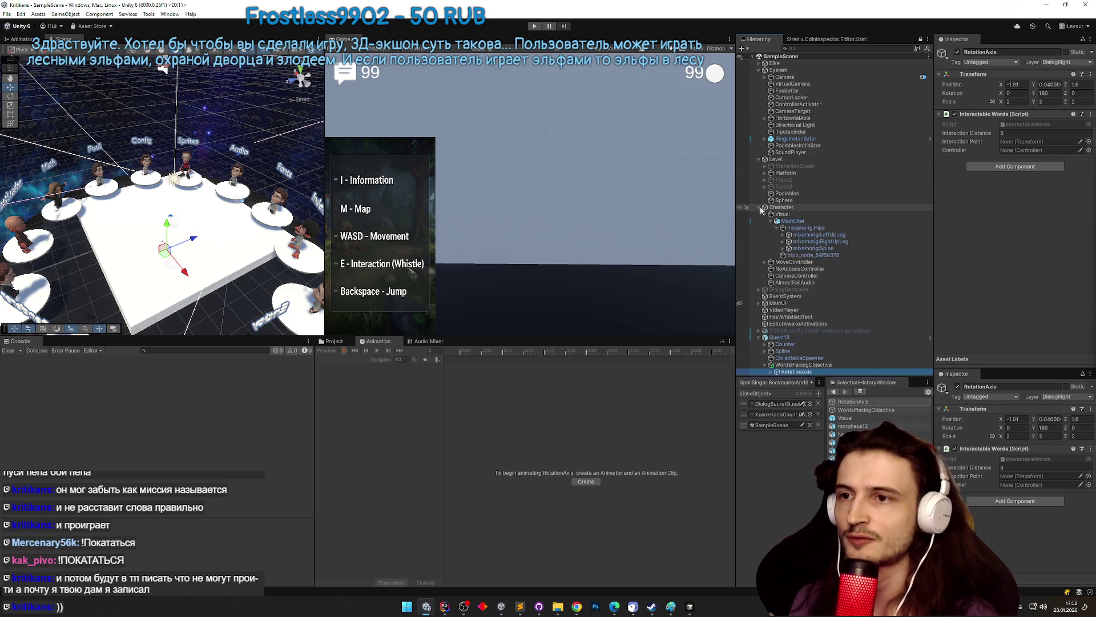
click(765, 214)
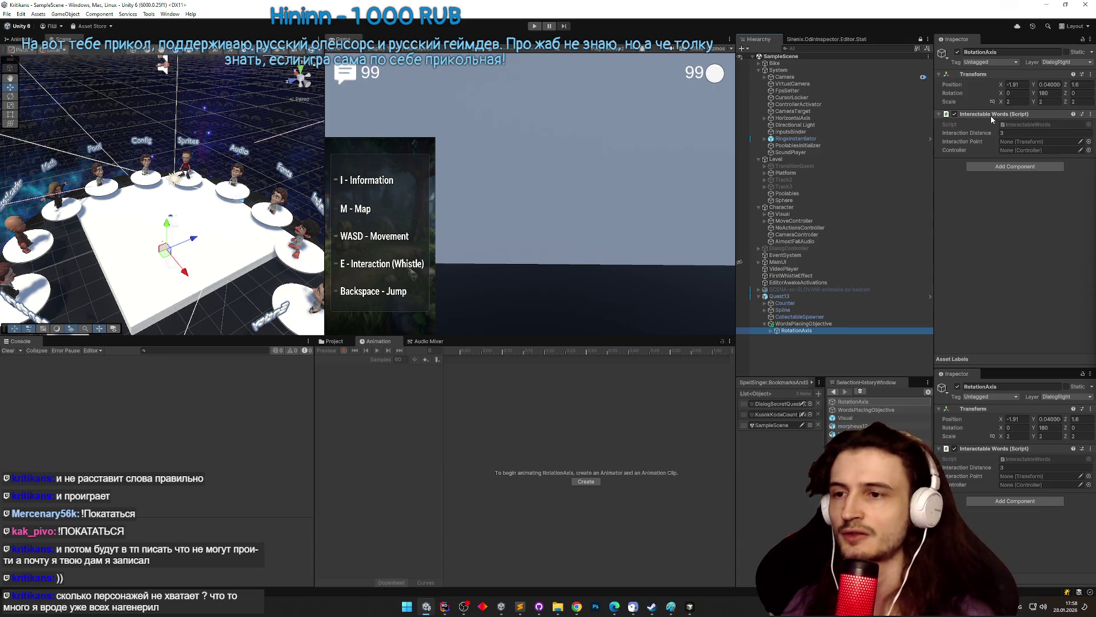
mouse_move(284, 199)
mouse_down()
mouse_move(284, 237)
mouse_move(354, 211)
mouse_move(509, 186)
mouse_move(22, 155)
mouse_move(1071, 155)
mouse_move(994, 160)
mouse_up()
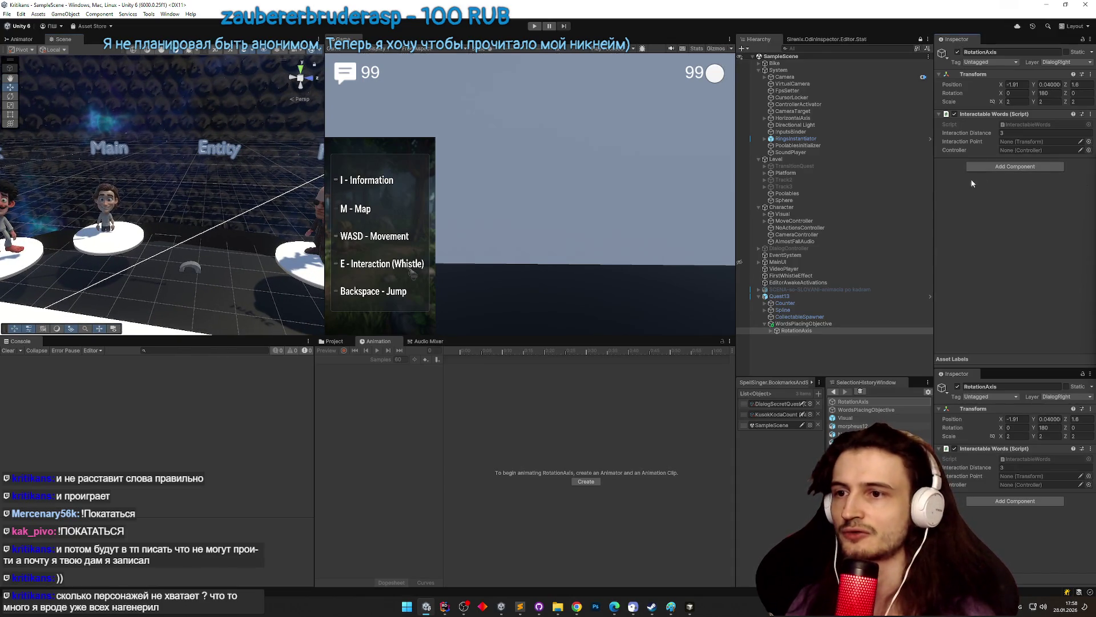
mouse_move(494, 167)
mouse_down()
mouse_move(492, 139)
mouse_move(516, 167)
mouse_up()
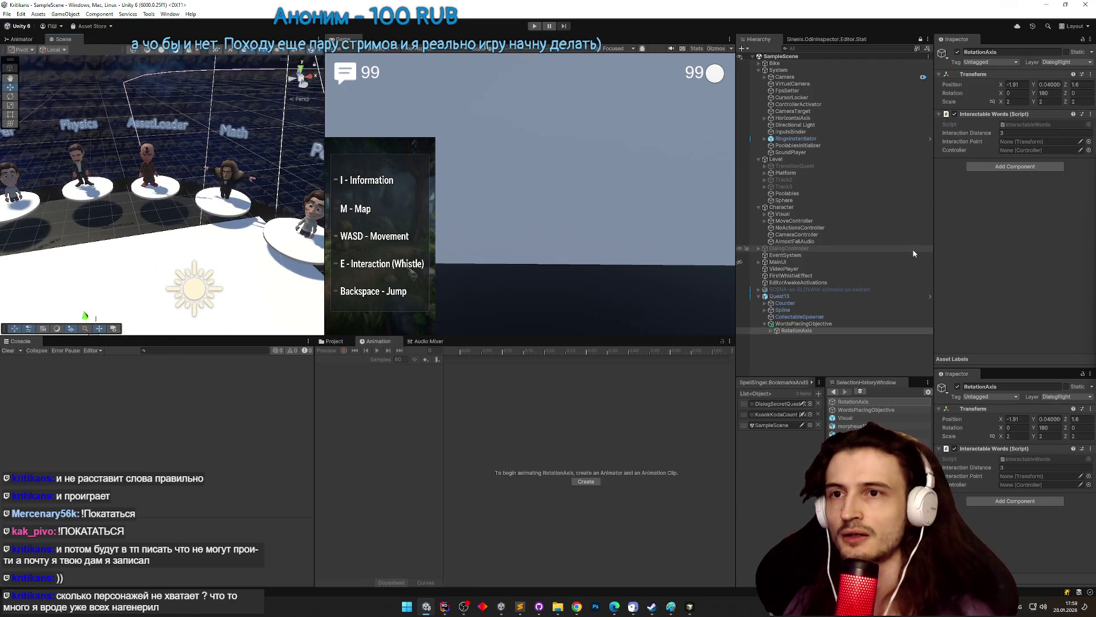
- Remove Interactable Words from RotationAxis, save the scene, and select WordsPlacingObjective
right_click(985, 115)
click(1011, 120)
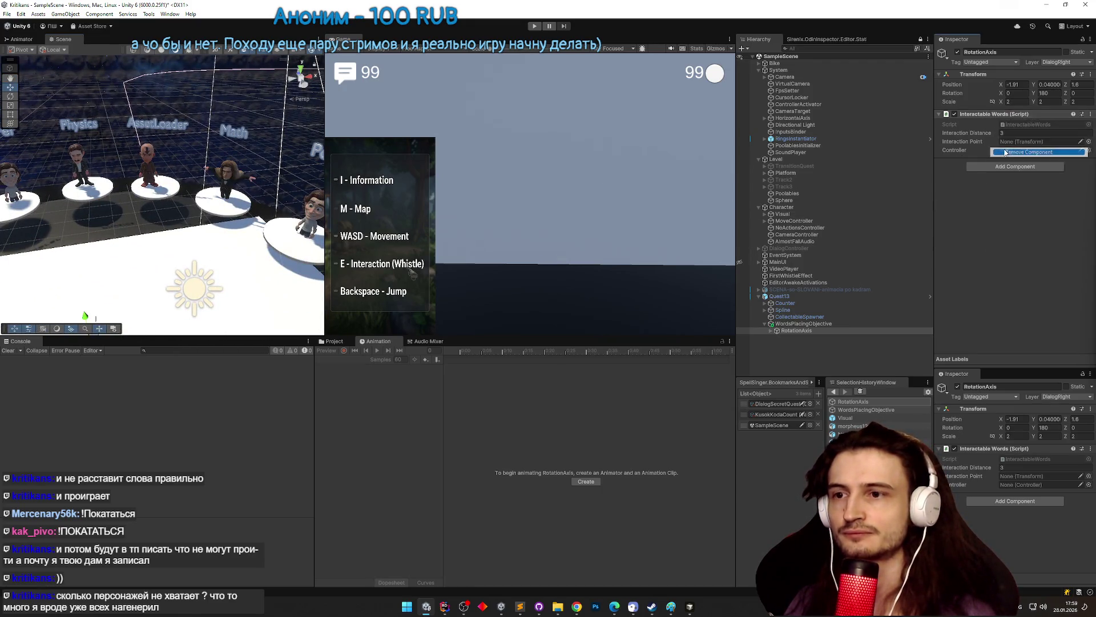
key(ctrl+s)
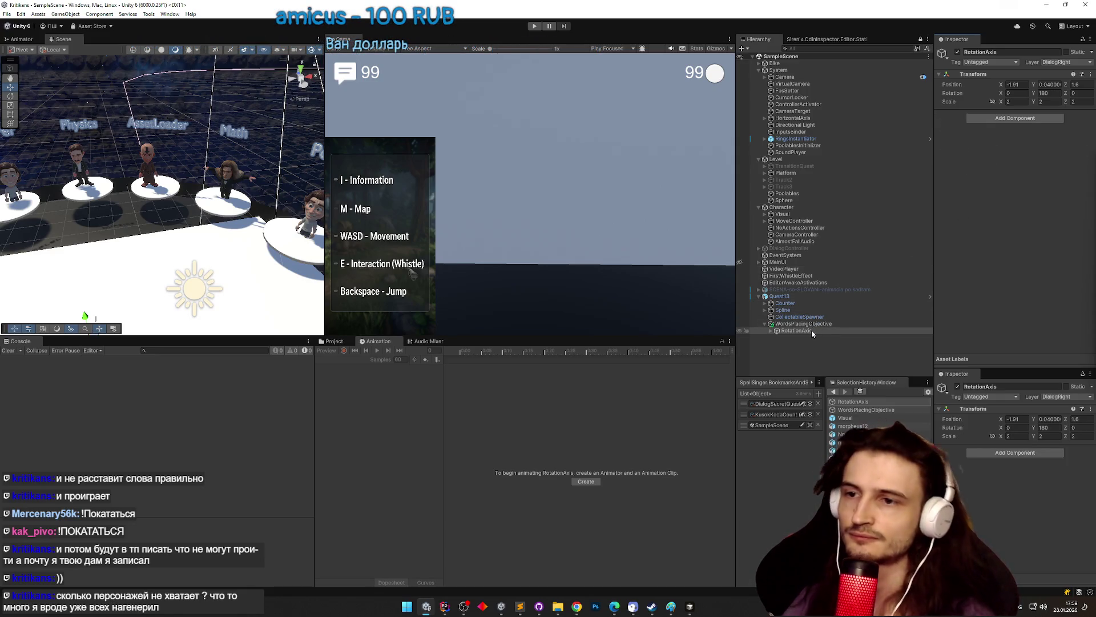
click(814, 325)
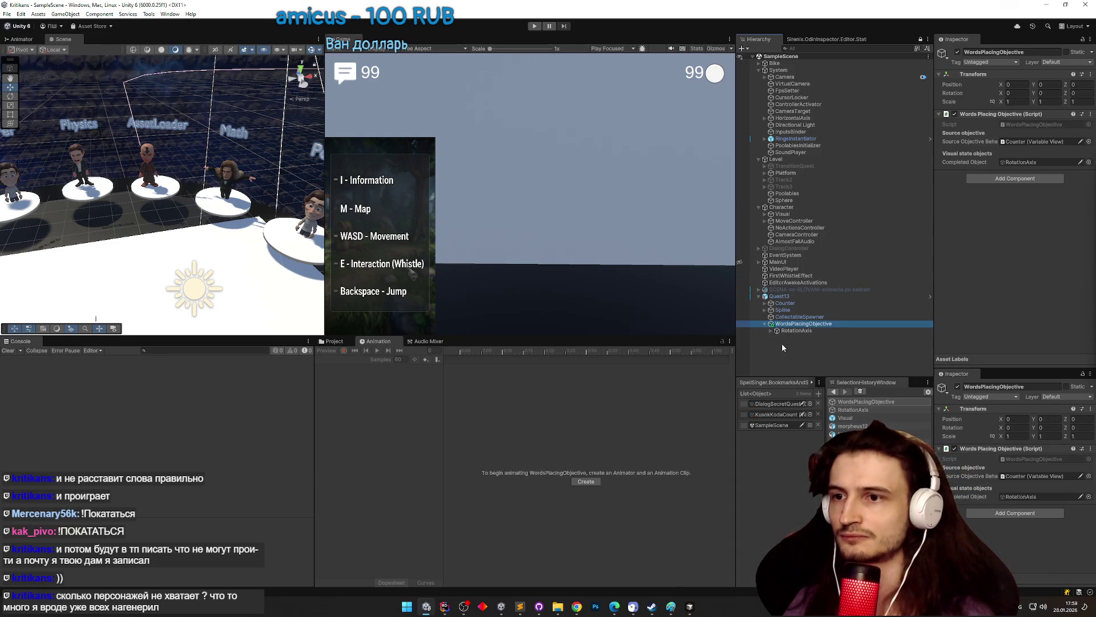
click(444, 605)
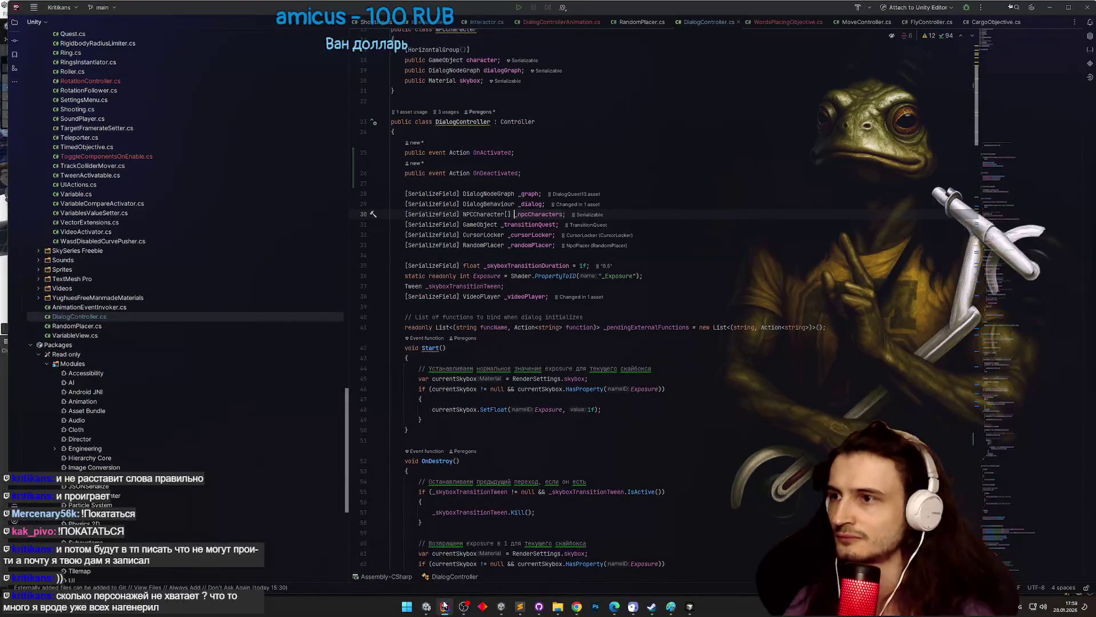
- Open WordsPlacingObjective.cs in Rider from its Script field, then switch over to Cursor
click(444, 606)
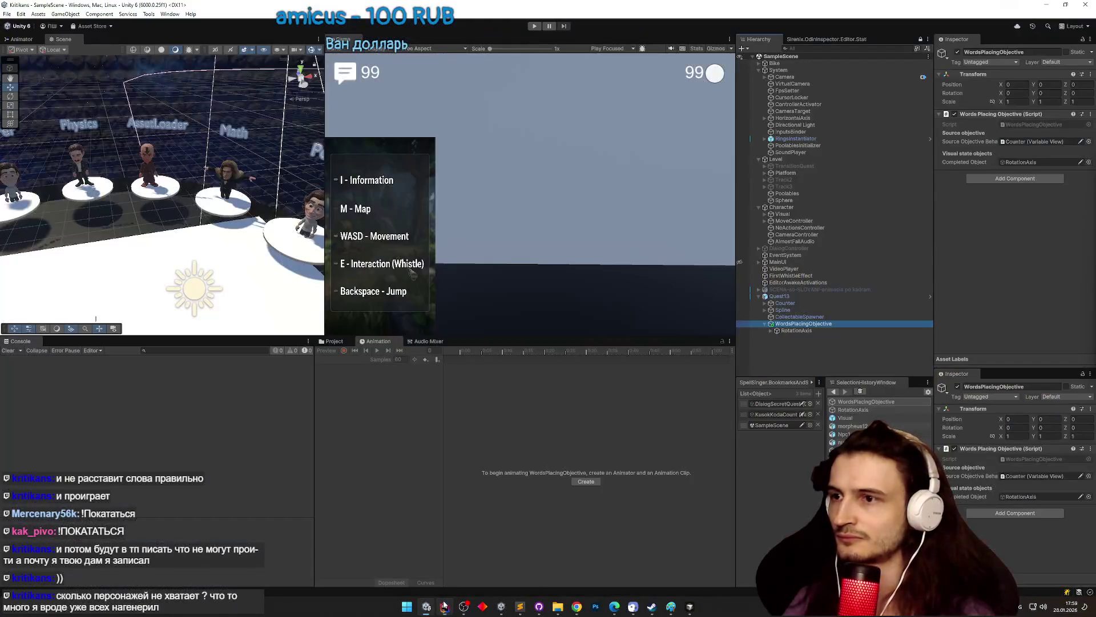
click(1022, 126)
double_click(1022, 125)
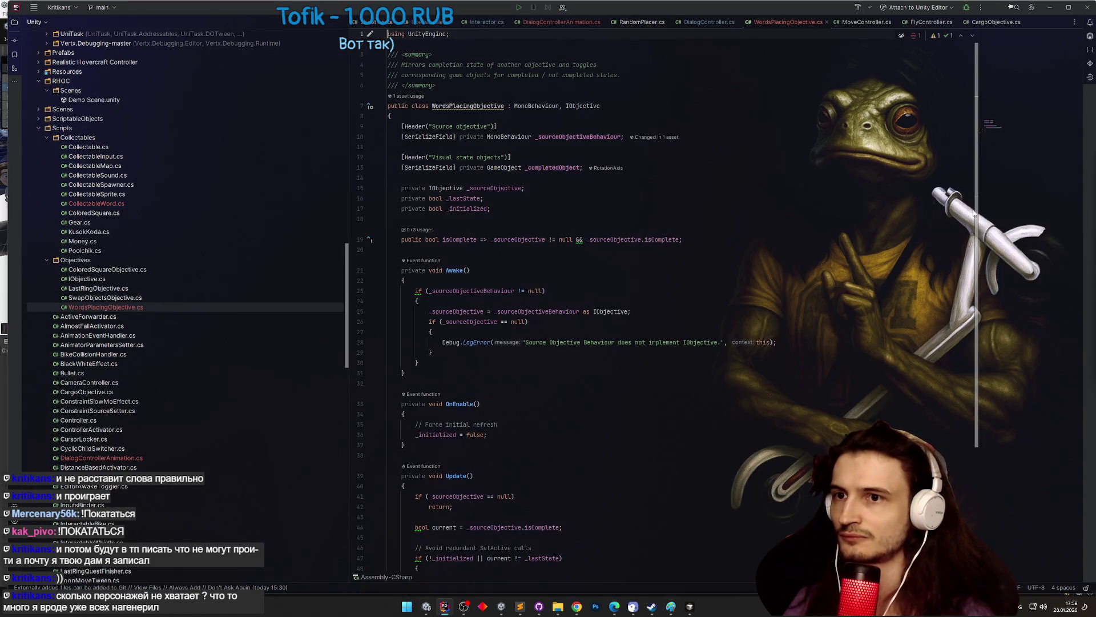
click(1052, 15)
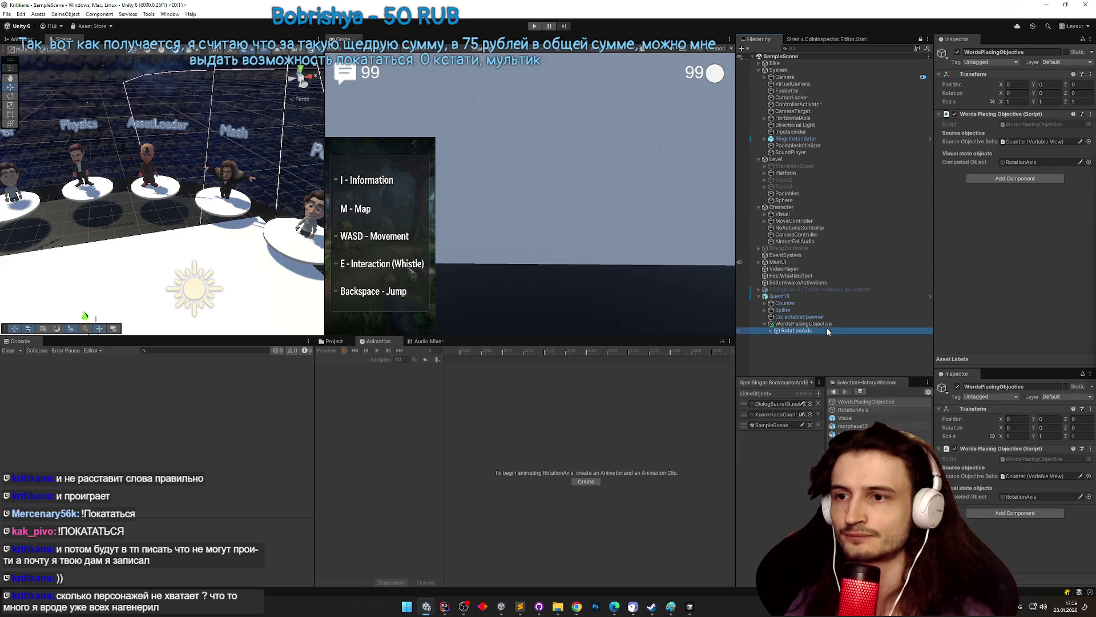
click(445, 608)
click(445, 609)
click(445, 608)
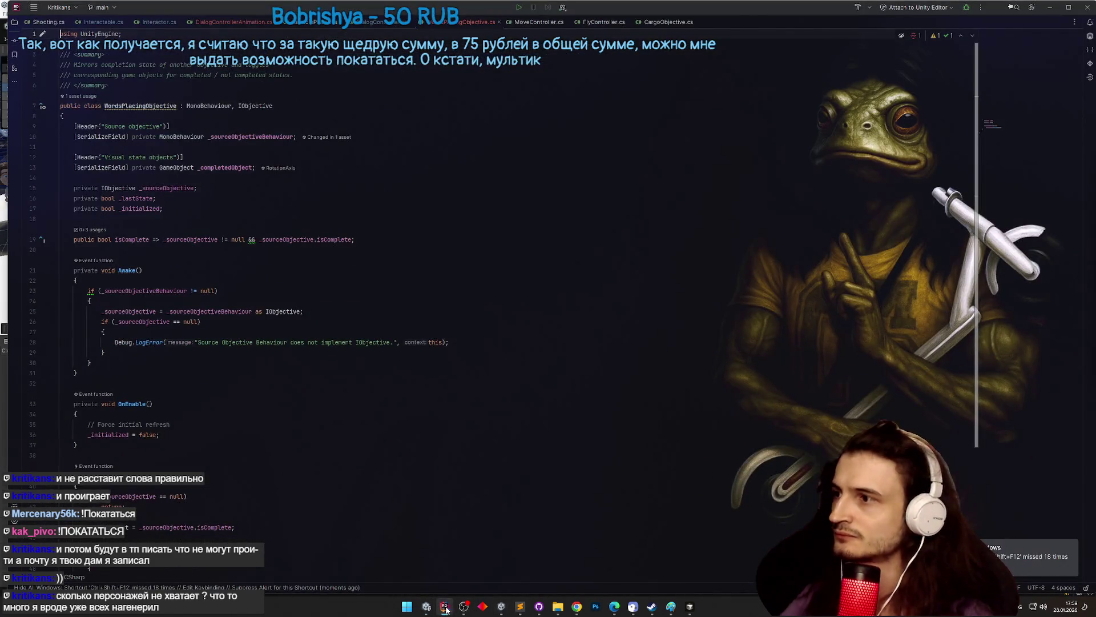
click(445, 609)
click(690, 607)
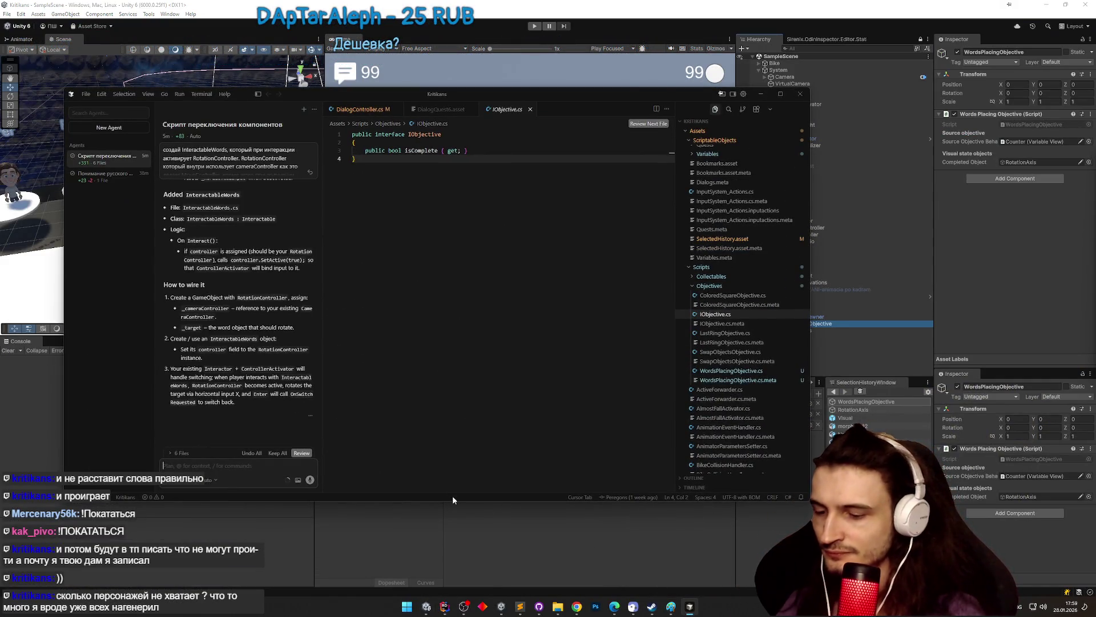
- Write the agent request for a RotationAxis script raising events when enabled and disabled
text(создай скрипт RotationAxis)
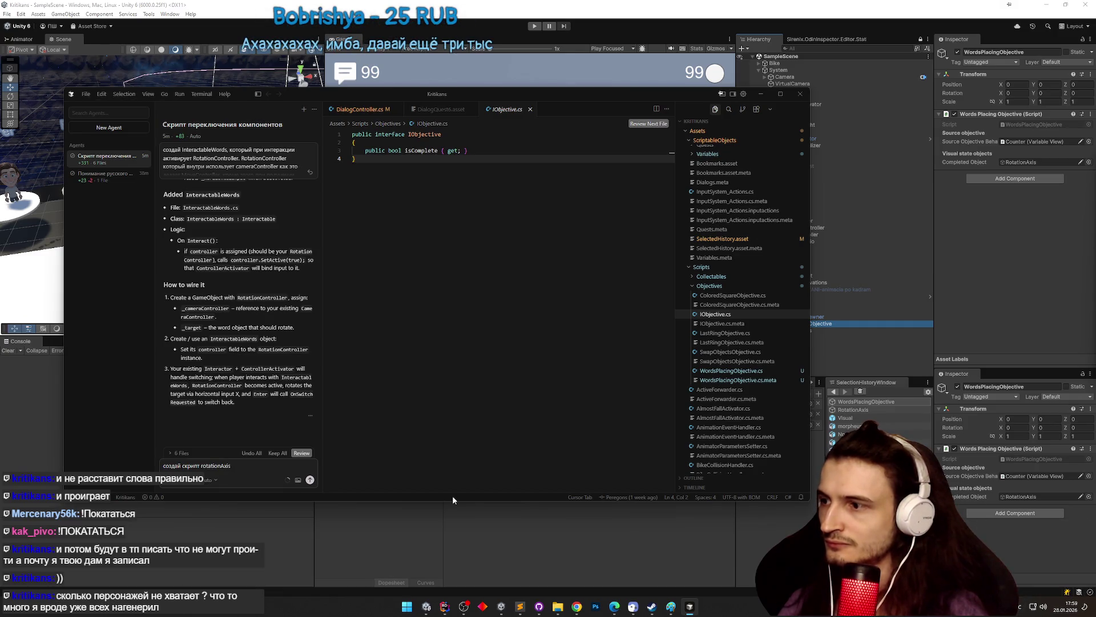
click(202, 467)
key(Delete)
text(R)
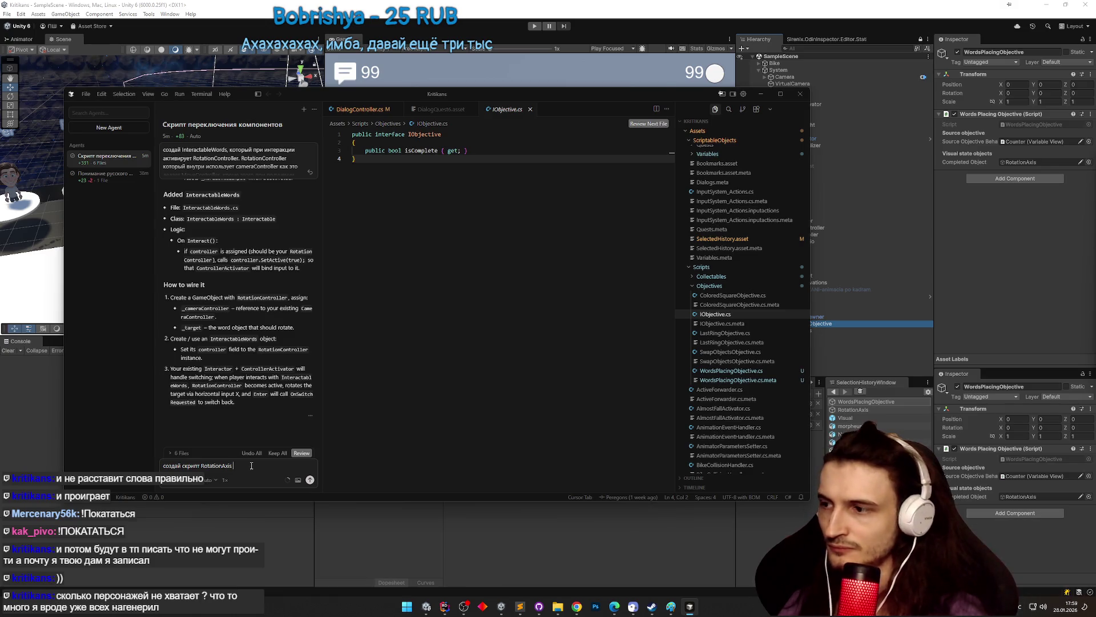
text(ко)
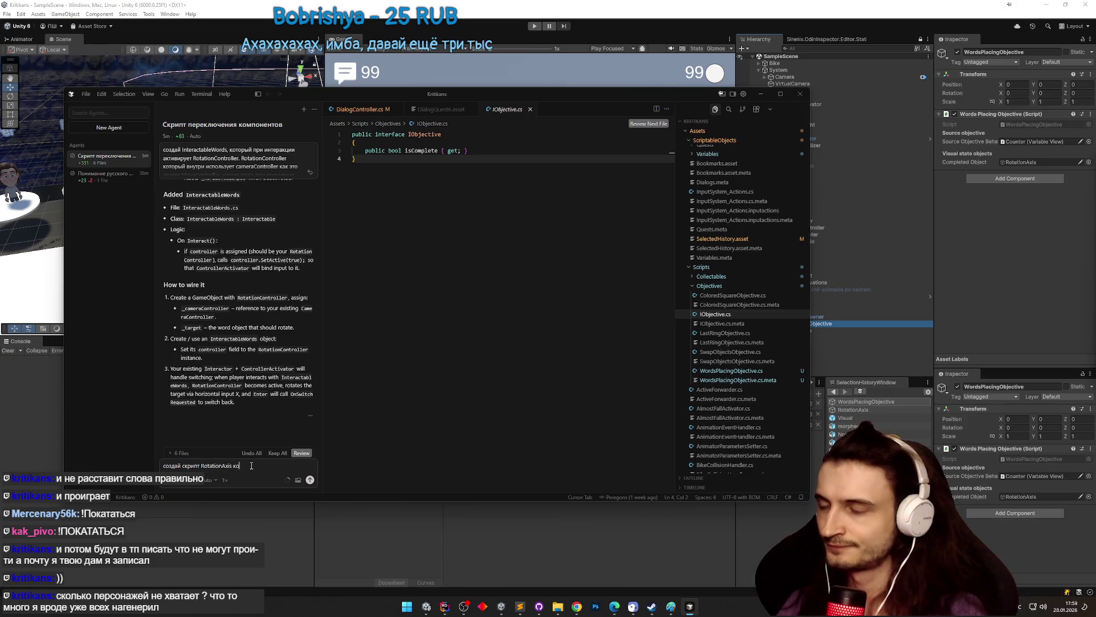
text(торый,)
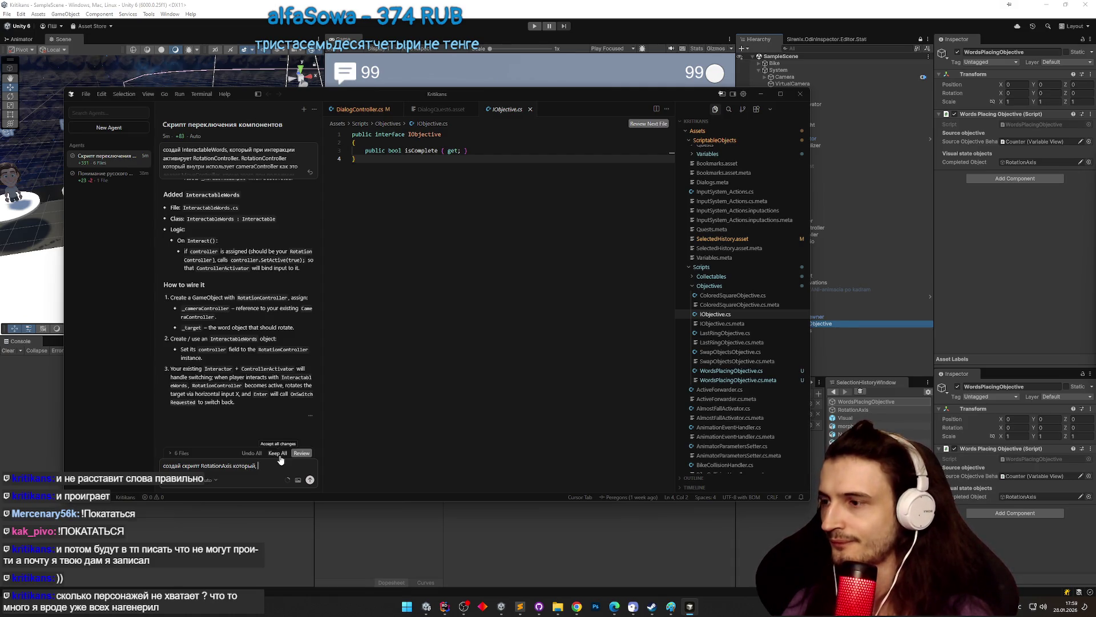
text(п)
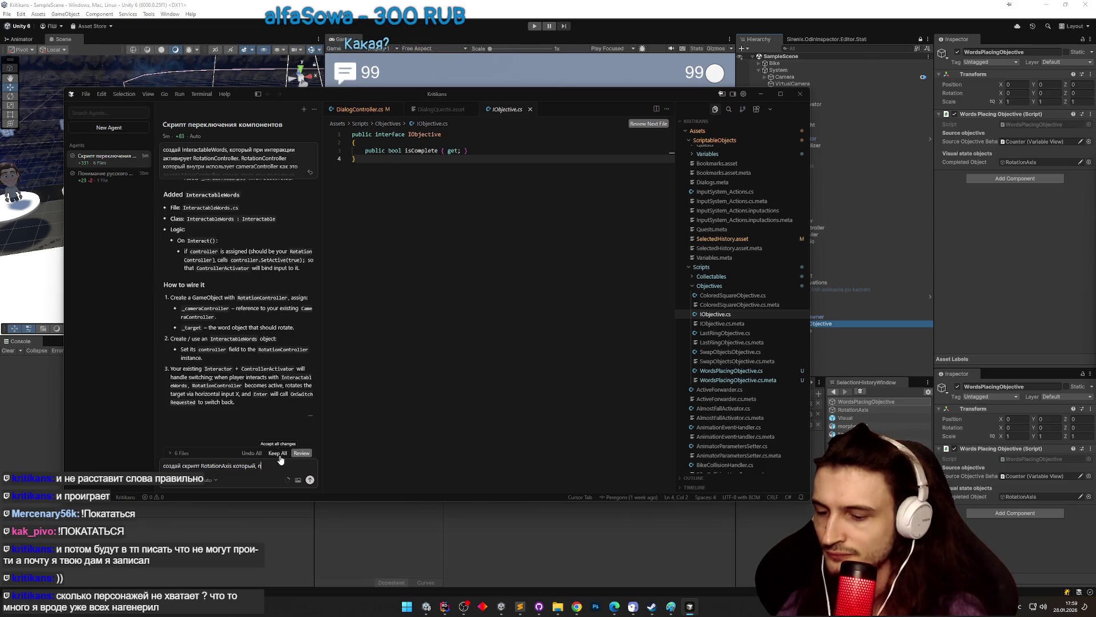
text(ри включении с)
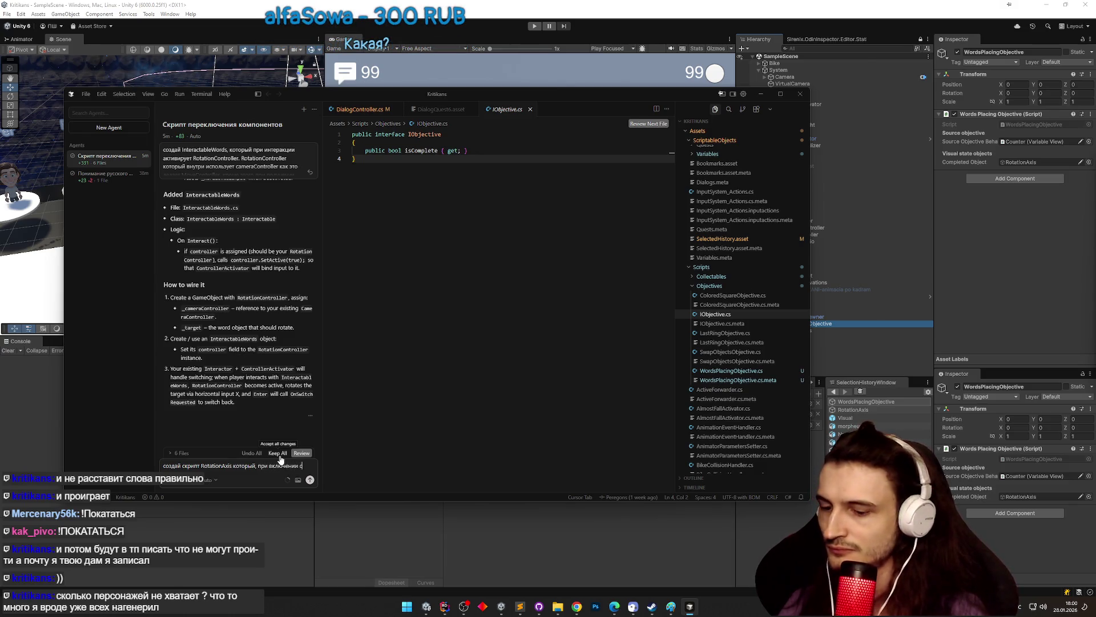
text(ообщает стати)
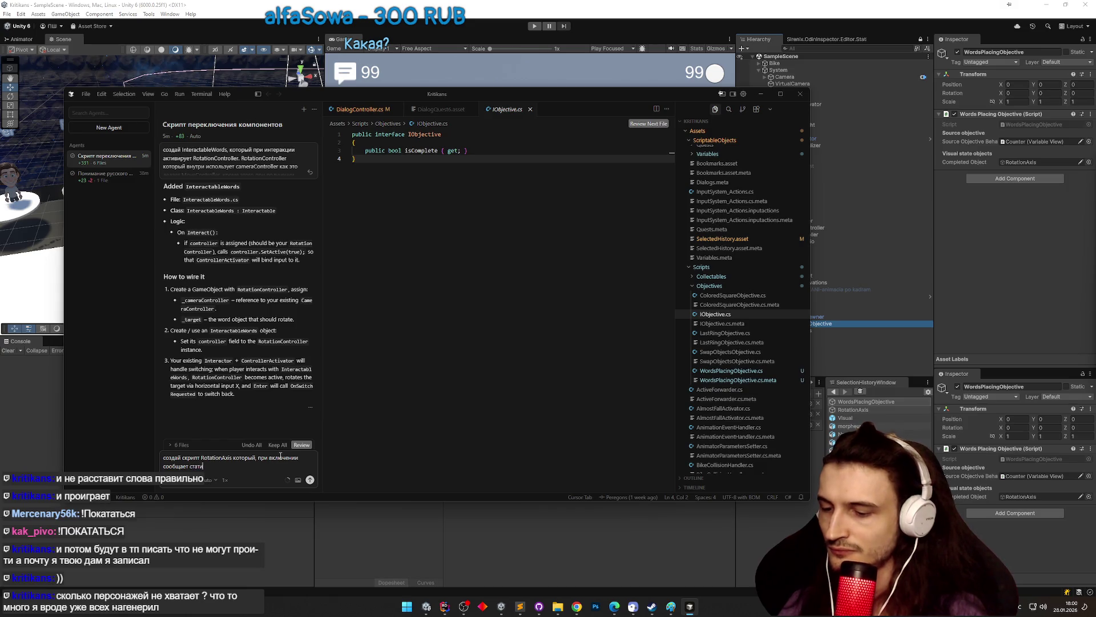
text(к ивентом что о)
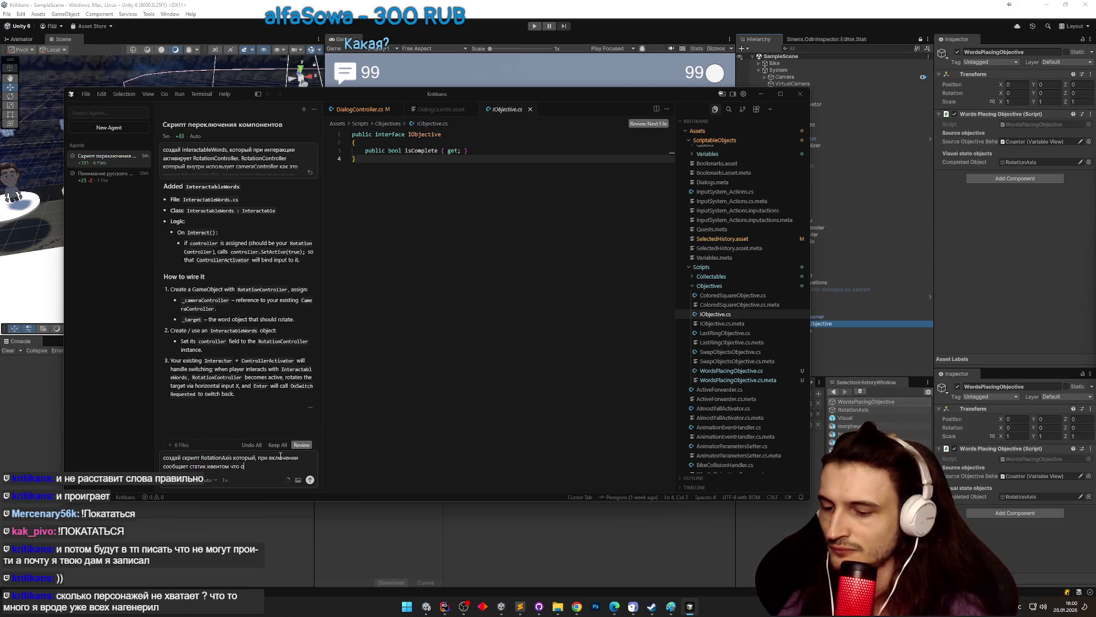
text(, )
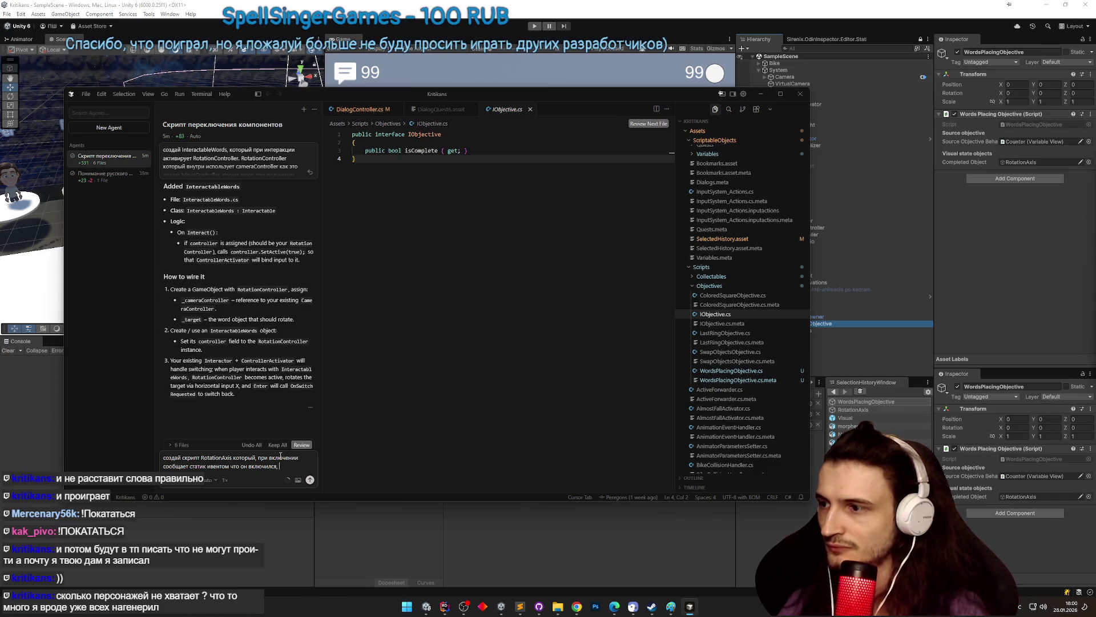
text(и при выключении сообщаетс что)
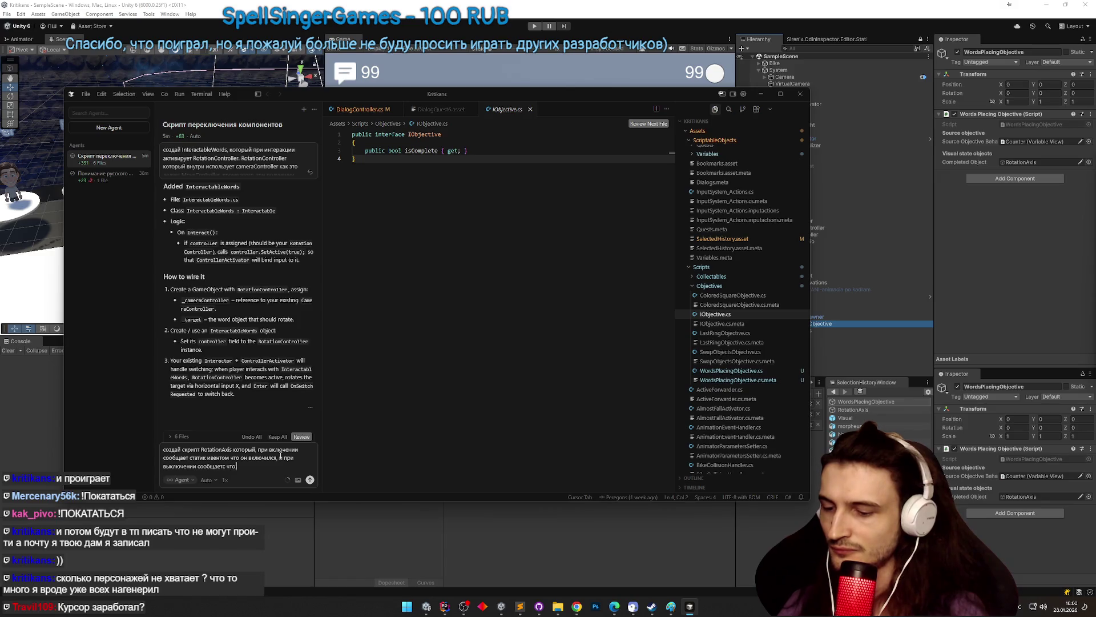
text(.)
- Add a request for a separate RotationAxisHandler toggling a serialized field, and send it
key(shift+Return)
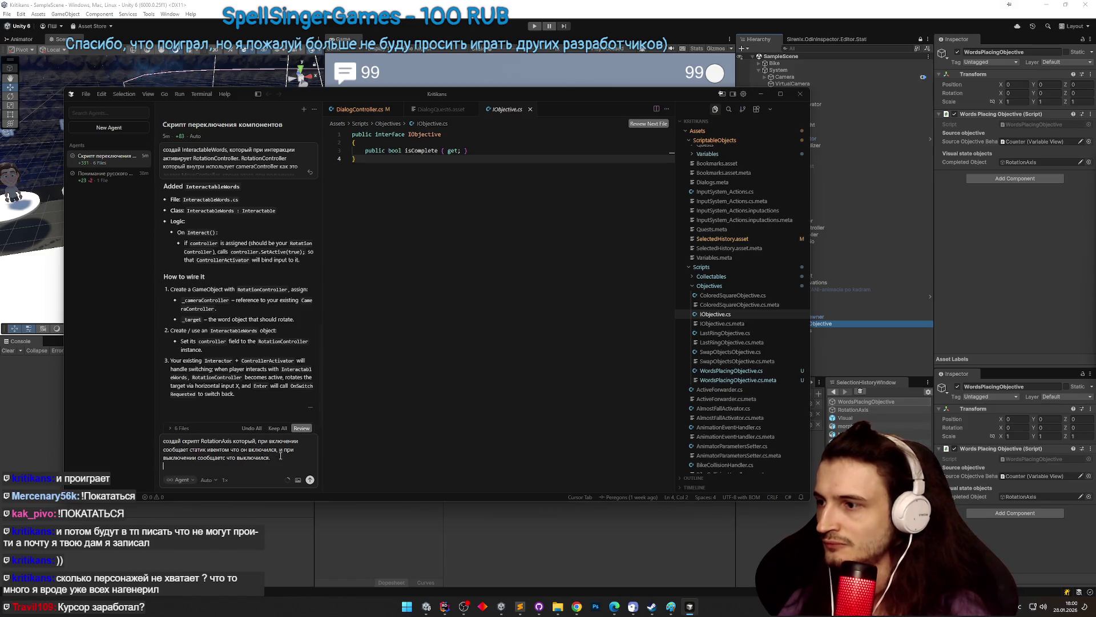
text(М)
key(BackSpace)
text(Созда)
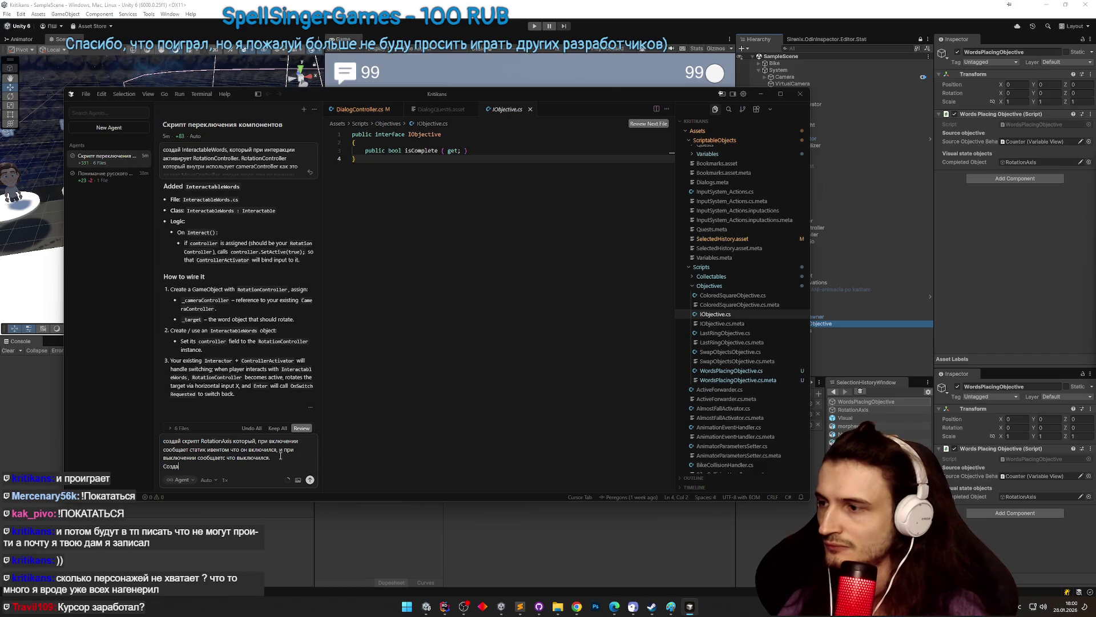
text(й отдельны)
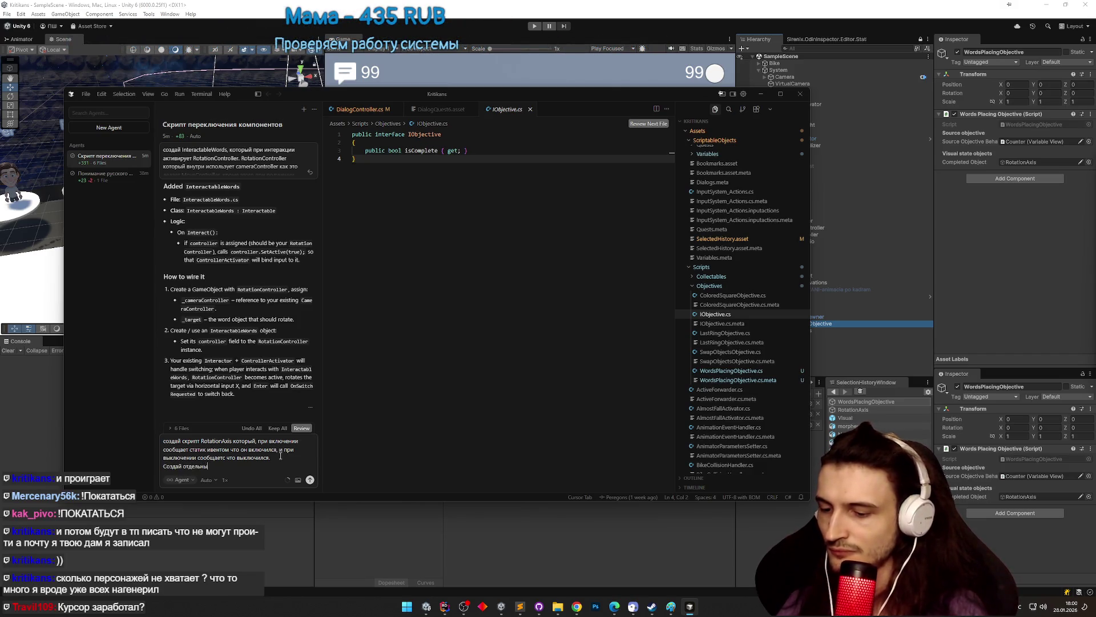
text(й)
key(super+space)
text(rotati)
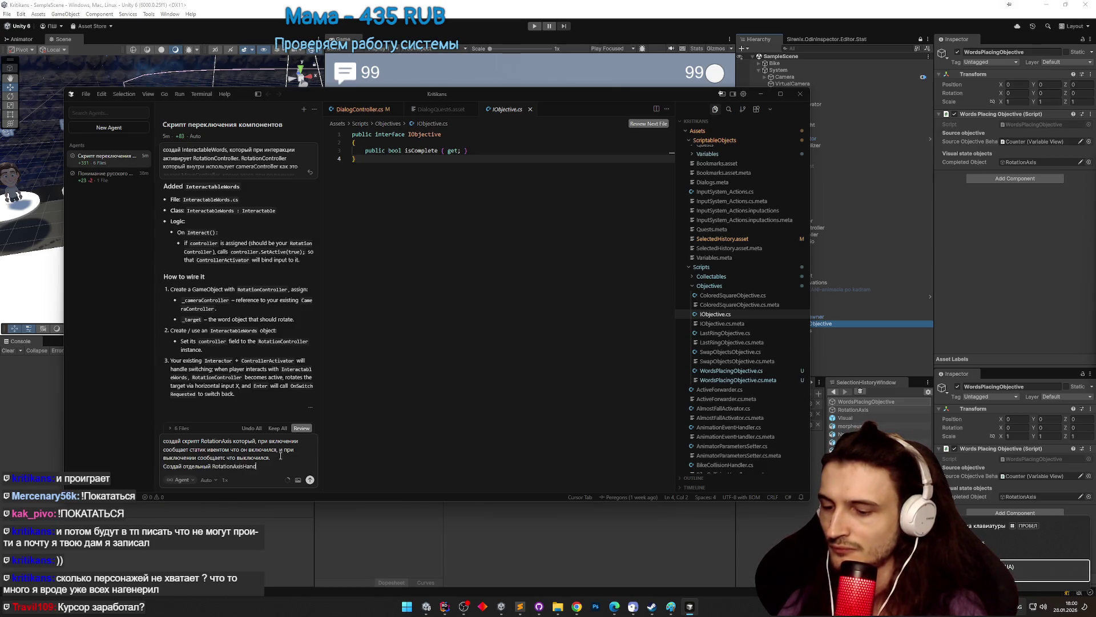
text(ler)
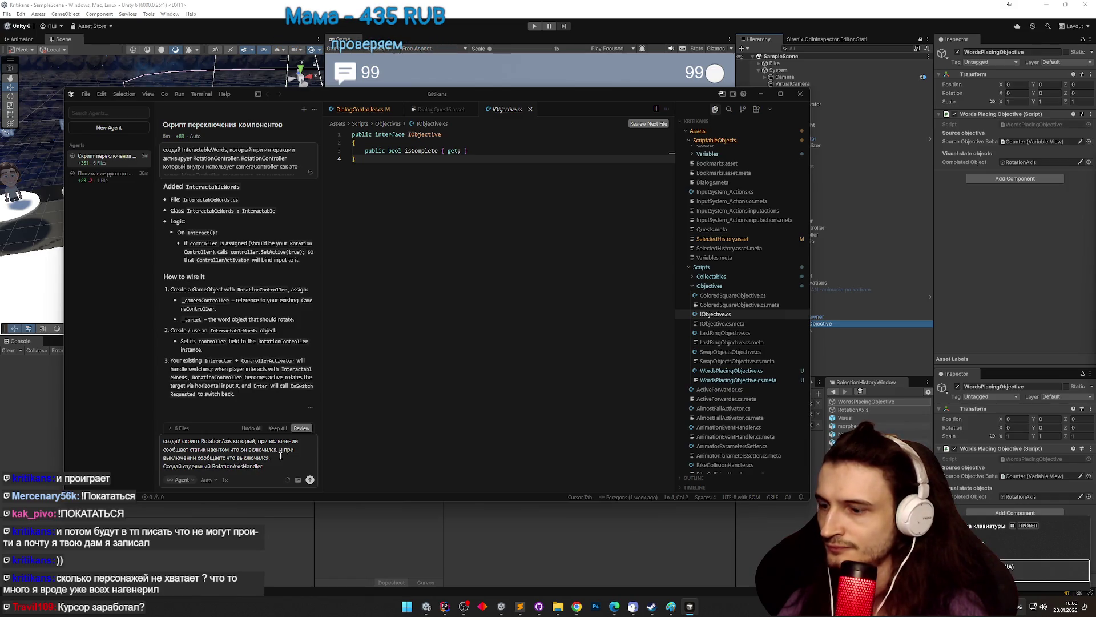
text( rjnjhsq)
key(BackSpace)
key(BackSpace)
key(BackSpace)
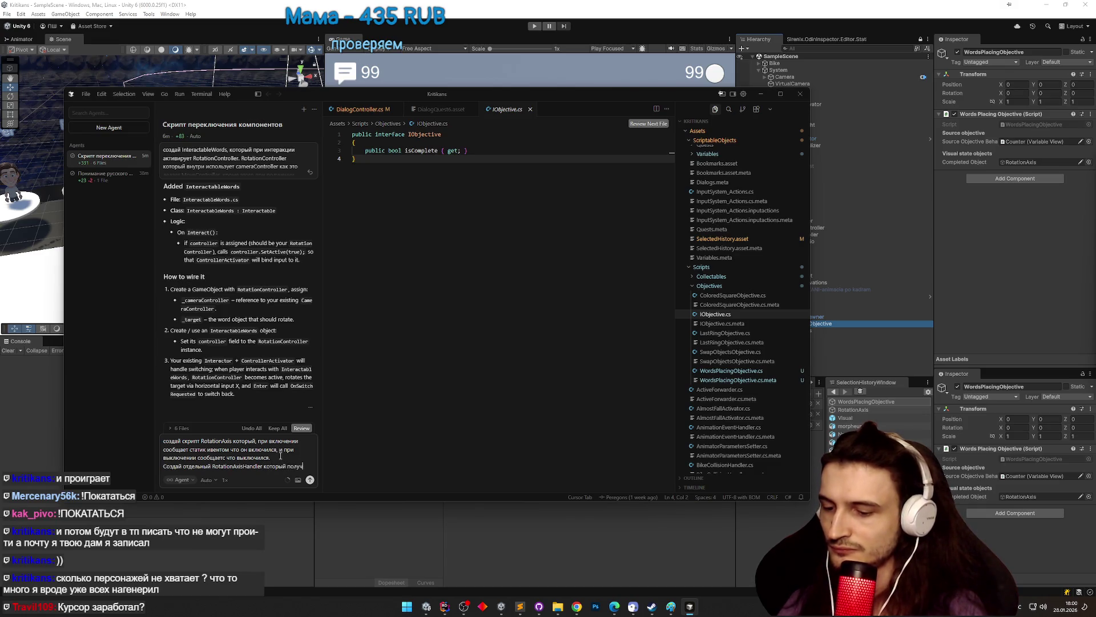
text(соо)
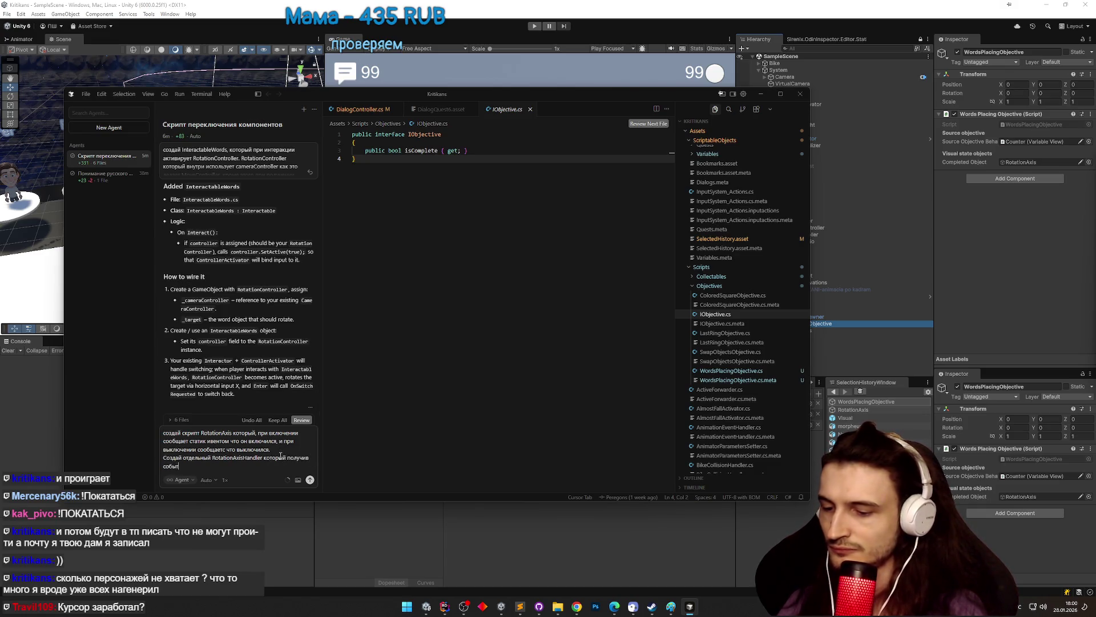
text(ключи)
text(ение и )
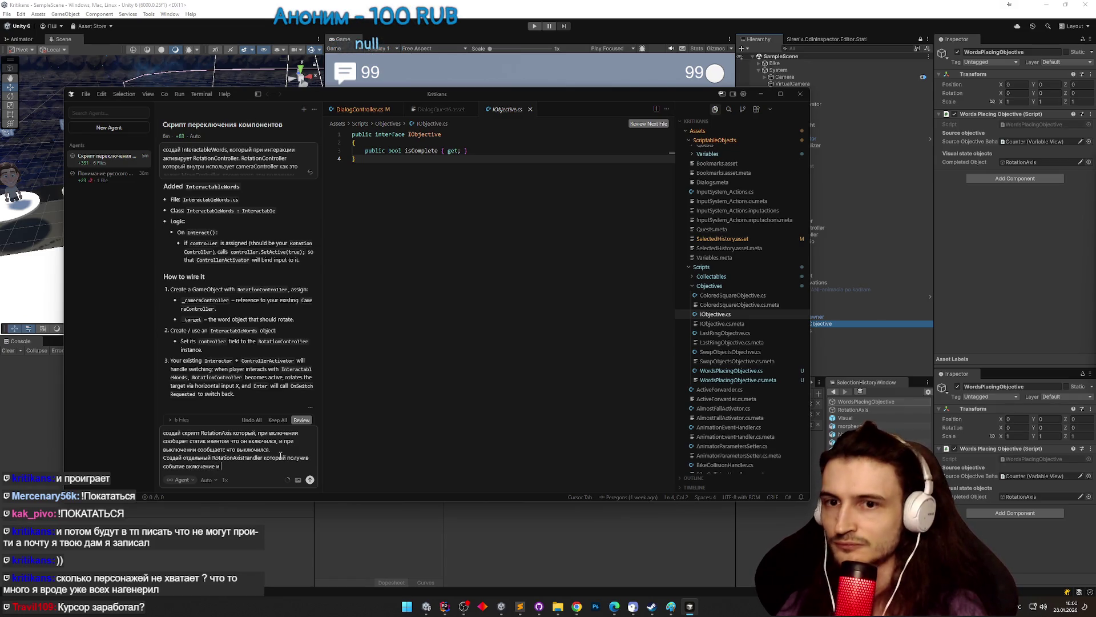
text(вылючения)
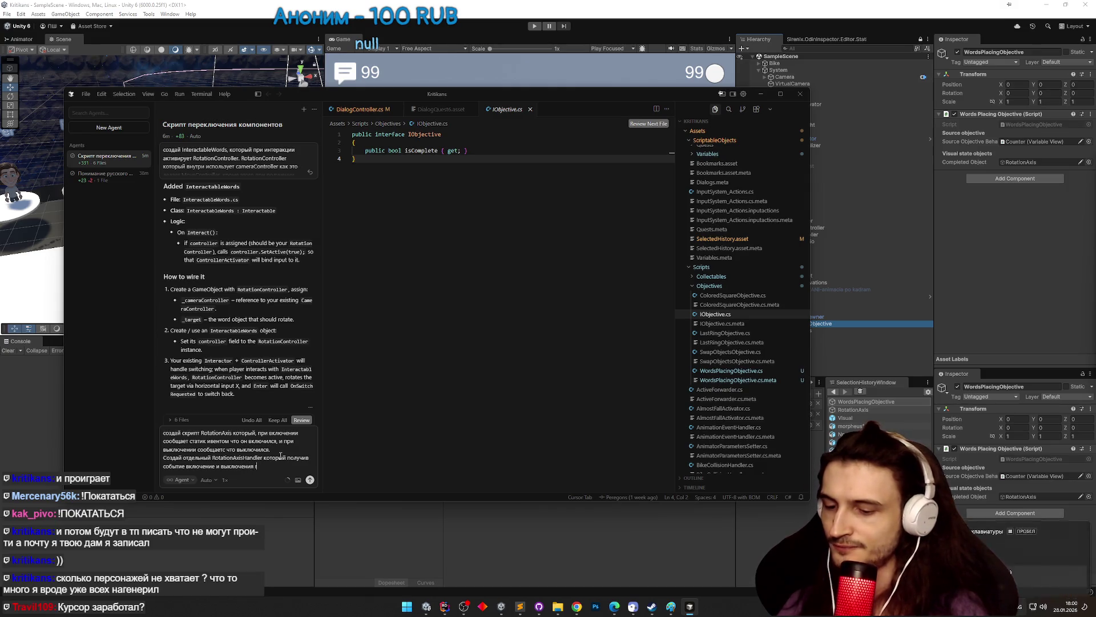
text( rotation)
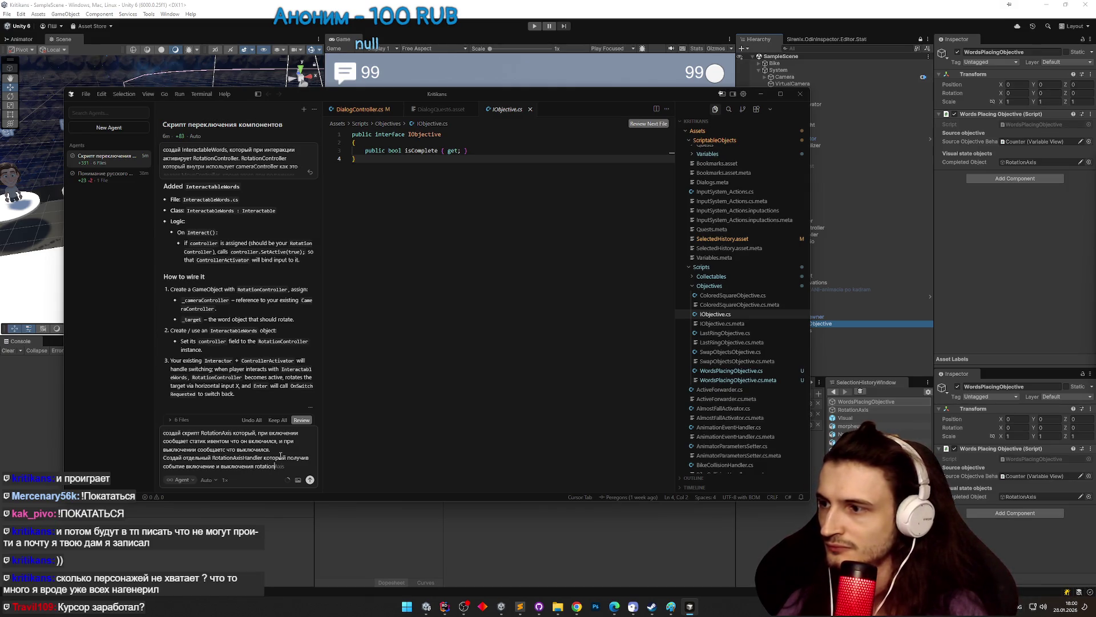
text(Axis включ)
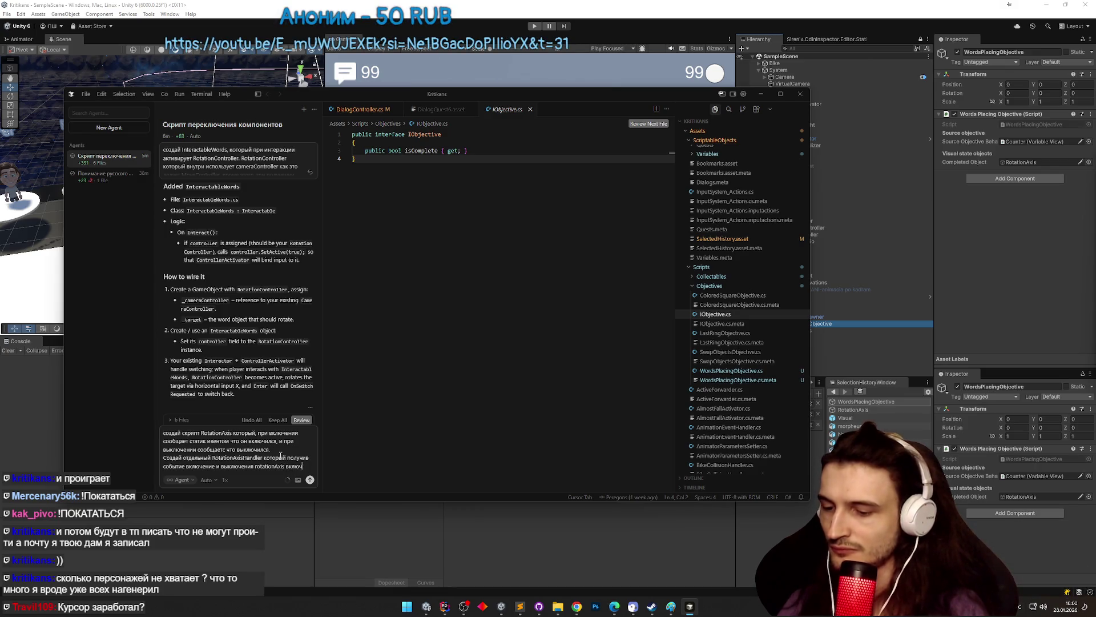
text(ает и выключает с)
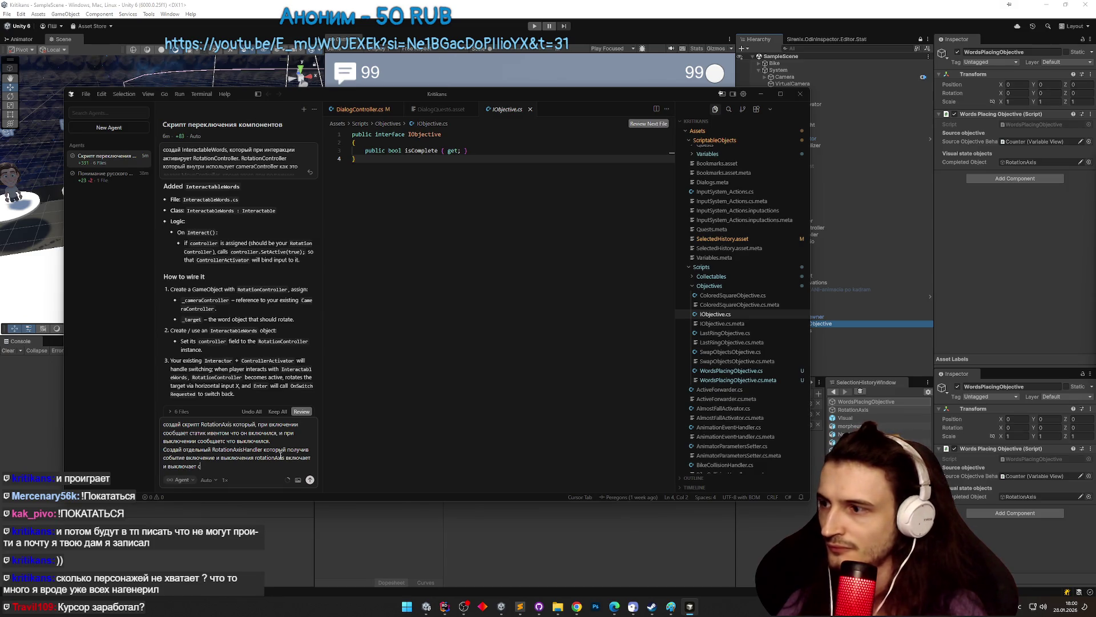
text(ванное поле)
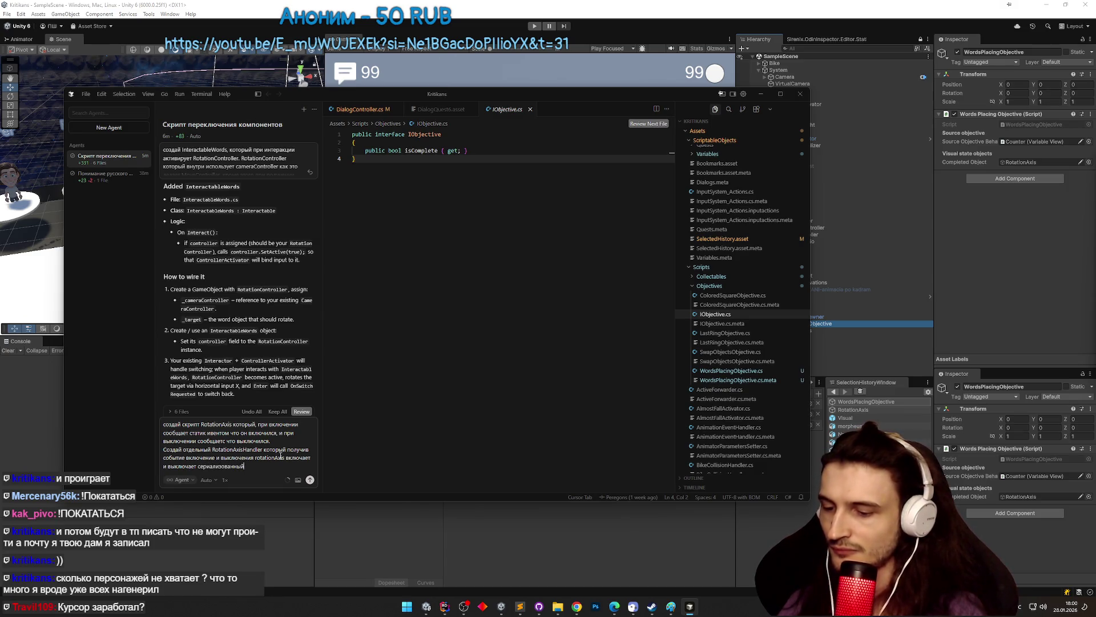
key(Return)
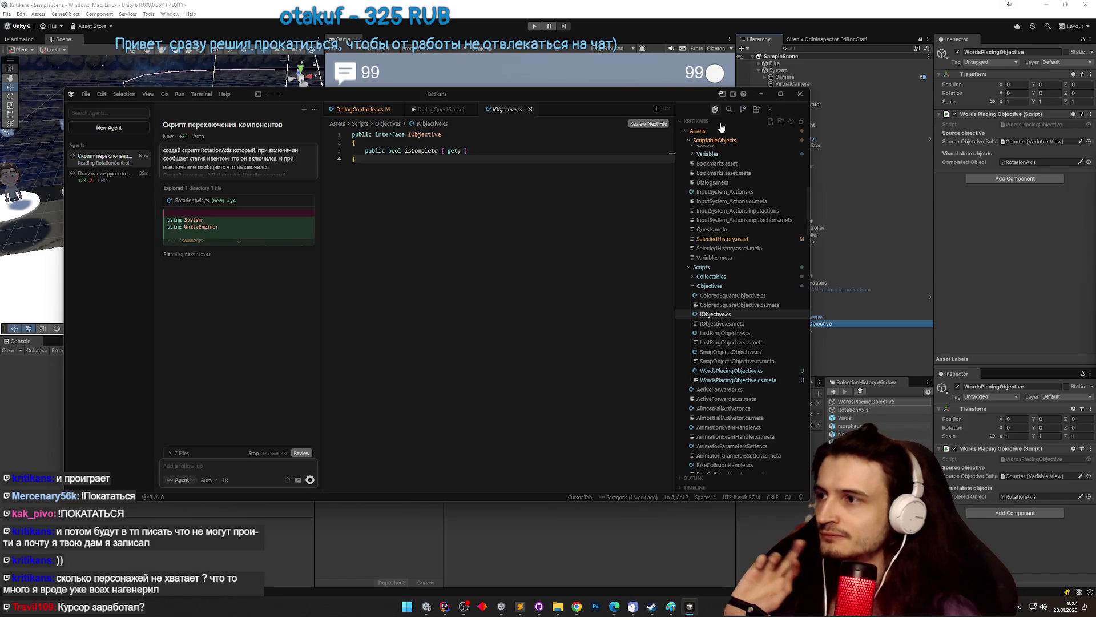
- Minimize Cursor after RotationAxis.cs is generated so Unity recompiles the scripts
click(769, 97)
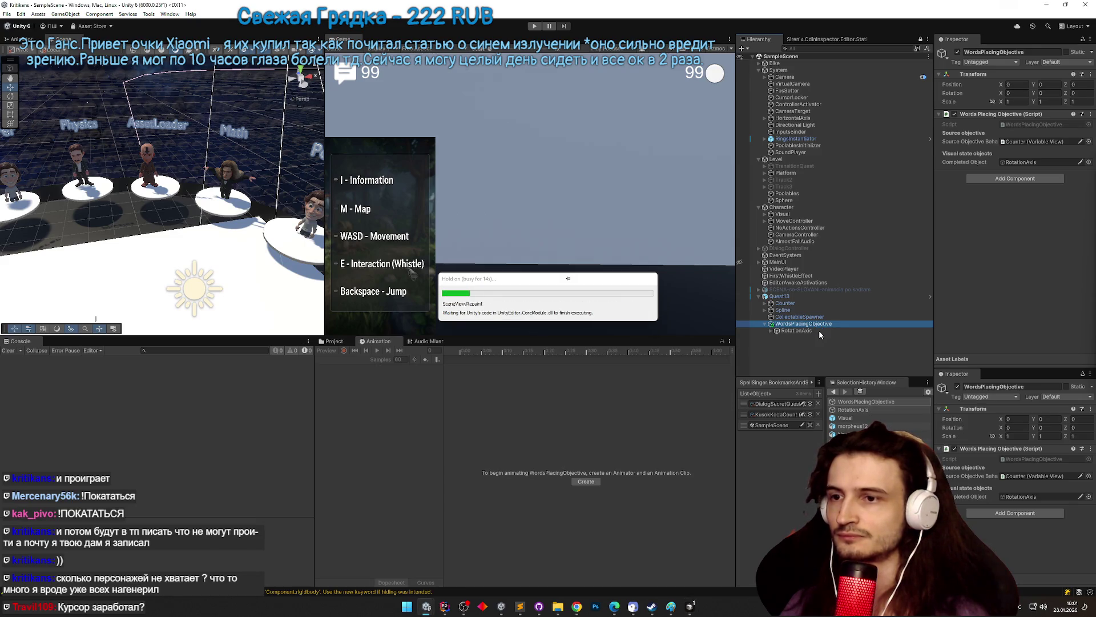
- Add the Rotation Axis script to RotationAxis via a 'rot' search, undoing an accidental empty object
click(819, 331)
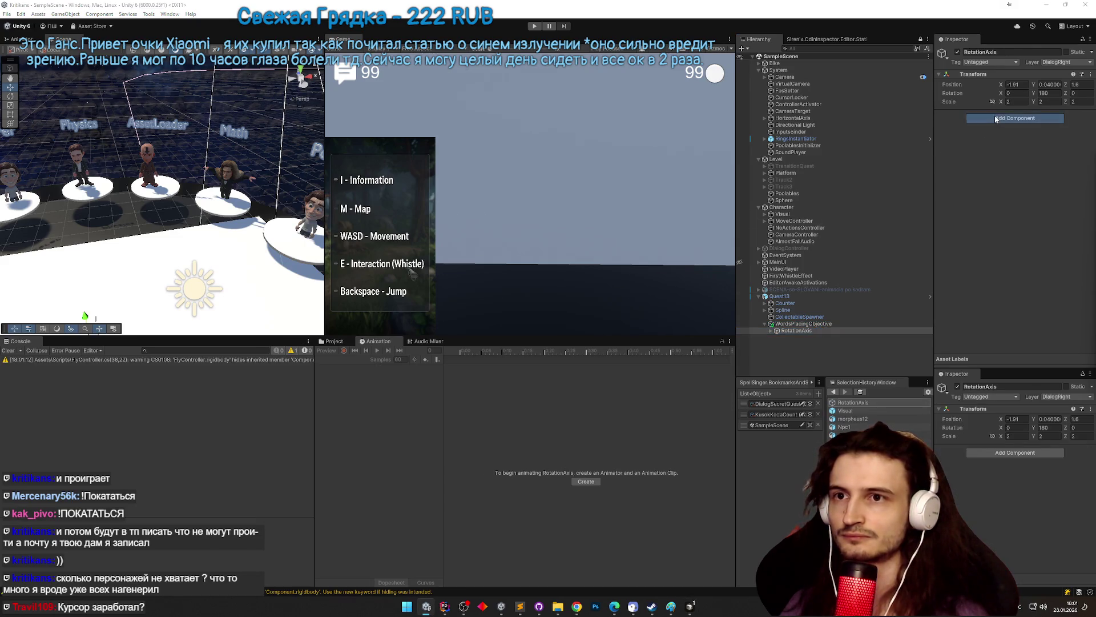
click(996, 119)
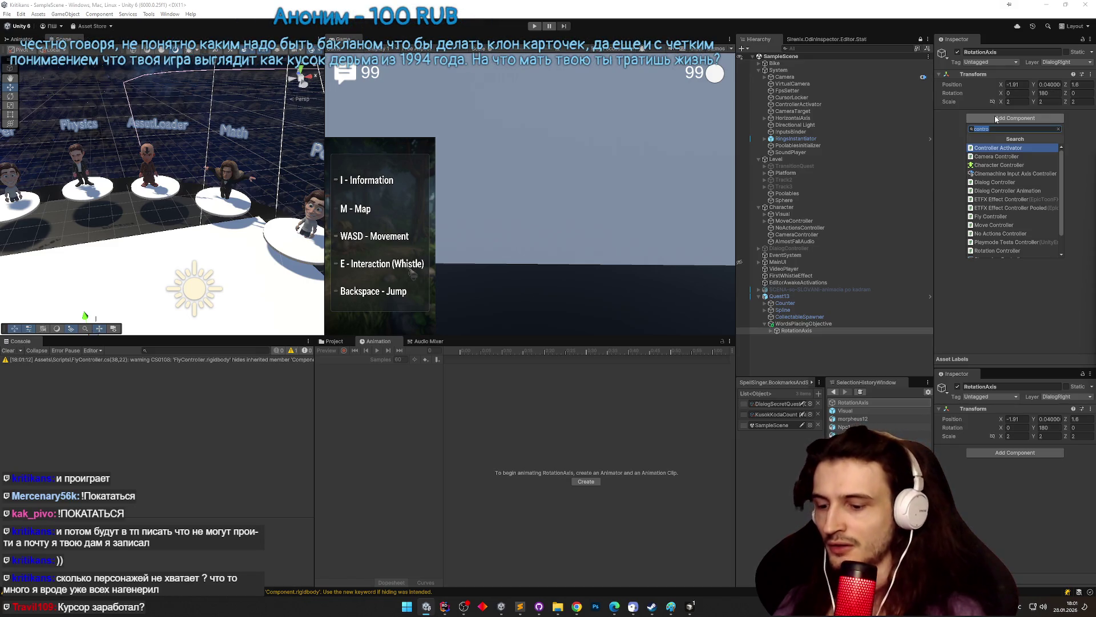
text(кщефеш)
key(BackSpace)
key(BackSpace)
key(BackSpace)
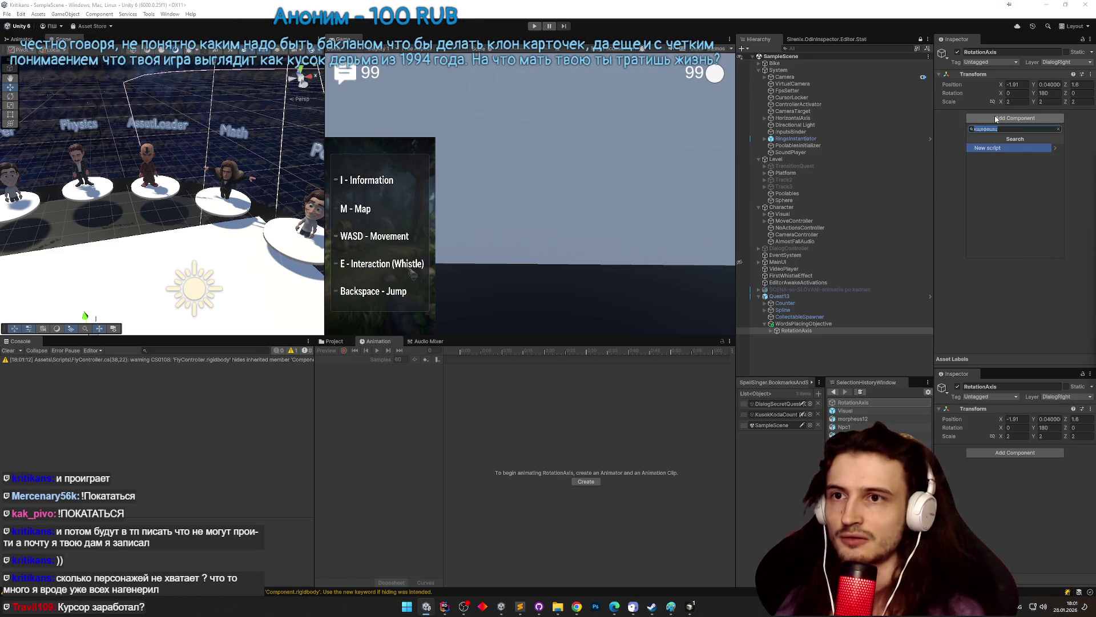
text(rot)
key(Return)
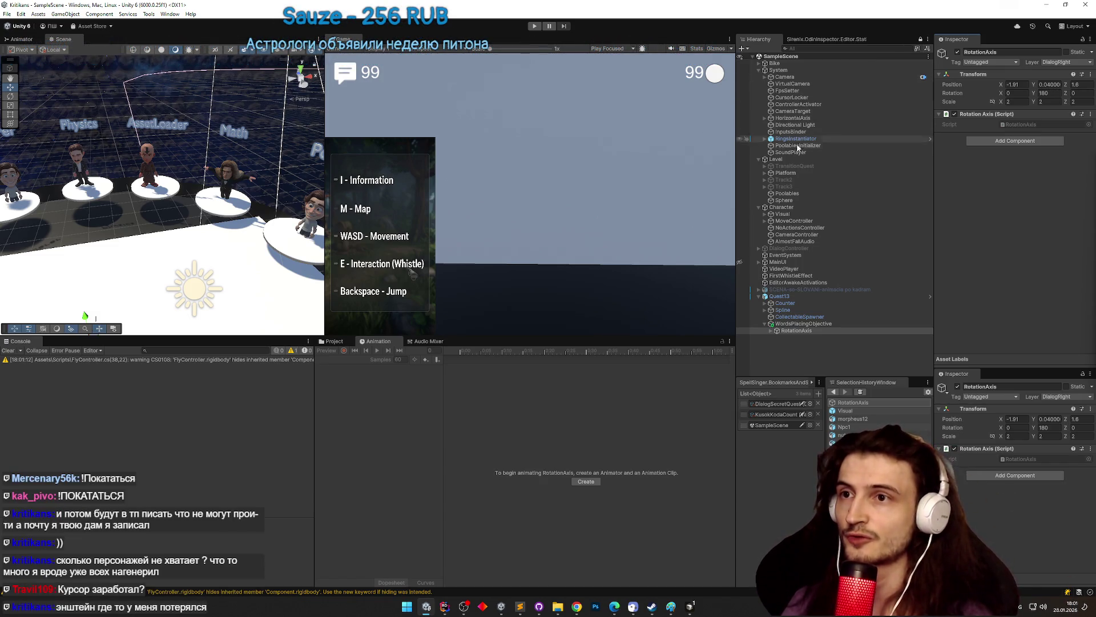
key(ctrl+shift+n)
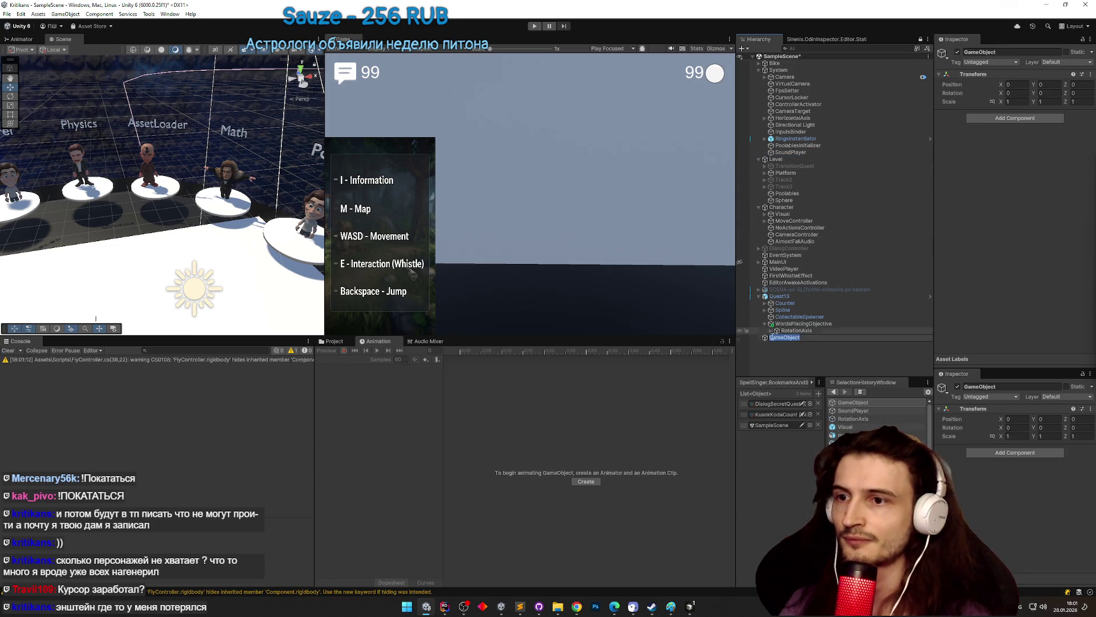
key(ctrl+z)
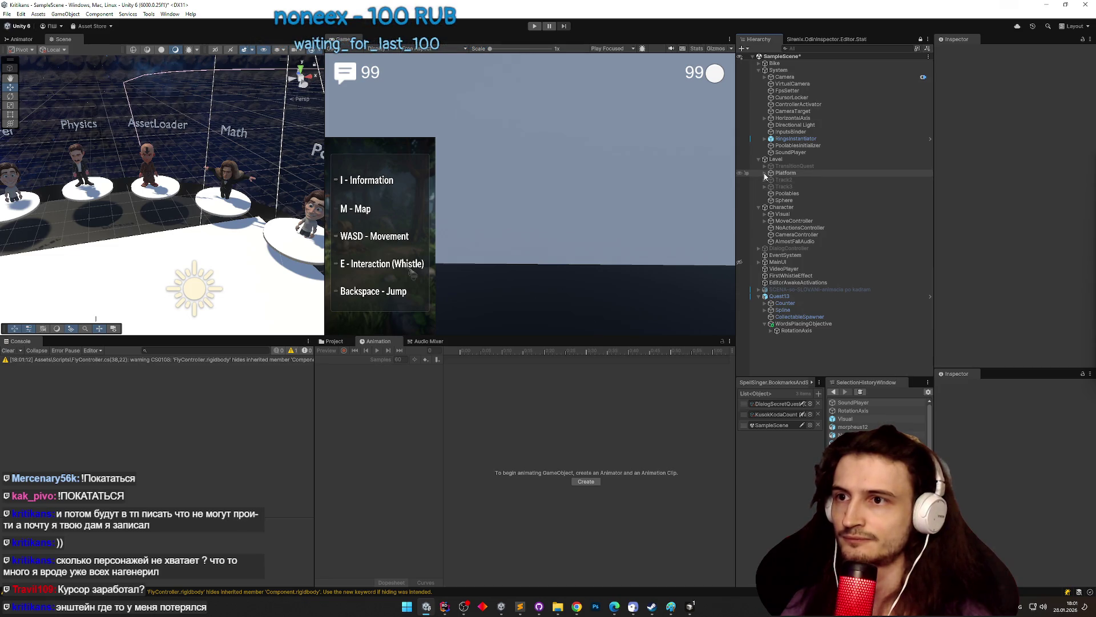
- Expand Platform down to Npc13 and select its Visual object with children collapsed
click(764, 174)
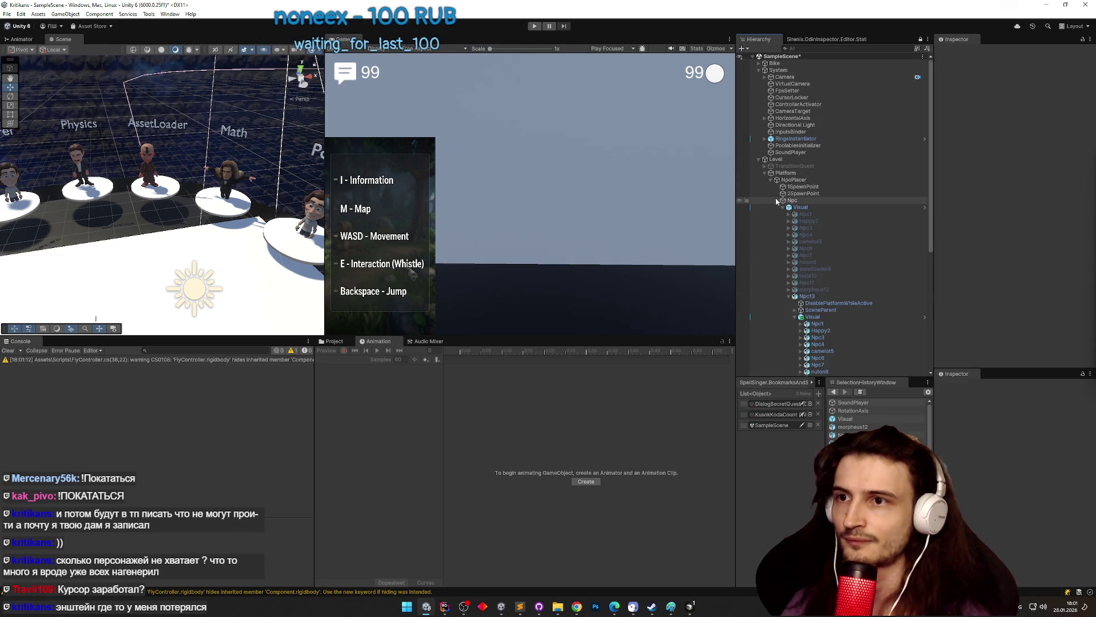
scroll(863, 211, down, 2)
drag(927, 230, 931, 265)
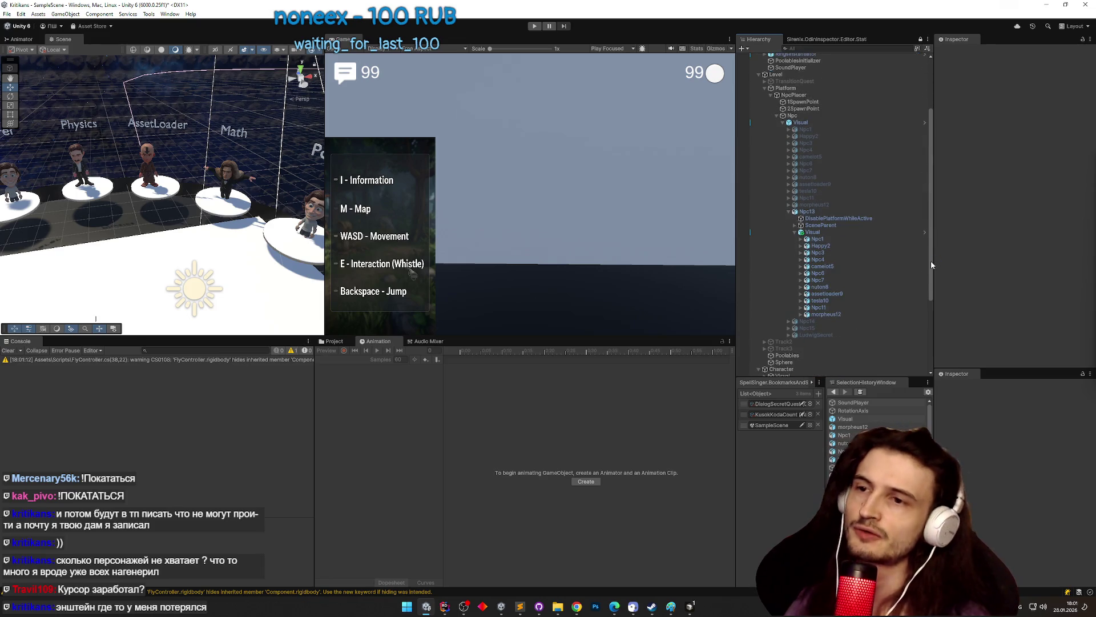
click(794, 232)
click(795, 232)
click(794, 232)
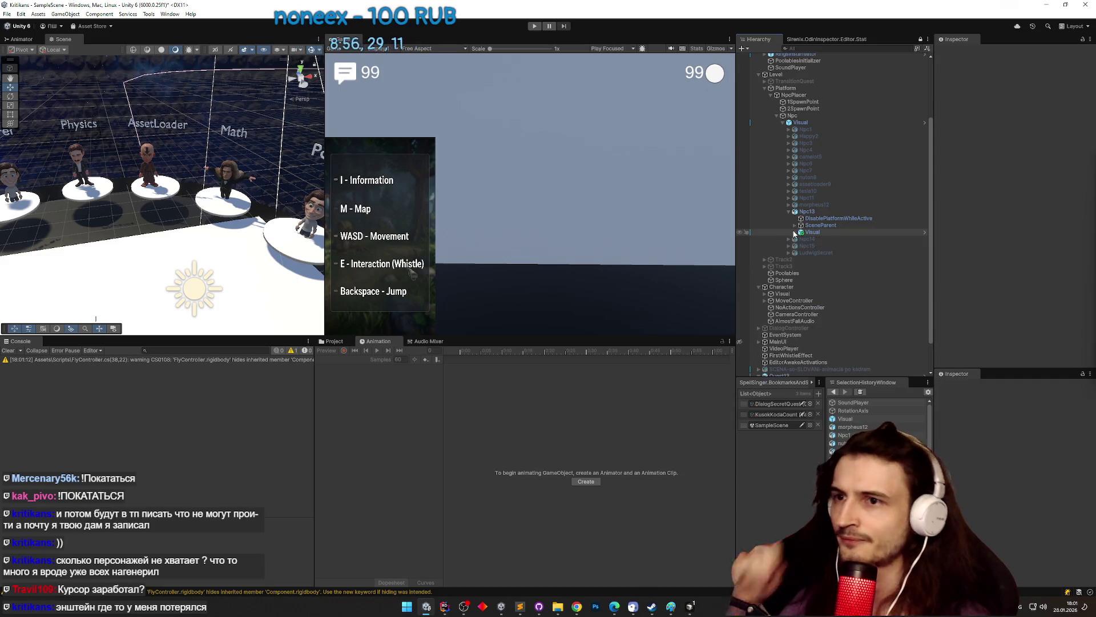
click(824, 232)
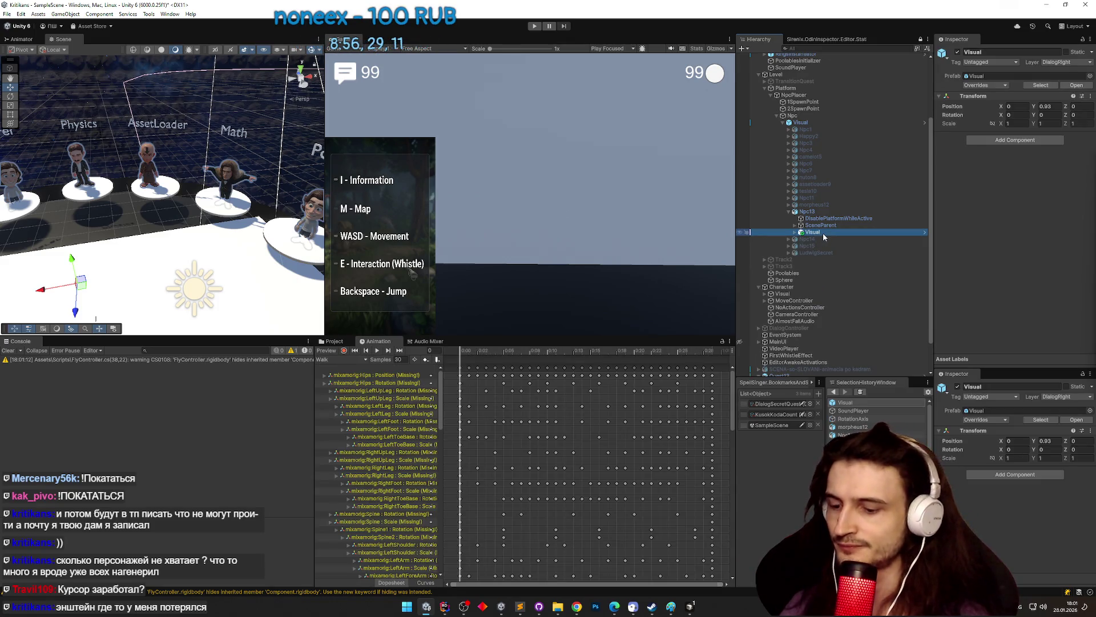
- Create an empty child under Npc13 beside Visual and start renaming it
right_click(823, 231)
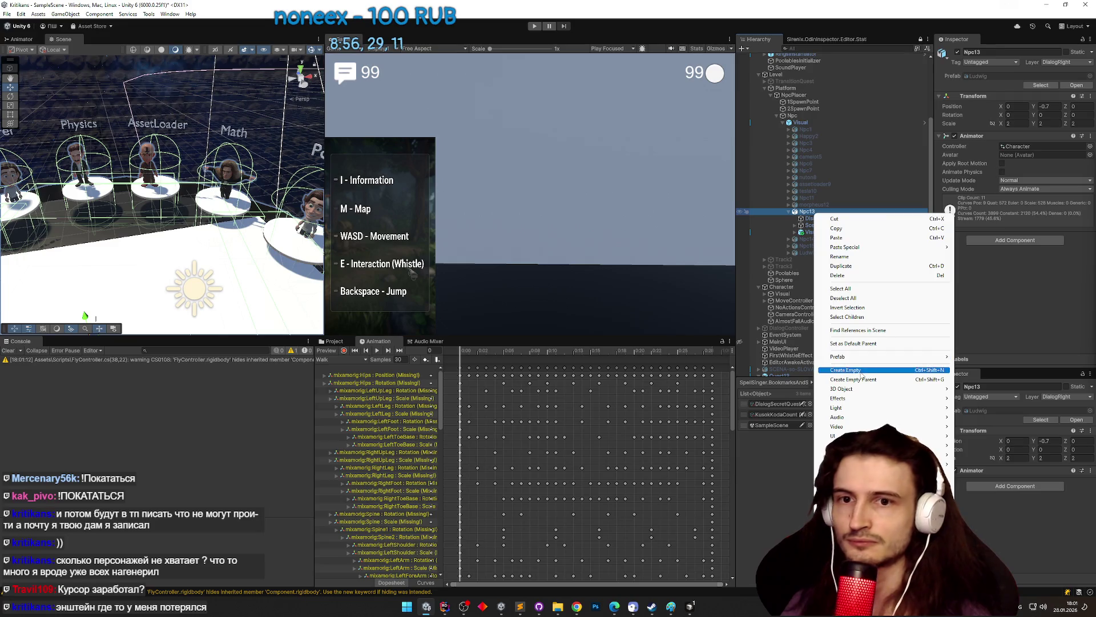
click(860, 368)
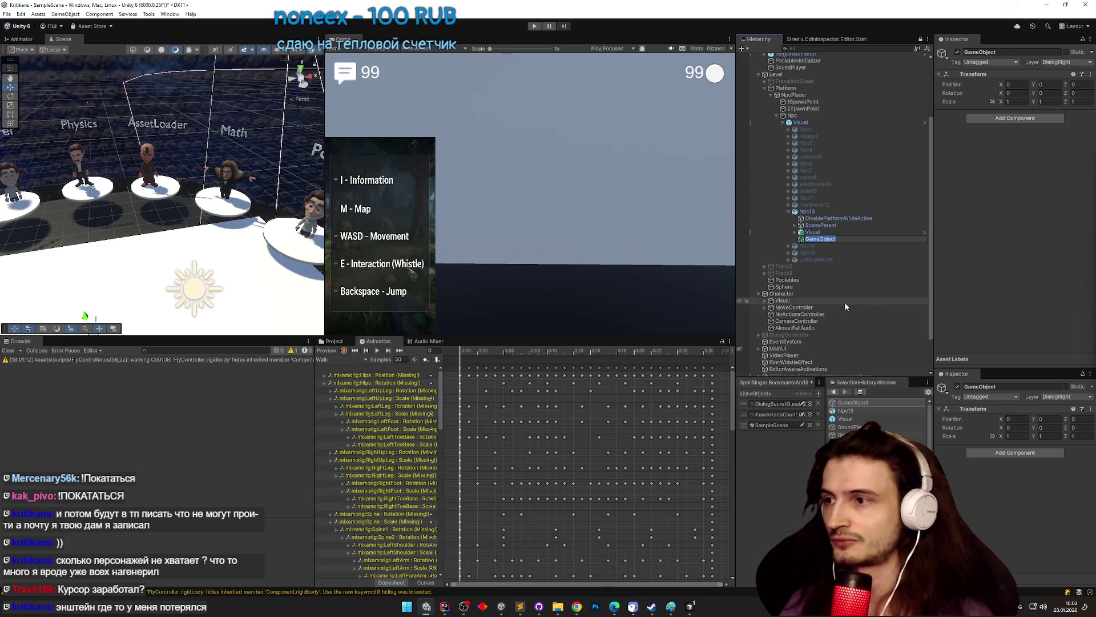
click(334, 341)
click(803, 238)
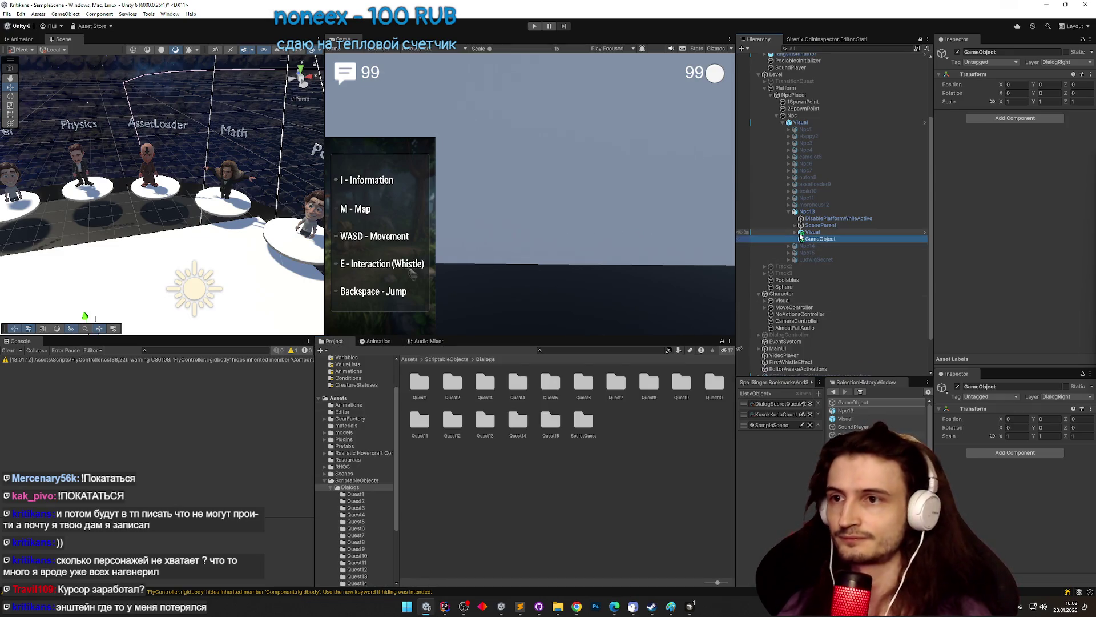
key(F2)
- Rename the new Npc13 child to RotationAxisHandler and add a Rotation Axis Handler component
text(Кше)
text(фешщт)
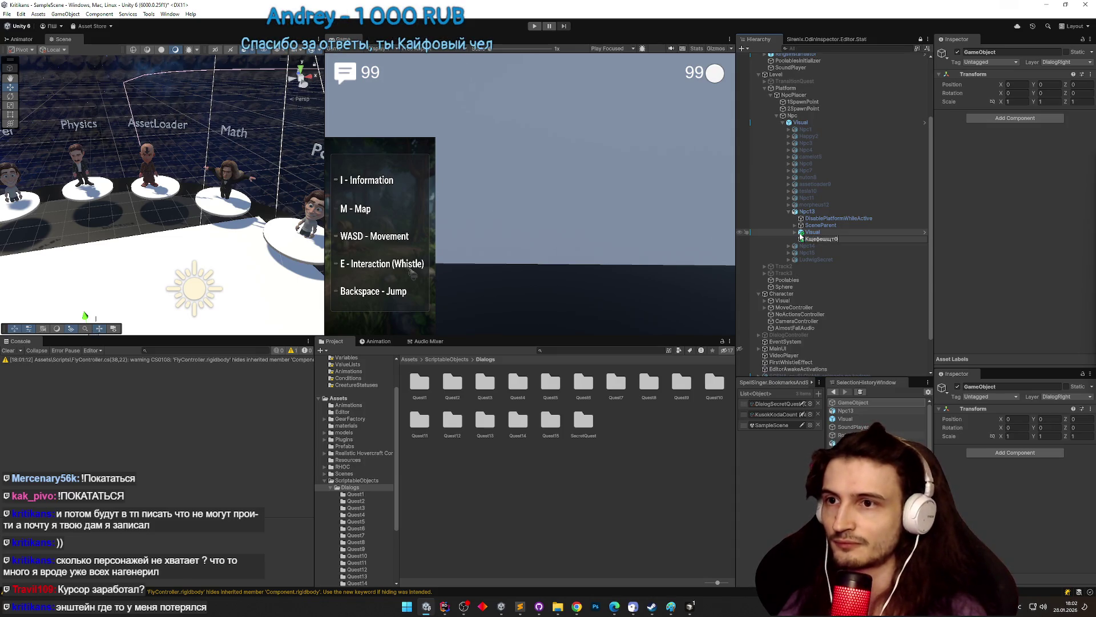
key(ctrl+a)
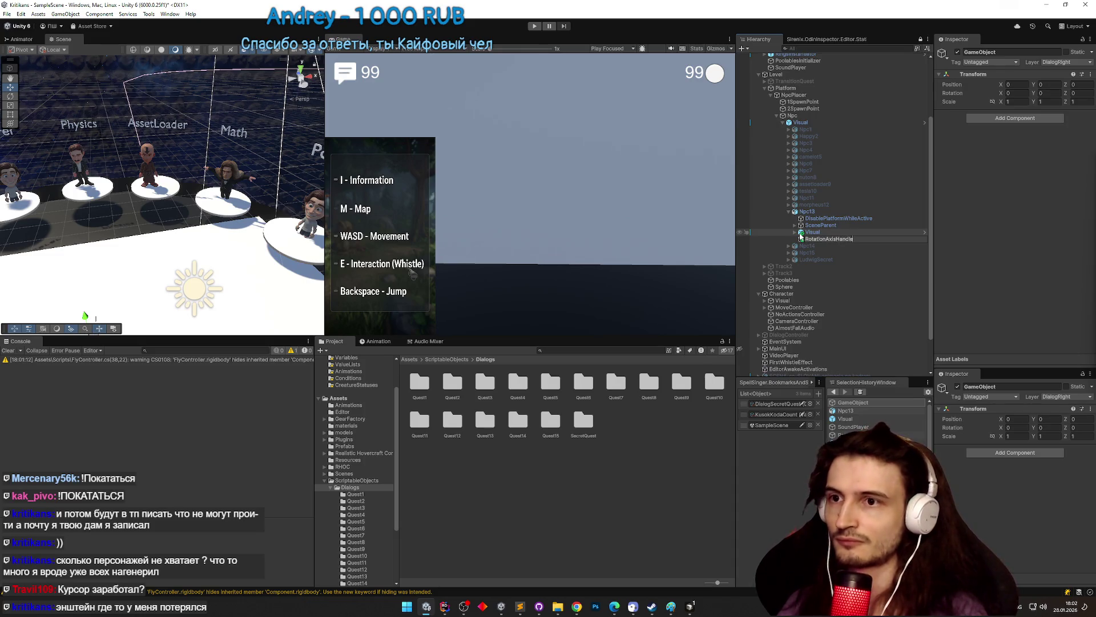
text(r)
key(Return)
double_click(812, 239)
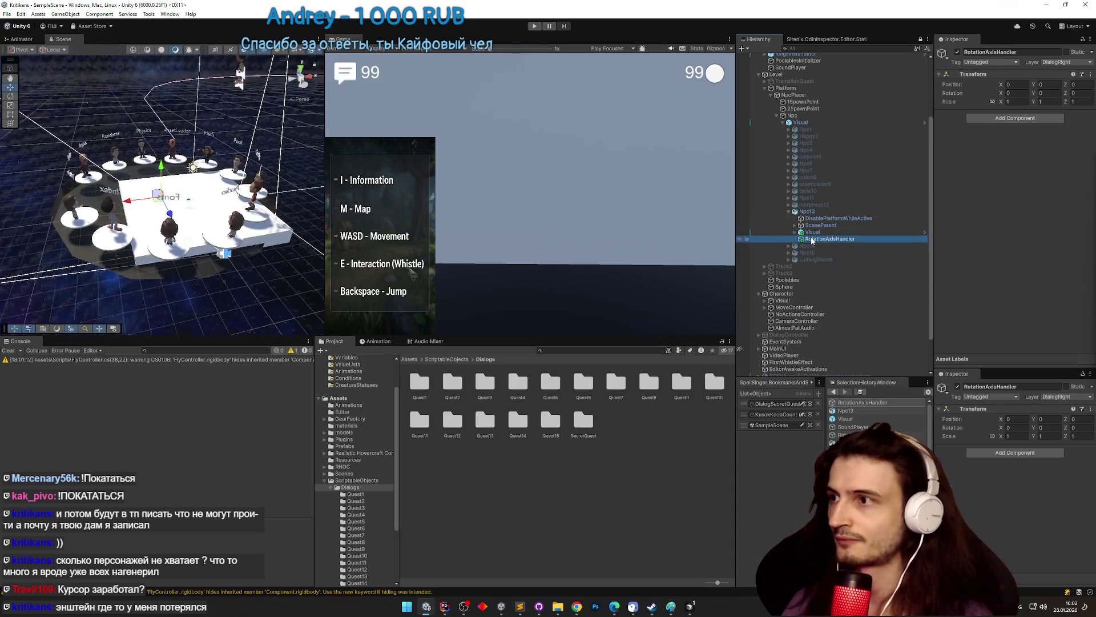
click(977, 117)
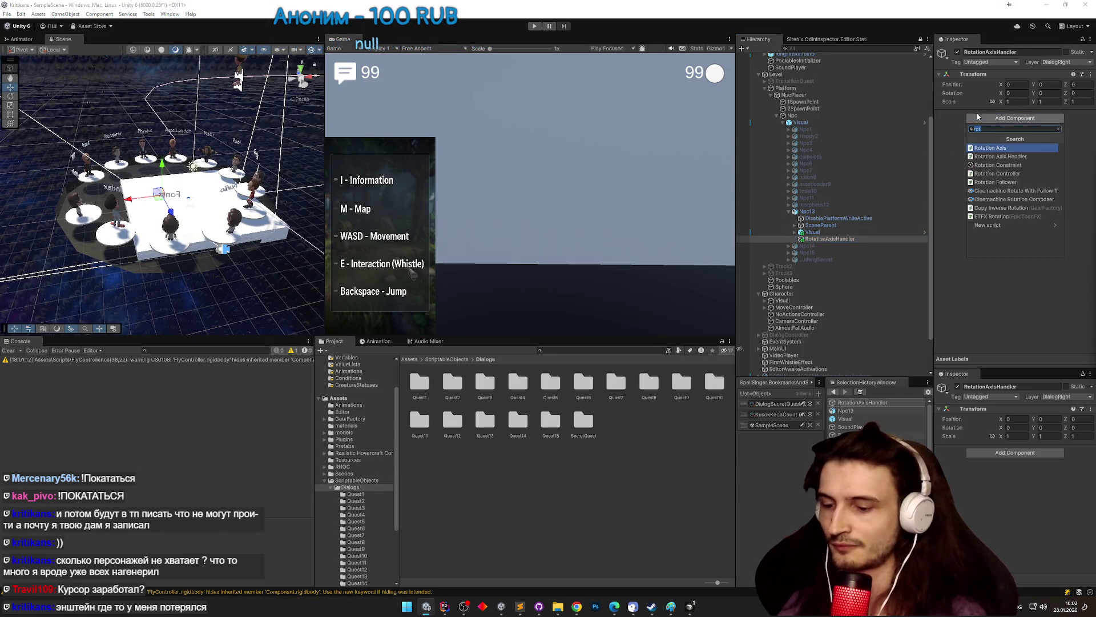
click(1000, 156)
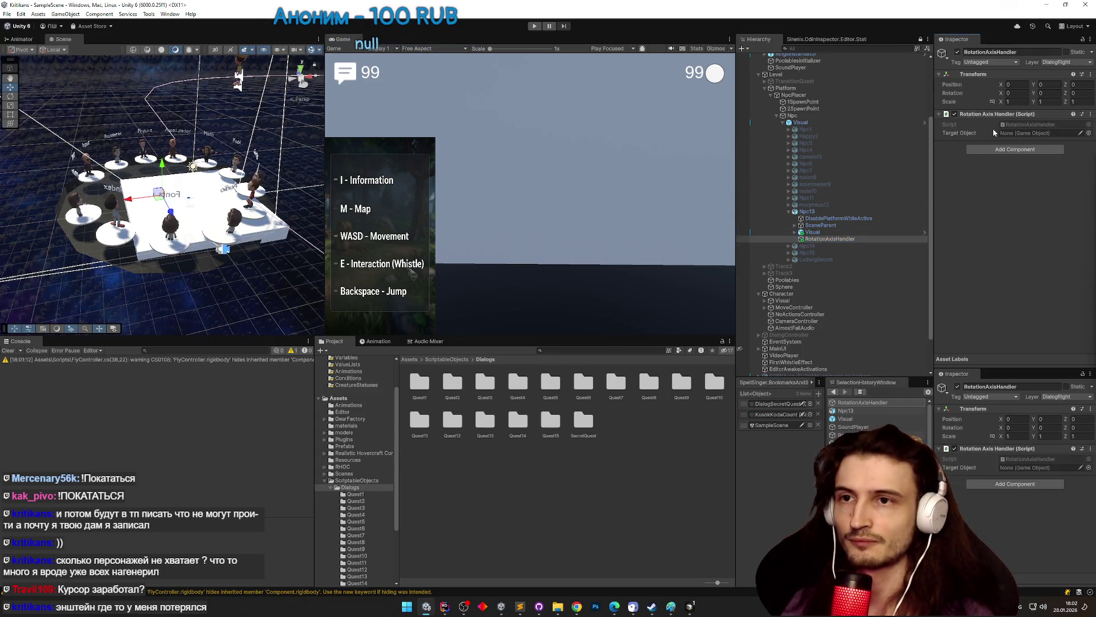
- Duplicate it as an inactive InteractableWords object and set that as the handler's Target Object
click(839, 239)
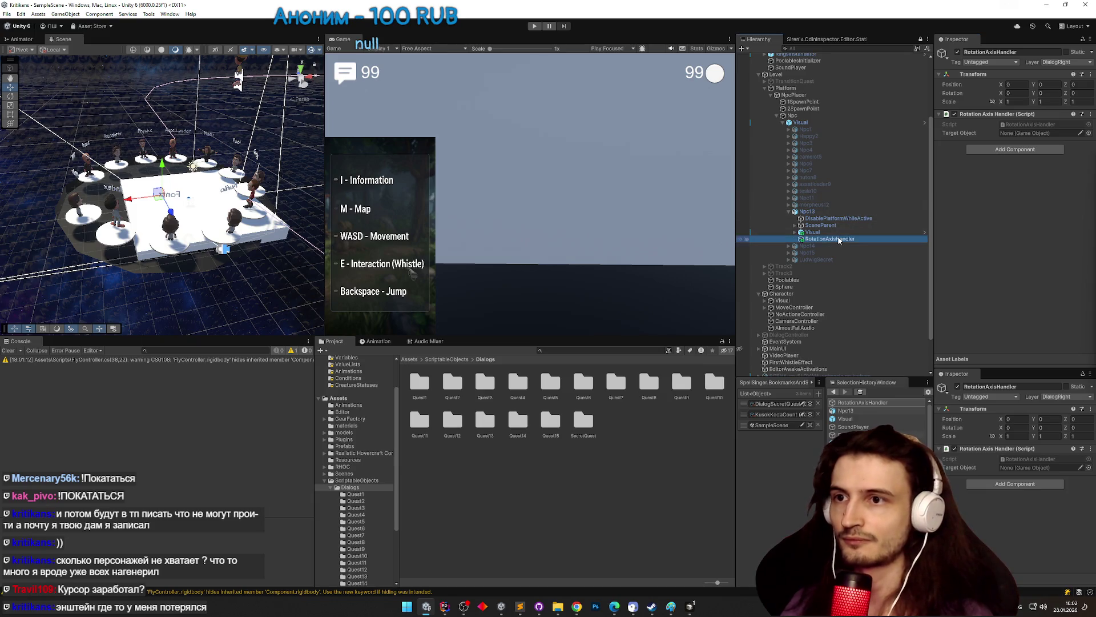
key(ctrl+d)
key(F2)
text(R)
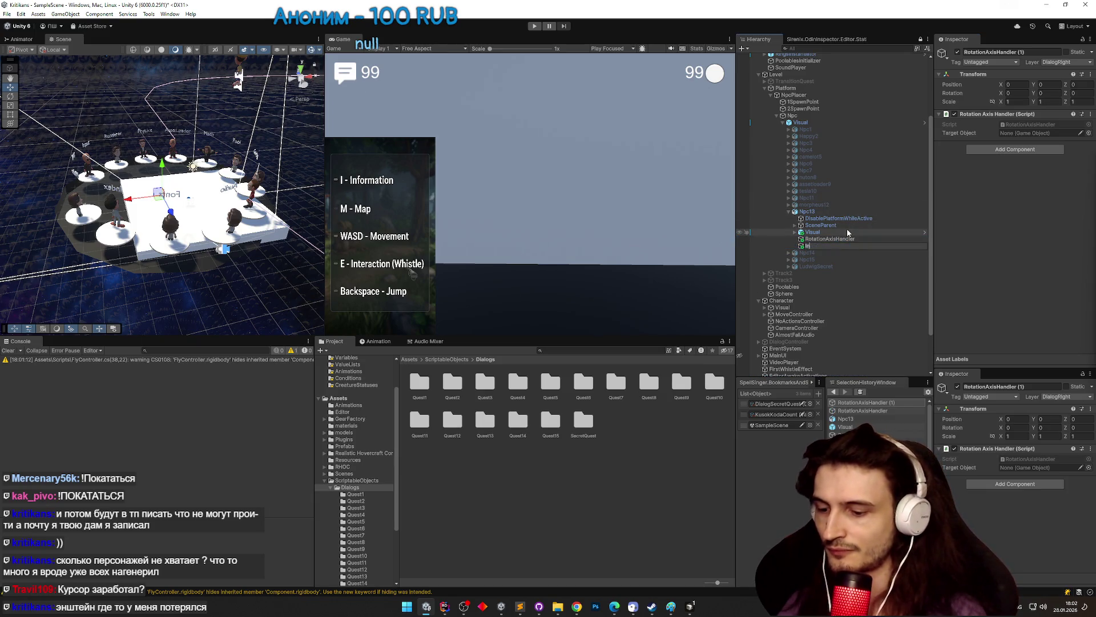
text(leWords)
key(Return)
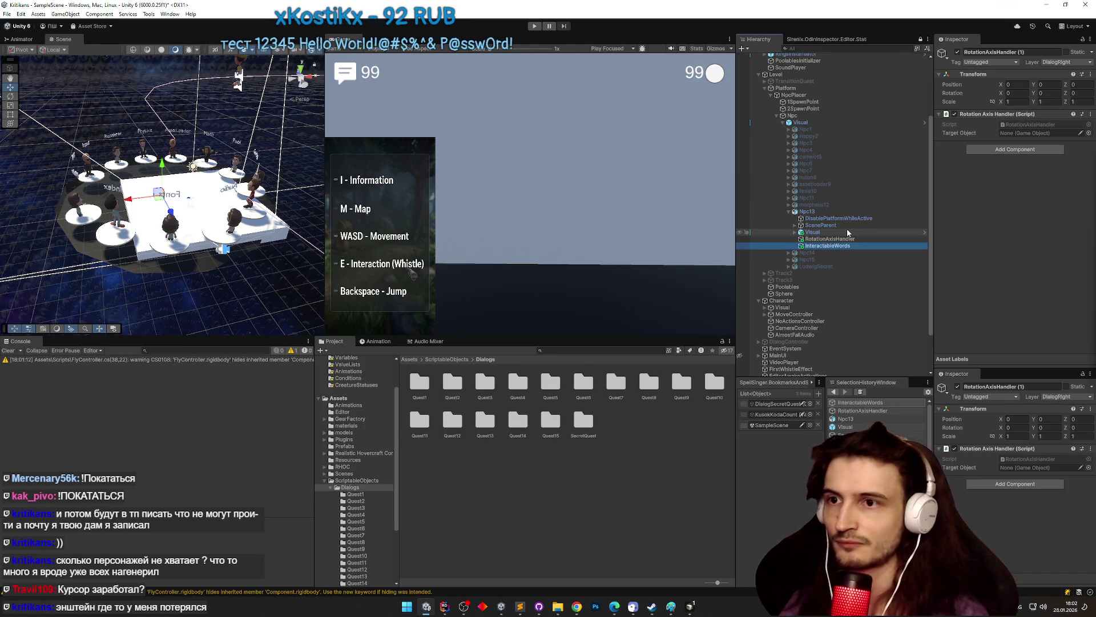
click(957, 52)
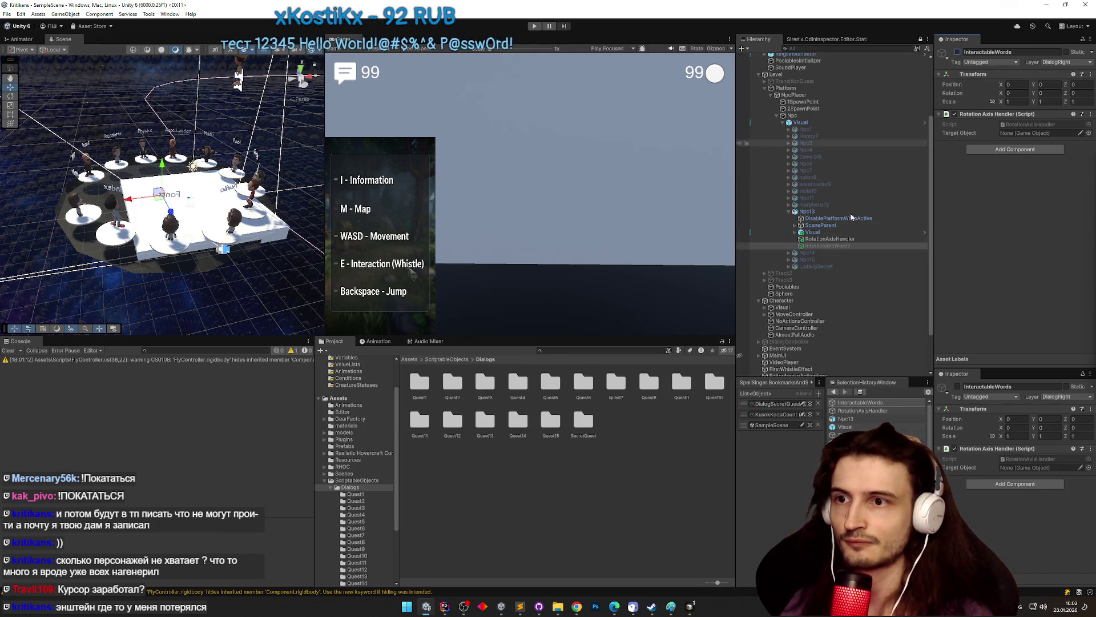
click(830, 238)
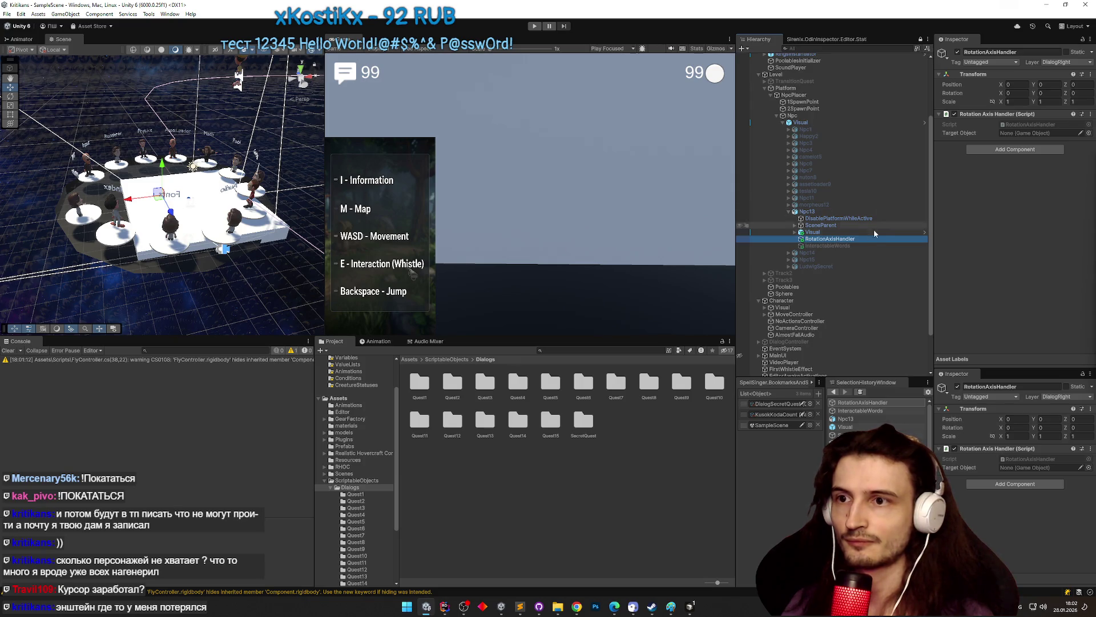
drag(854, 243, 1039, 134)
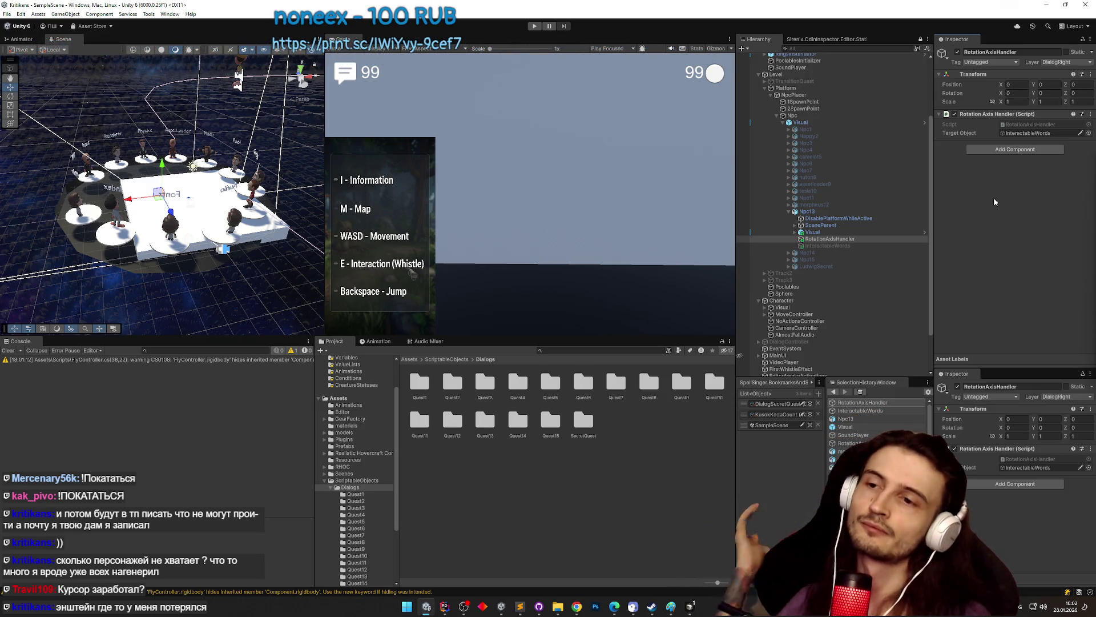
scroll(899, 236, down, 3)
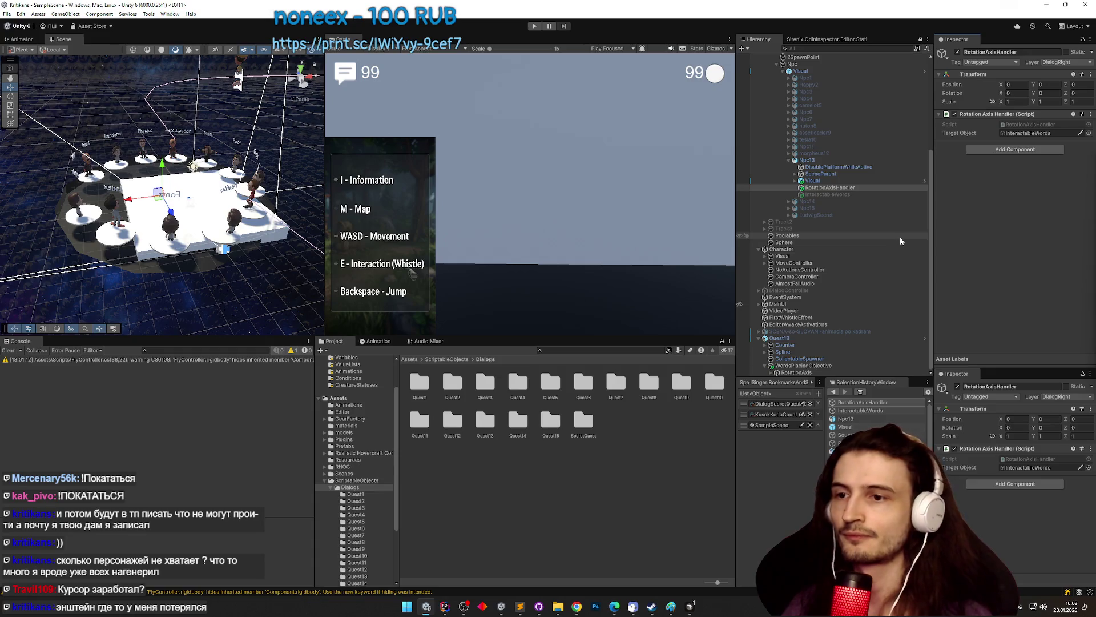
- Select RotationAxis under WordsPlacingObjective and untick its active checkbox
scroll(902, 240, down, 3)
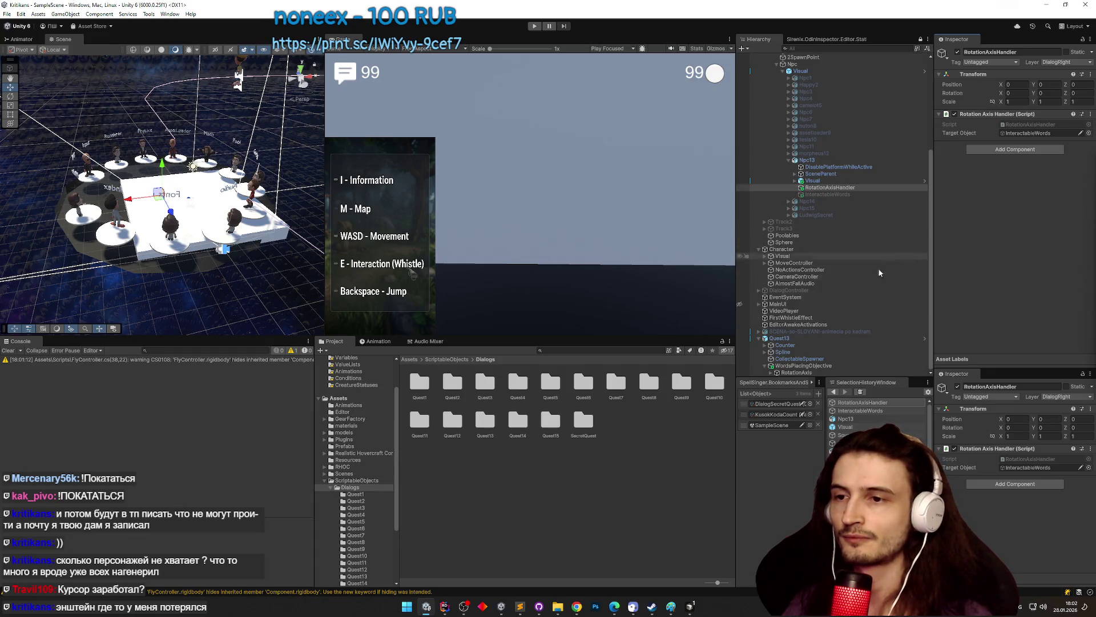
click(828, 372)
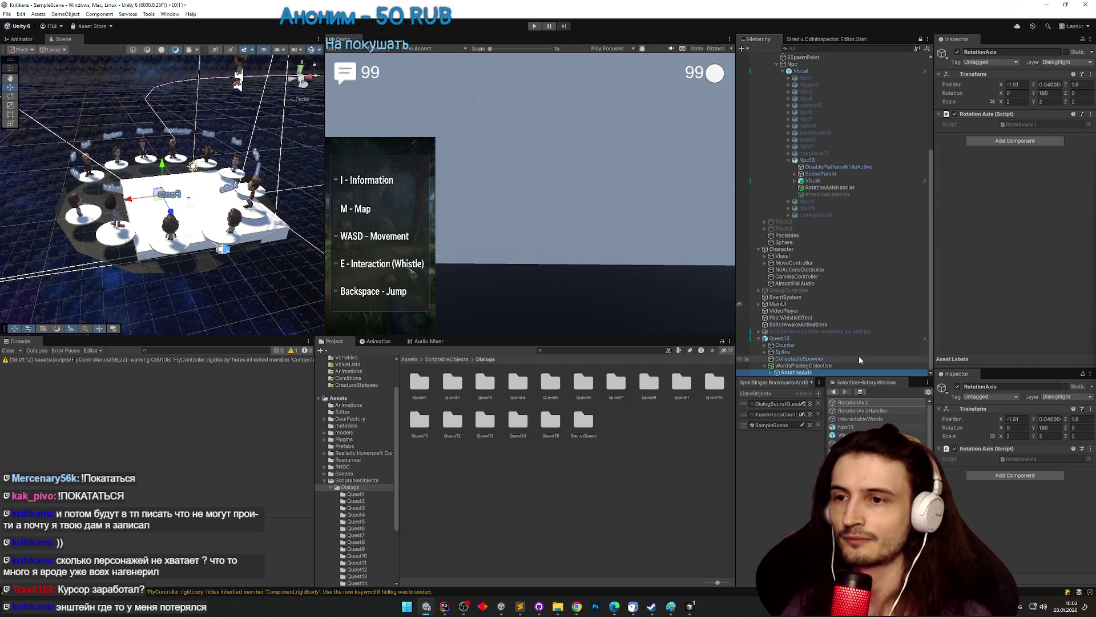
click(847, 365)
click(847, 372)
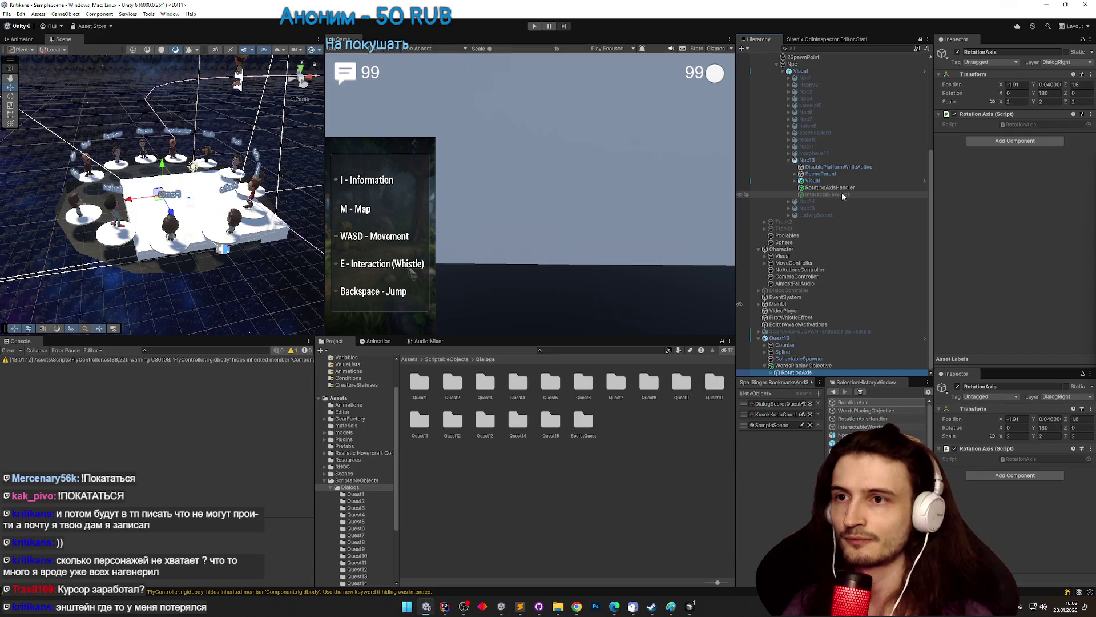
click(958, 53)
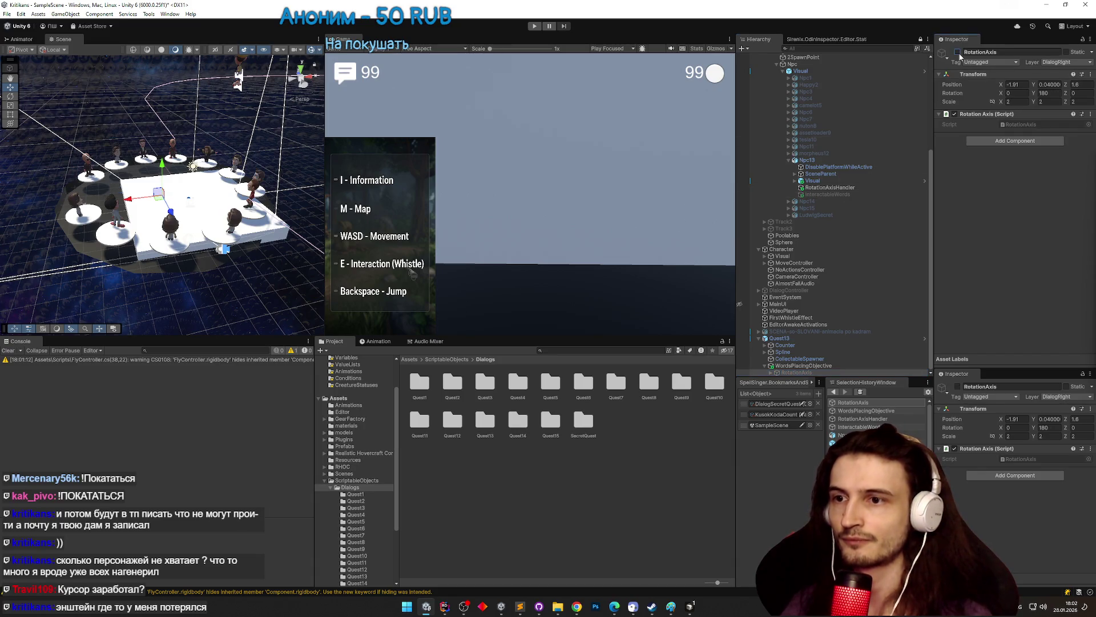
- Review InteractableWords and RotationAxisHandler's target, then glance at RotationAxis.cs in the code editor
click(850, 195)
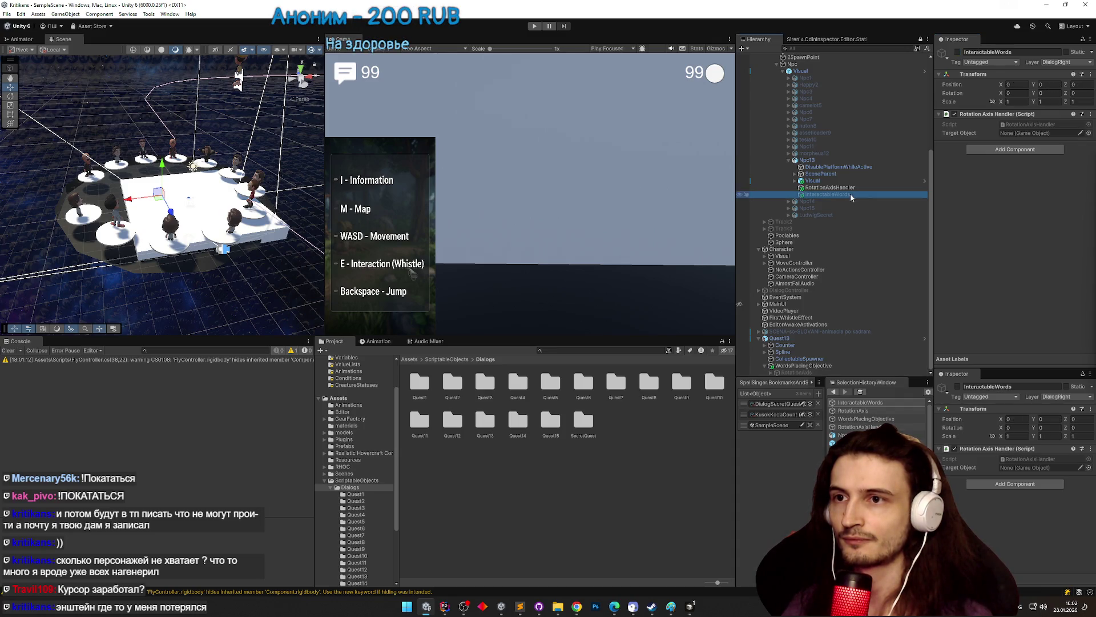
click(856, 187)
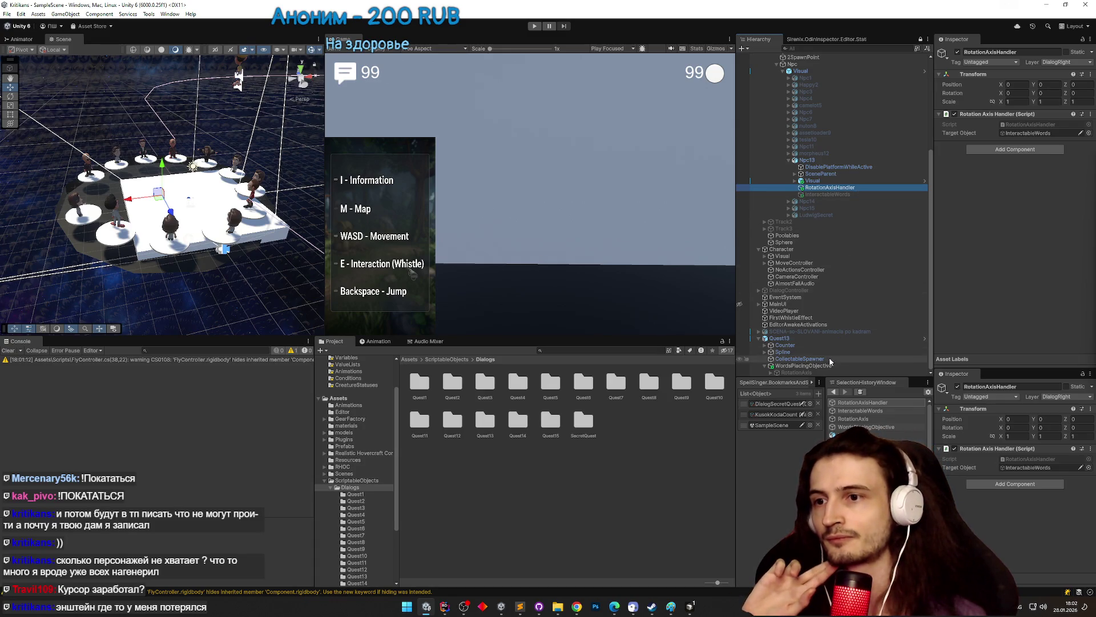
click(811, 372)
double_click(1017, 124)
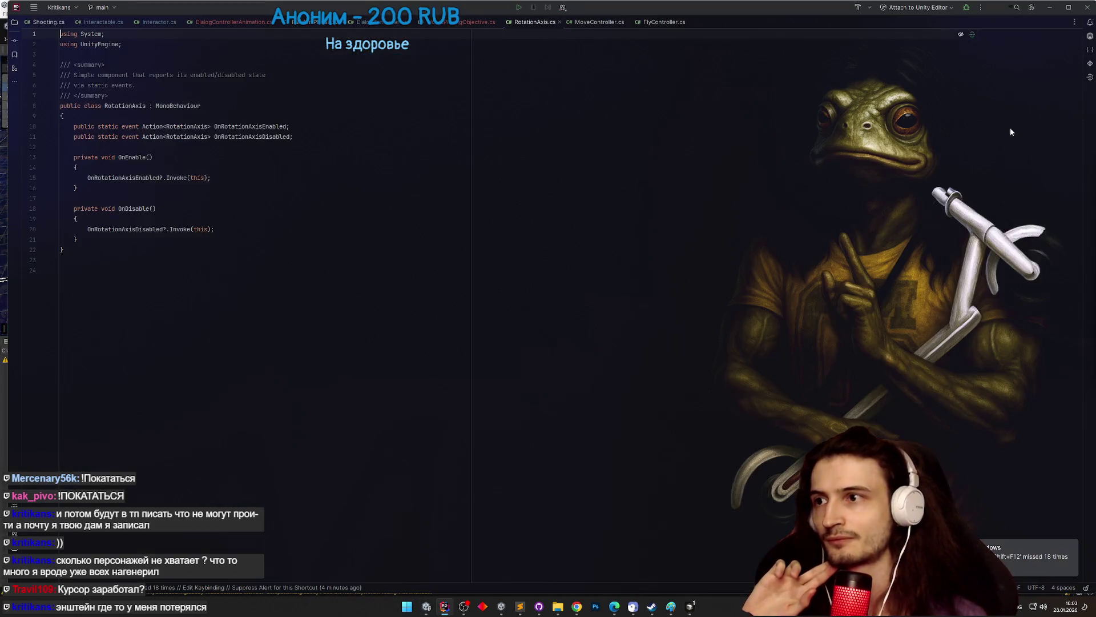
click(1049, 8)
click(831, 194)
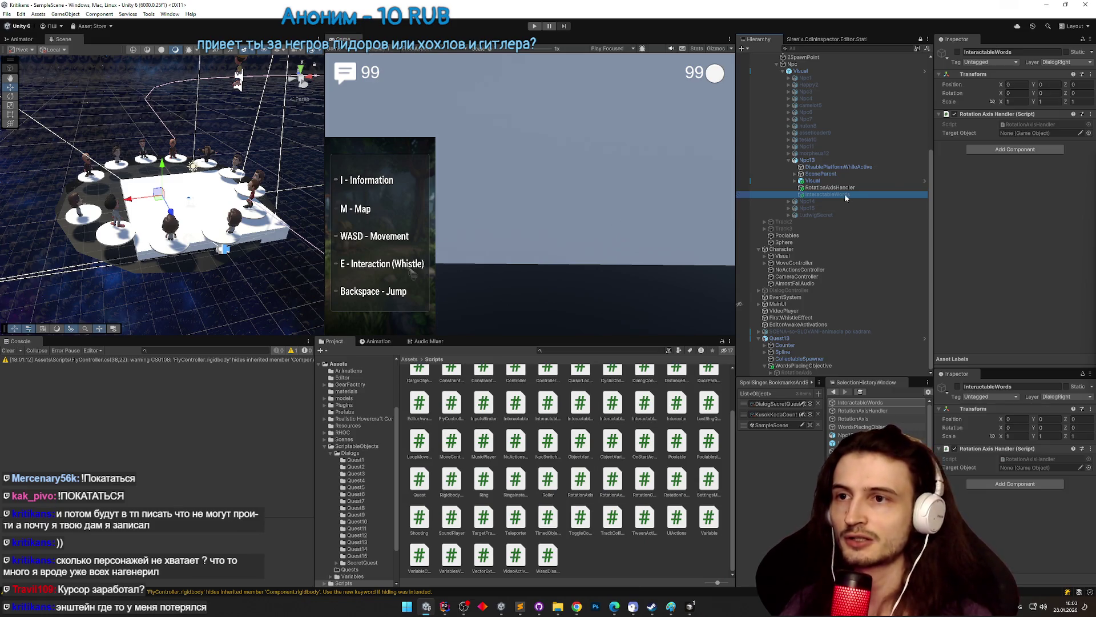
- Swap InteractableWords' Rotation Axis Handler for an Interactable Words component and open InteractableWords.cs
drag(846, 197, 1024, 135)
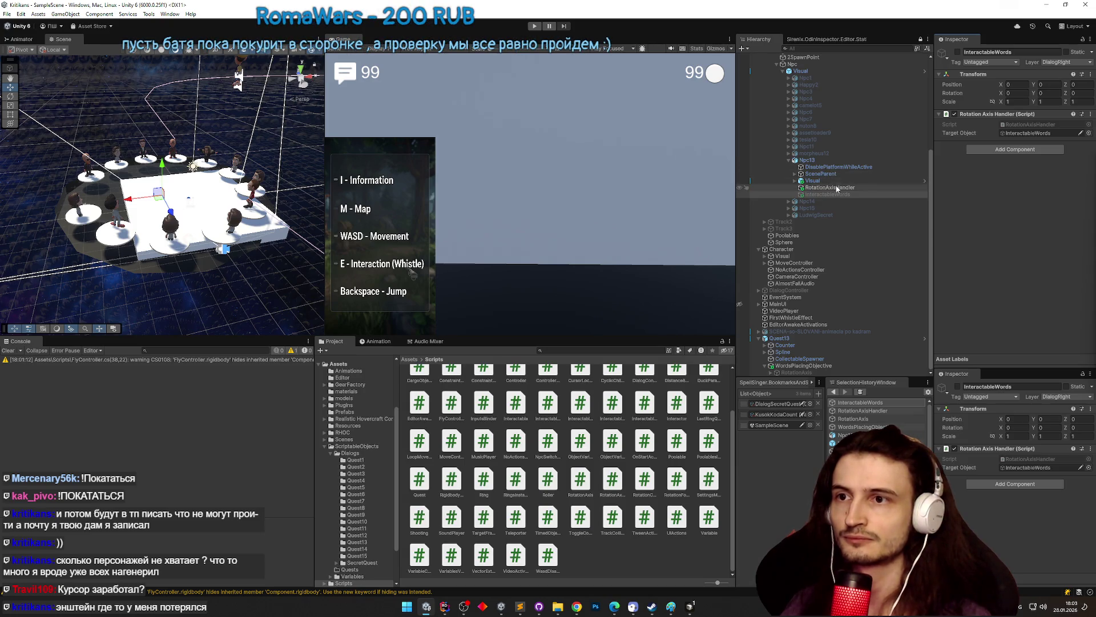
right_click(996, 114)
click(1009, 144)
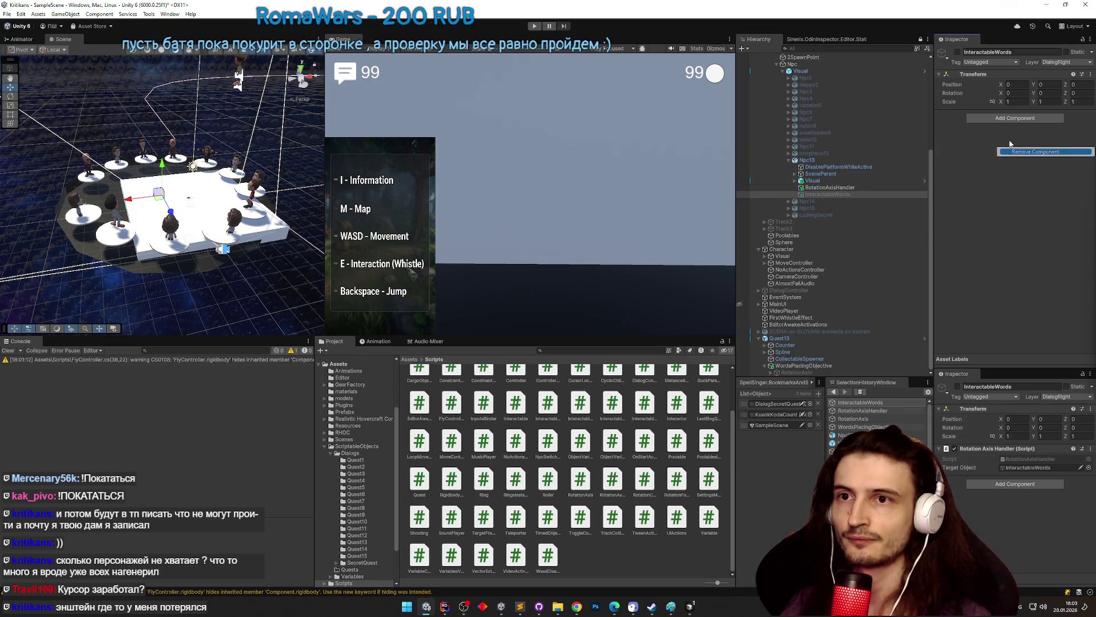
click(1010, 118)
text(Interac)
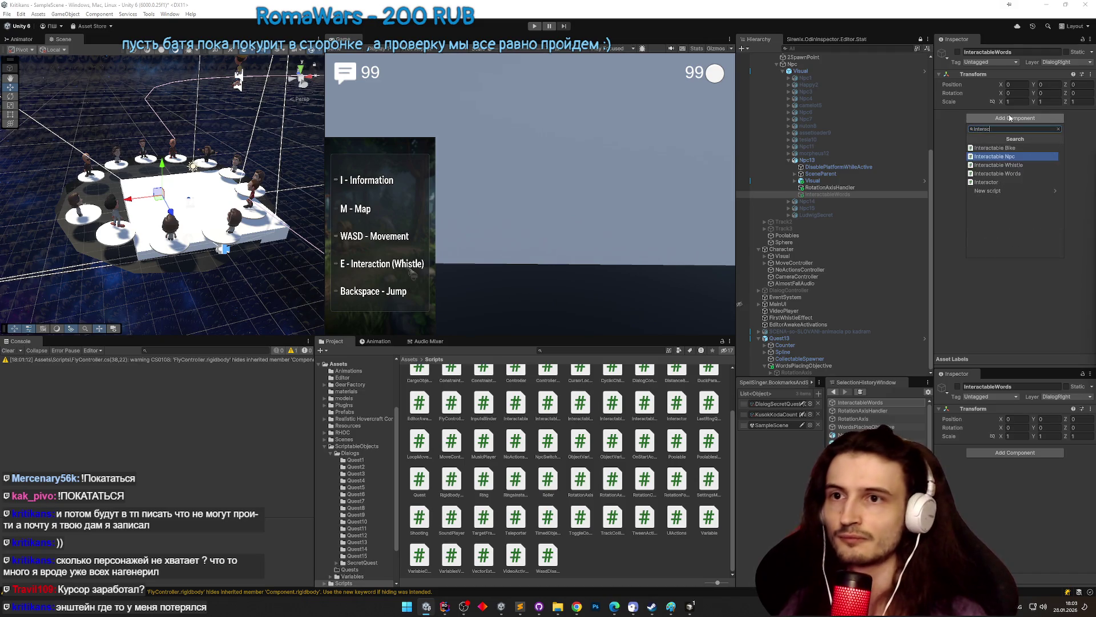
key(Down)
key(Down)
key(Return)
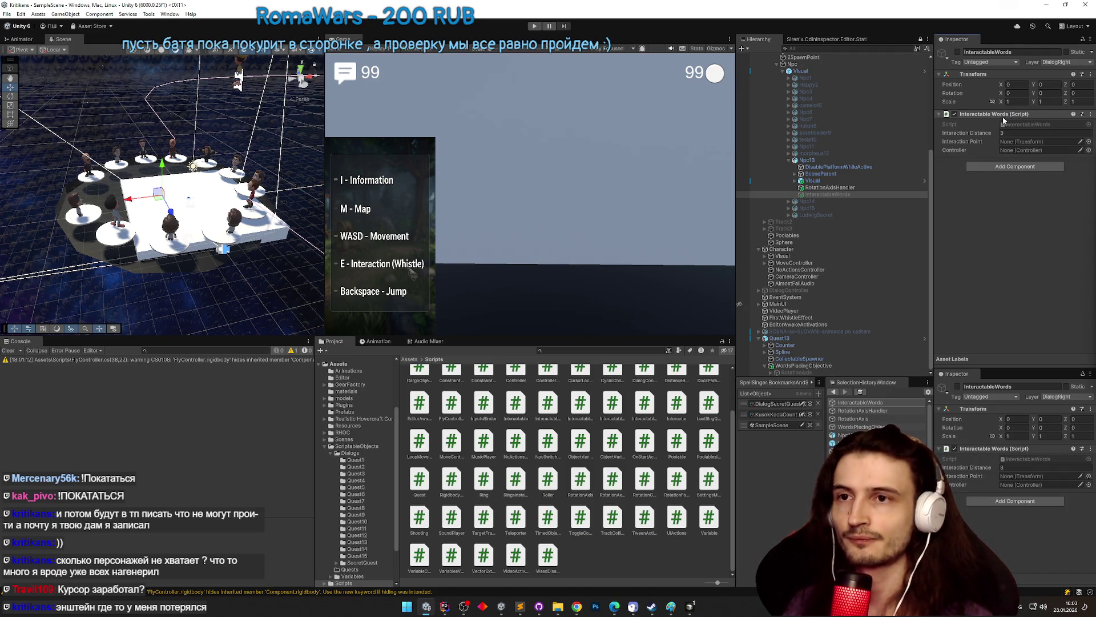
double_click(1004, 124)
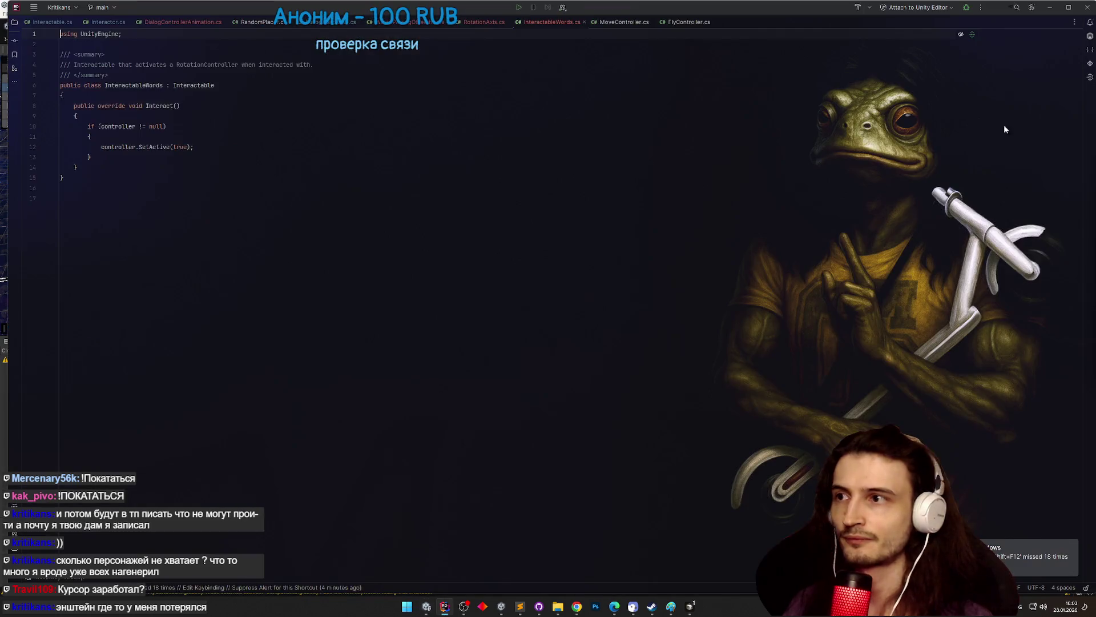
- Add 'public override bool active => gameObject.activeInHierarchy;' to InteractableWords.cs and let Unity recompile
click(198, 96)
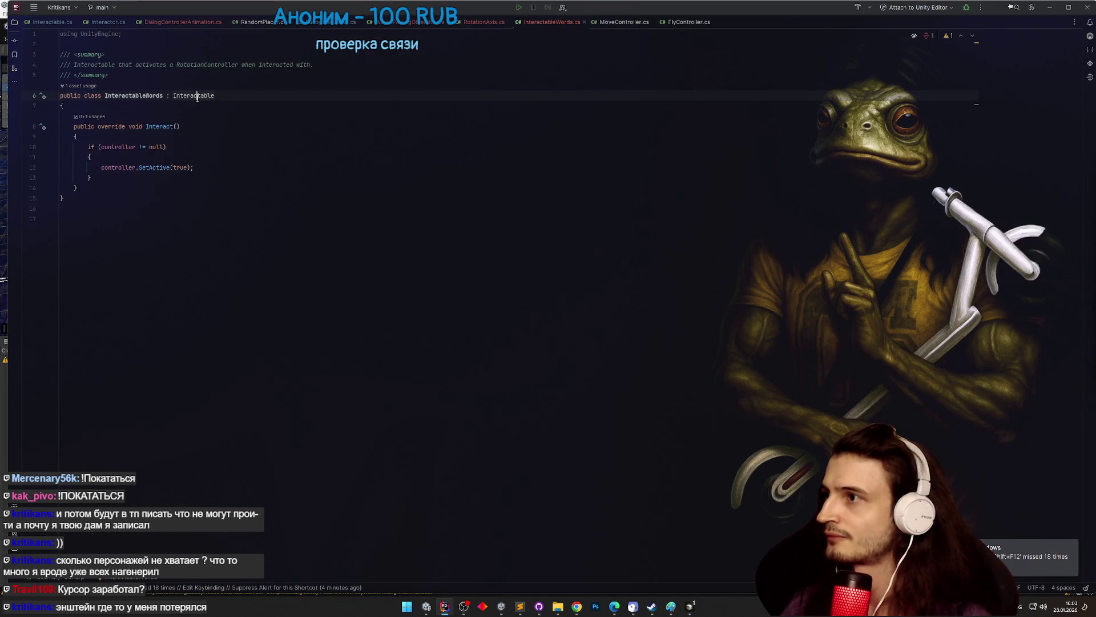
ctrl+click(198, 95)
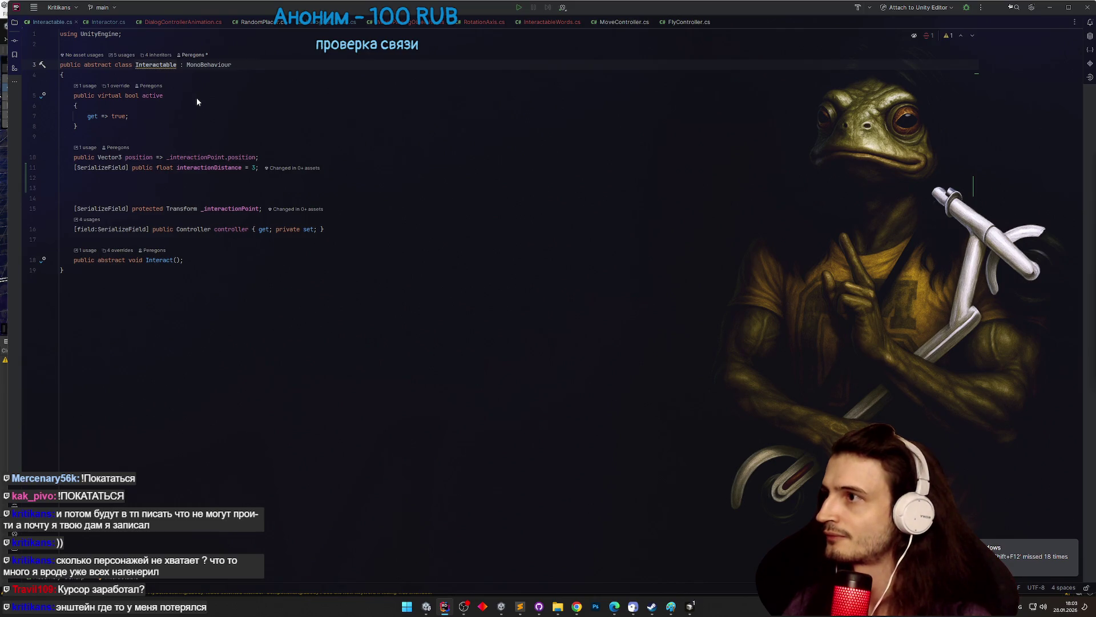
key(ctrl+alt+Left)
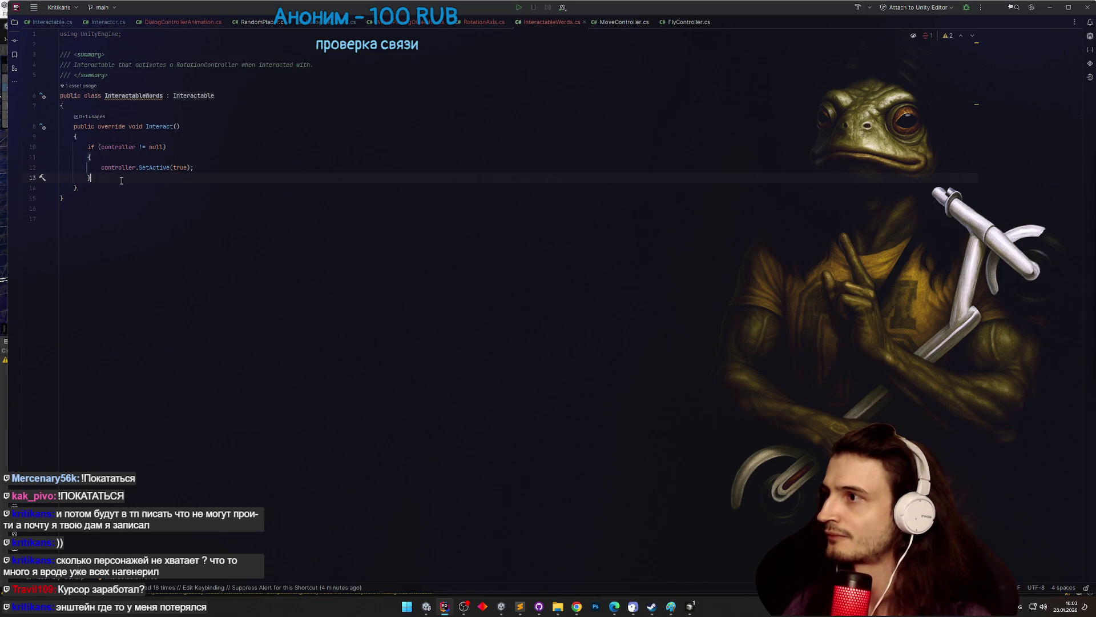
click(120, 187)
key(Return)
key(Return)
text(override)
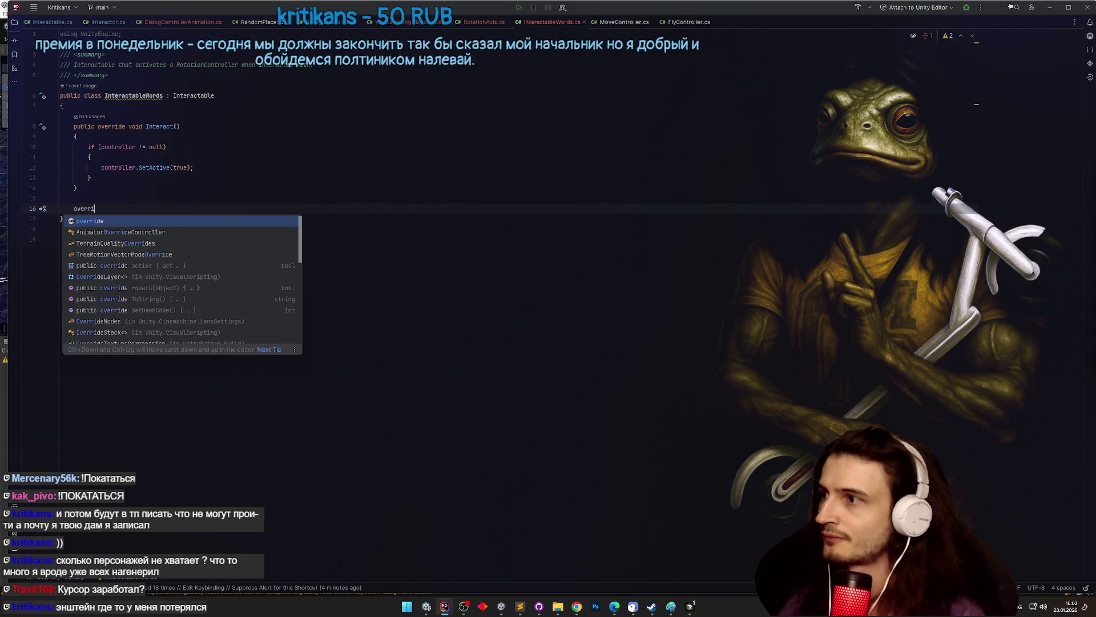
key(Return)
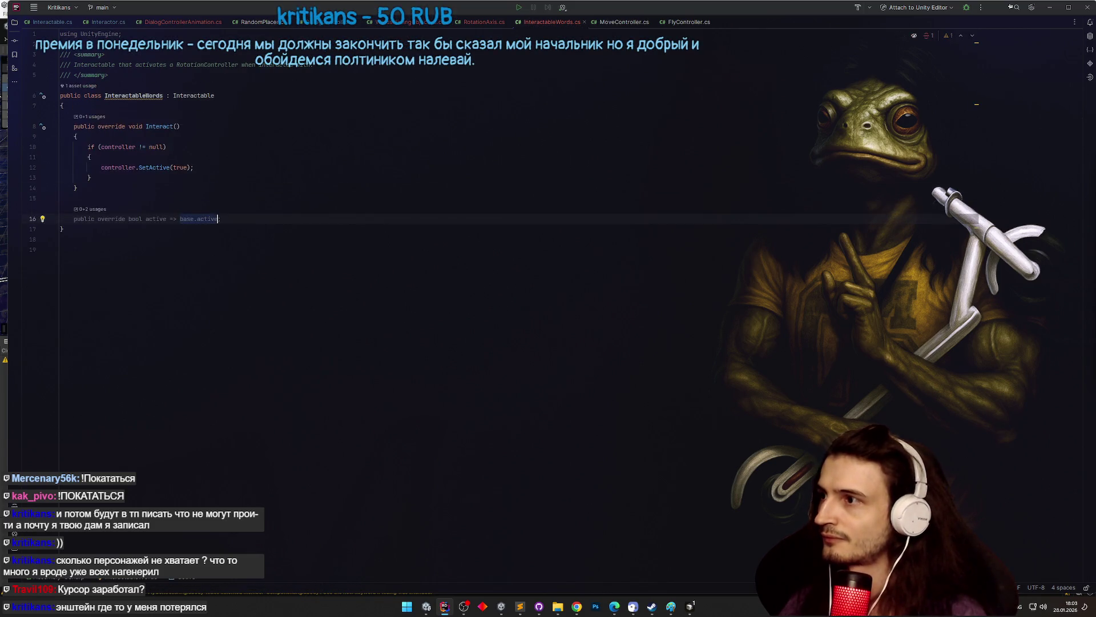
text(gameObject.)
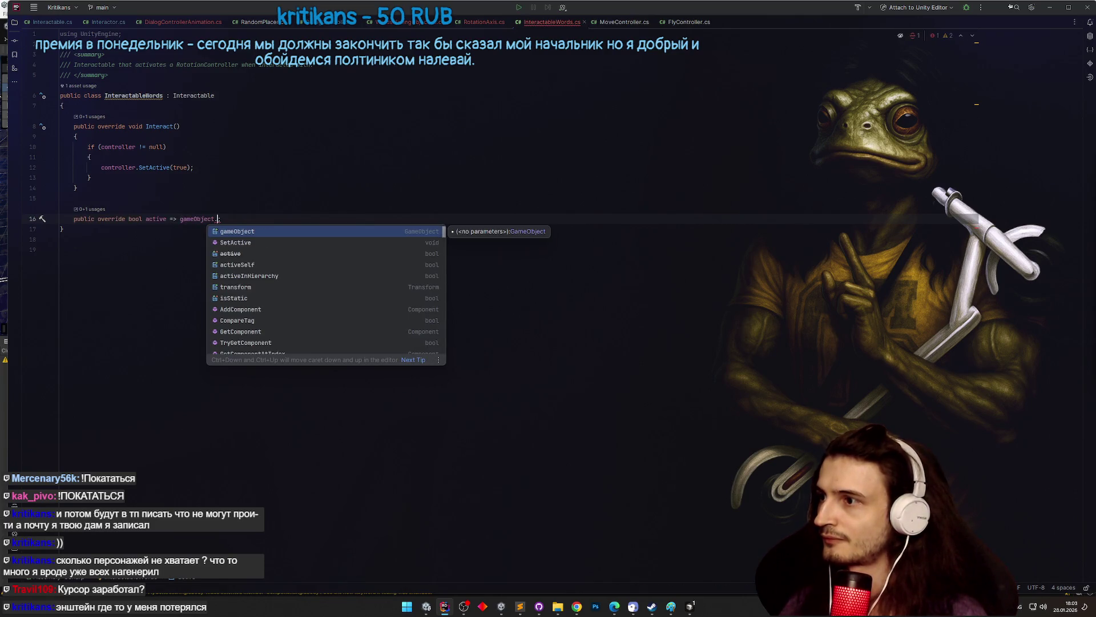
key(Down)
key(Down)
key(Down)
key(Return)
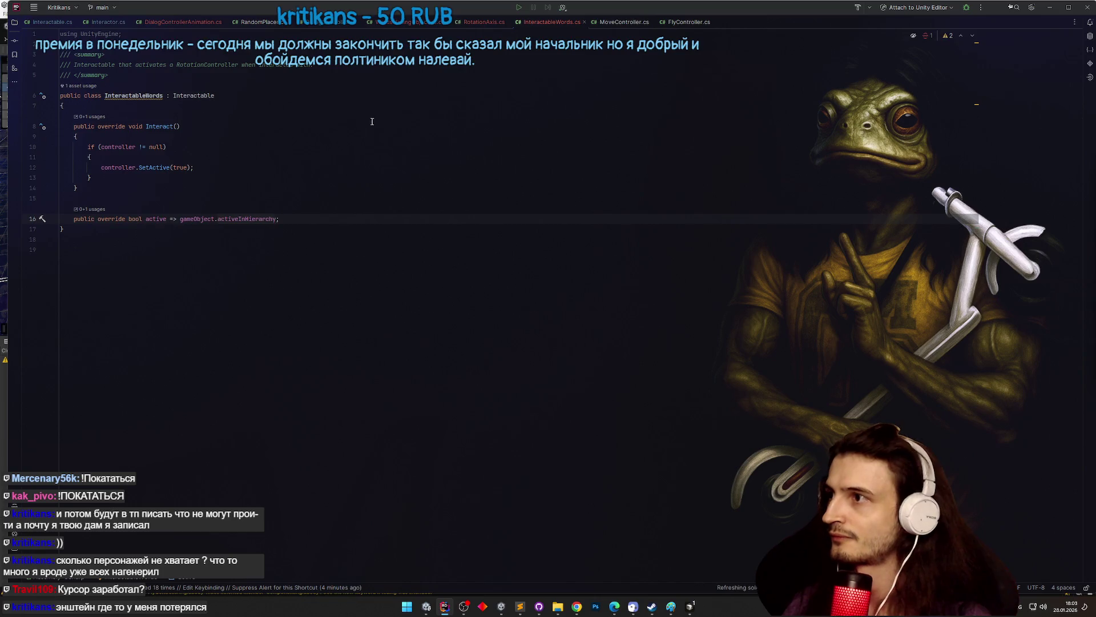
click(1050, 7)
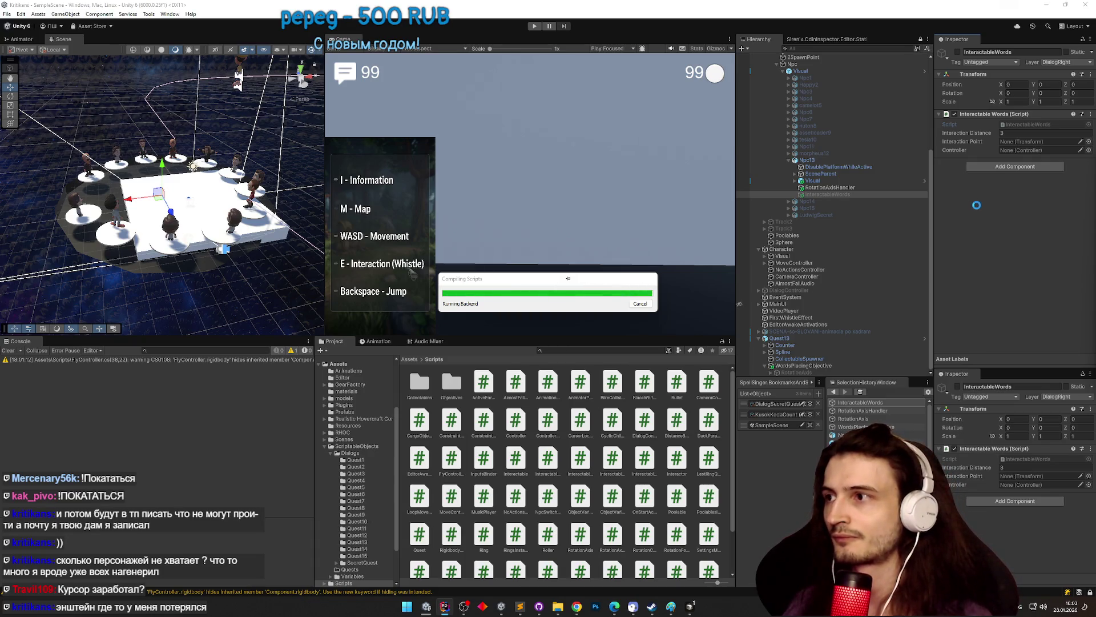
- Set Interaction Distance to 10, make InteractableWords its own Interaction Point, then duplicate the object
click(1015, 132)
text(10)
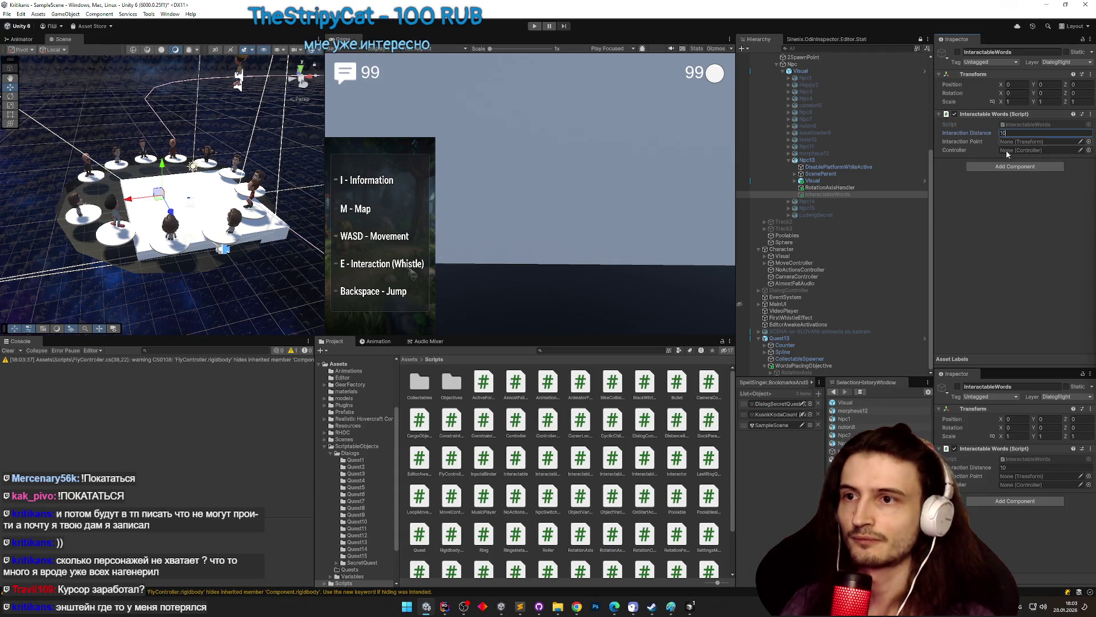
click(979, 204)
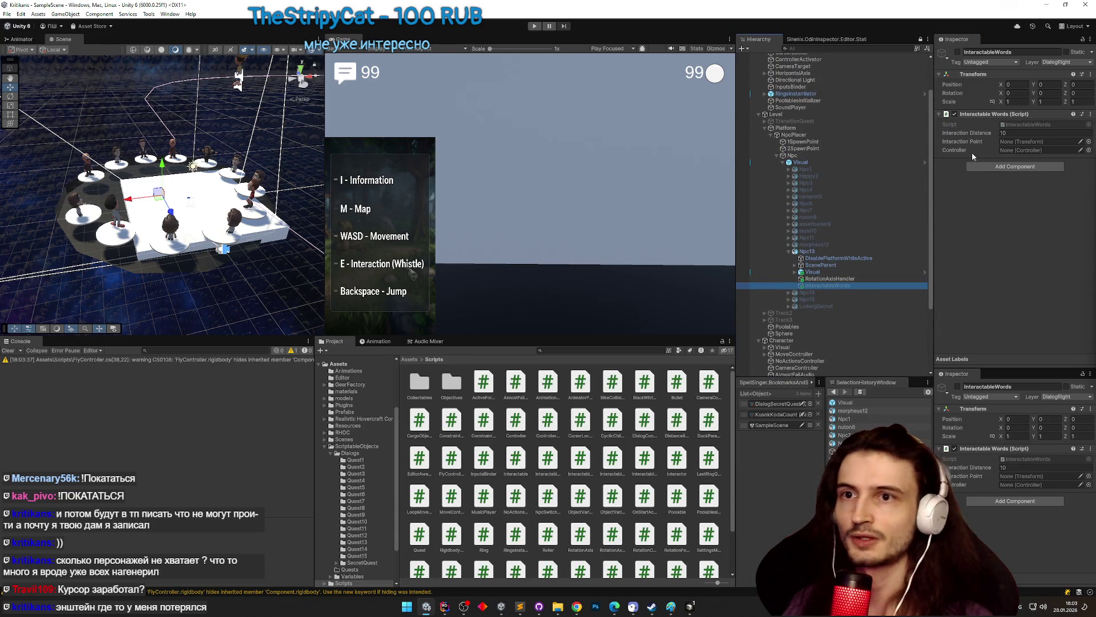
drag(930, 177, 935, 178)
drag(908, 282, 1032, 143)
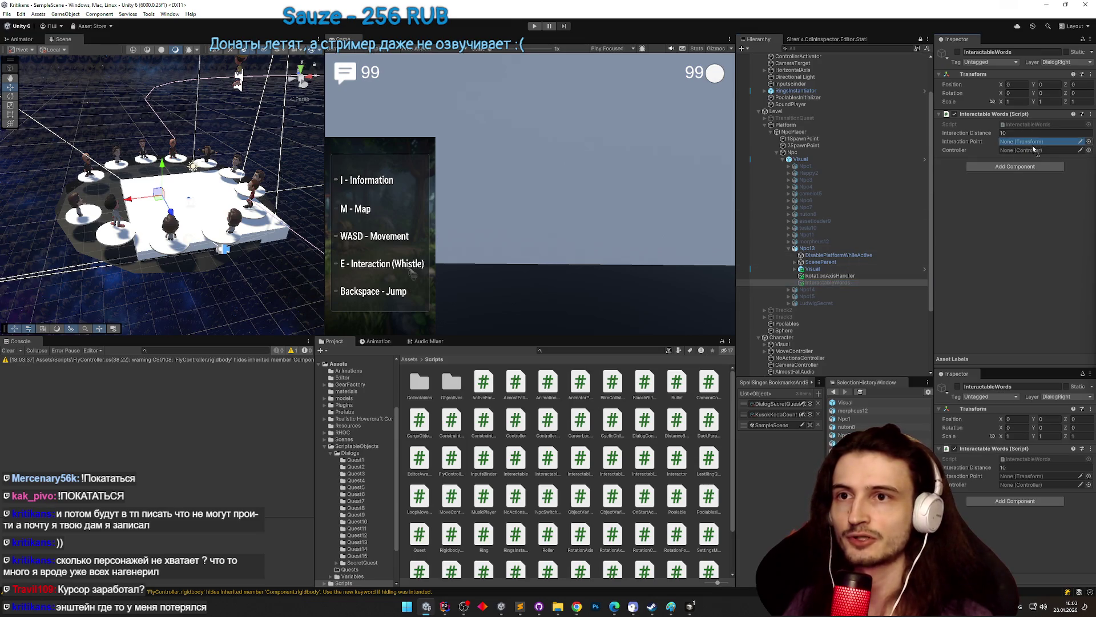
drag(929, 190, 929, 166)
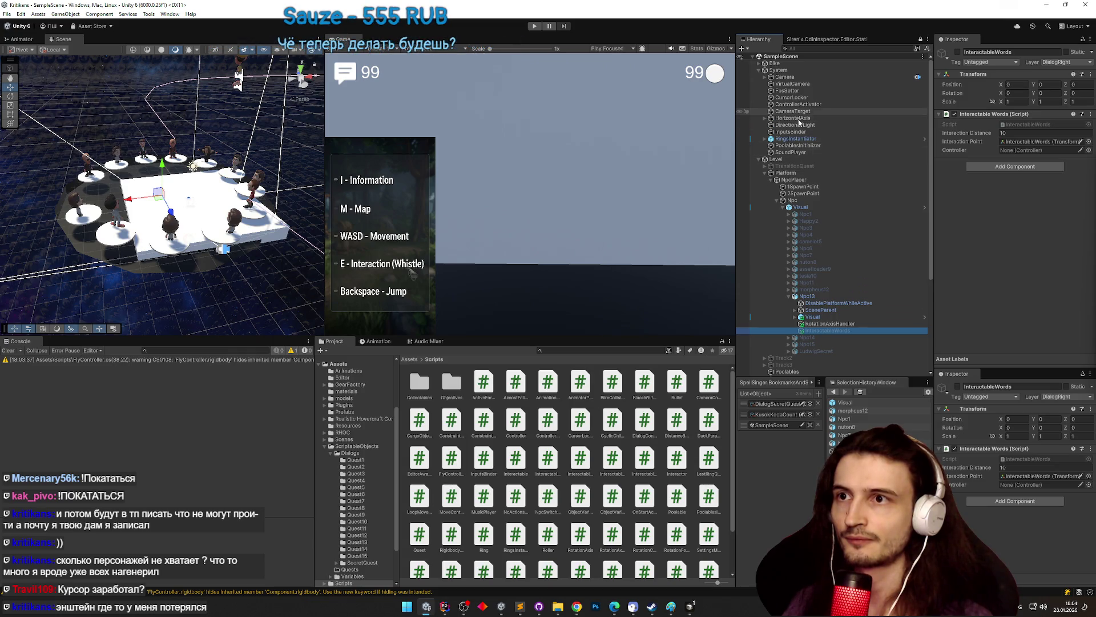
scroll(850, 188, down, 3)
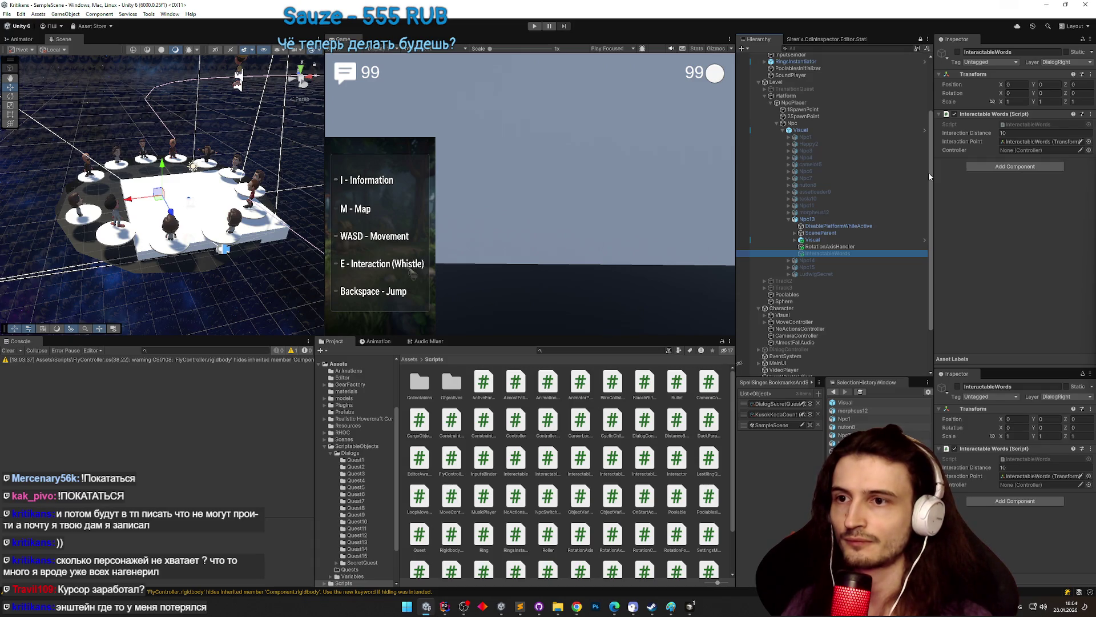
key(ctrl+d)
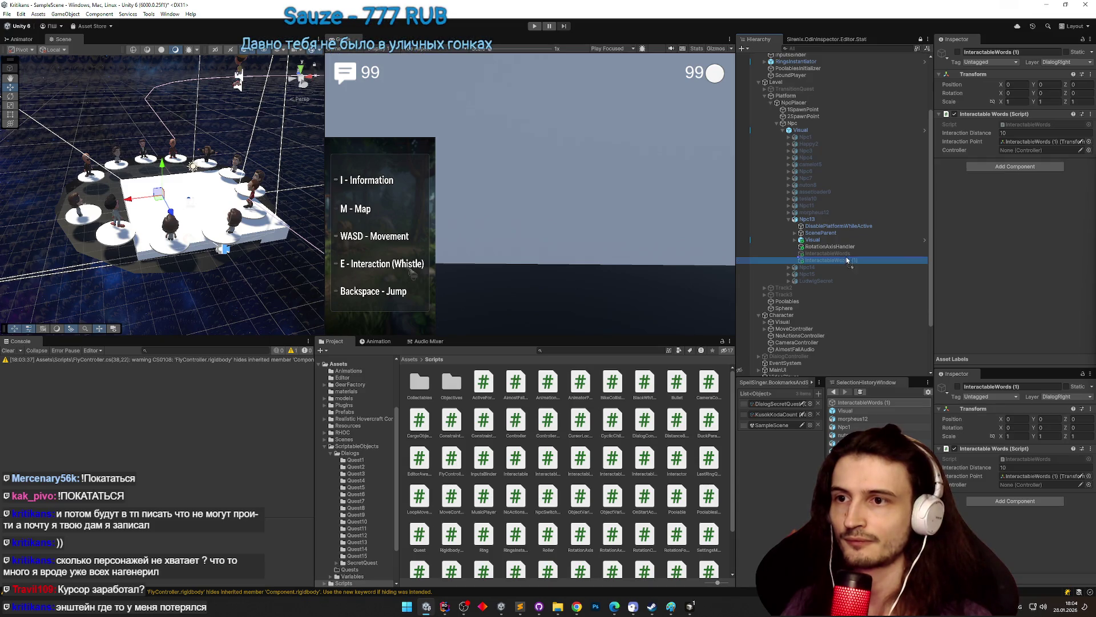
- Parent the duplicate under InteractableWords and rename it RotationController
drag(849, 257, 850, 255)
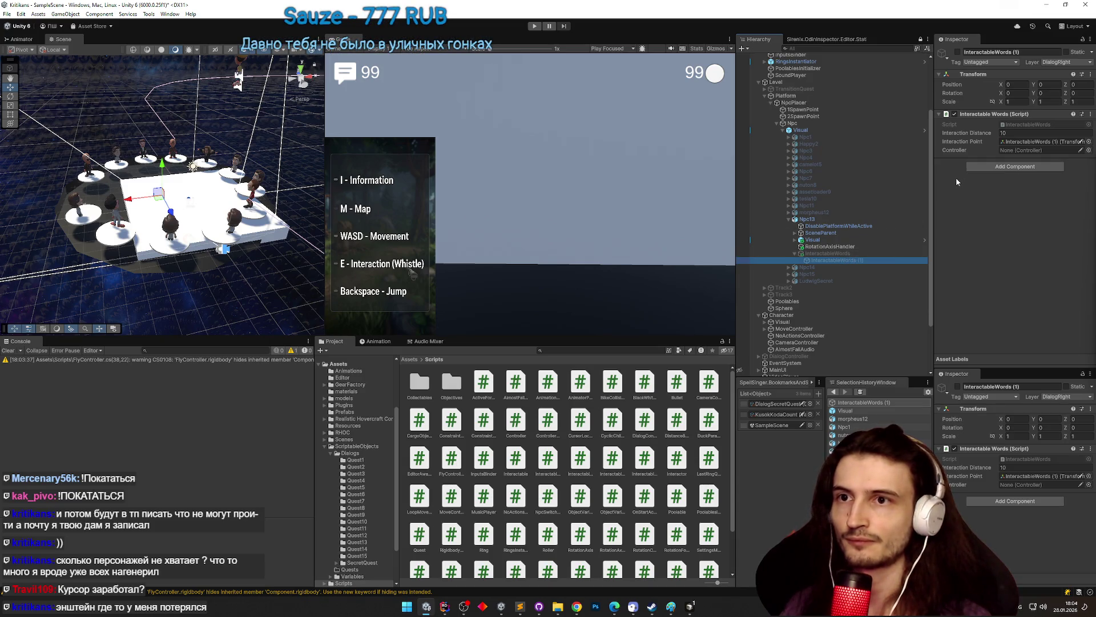
key(F2)
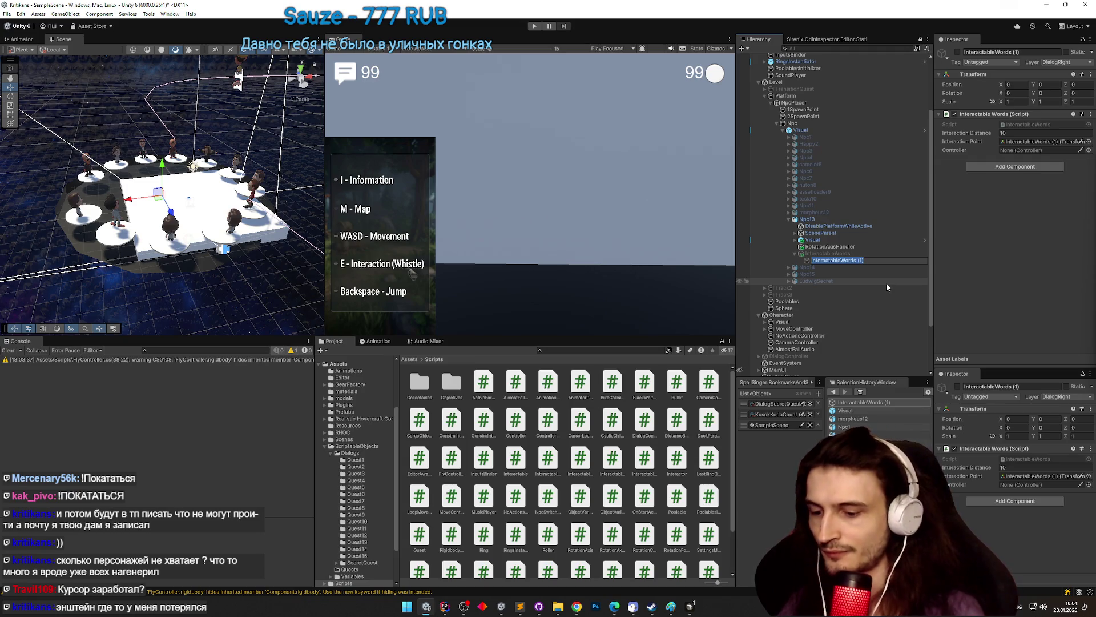
text(RotationController)
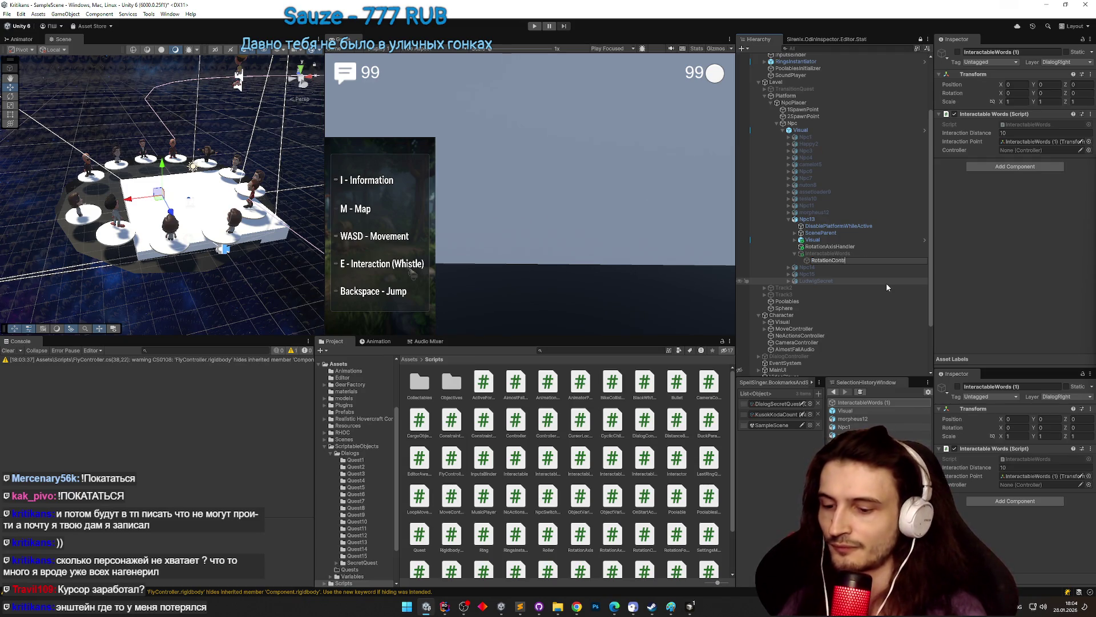
key(Return)
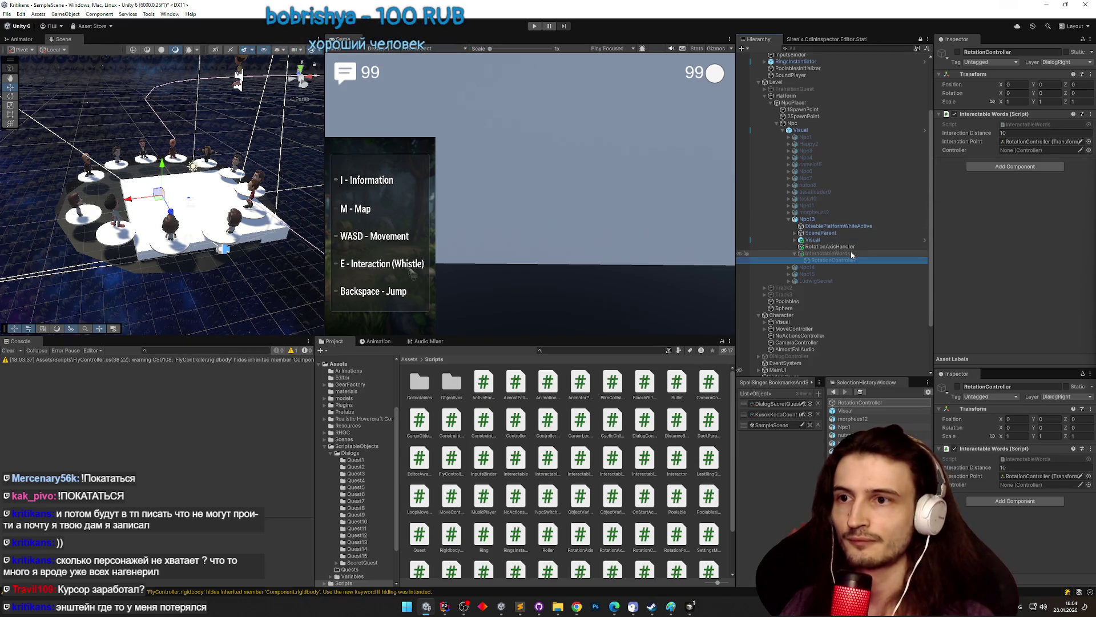
click(851, 253)
click(833, 260)
- Replace its Interactable Words script with a Rotation Controller referencing CameraController
right_click(993, 113)
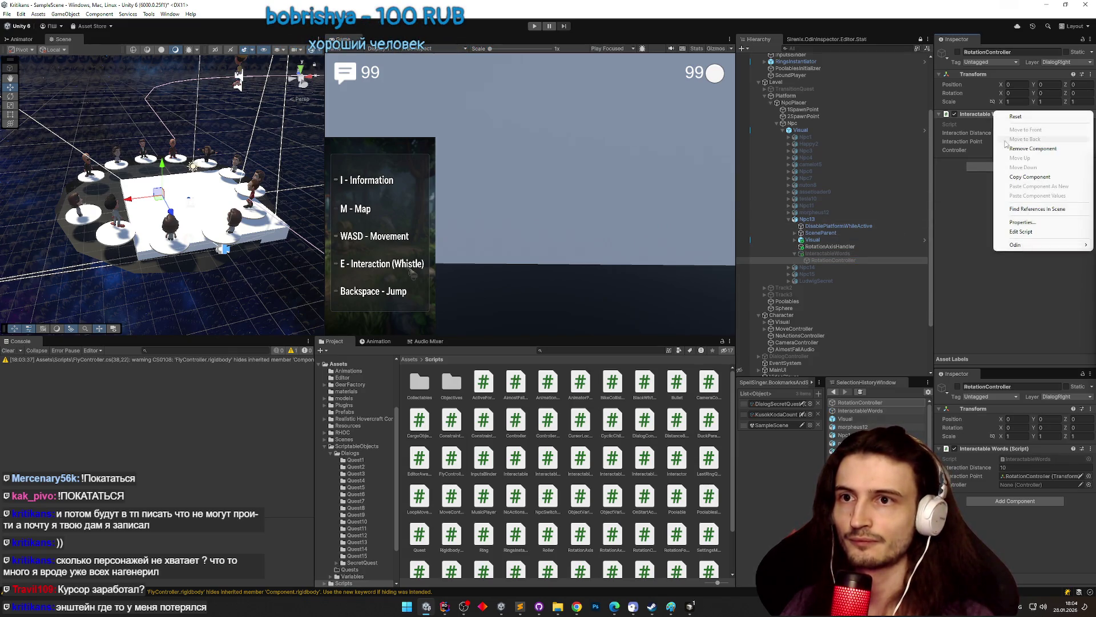
click(1005, 141)
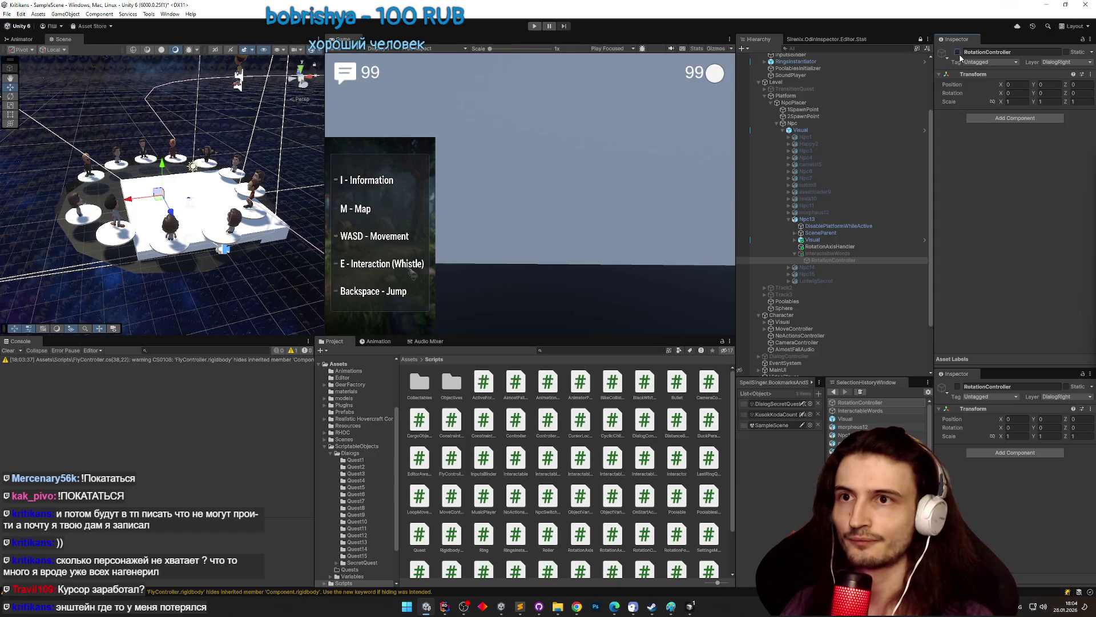
click(958, 53)
click(1008, 118)
text(rotationC)
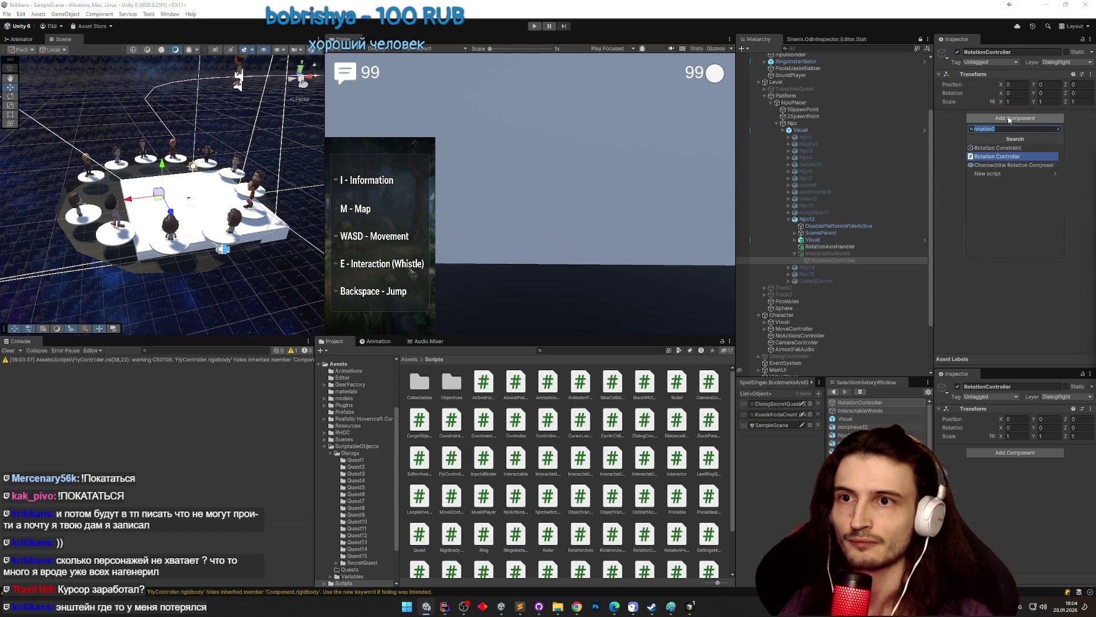
click(997, 174)
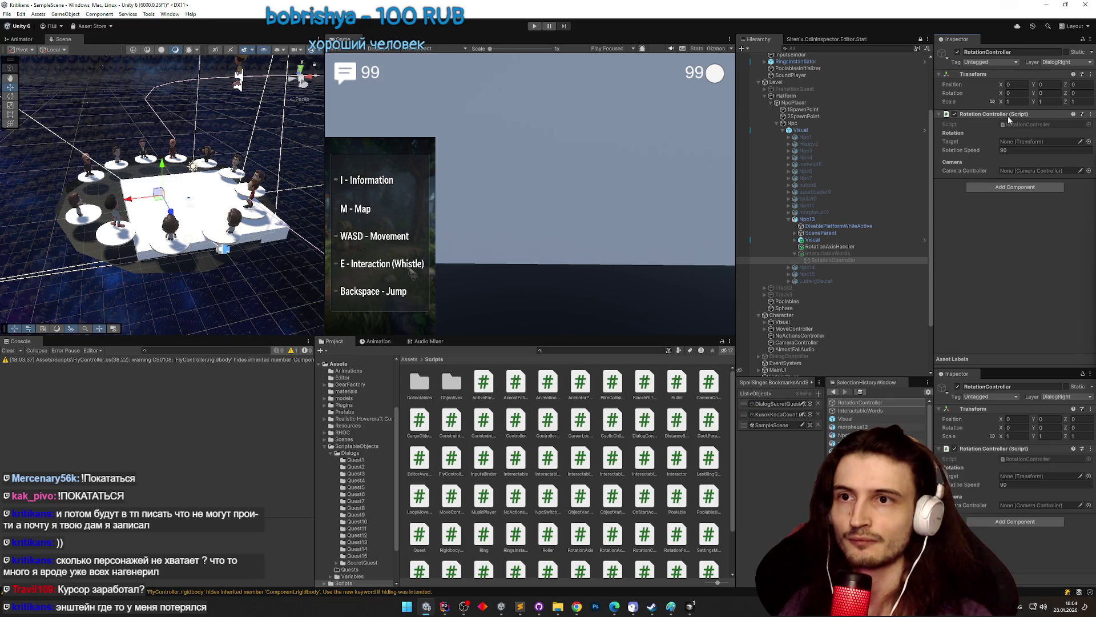
click(1089, 171)
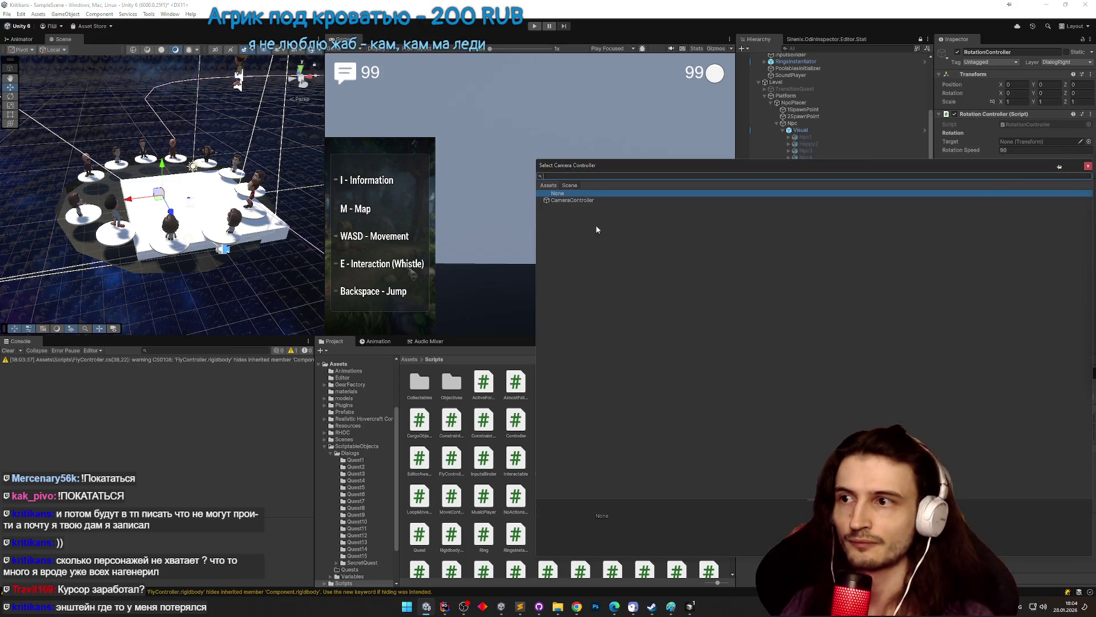
click(588, 201)
double_click(589, 201)
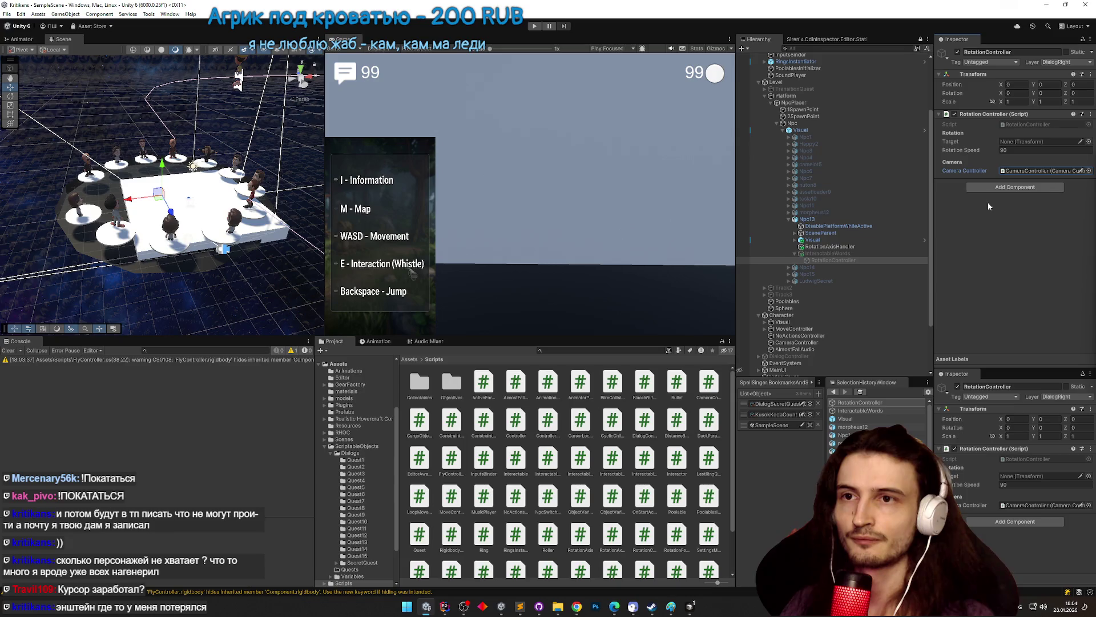
- Check Rotation Speed 90 and review the RotationController script in Rider
click(1019, 151)
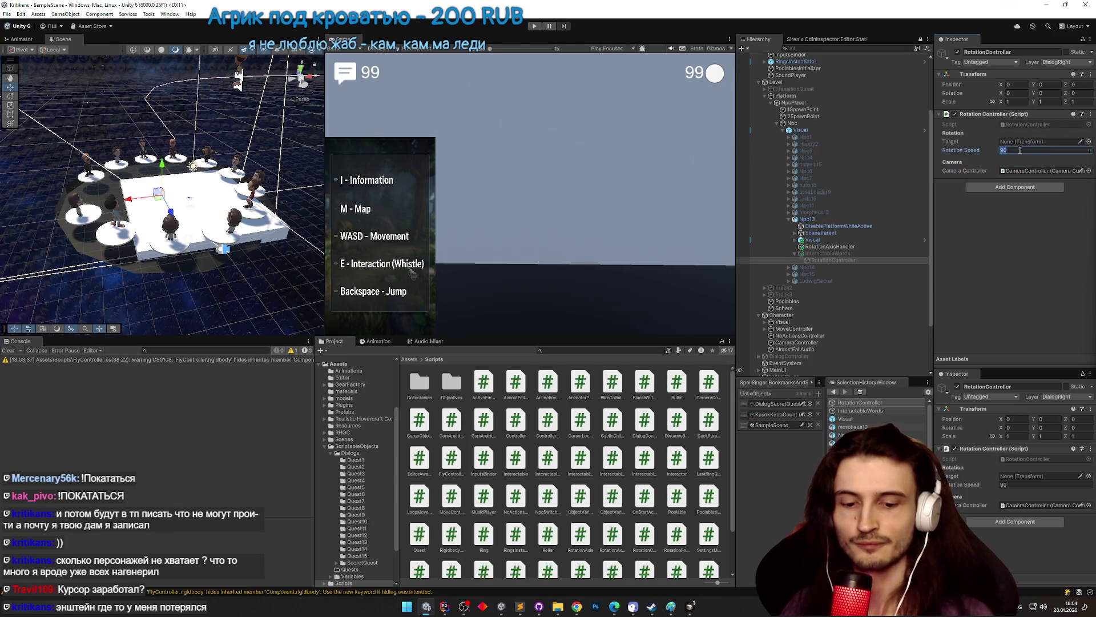
double_click(1038, 124)
scroll(601, 187, down, 2)
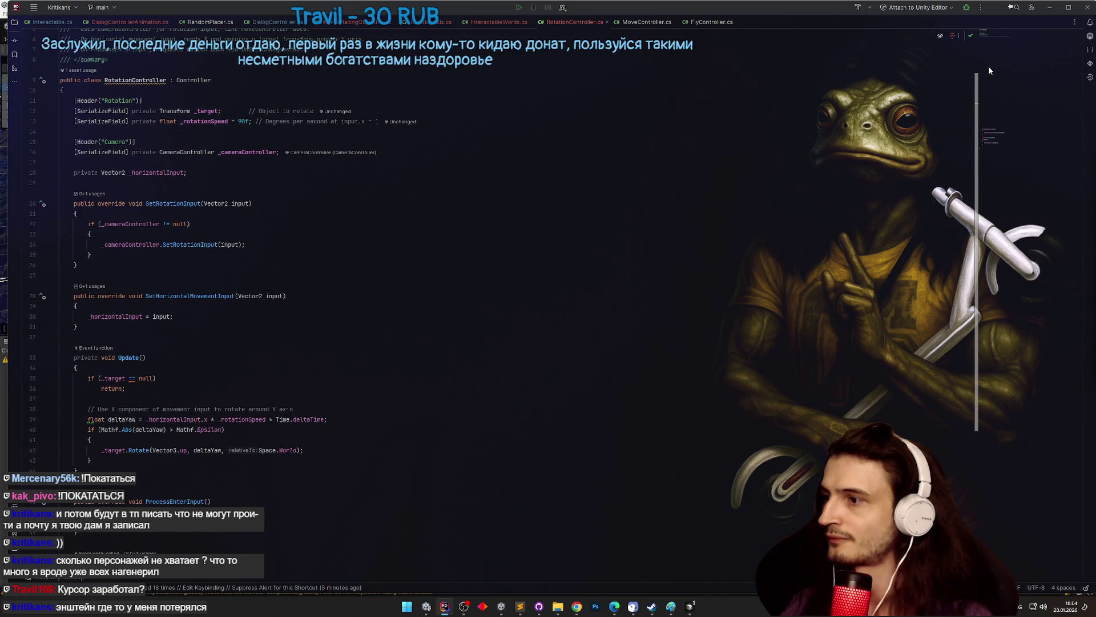
click(1049, 7)
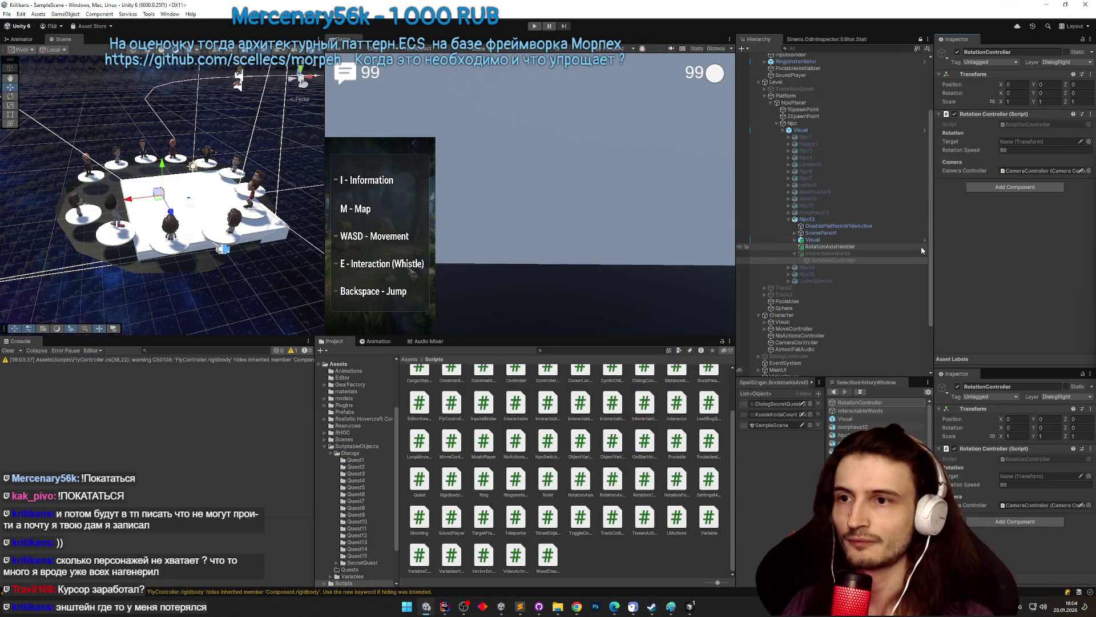
- Move RotationAxis from WordsPlacingObjective under Npc13, keep it inactive, and parent InteractableWords to it
drag(931, 251, 931, 290)
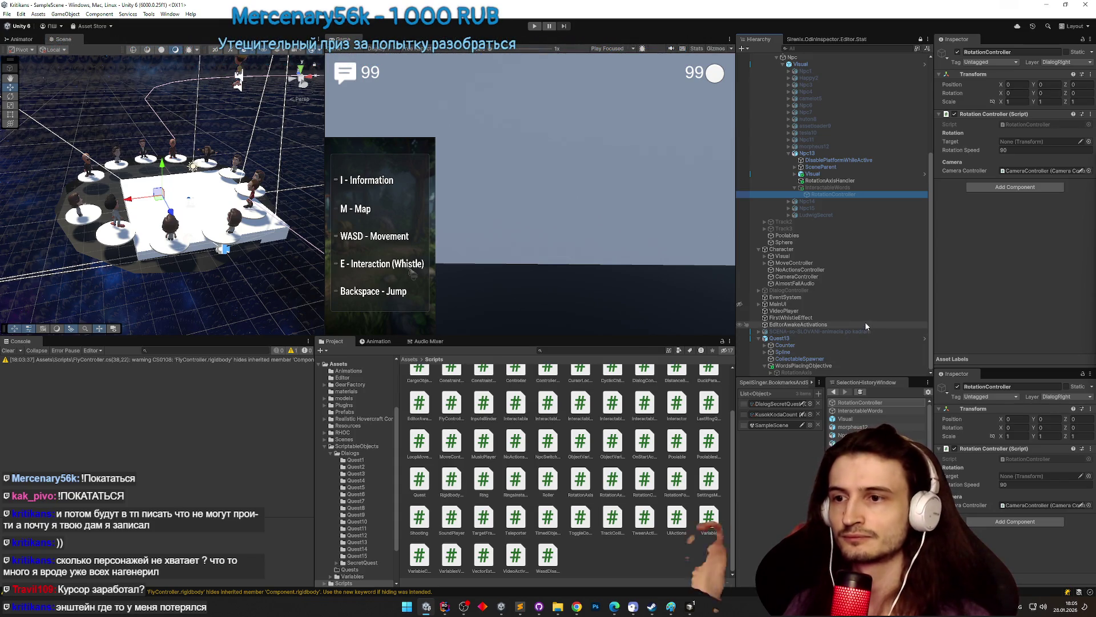
click(827, 372)
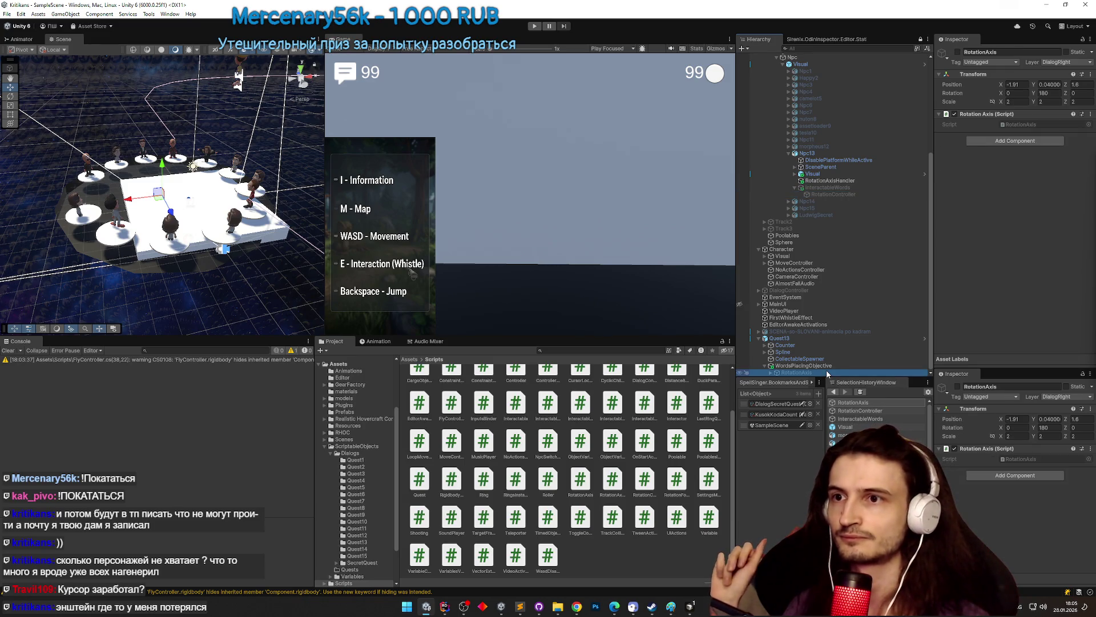
click(828, 367)
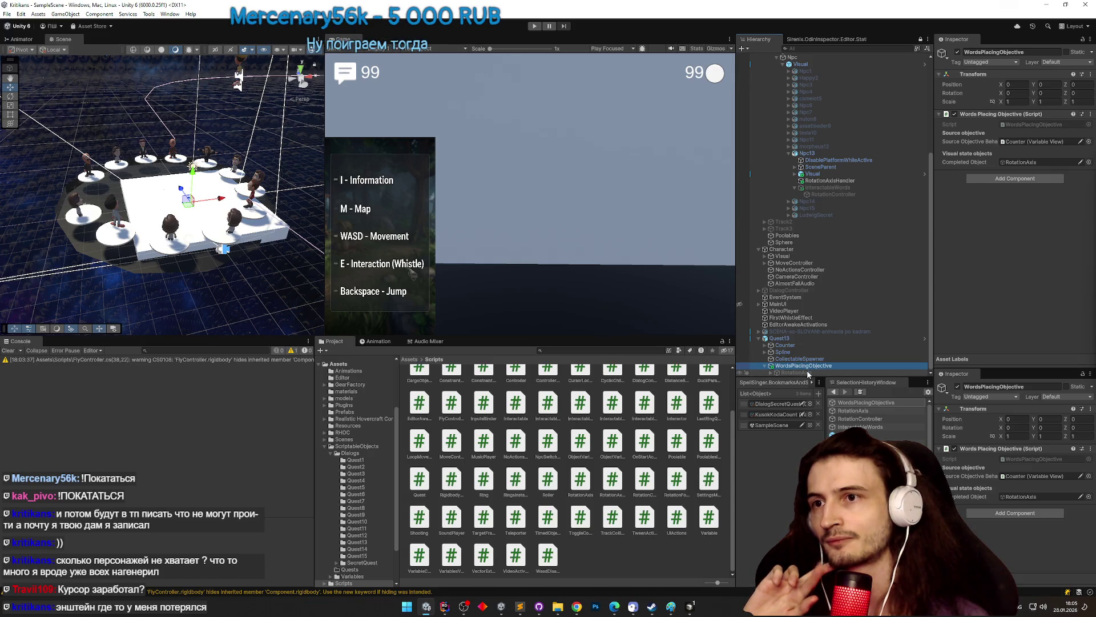
drag(807, 372, 813, 187)
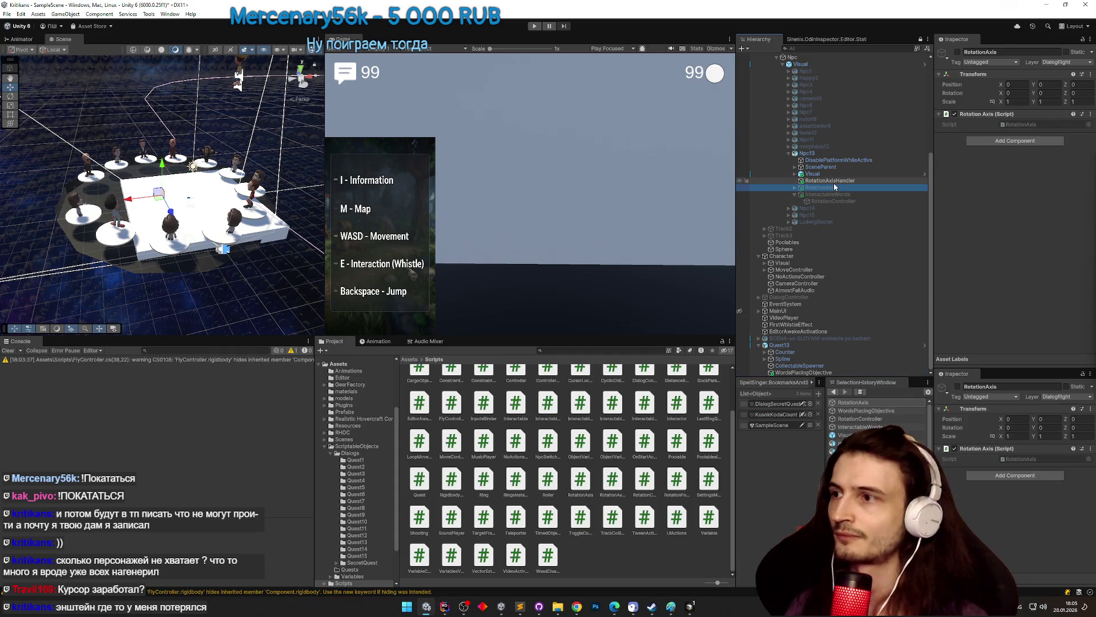
click(957, 52)
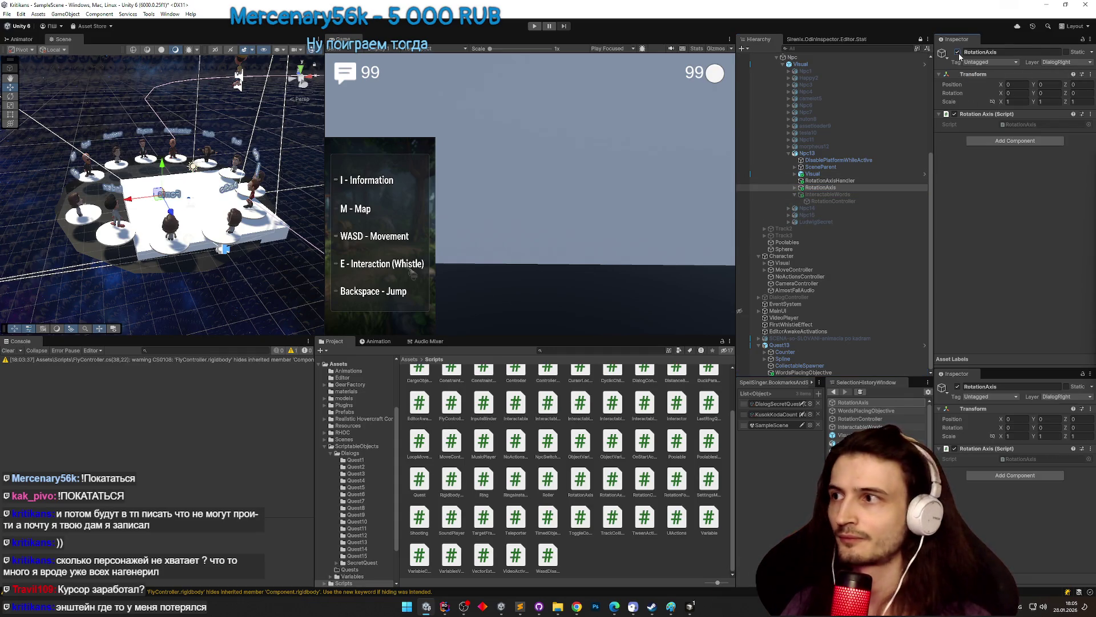
click(957, 52)
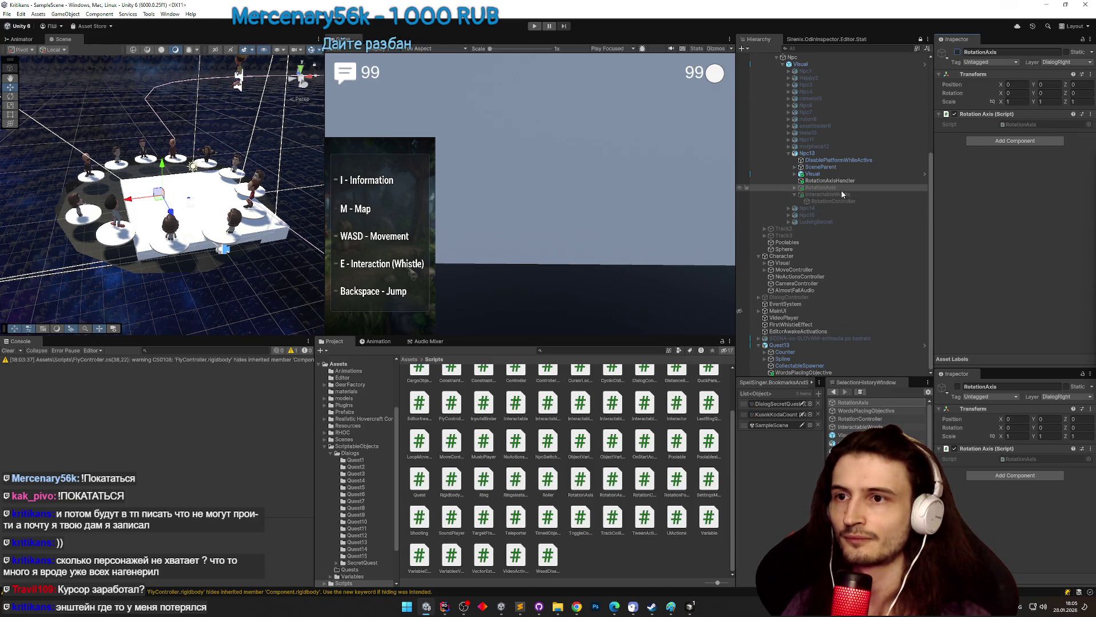
drag(823, 194, 824, 188)
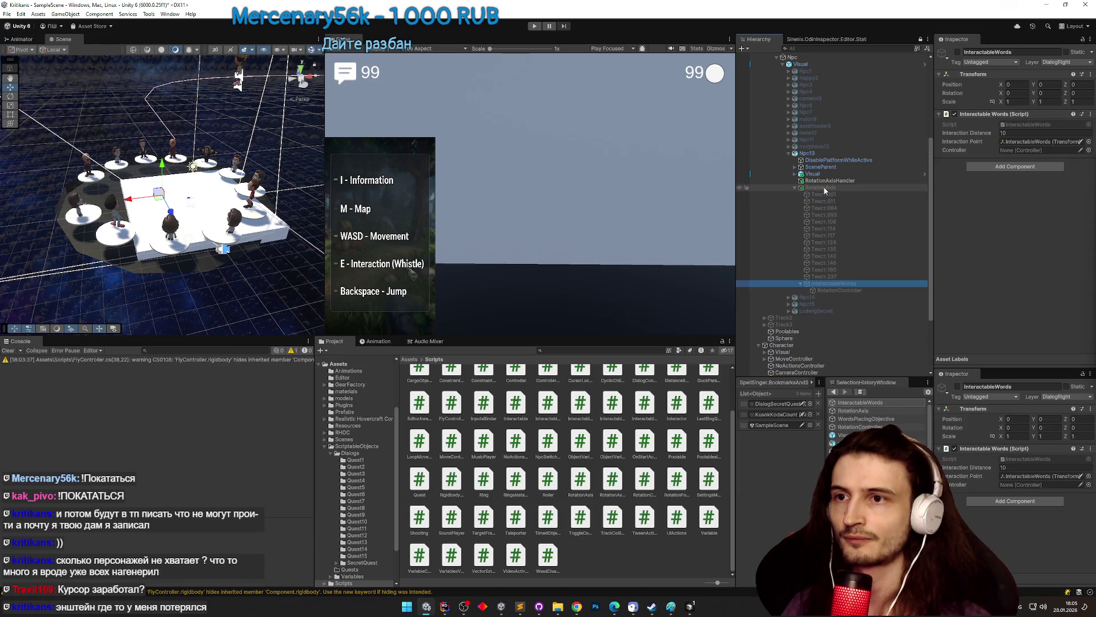
- Group the Текст word objects under a new Words parent, with InteractableWords placed above it
scroll(802, 194, up, 1)
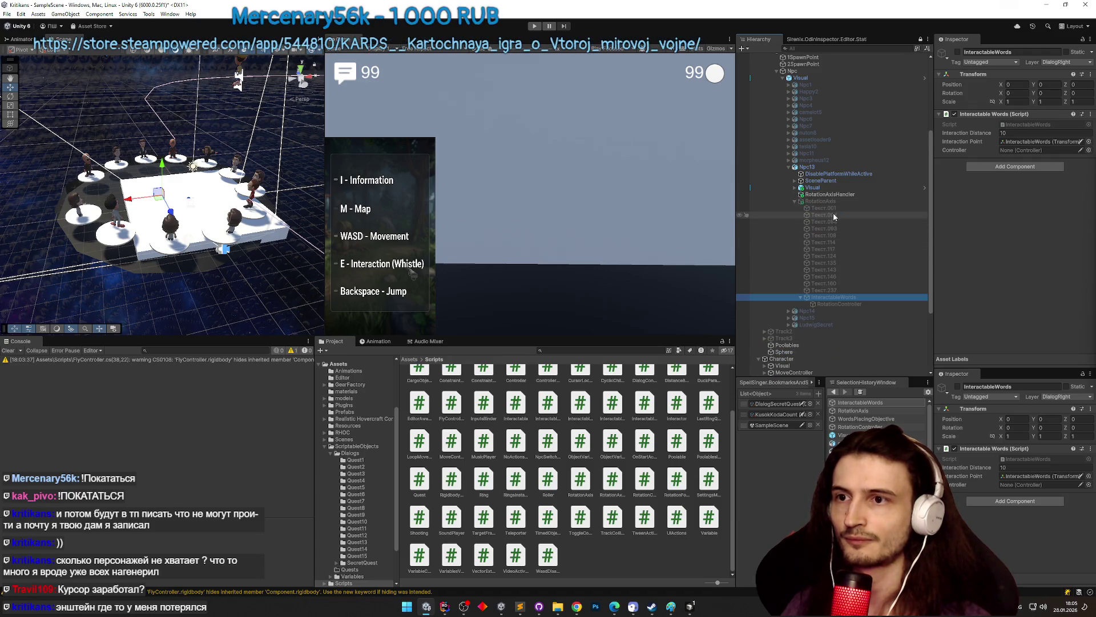
click(833, 209)
shift+click(820, 297)
shift+click(823, 290)
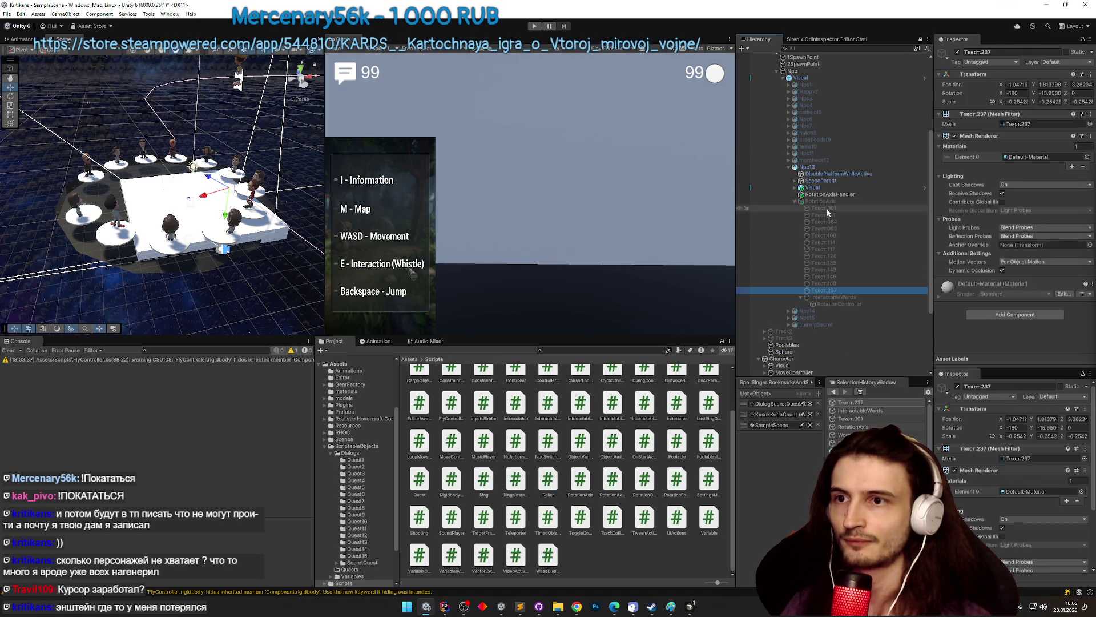
key(ctrl+shift+g)
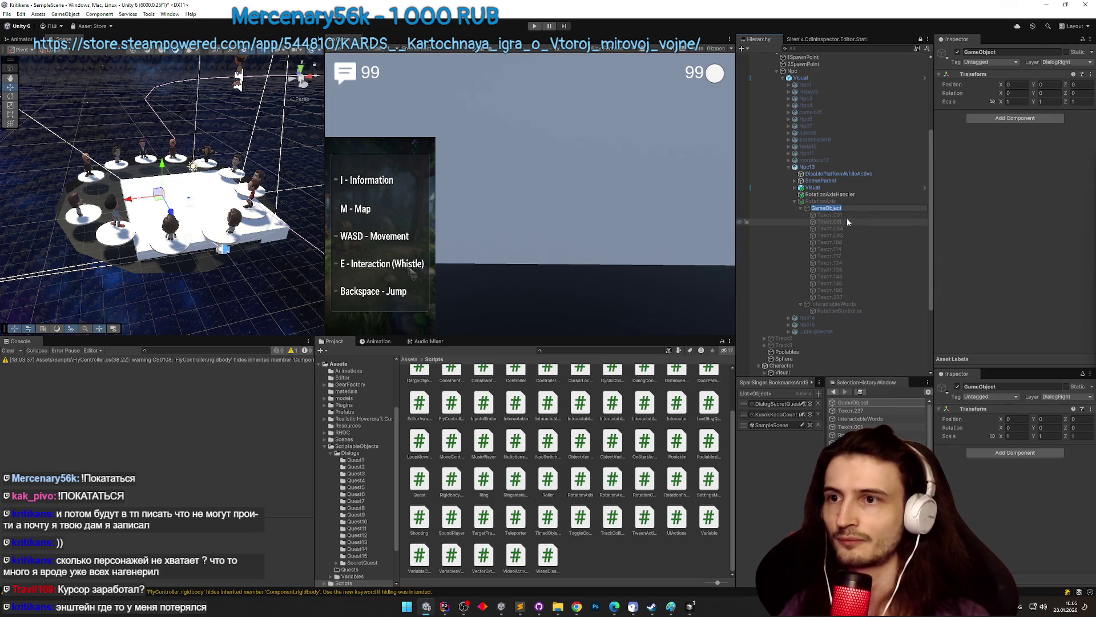
text(Words)
key(Return)
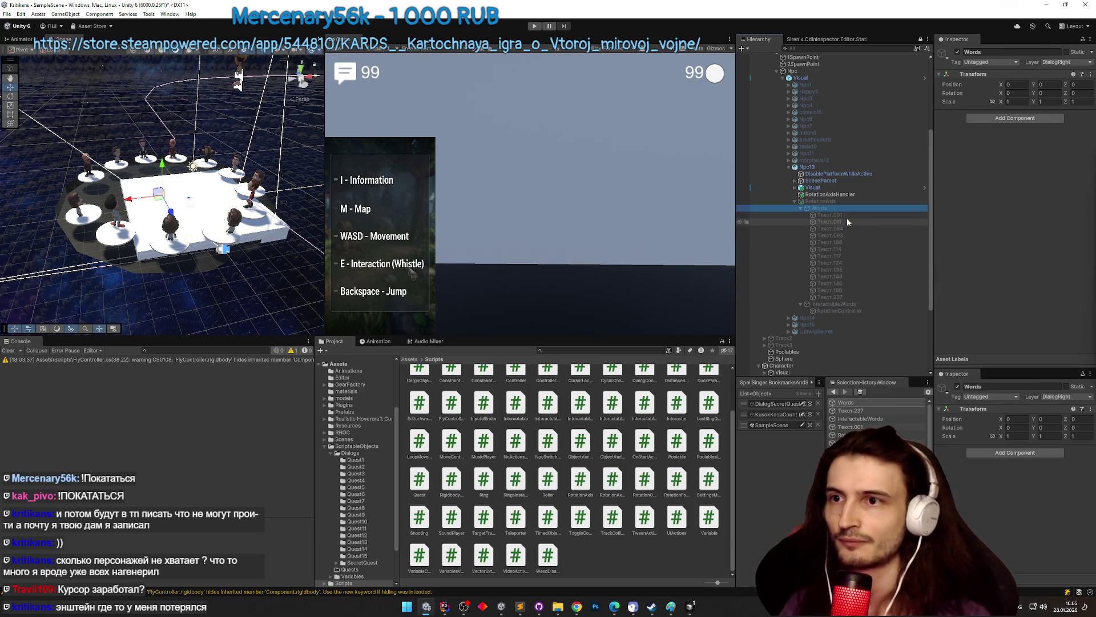
click(801, 209)
click(828, 216)
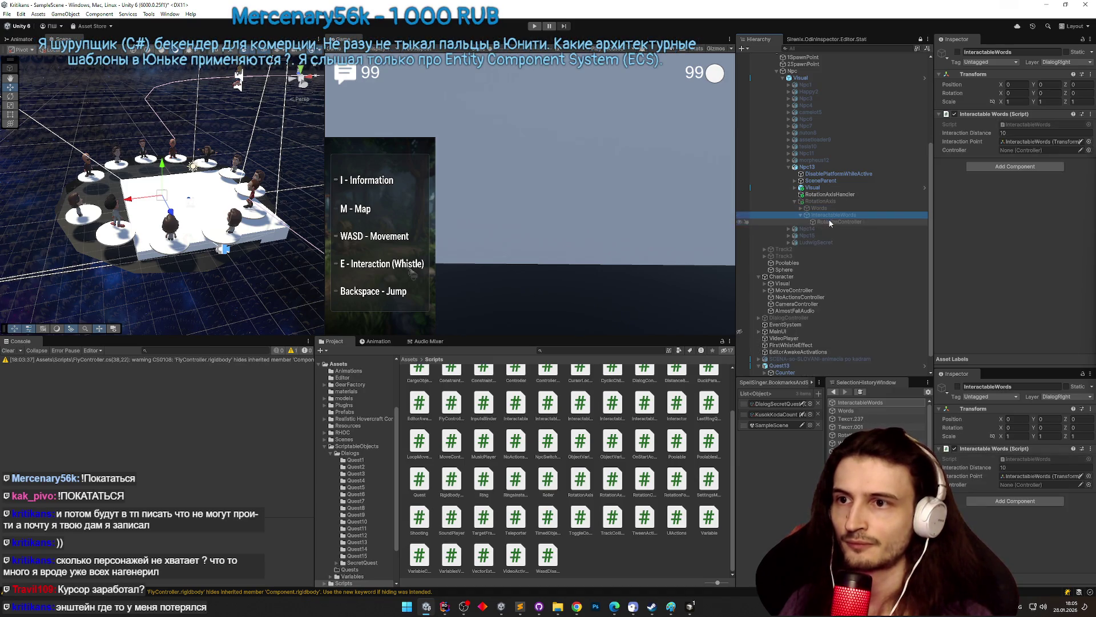
drag(826, 207, 833, 207)
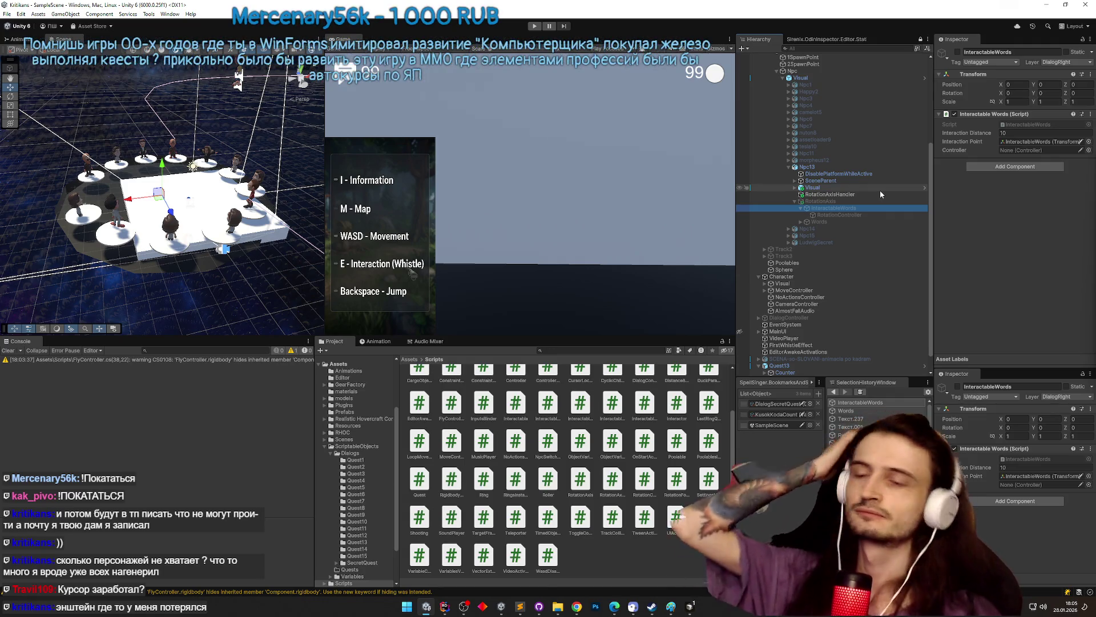
- Select Npc13's RotationAxis and open RotationAxis.cs from its Script field
scroll(873, 188, down, 2)
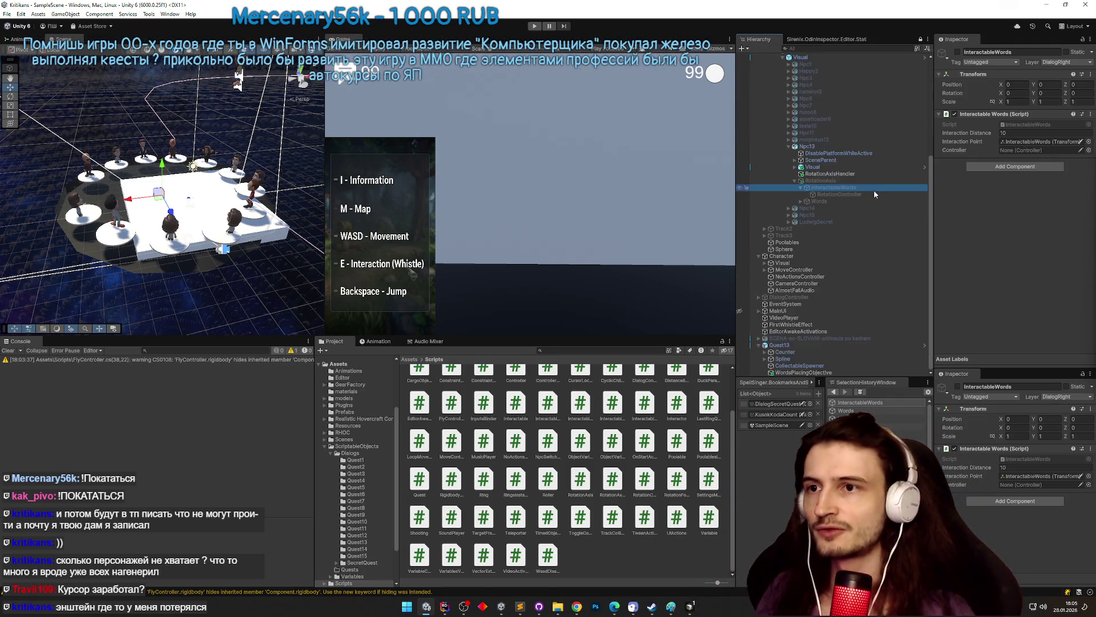
click(860, 181)
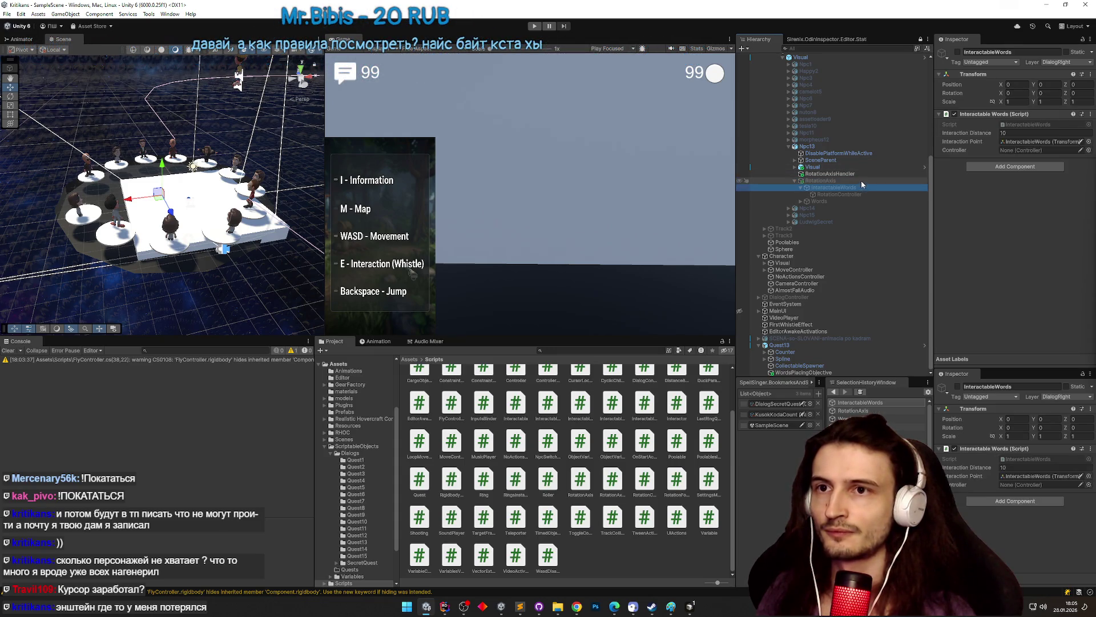
double_click(1013, 126)
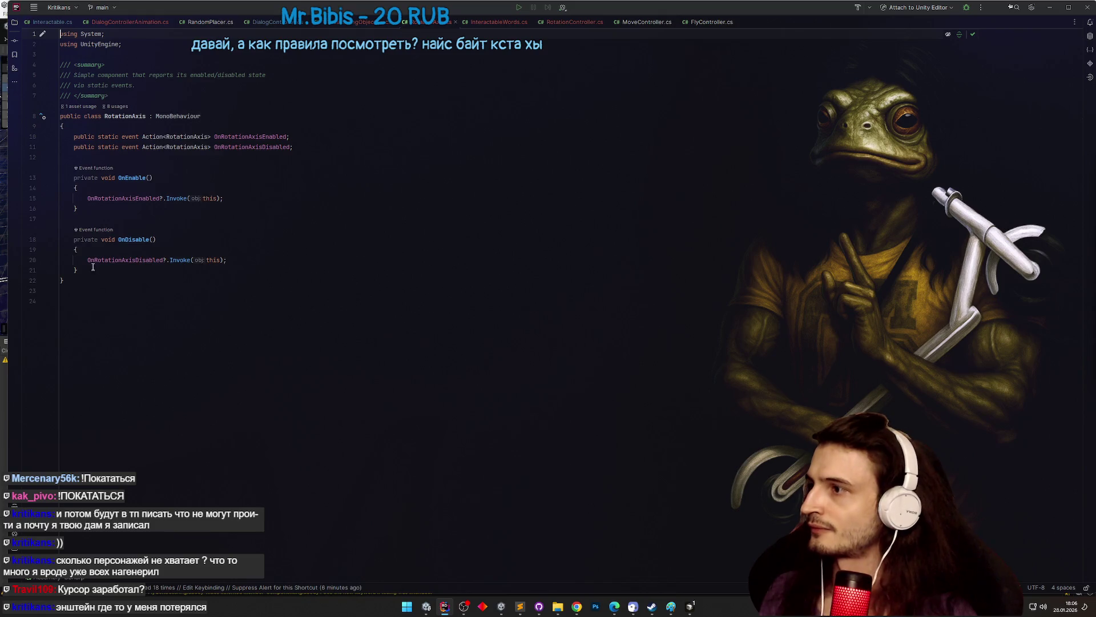
- Clear RotationAxis's class body and delete OnEnable/OnDisable from RotationAxisHandler.cs
mouse_move(93, 267)
mouse_down()
mouse_move(85, 177)
mouse_move(57, 137)
mouse_up()
key(BackSpace)
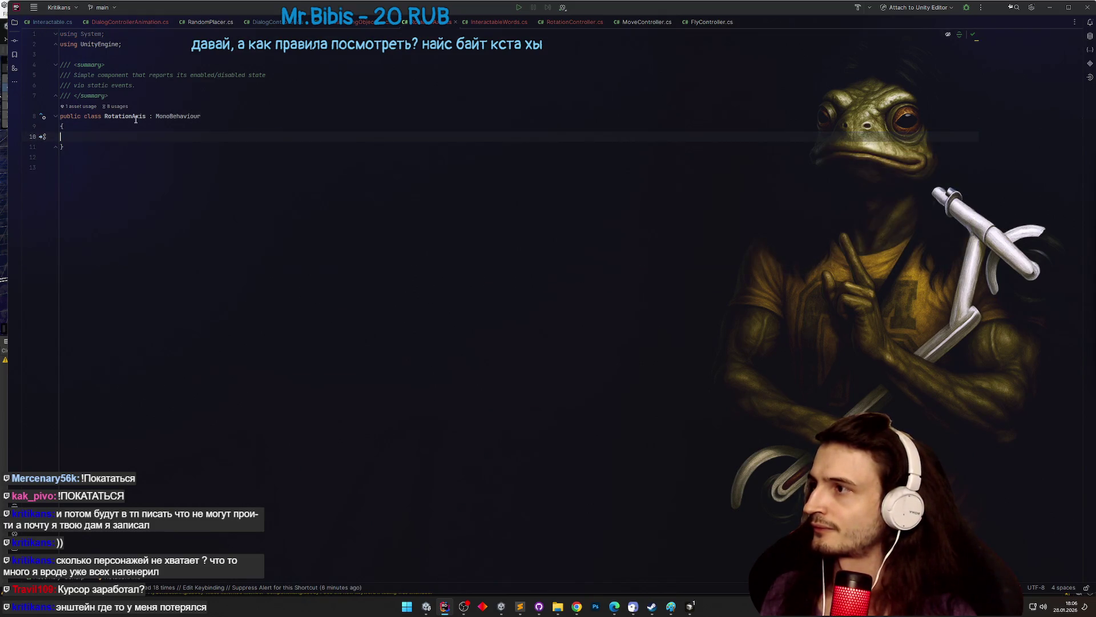
key(F2)
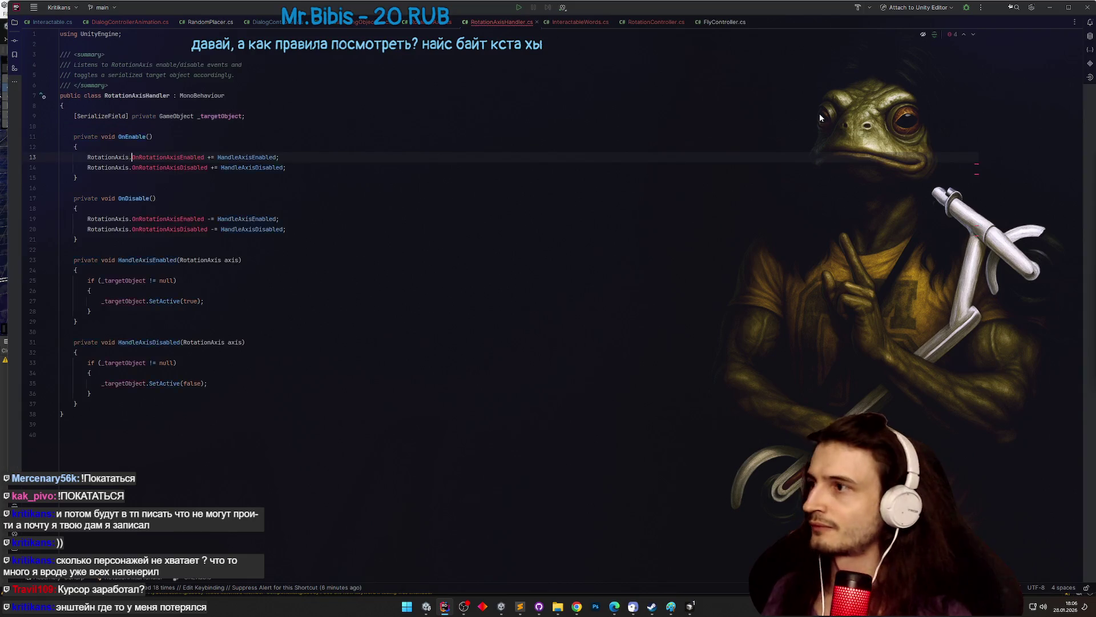
drag(78, 270, 29, 154)
key(Delete)
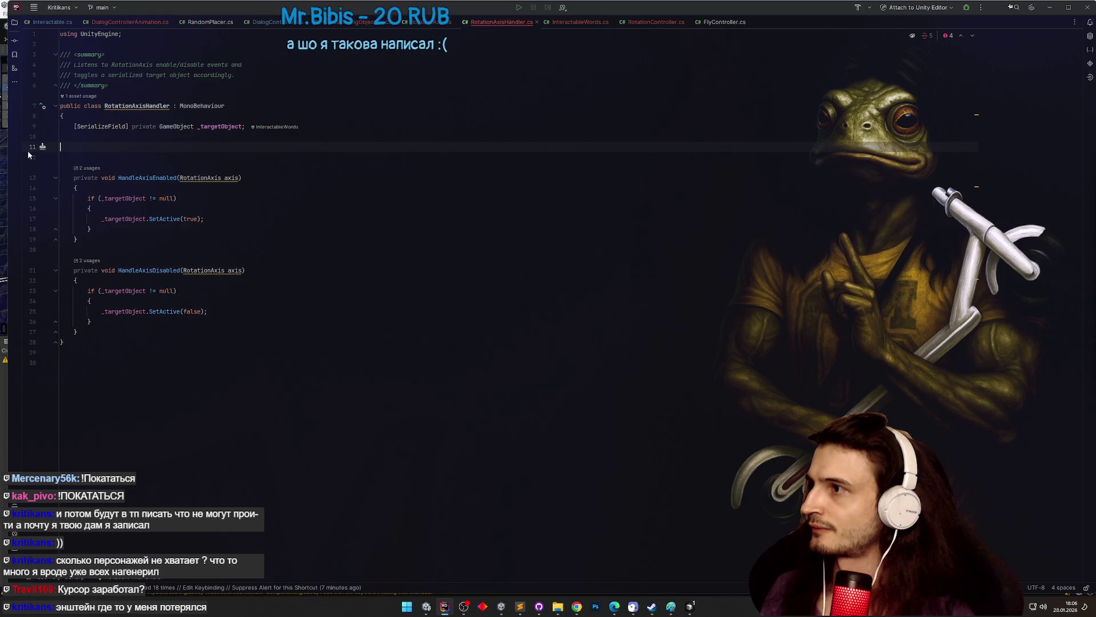
click(121, 108)
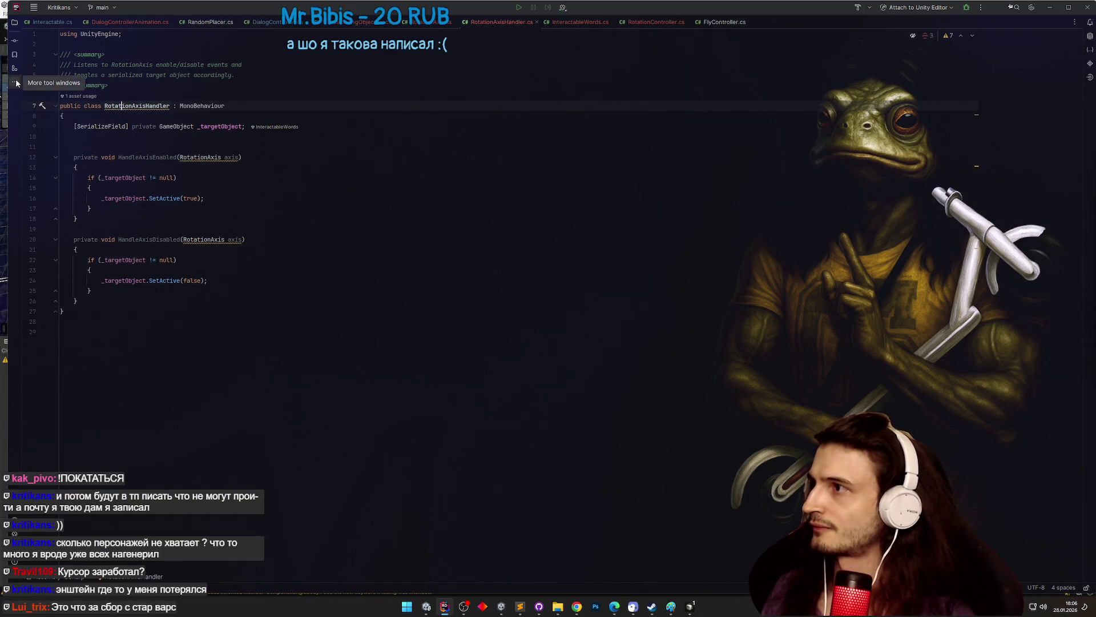
- Delete the RotationAxisHandler.cs file from the project tree
click(15, 38)
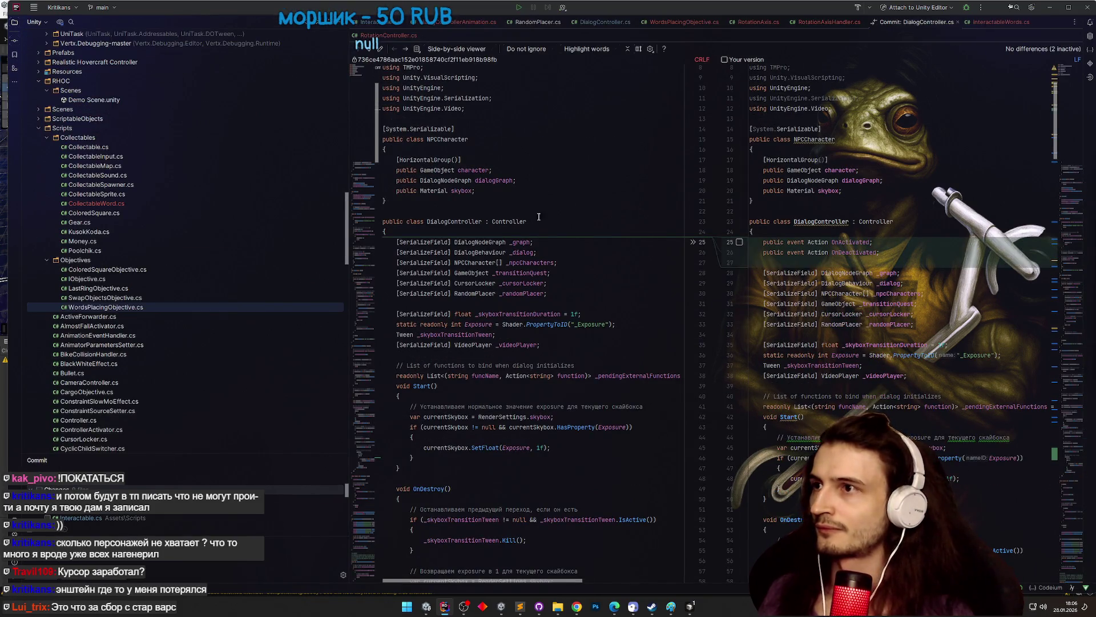
click(538, 217)
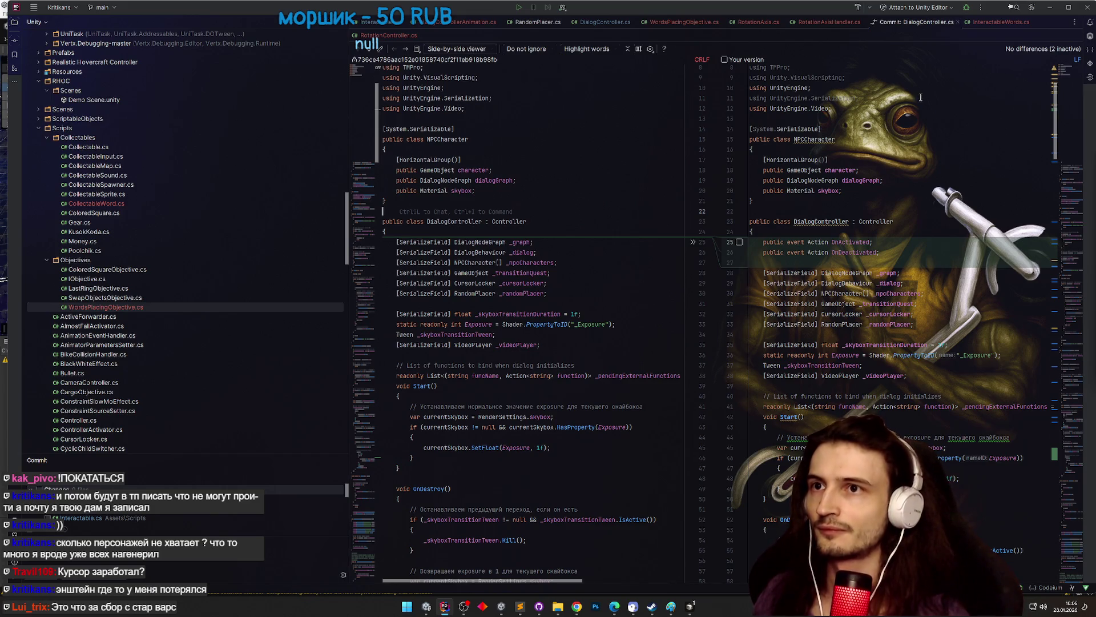
click(957, 22)
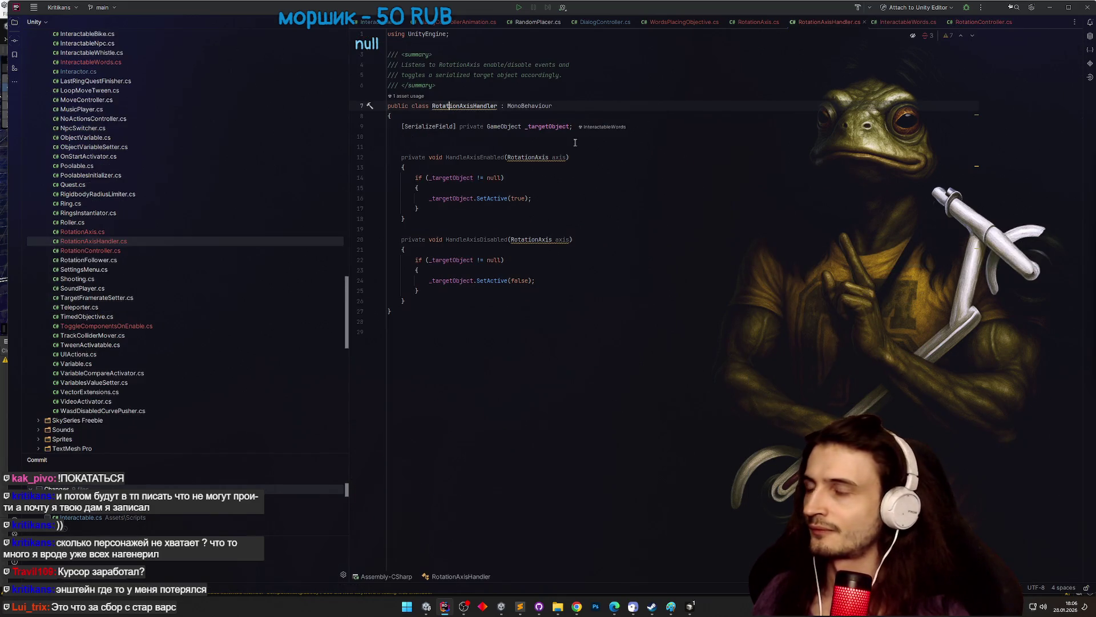
key(Delete)
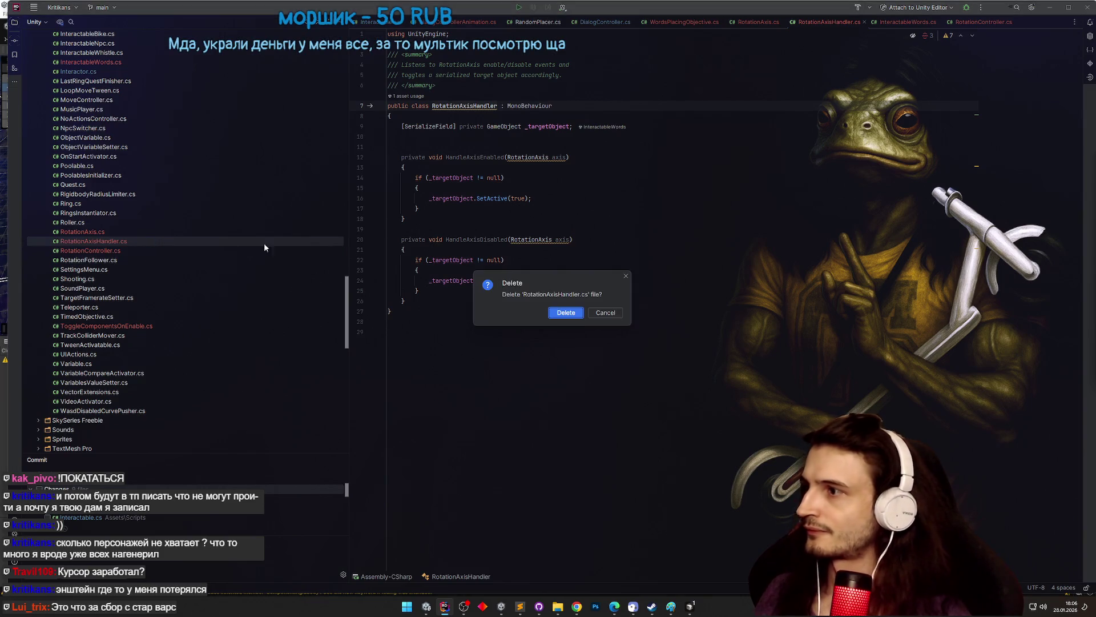
key(Return)
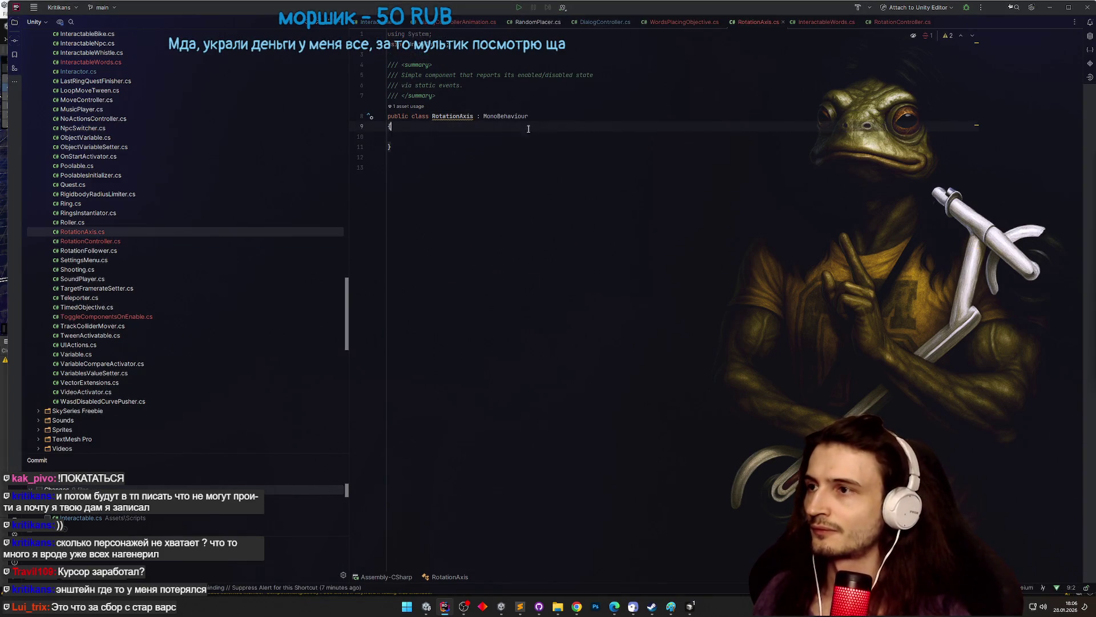
- Leave RotationAxis empty after undoing a stray static line, and return to Unity
click(518, 124)
key(Return)
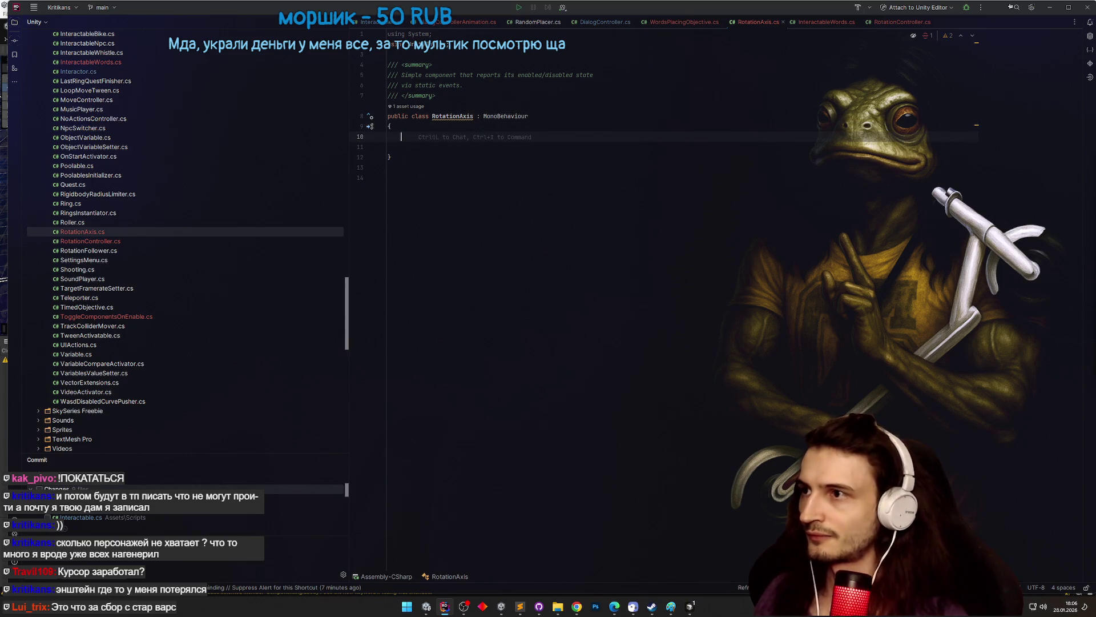
text(static)
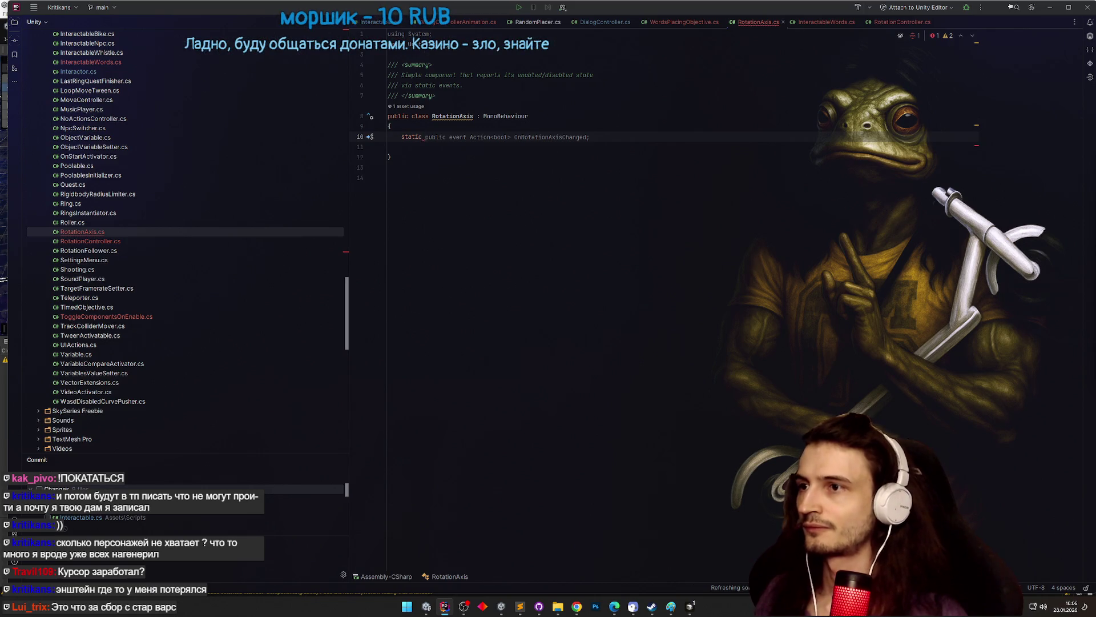
key(ctrl+z)
click(1048, 9)
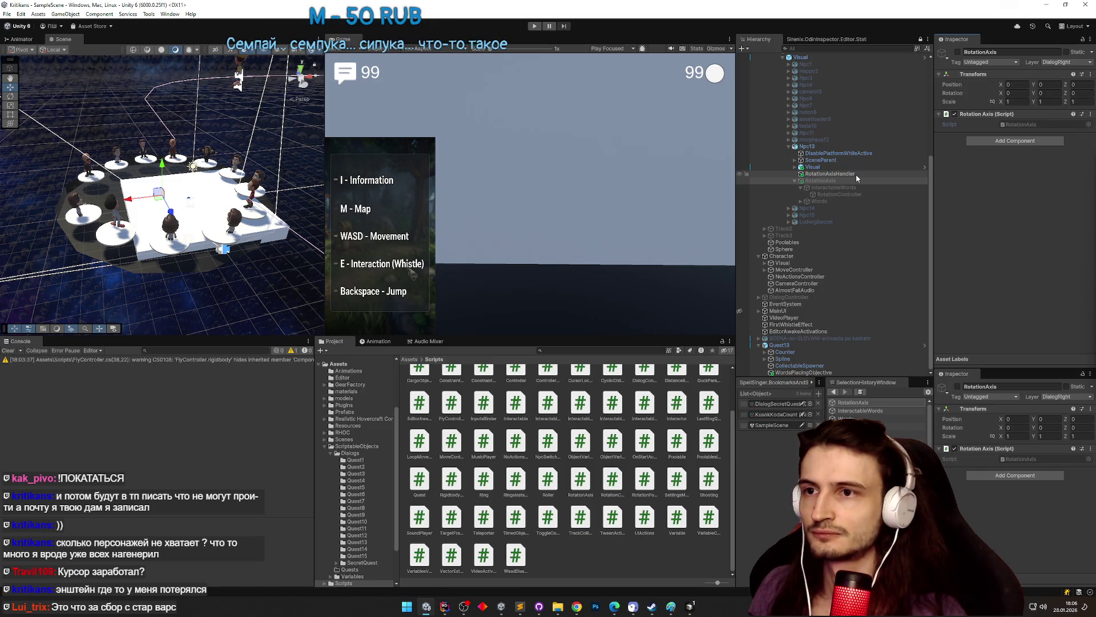
- Delete Npc13's RotationAxisHandler object, activate RotationAxis, and switch back to RotationAxis.cs in Rider
click(856, 174)
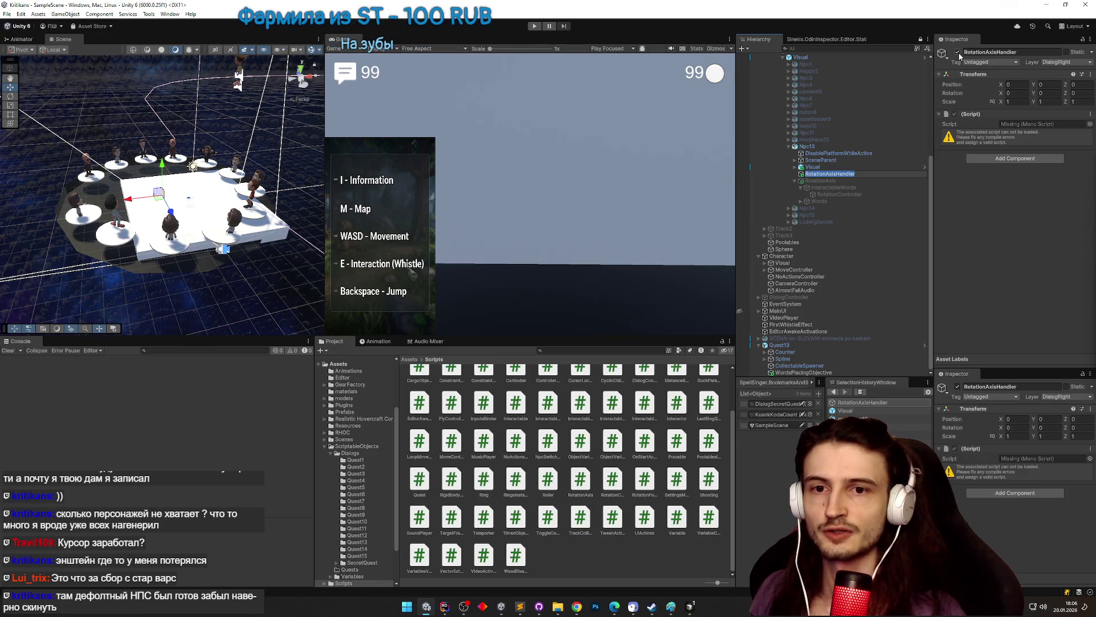
right_click(985, 113)
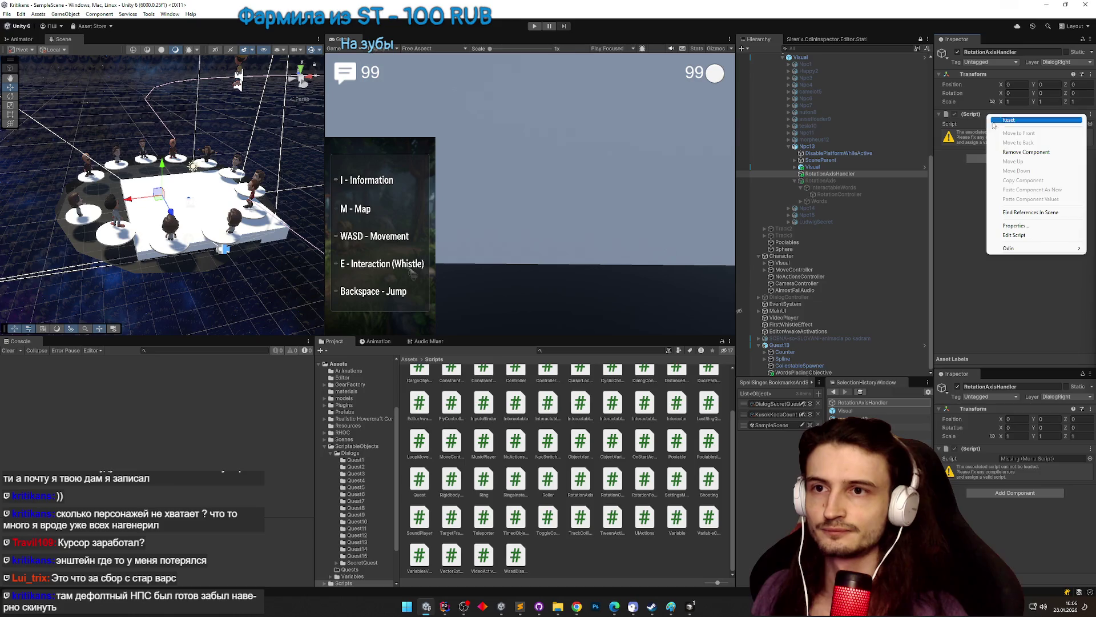
click(845, 176)
key(Delete)
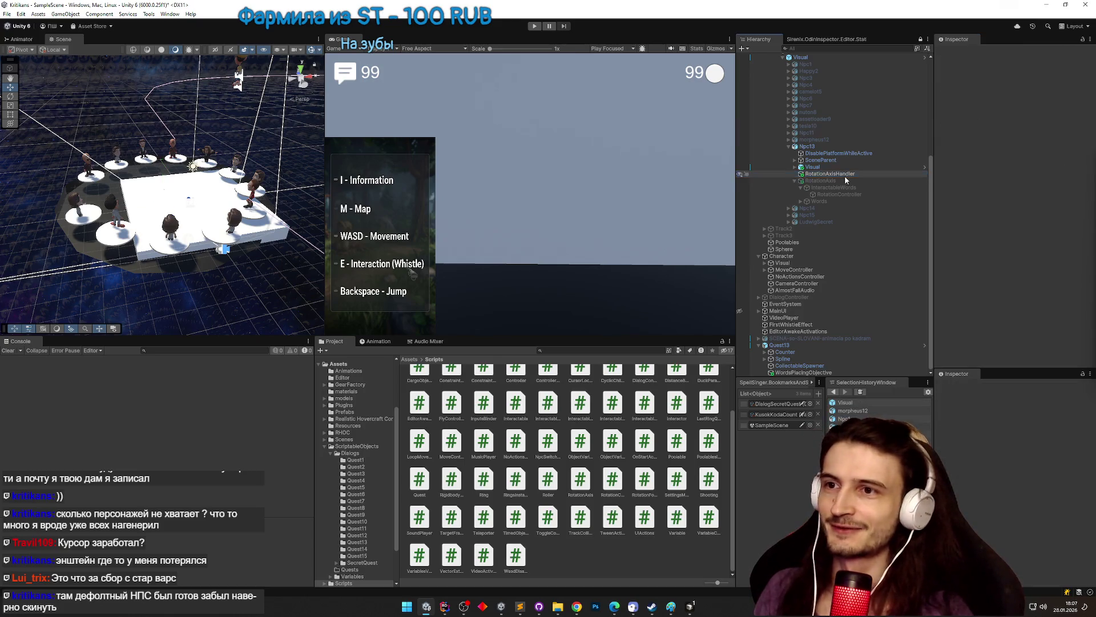
click(843, 181)
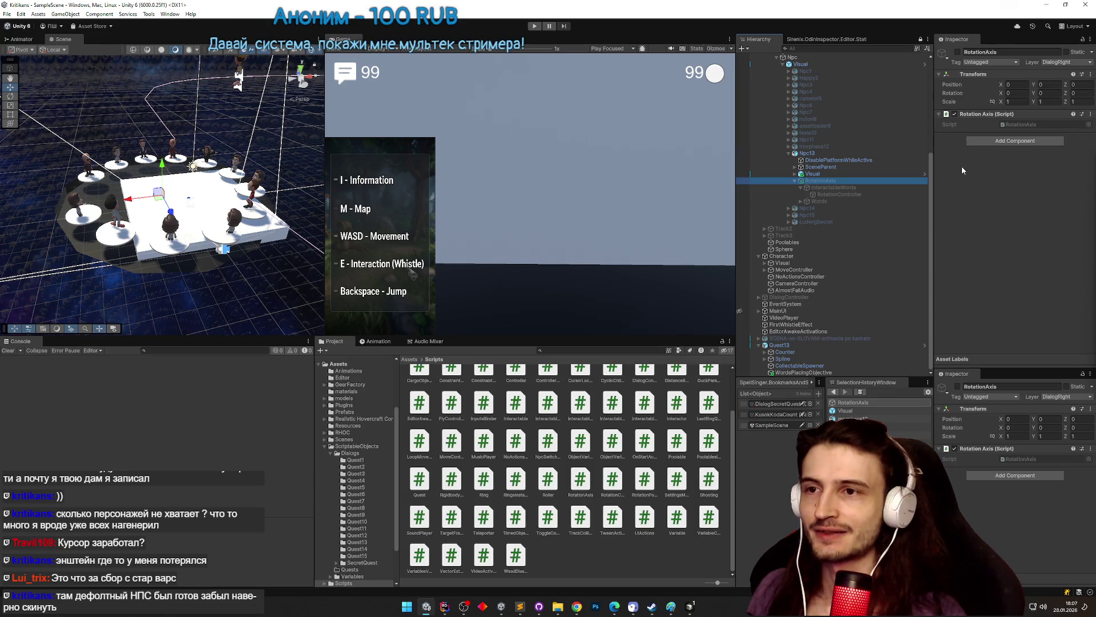
click(958, 53)
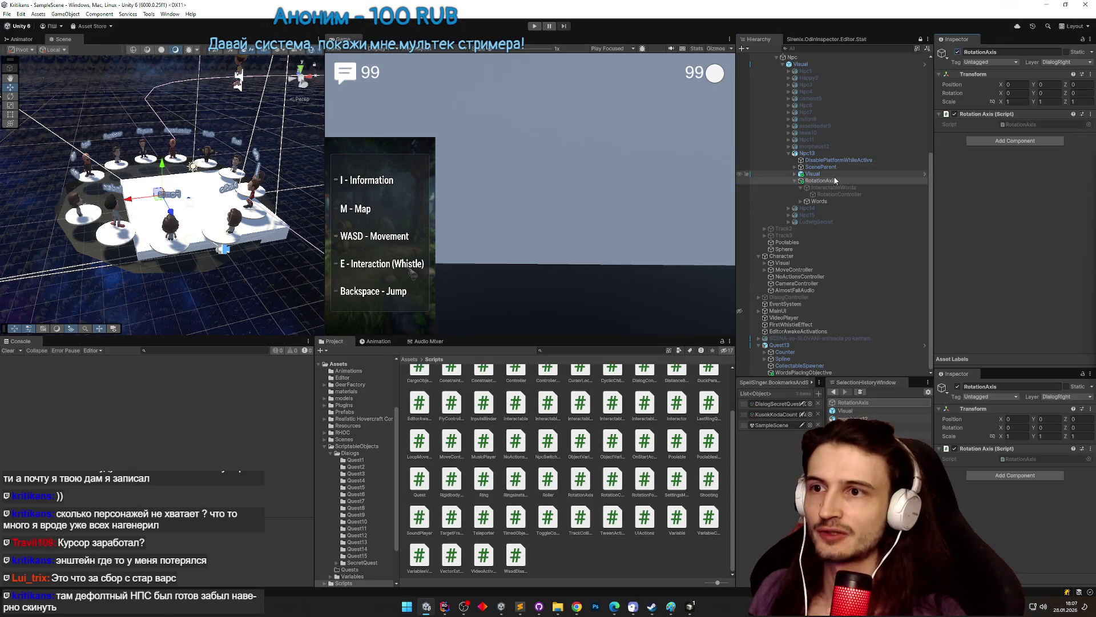
key(alt+Tab)
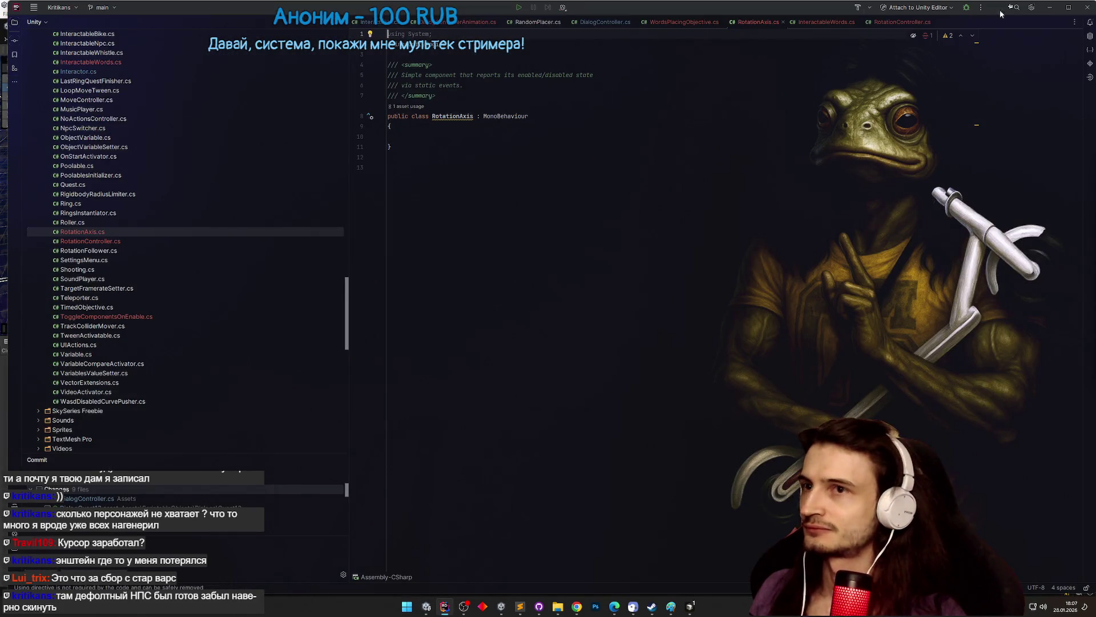
- Add an Awake method and a 'public static GameObject instance;' field to RotationAxis
click(1048, 10)
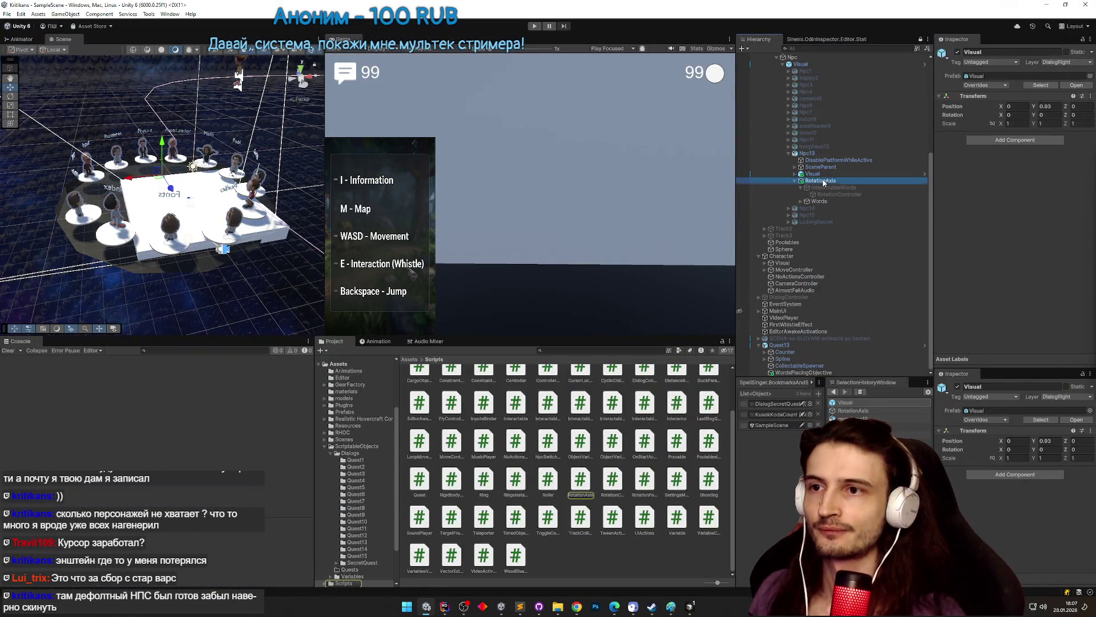
key(alt+Tab)
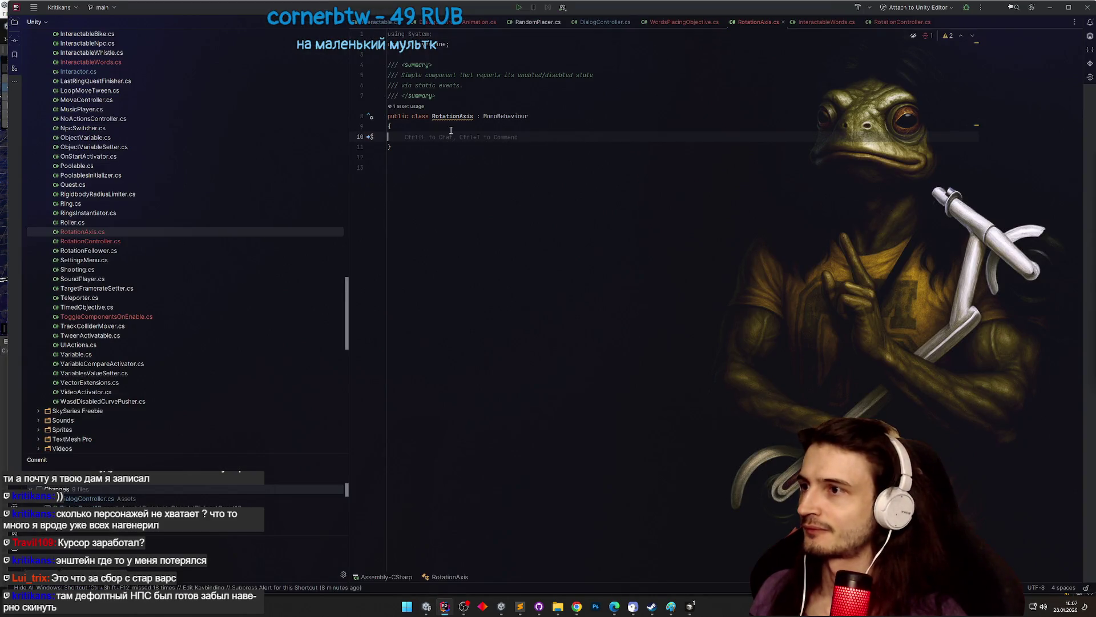
text(awa)
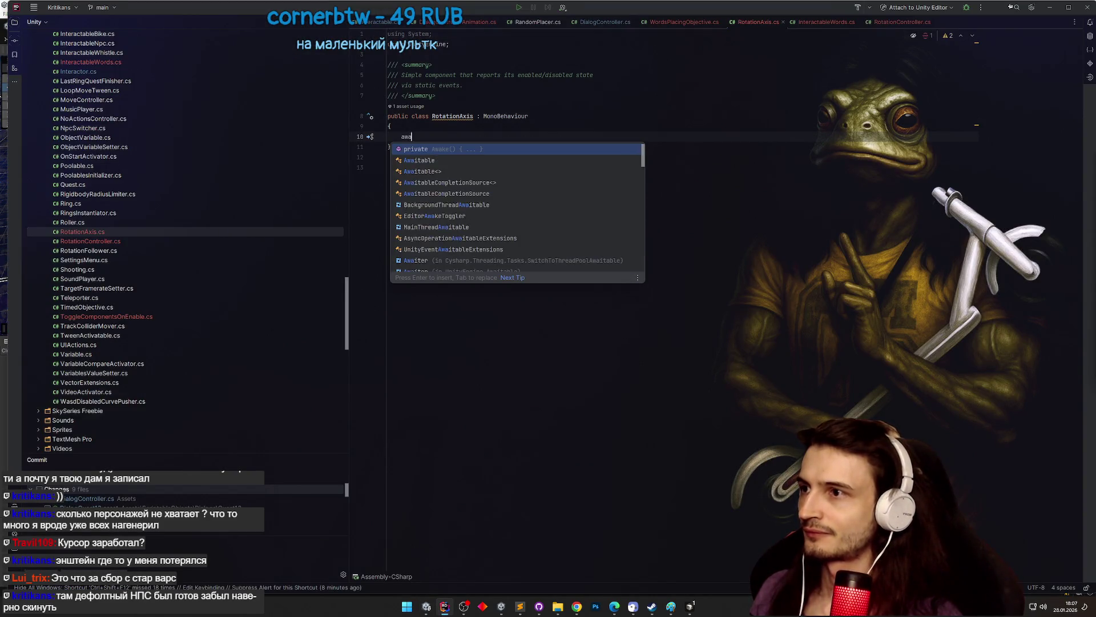
key(Return)
click(447, 132)
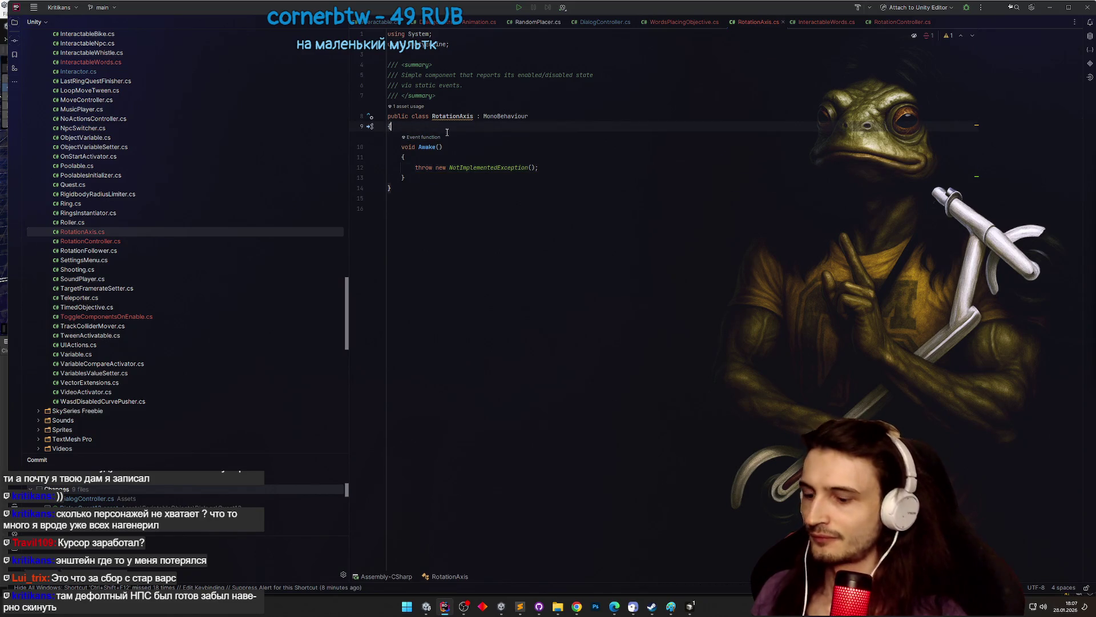
key(Return)
text(publci stat)
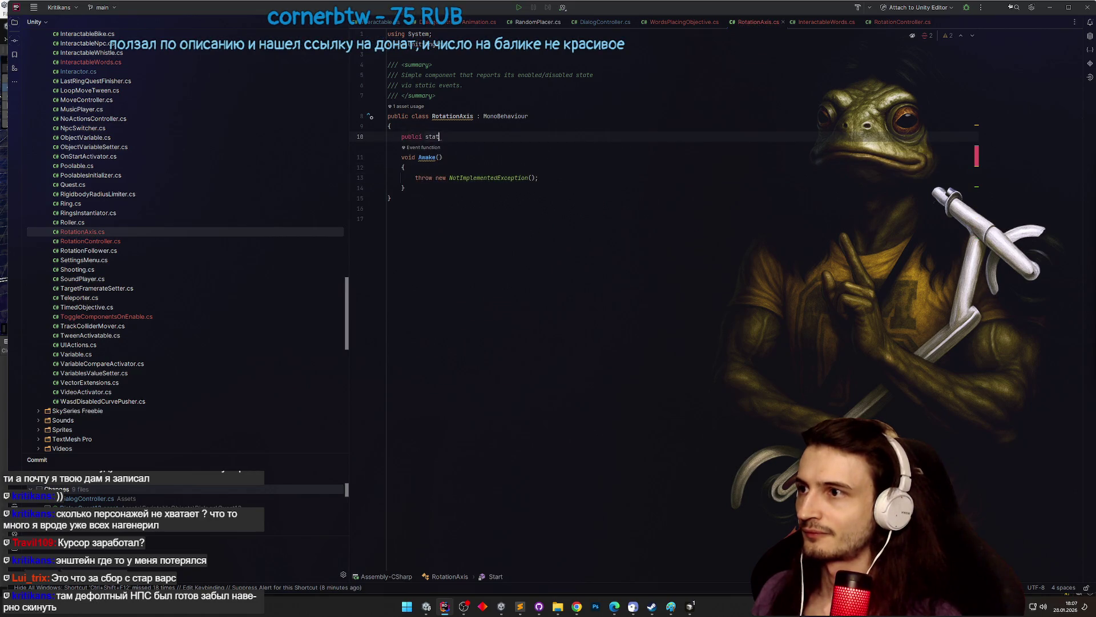
key(BackSpace)
key(BackSpace)
key(BackSpace)
key(BackSpace)
key(BackSpace)
key(BackSpace)
key(BackSpace)
text(ic st)
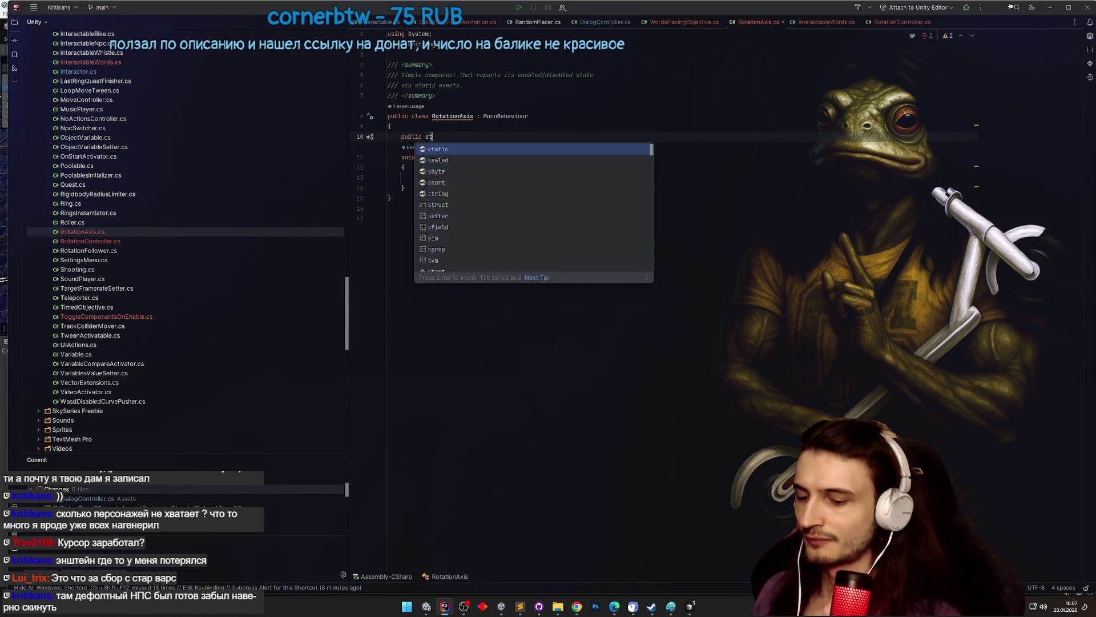
text(atic Gam)
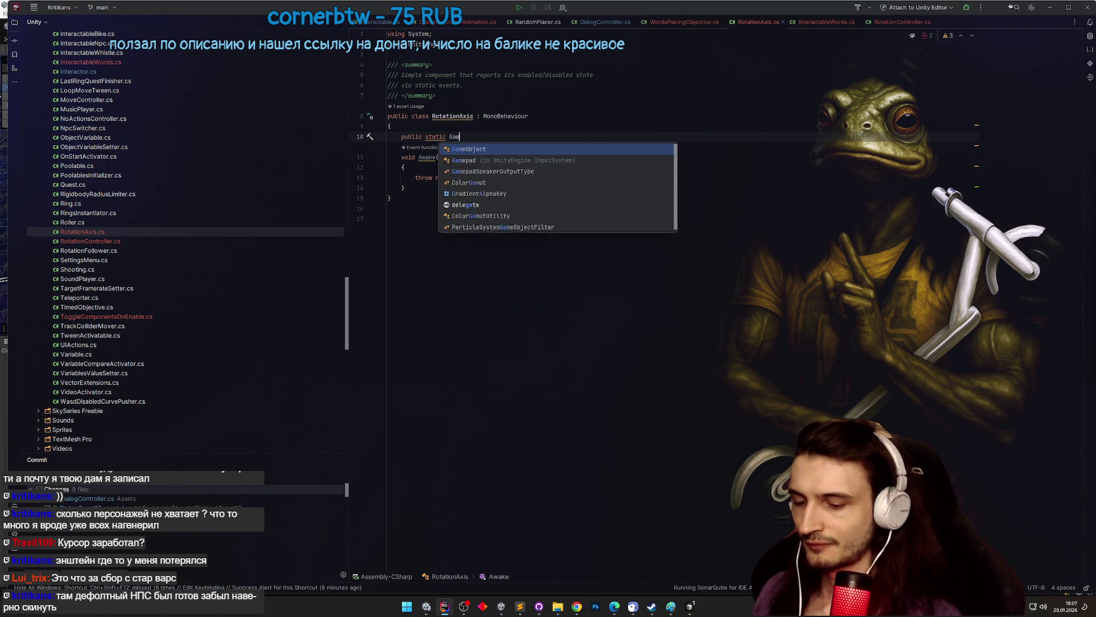
text(eObject )
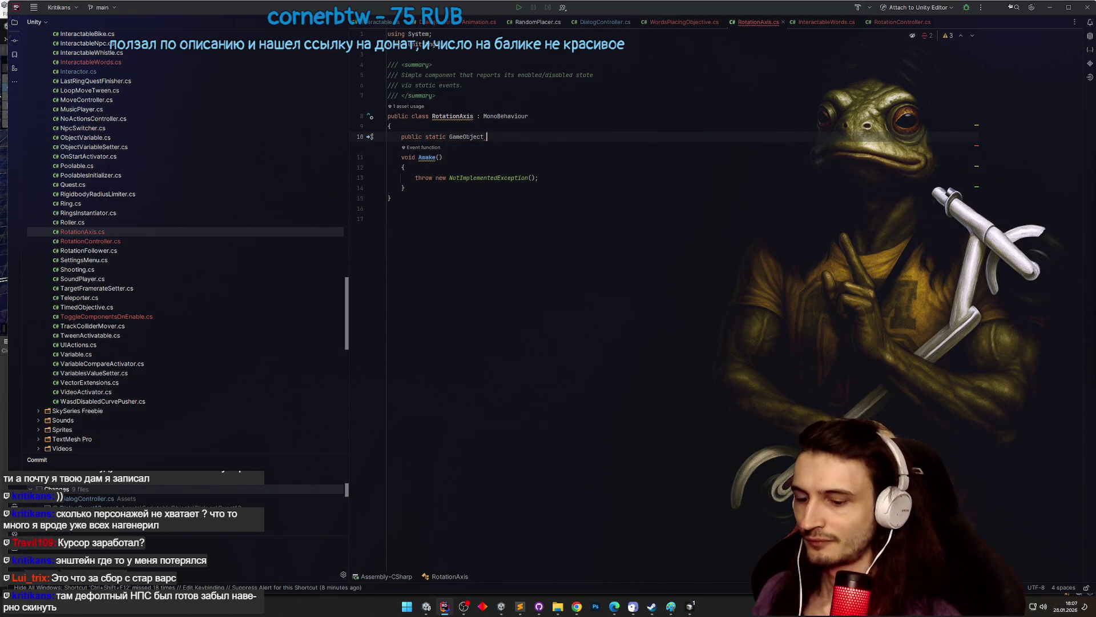
text(instance;)
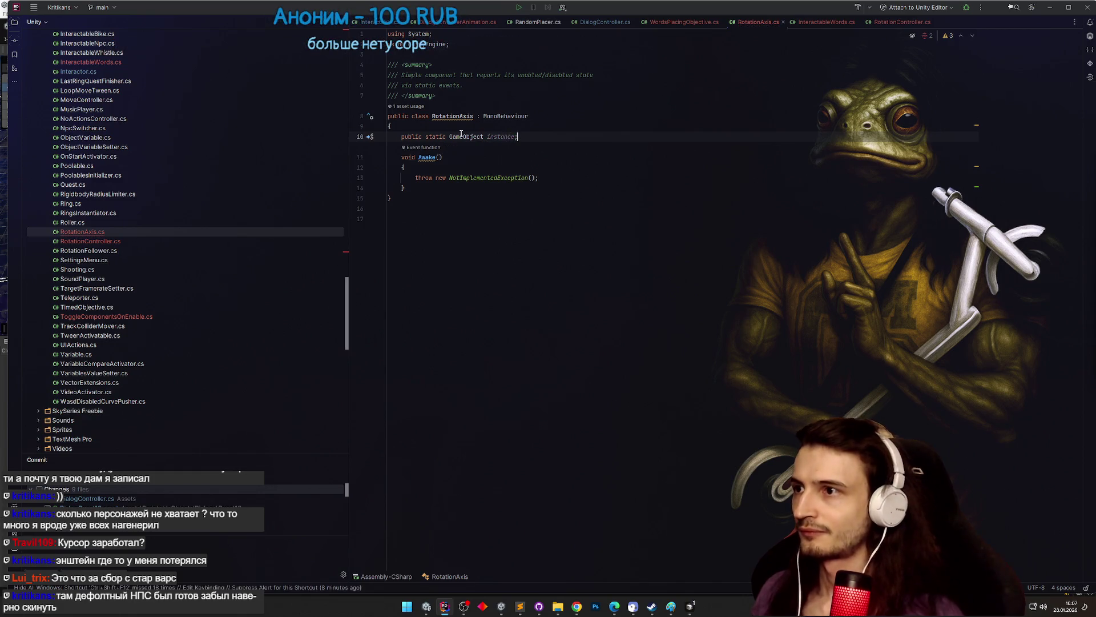
- Replace Awake's placeholder line with 'instance = gameObject;'
double_click(498, 137)
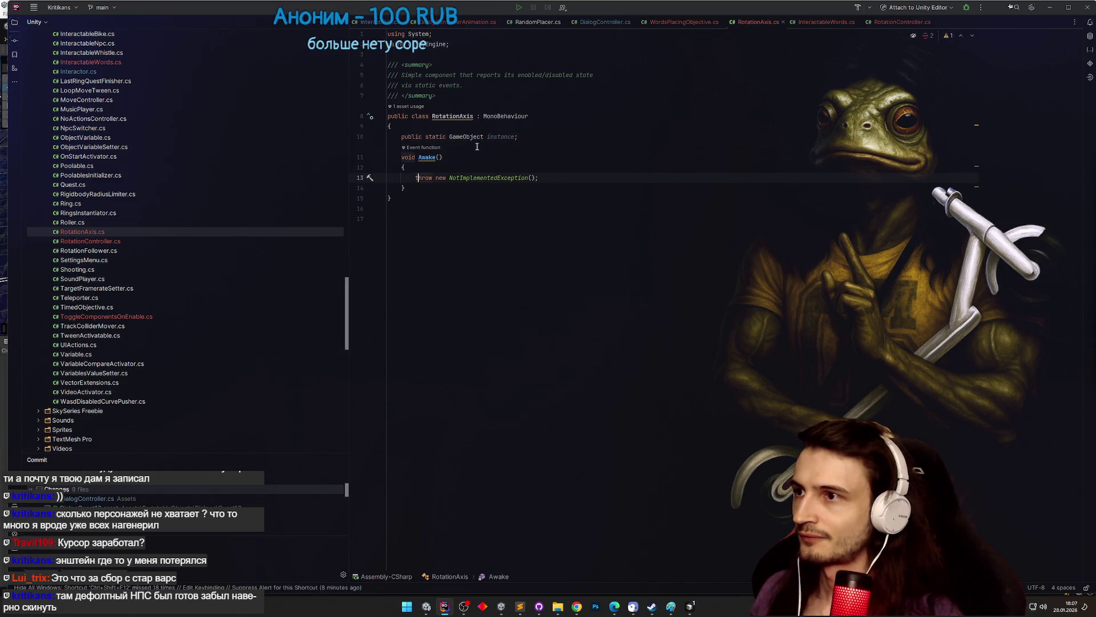
triple_click(418, 178)
text(instance)
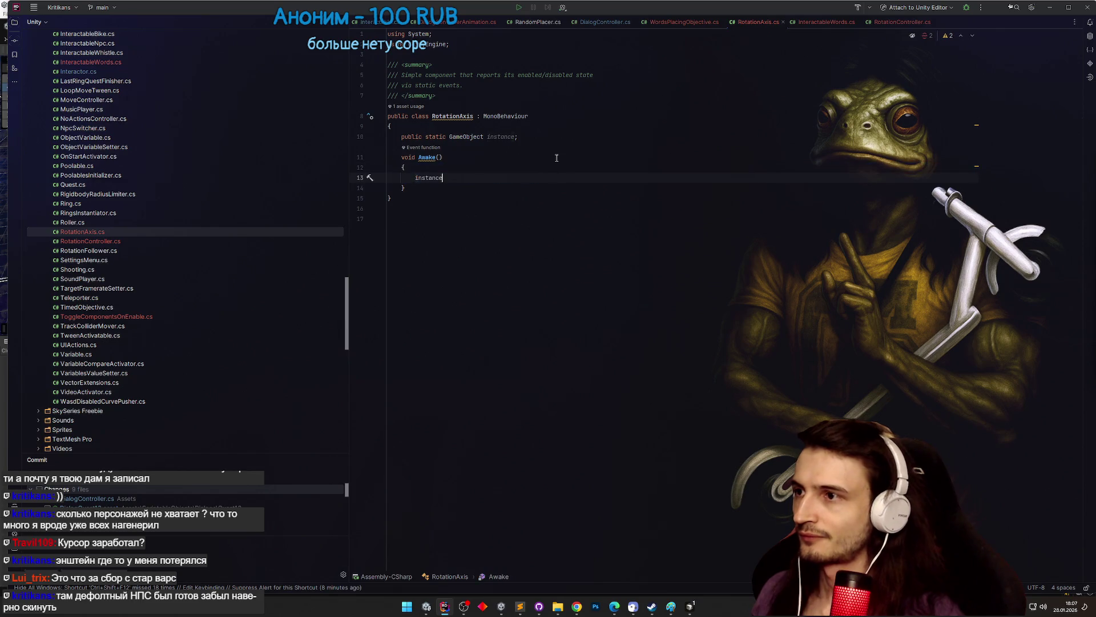
text( = gameObject;)
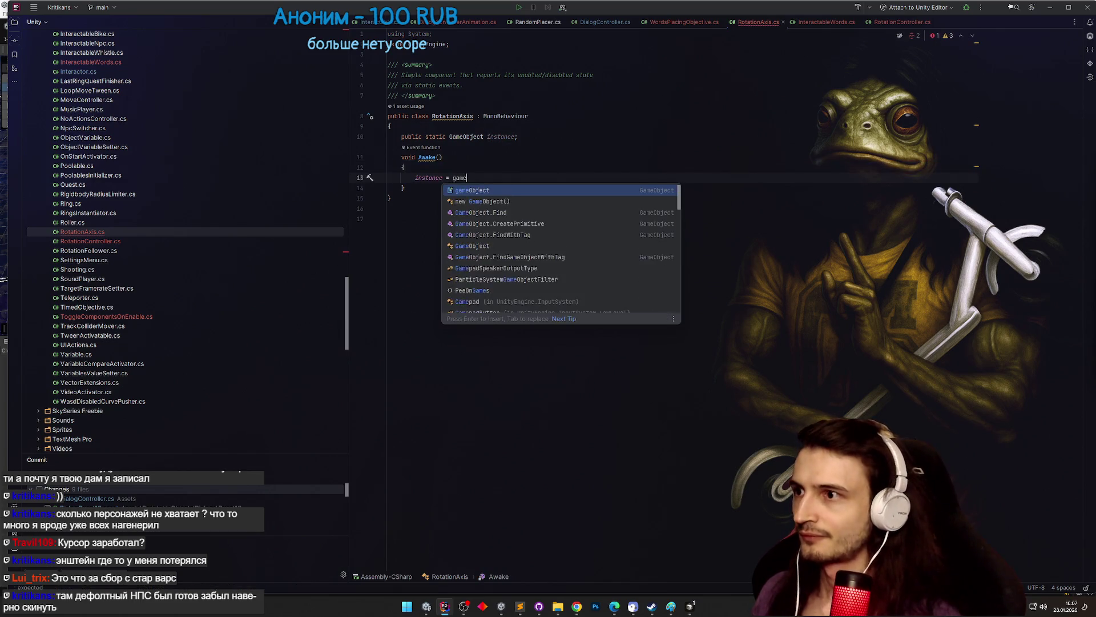
key(Return)
key(alt+Tab)
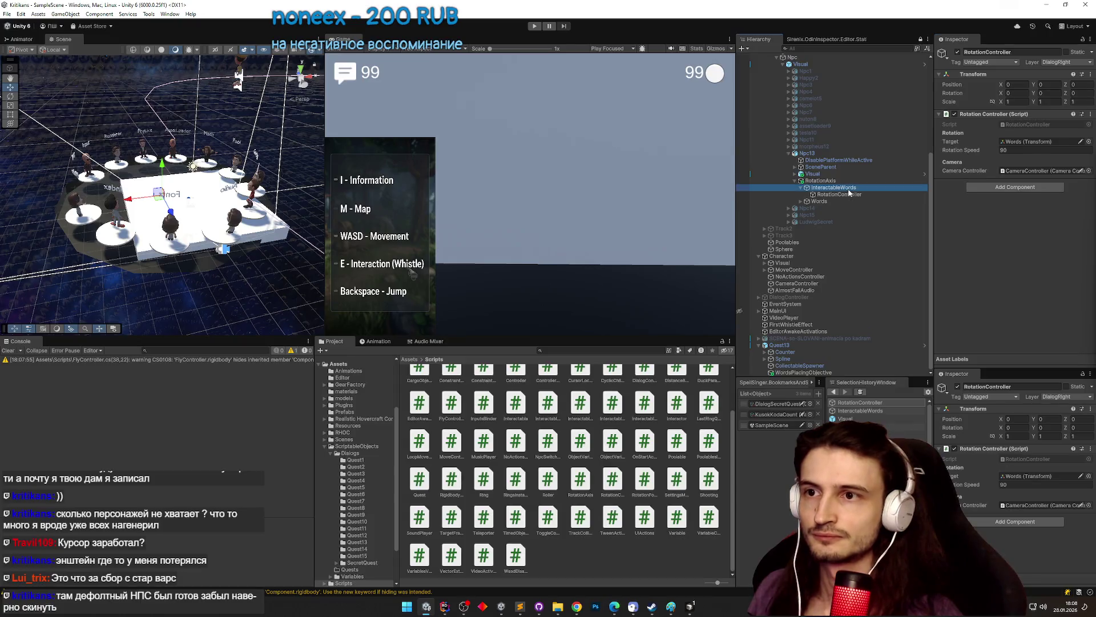
- Assign RotationController to InteractableWords' Controller field and inspect RotationAxis and WordsPlacingObjective
mouse_move(849, 194)
mouse_down()
mouse_move(913, 188)
mouse_move(1043, 150)
mouse_up()
click(822, 184)
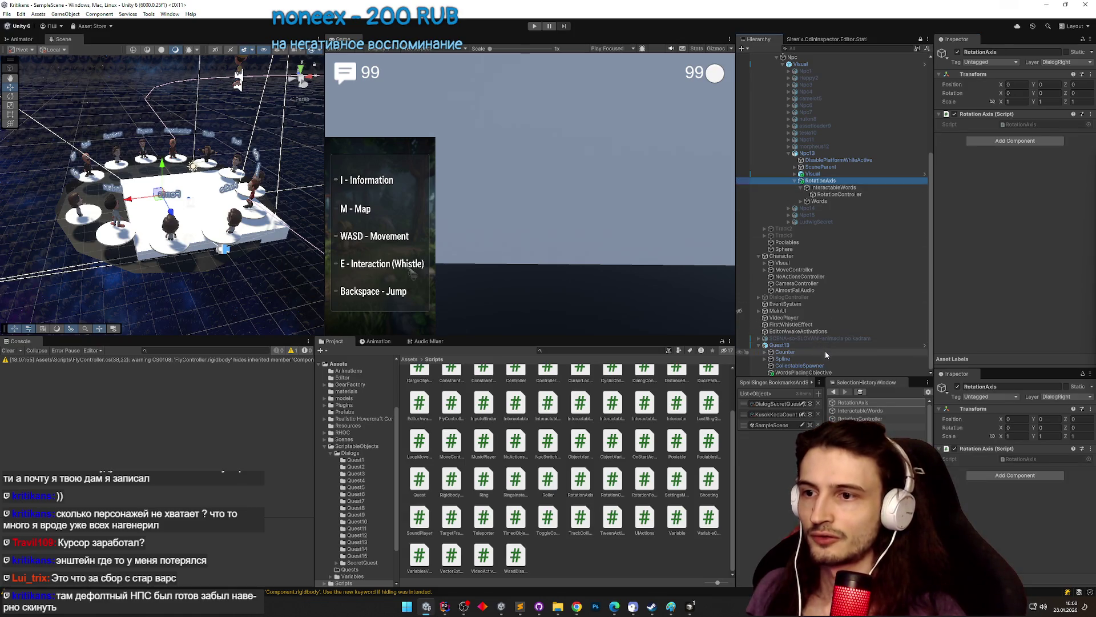
click(816, 372)
- Delete the _completedObject field and its visual state header from WordsPlacingObjective.cs
double_click(1033, 124)
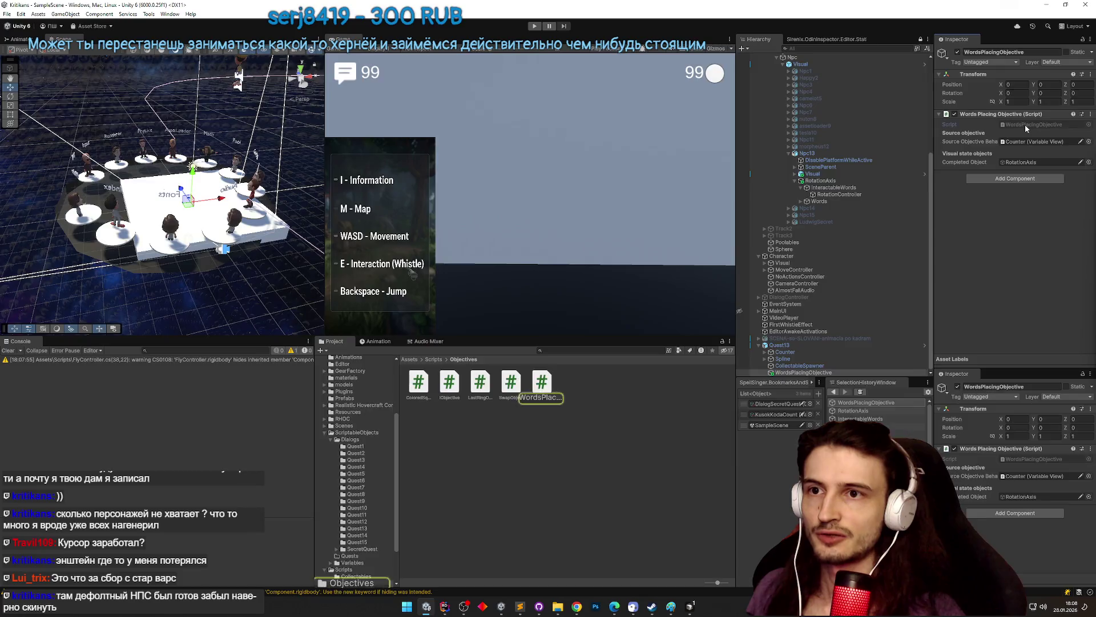
click(352, 169)
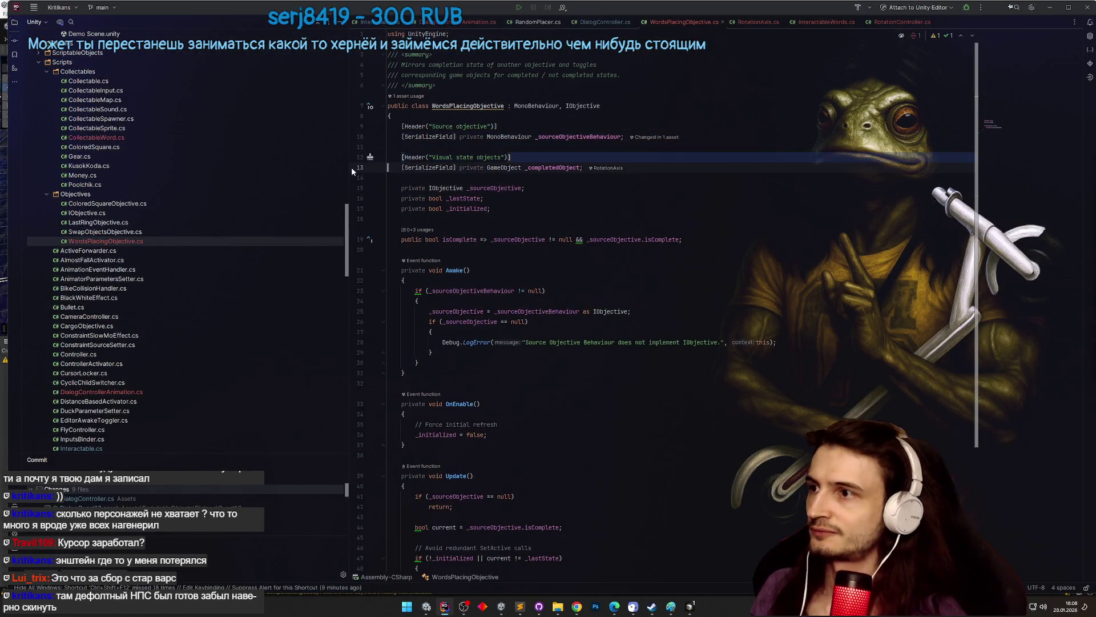
drag(624, 137, 583, 167)
key(BackSpace)
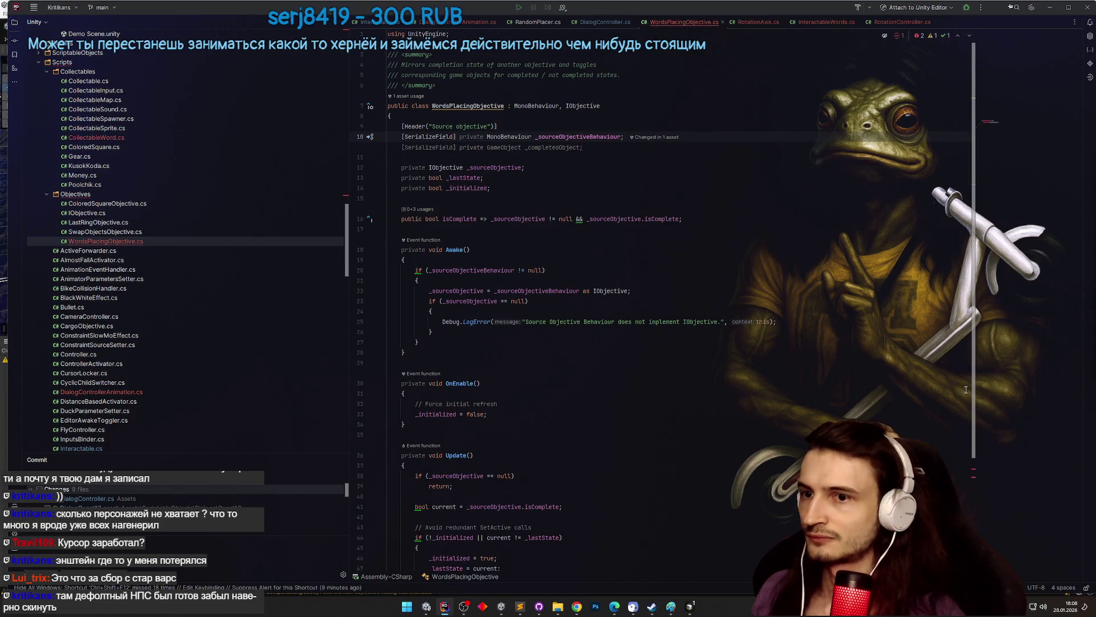
scroll(912, 300, down, 5)
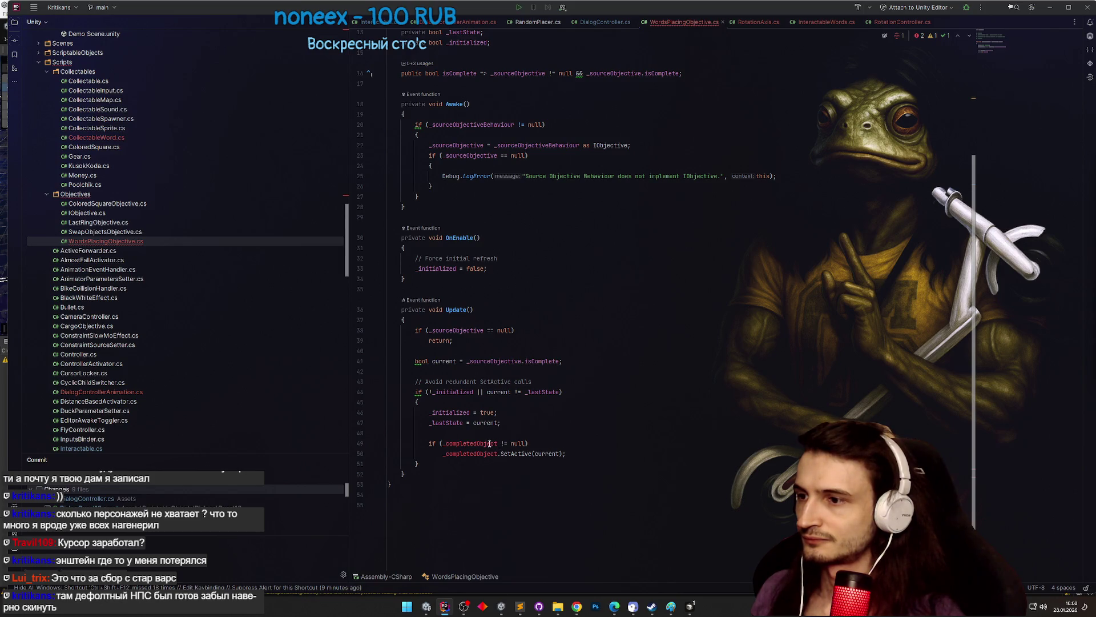
- Make Update null-check and SetActive RotationAxis.instance instead of _completedObject
double_click(489, 443)
text(RotationAxis)
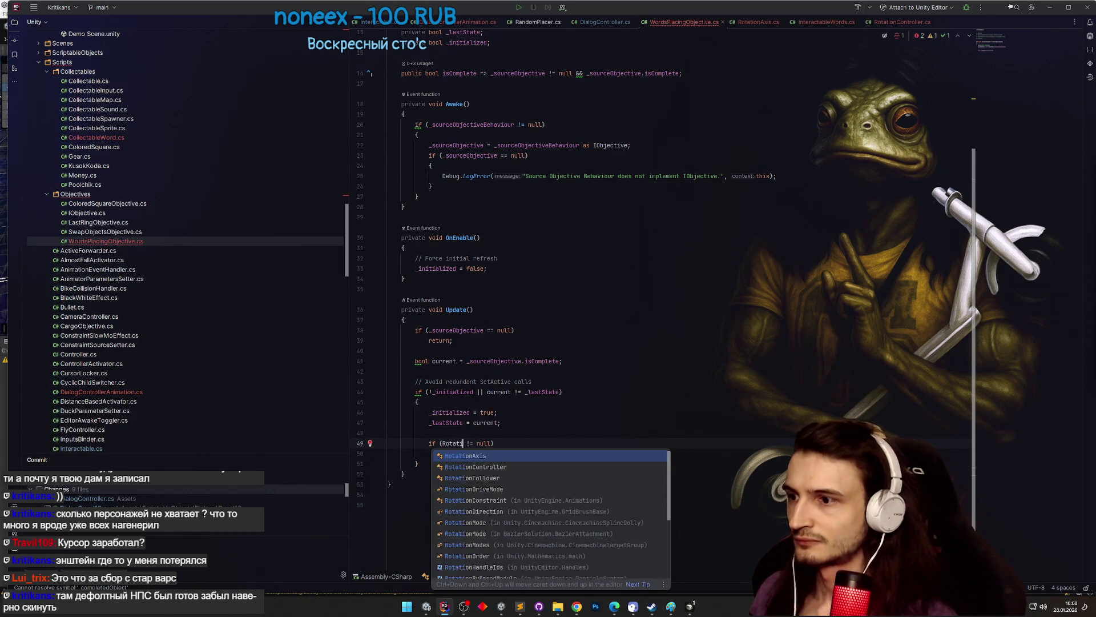
text(.)
key(Return)
key(Delete)
key(Delete)
key(Delete)
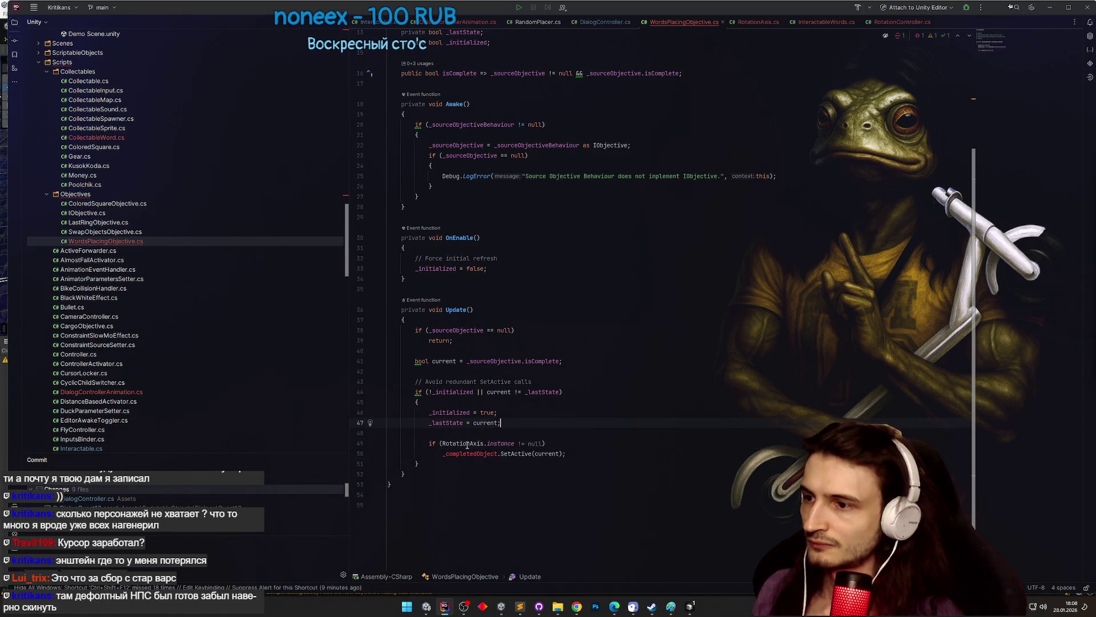
drag(546, 443, 516, 443)
key(BackSpace)
drag(442, 443, 515, 443)
key(ctrl+c)
double_click(468, 454)
key(ctrl+v)
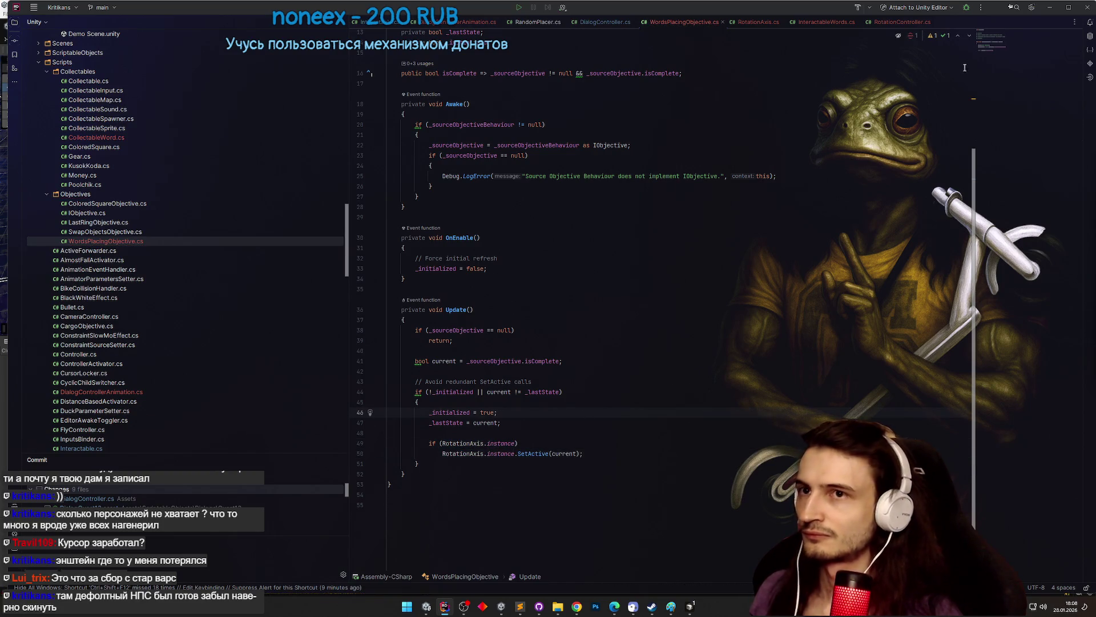
click(1049, 7)
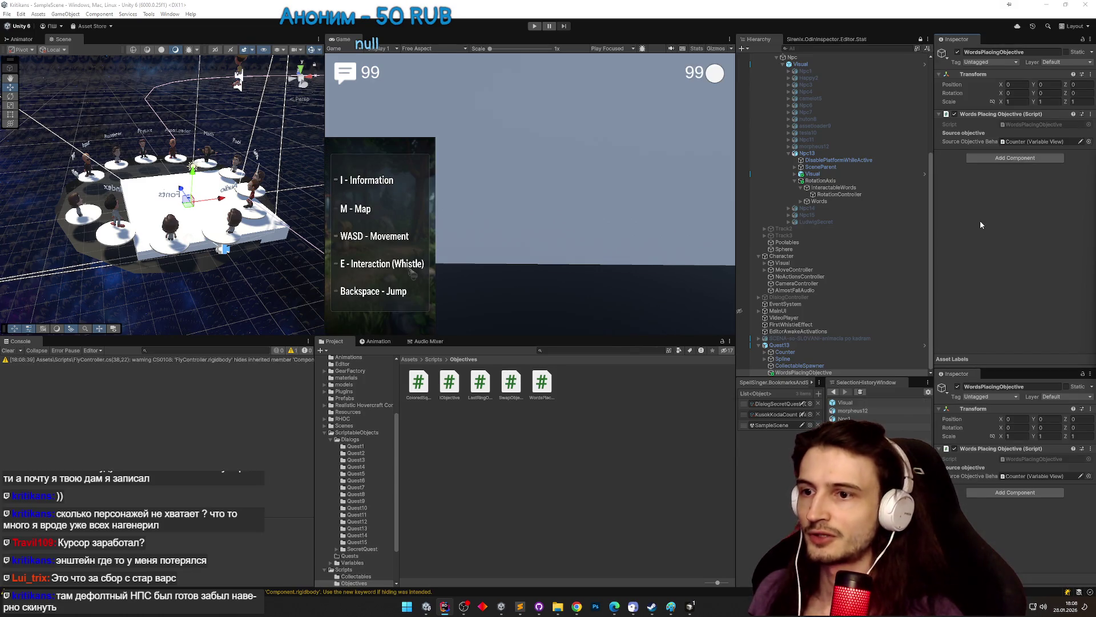
- Clear the console warnings and inspect InteractableWords and its Controller, RotationController
click(12, 350)
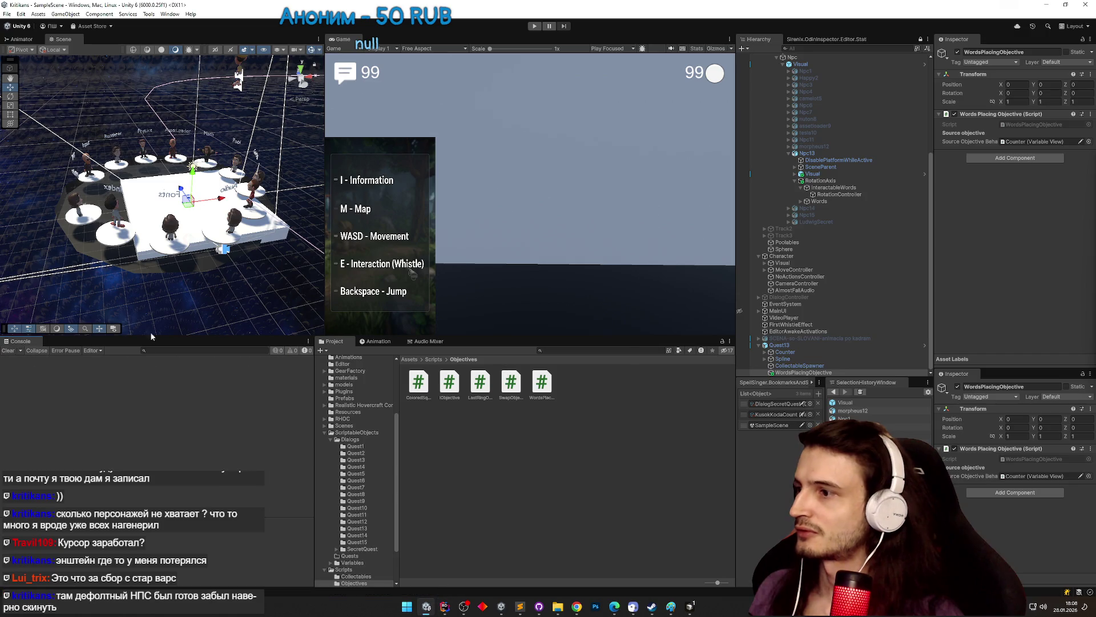
click(848, 194)
click(850, 188)
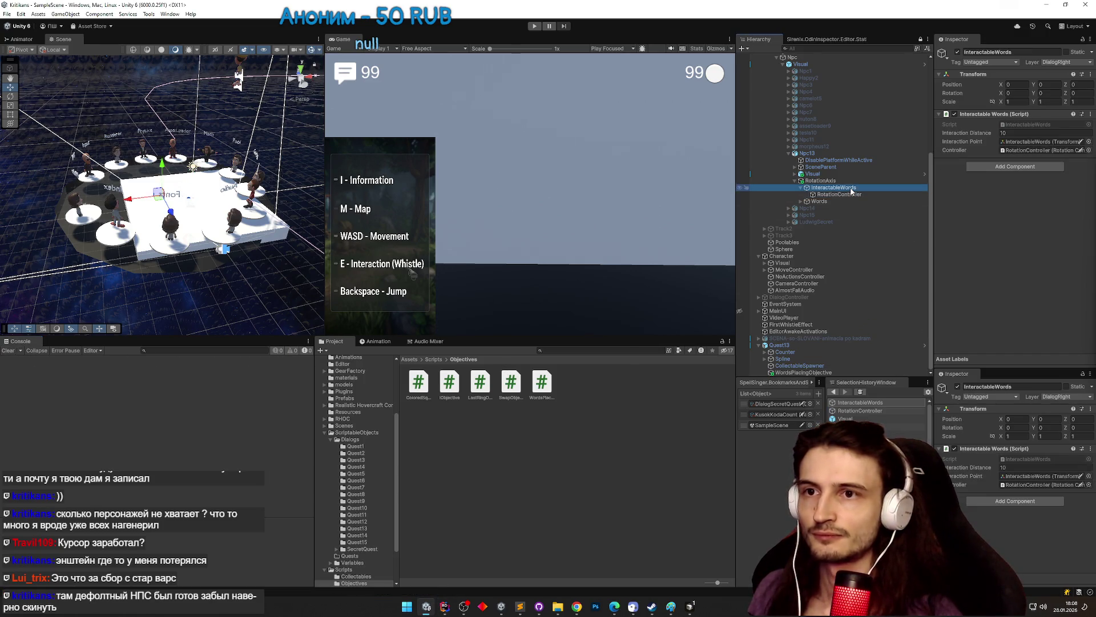
click(1014, 150)
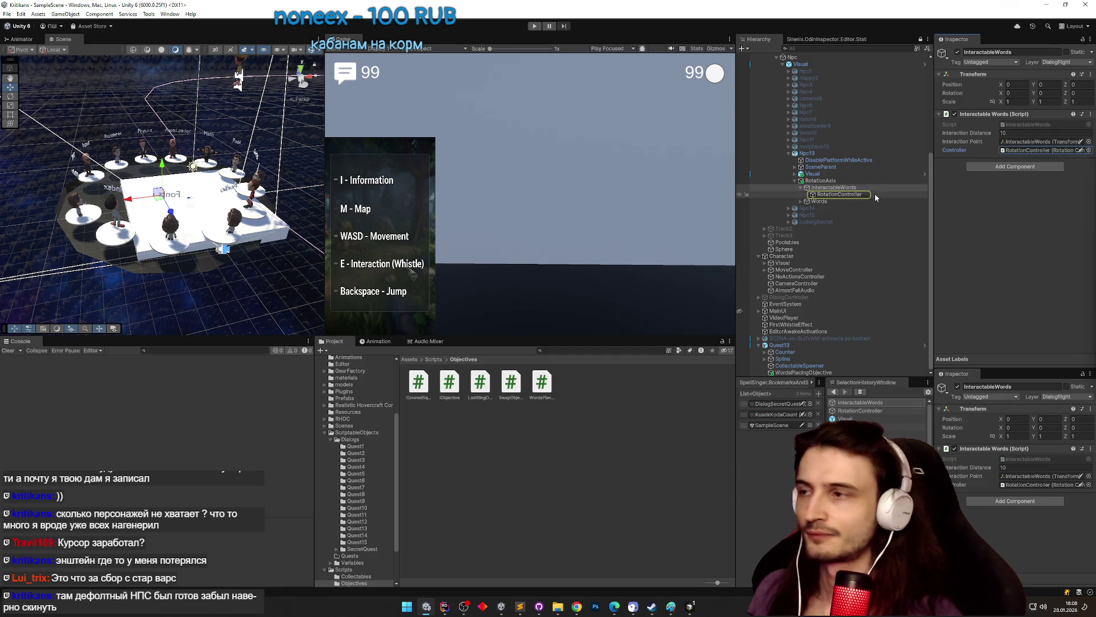
click(875, 193)
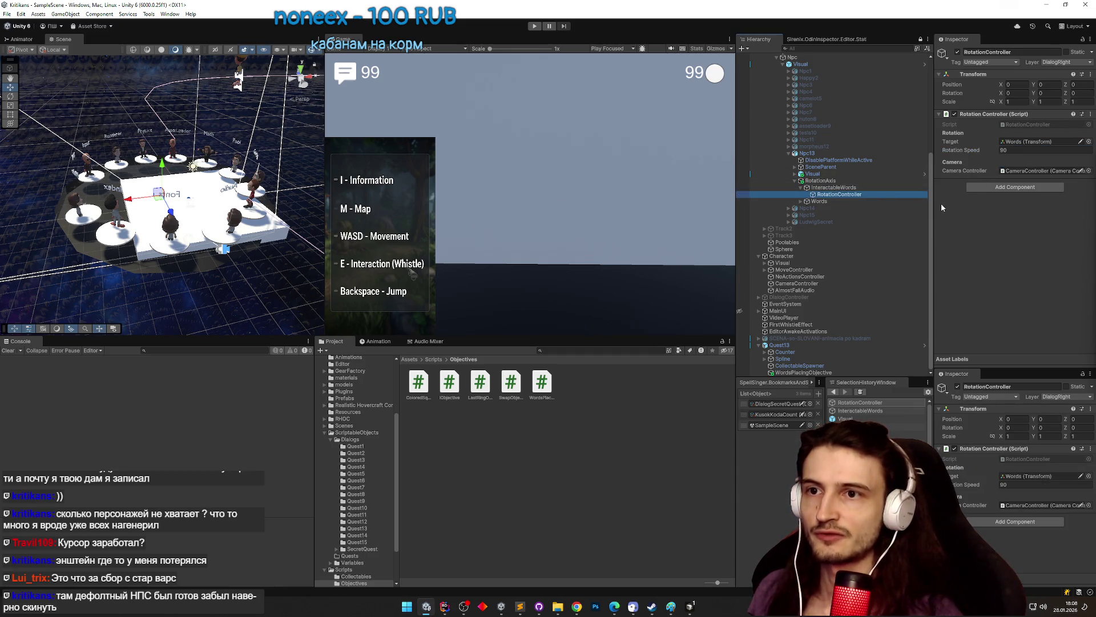
- Look over the Hierarchy and inspect the Character and ControllerActivator objects
scroll(929, 208, up, 5)
drag(932, 194, 930, 193)
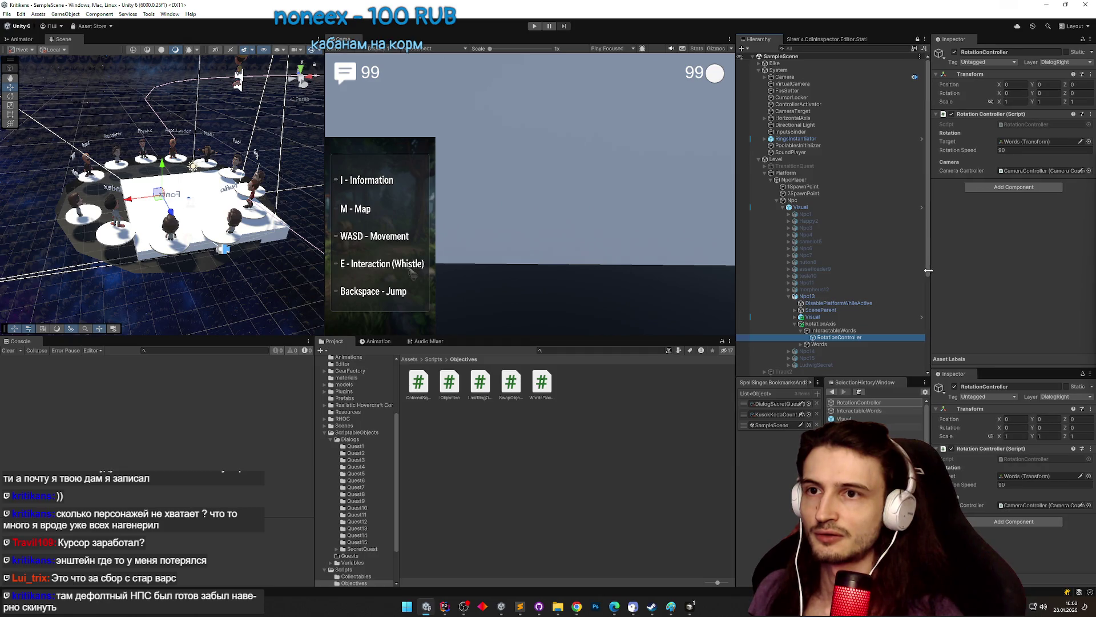
scroll(924, 263, down, 2)
scroll(919, 263, down, 2)
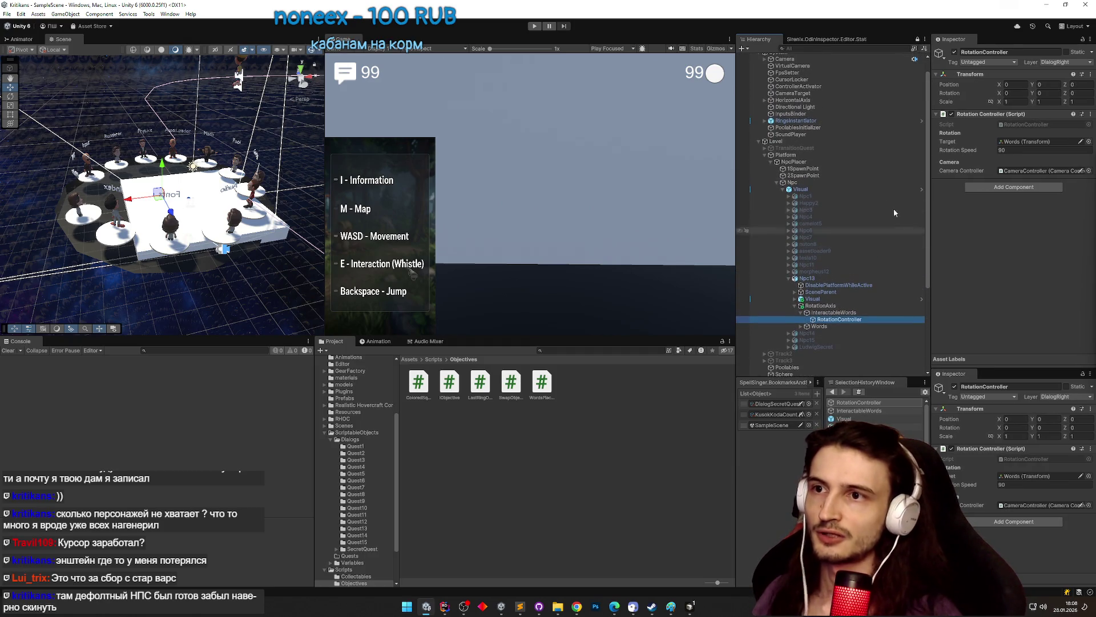
scroll(816, 127, up, 4)
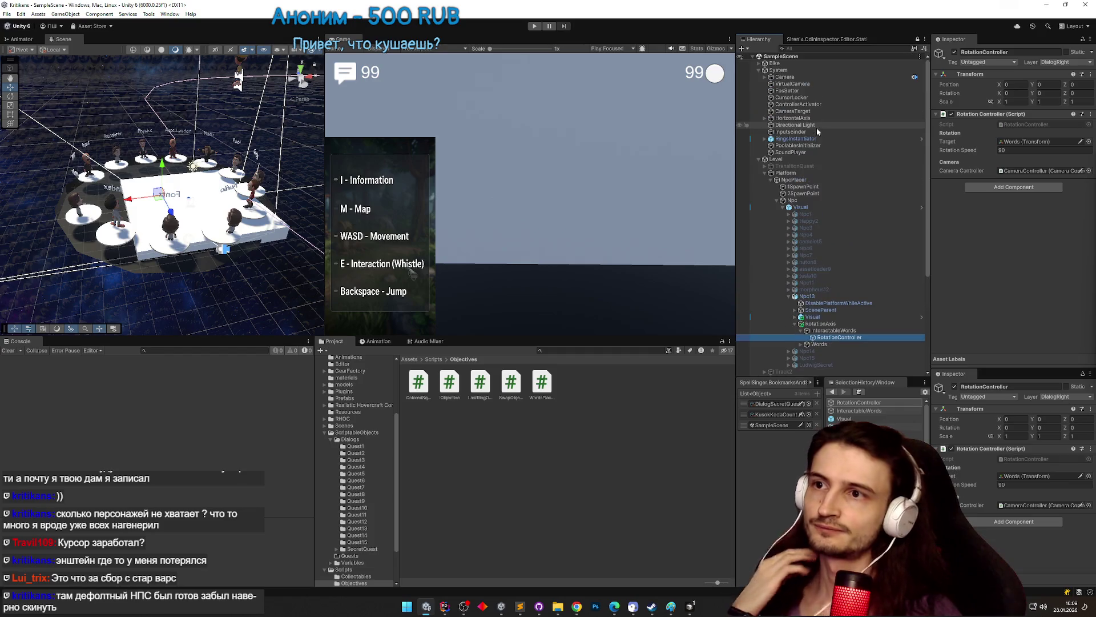
drag(927, 158, 925, 243)
click(806, 276)
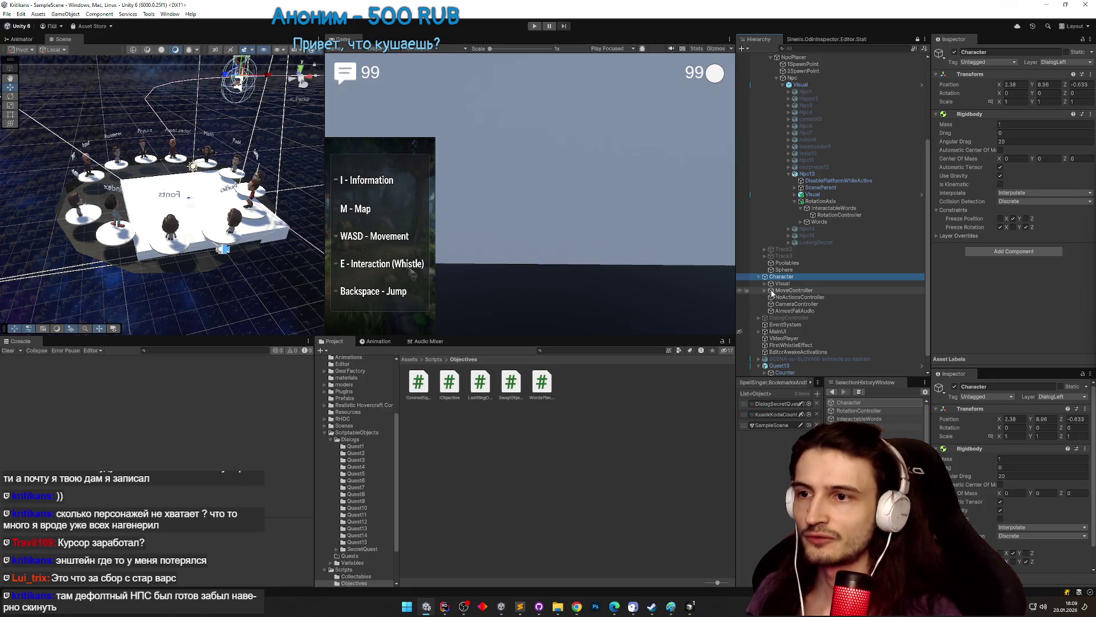
scroll(783, 258, up, 6)
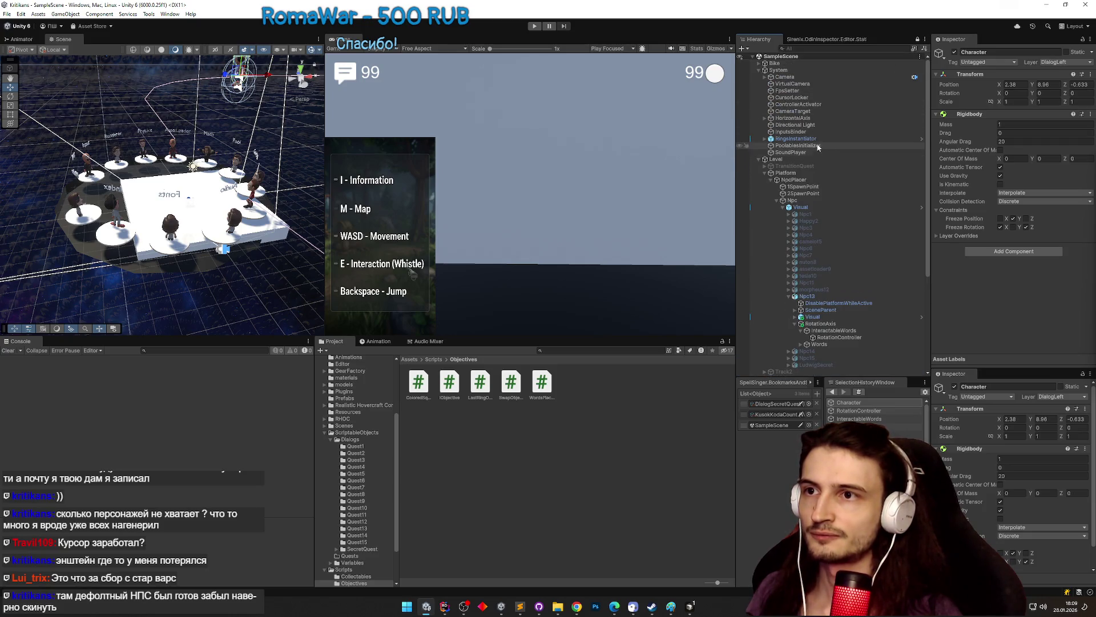
click(822, 105)
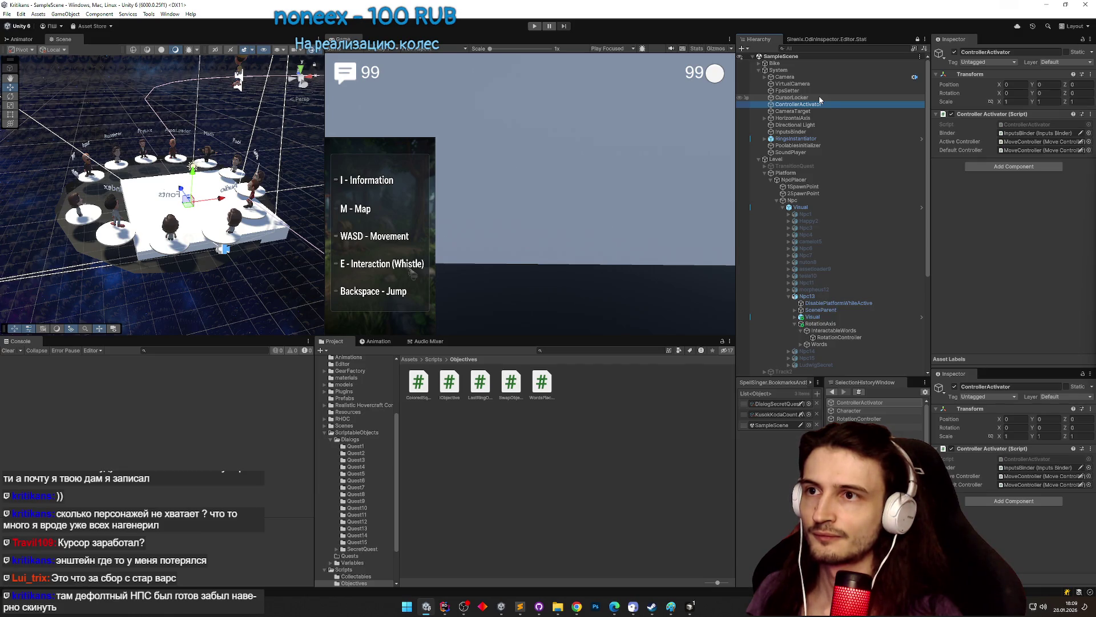
click(824, 49)
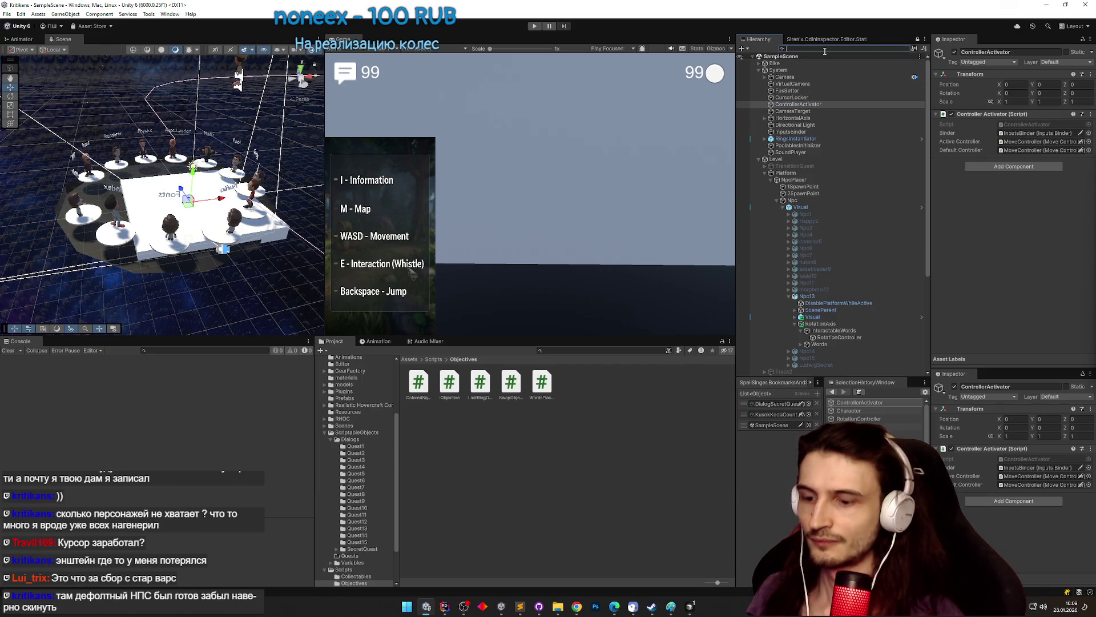
- Find Interactor, add InteractableWords to its Interactables list, and move it to second place
text(Intera)
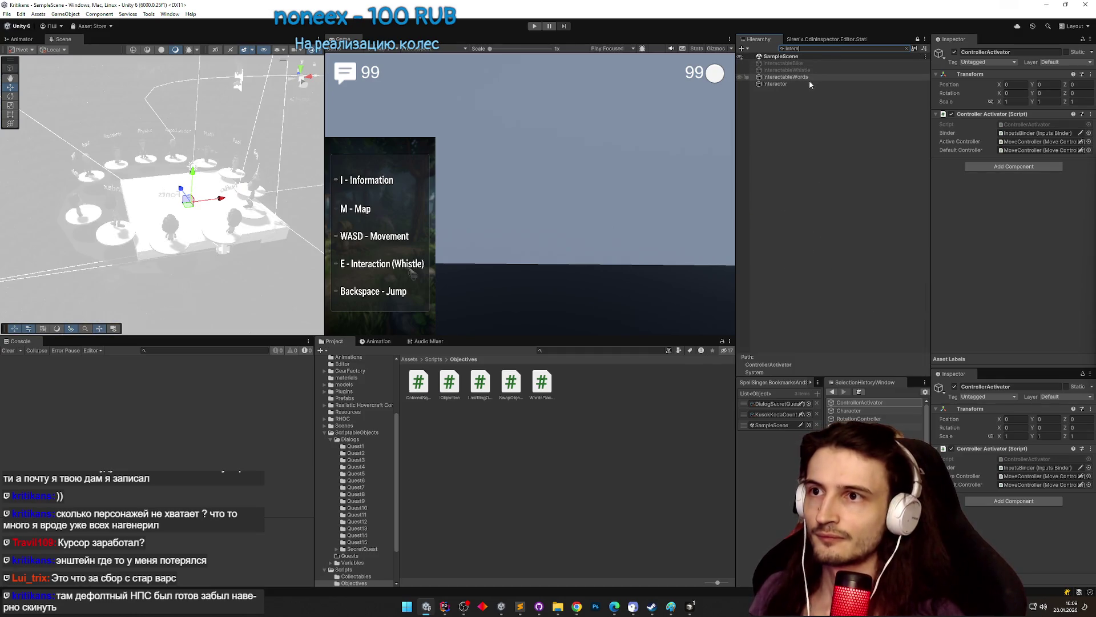
click(810, 82)
click(905, 50)
click(906, 50)
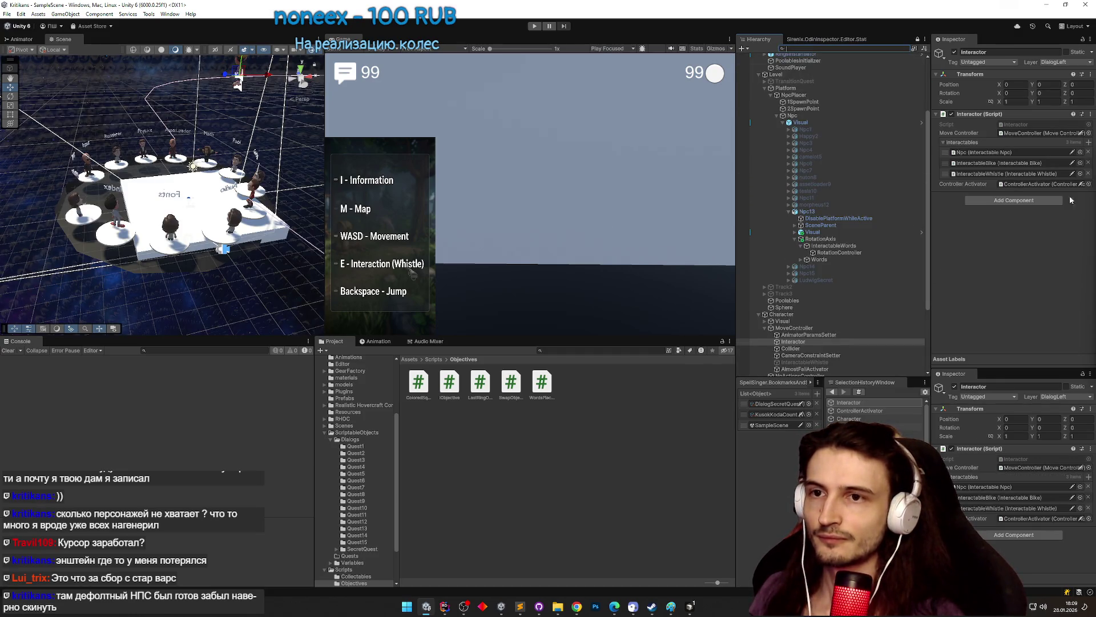
click(1080, 152)
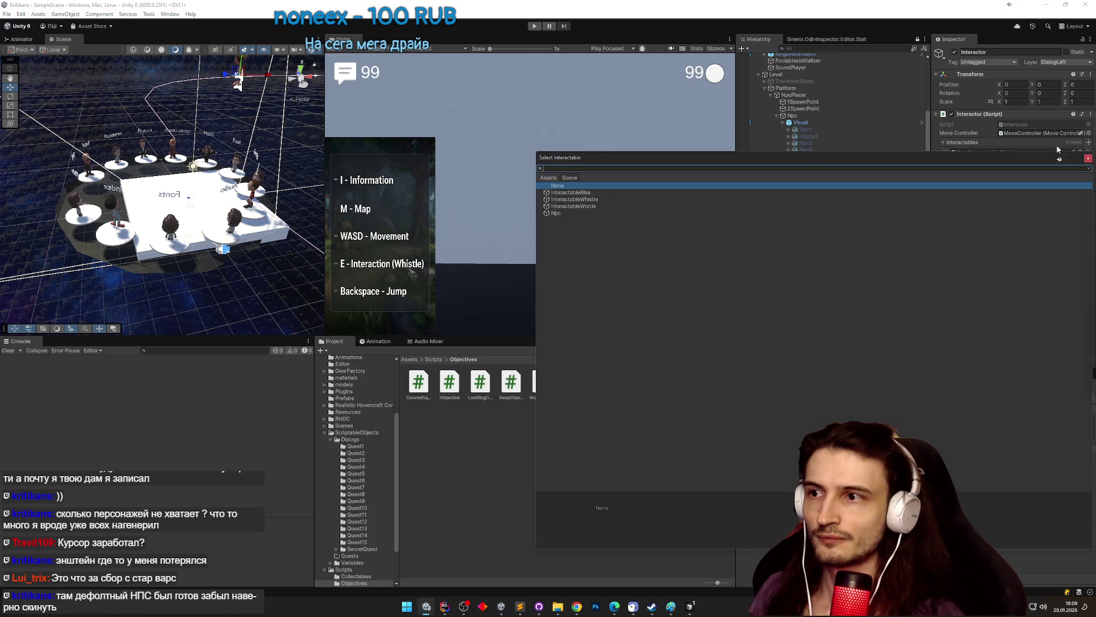
double_click(570, 212)
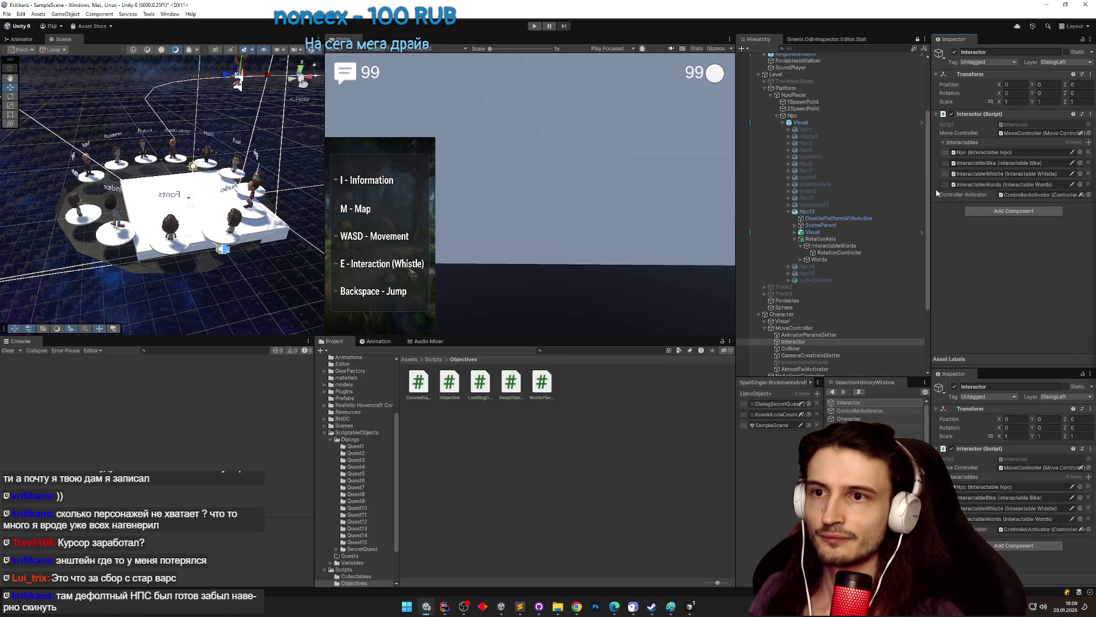
mouse_move(945, 188)
mouse_down()
mouse_move(945, 159)
mouse_move(947, 169)
mouse_up()
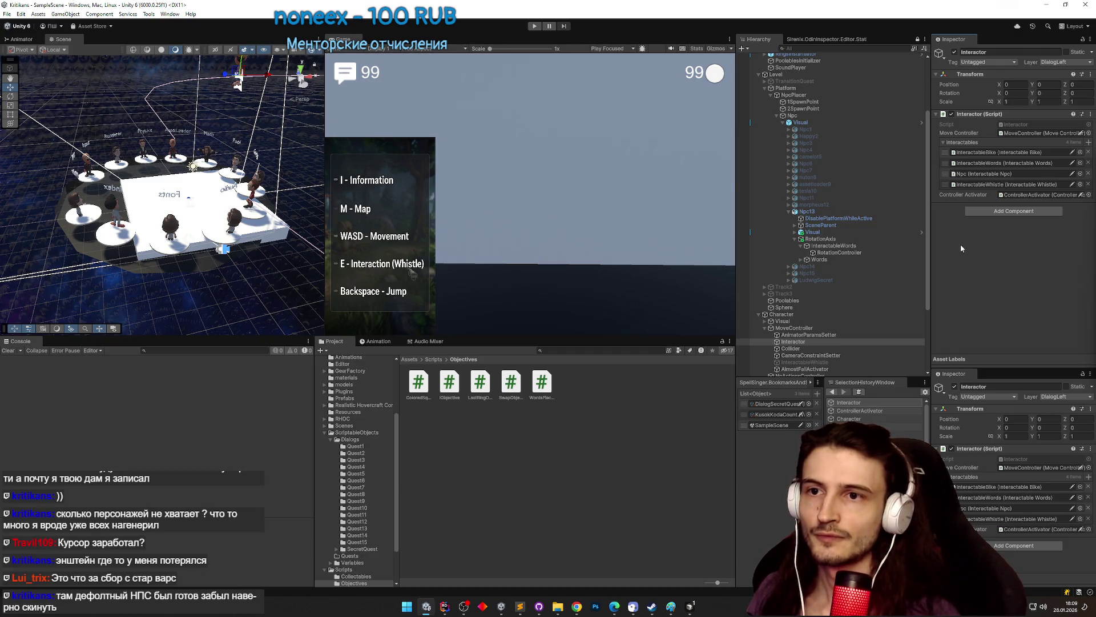
scroll(921, 311, down, 3)
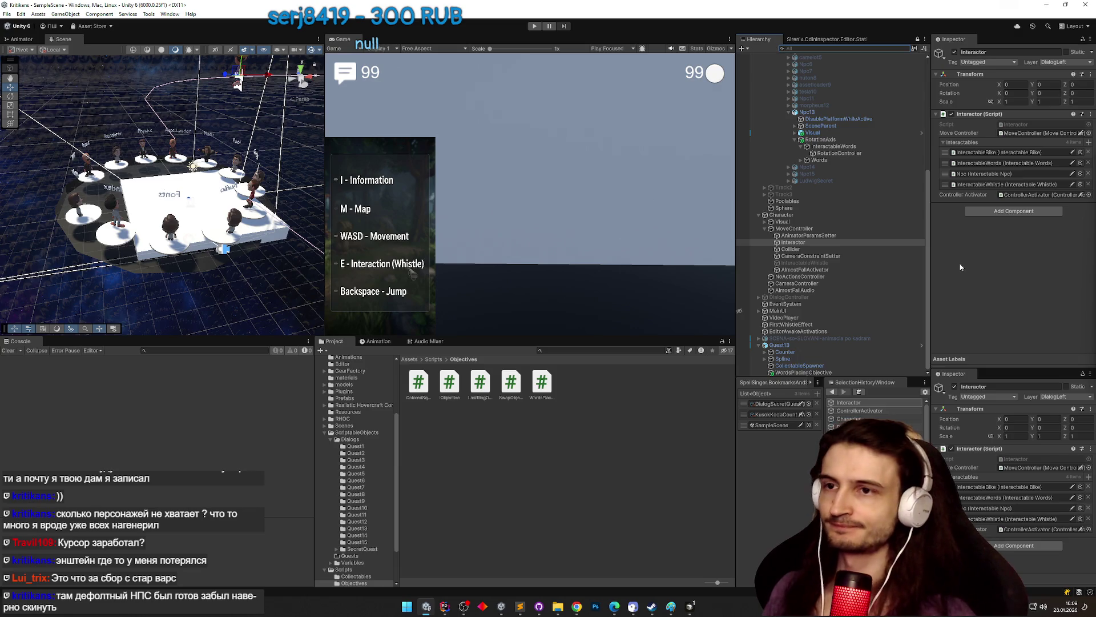
- Check RotationController's settings, then select RotationAxis under Npc13
click(853, 153)
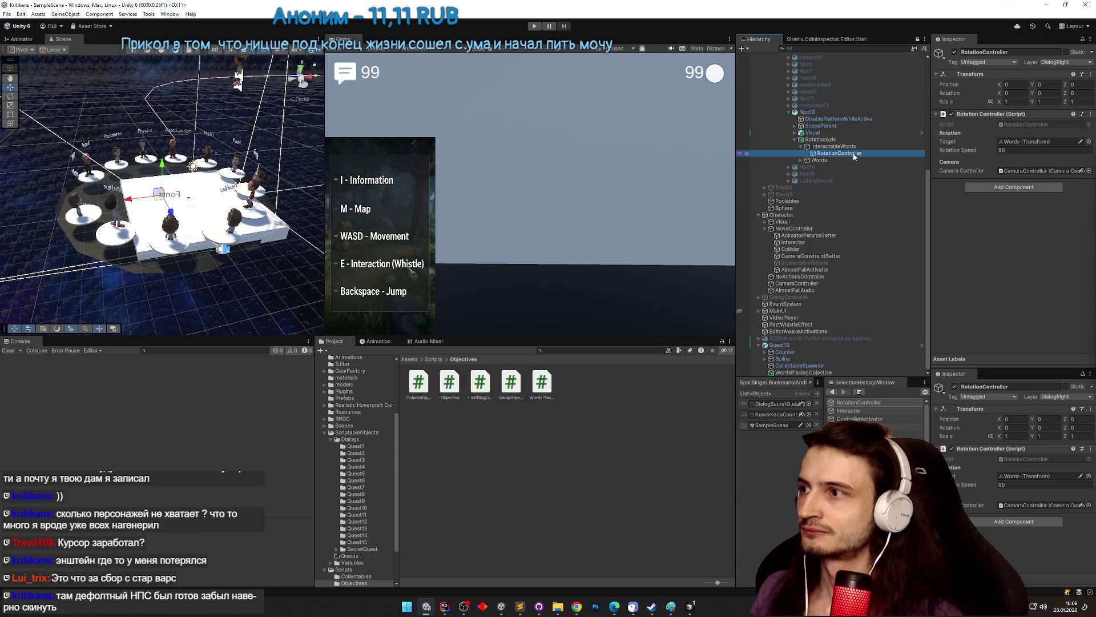
key(Up)
key(Down)
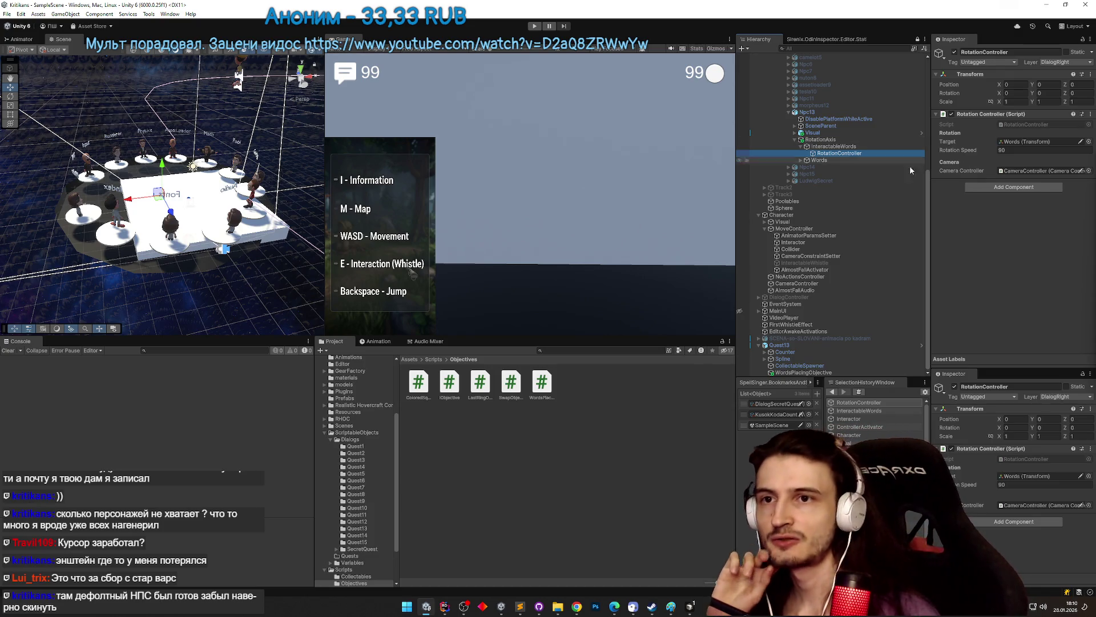
click(851, 143)
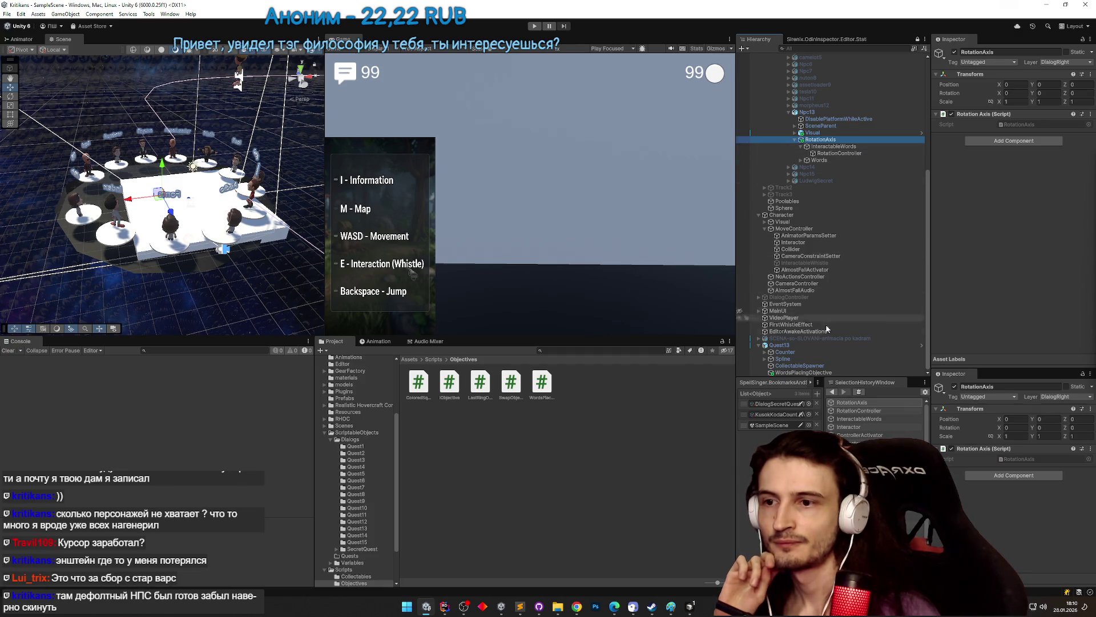
- Open WordsPlacingObjective.cs and add a serialized neededRotation field via the sfield template
click(803, 372)
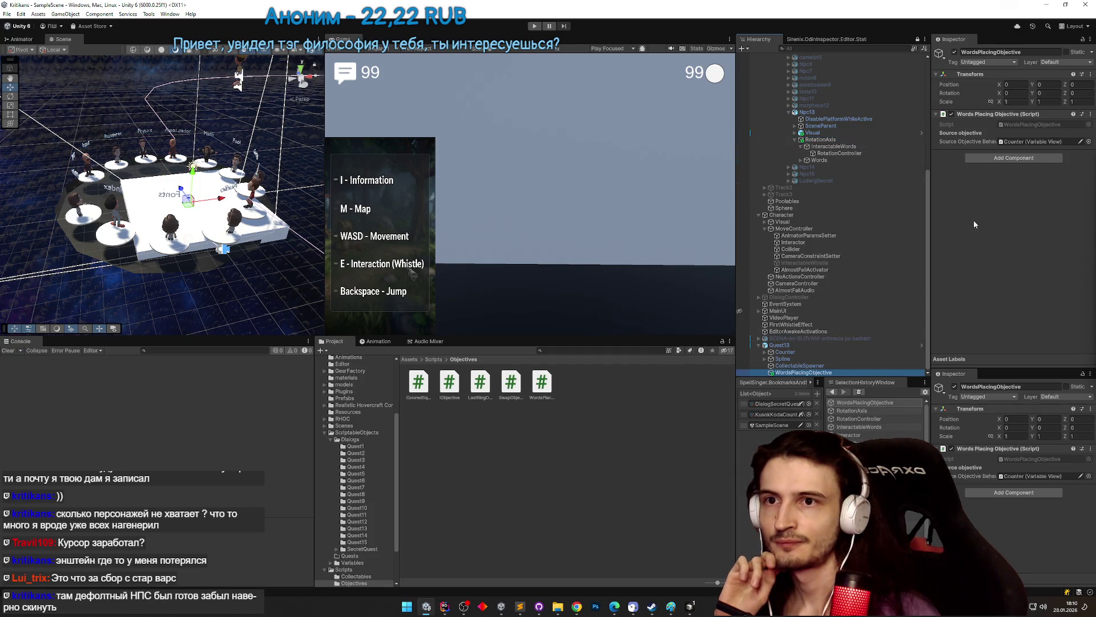
double_click(1035, 125)
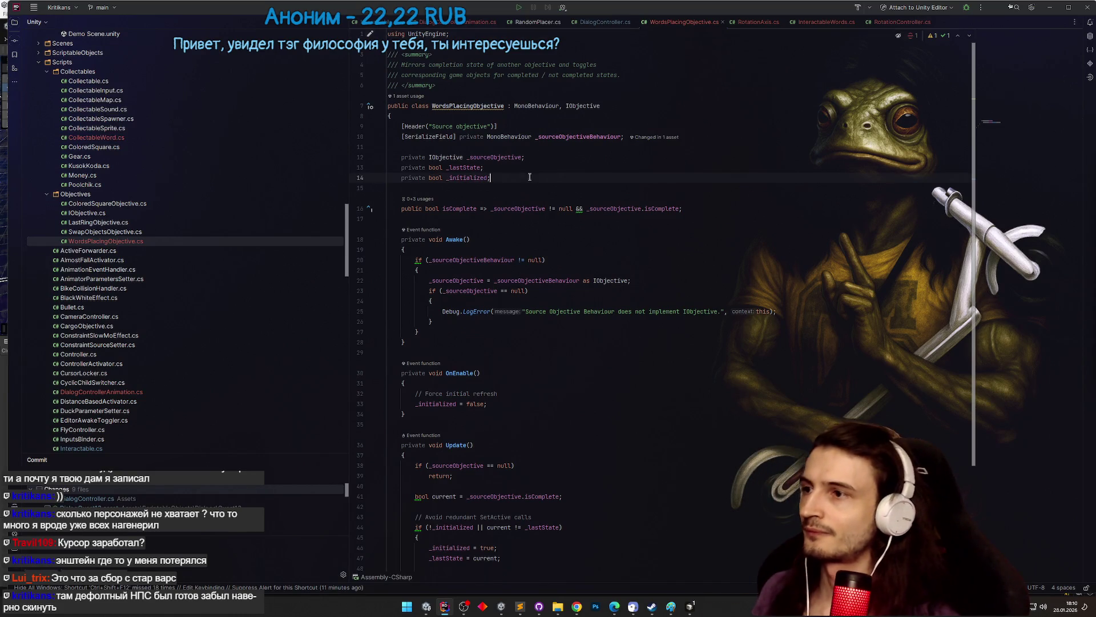
key(Return)
text(sfield)
key(Tab)
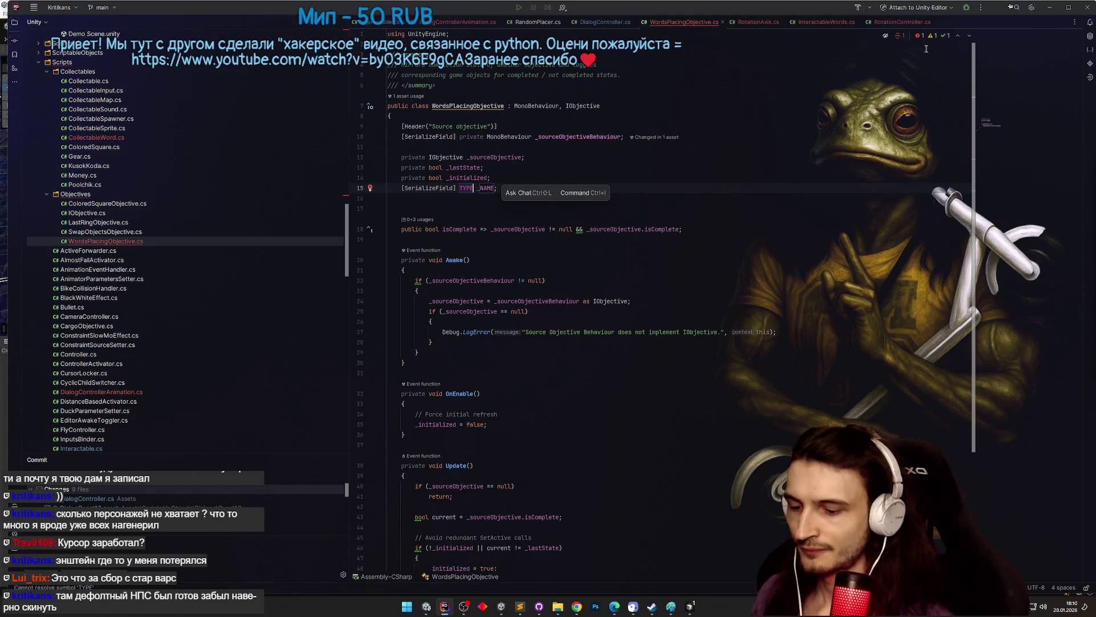
text(Vector2)
key(Return)
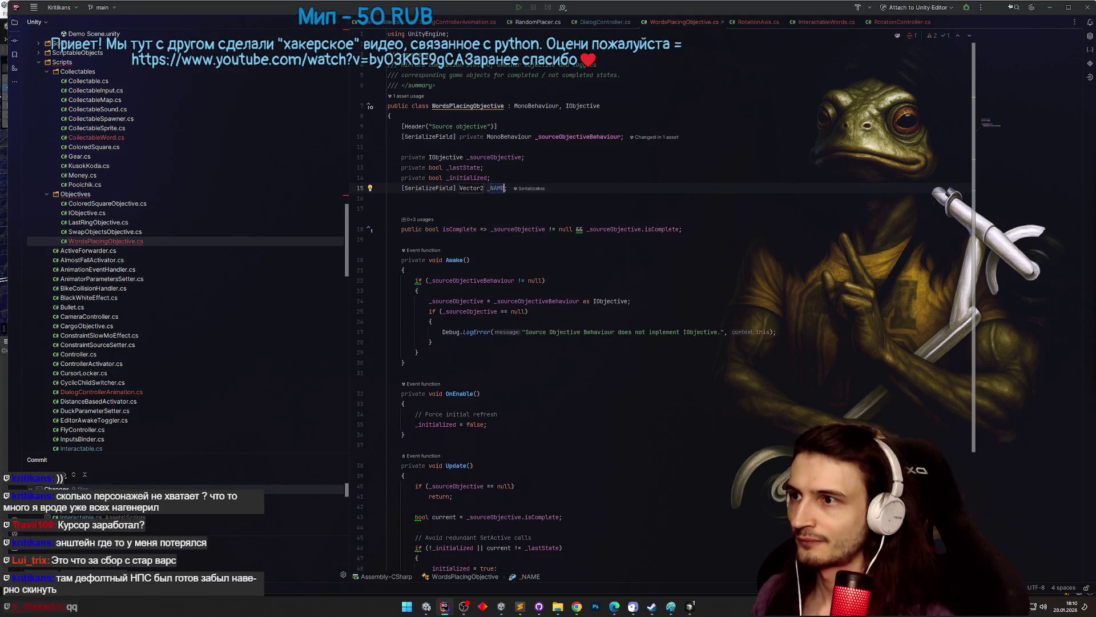
text(_)
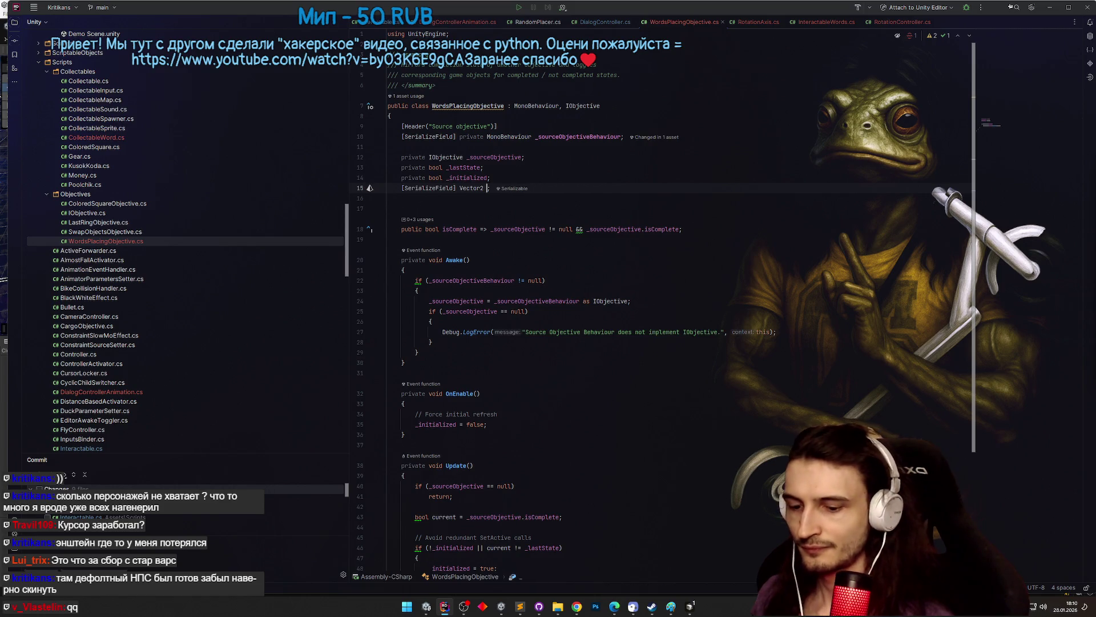
text(_needed)
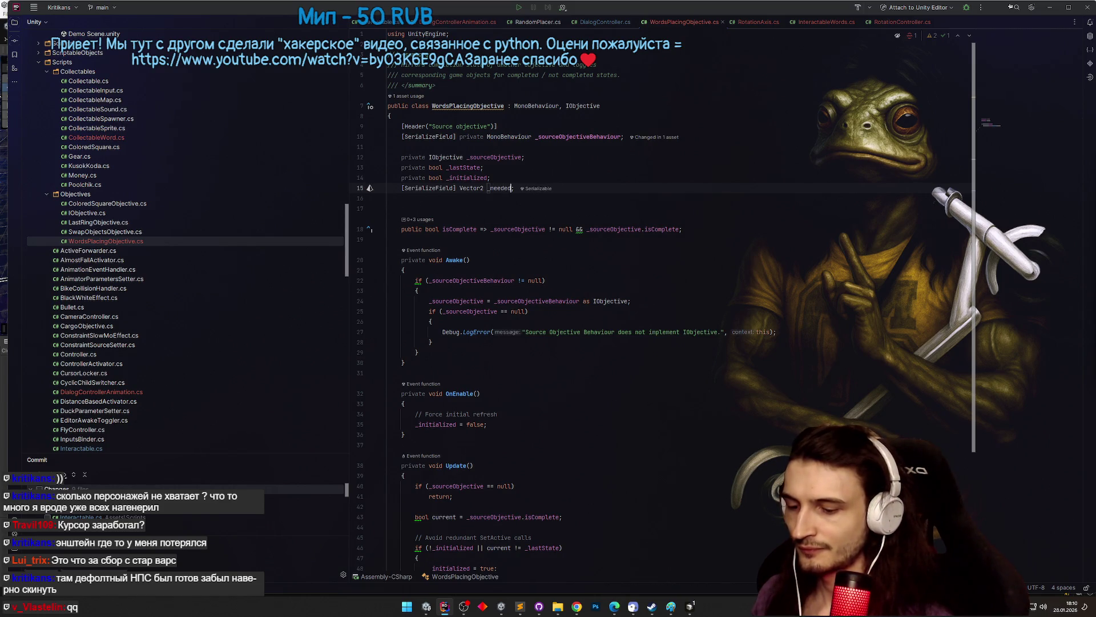
key(Tab)
key(ctrl+z)
key(ctrl+z)
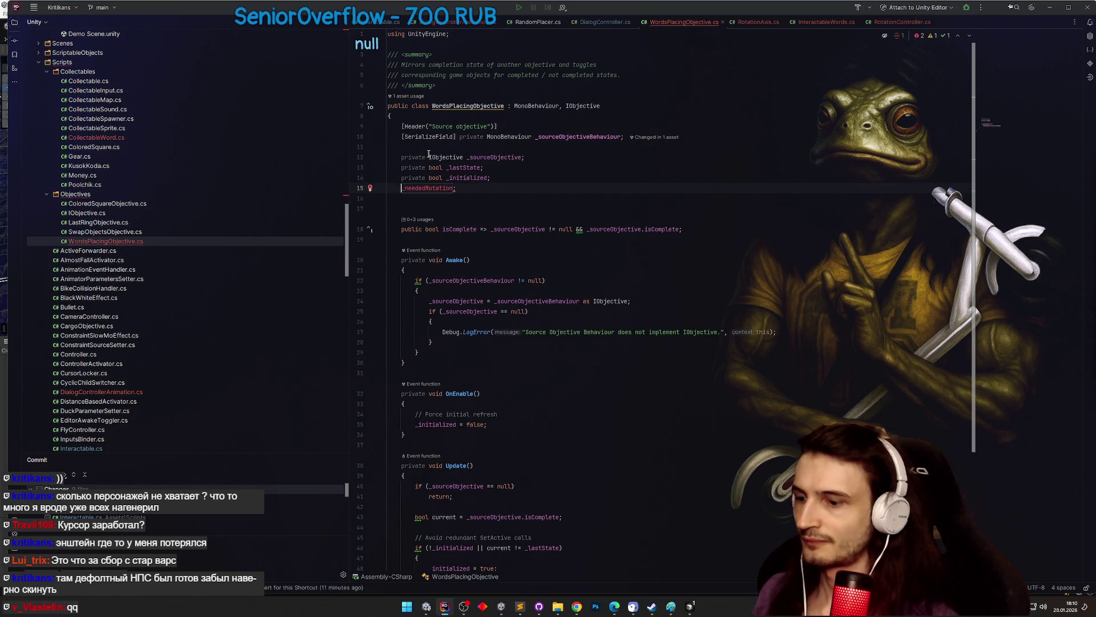
- Make it 'float neededRotationY;' and duplicate it as 'float maxBias = 5;'
text(sf)
key(Tab)
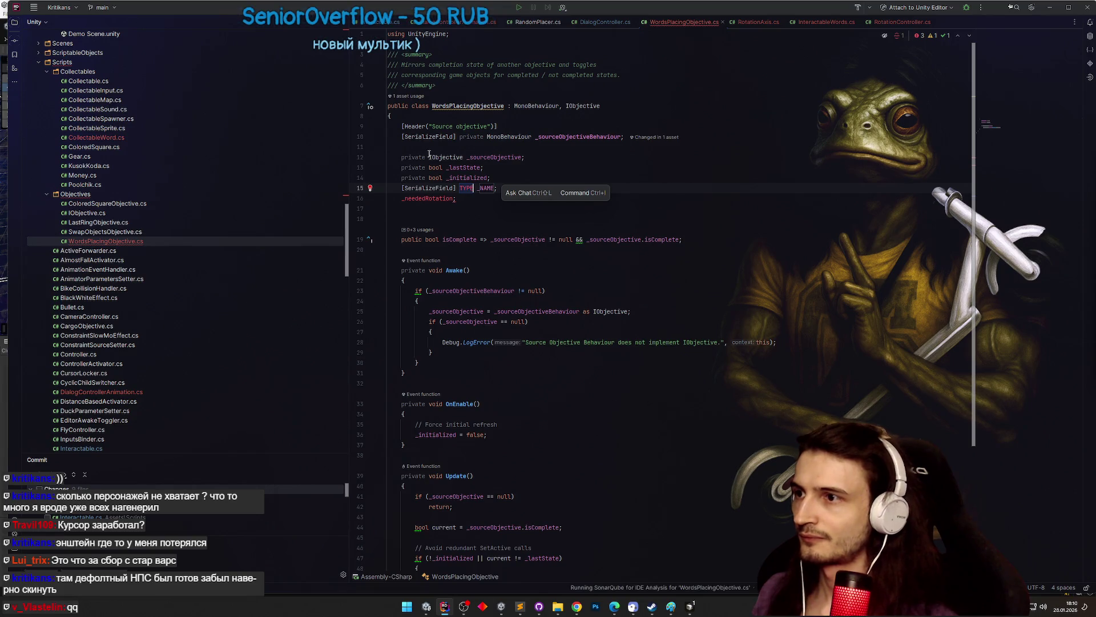
key(Escape)
key(shift+Down)
key(shift+End)
key(Delete)
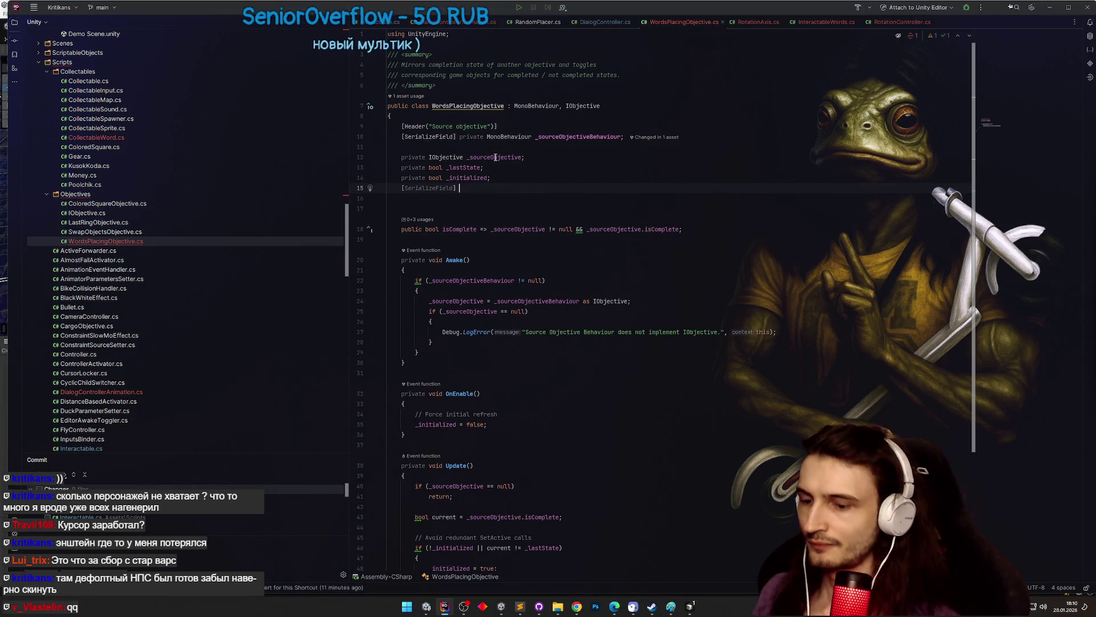
text(float neededY)
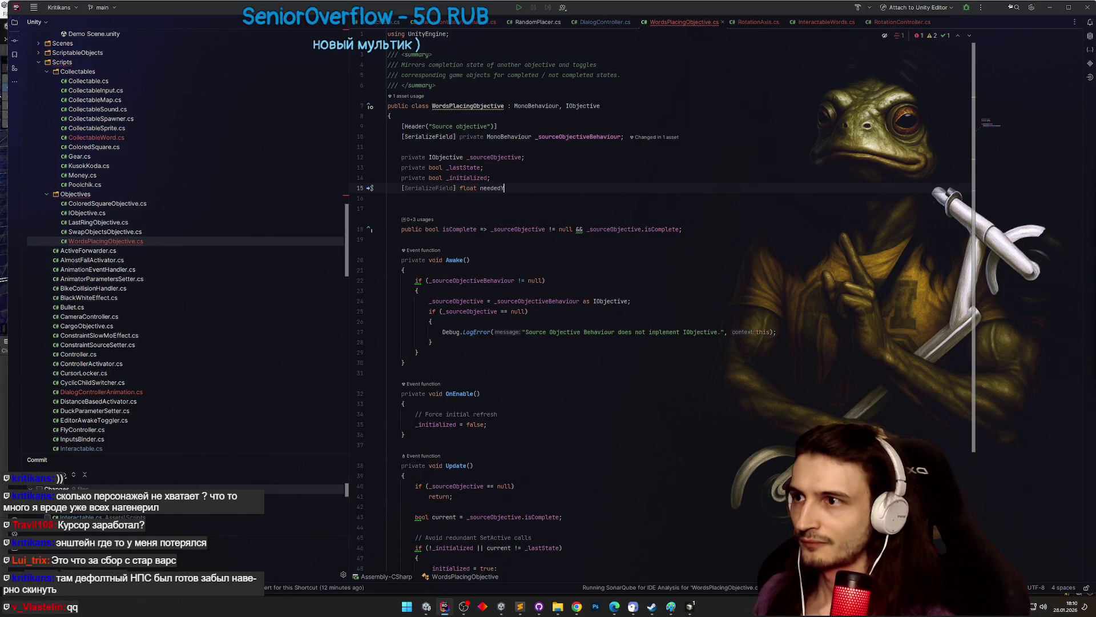
key(Escape)
text(otation)
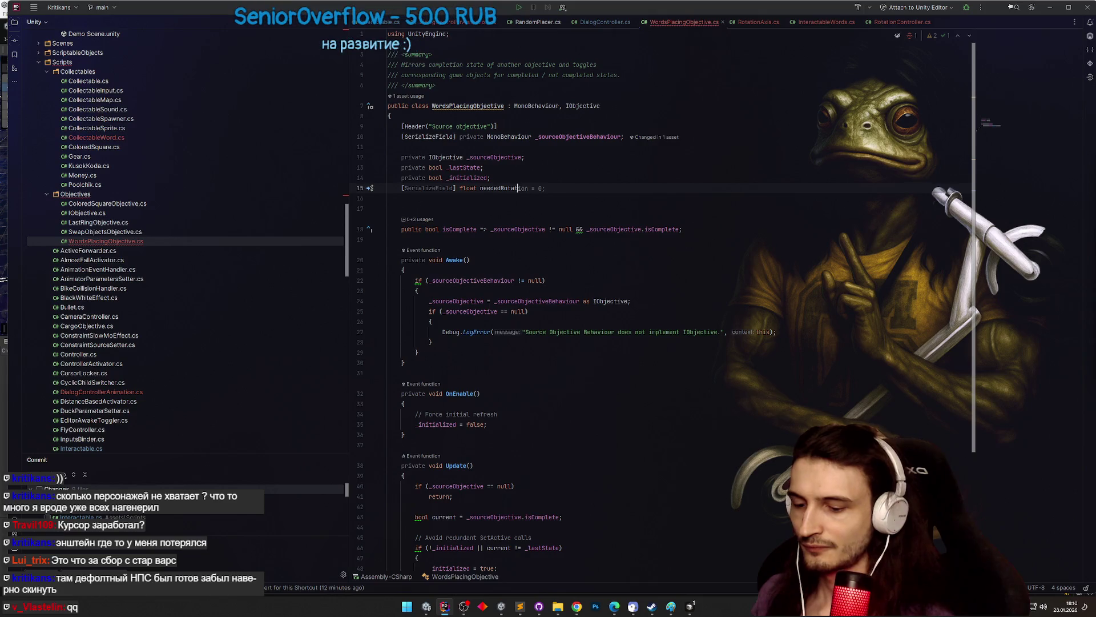
text(Y;)
key(ctrl+d)
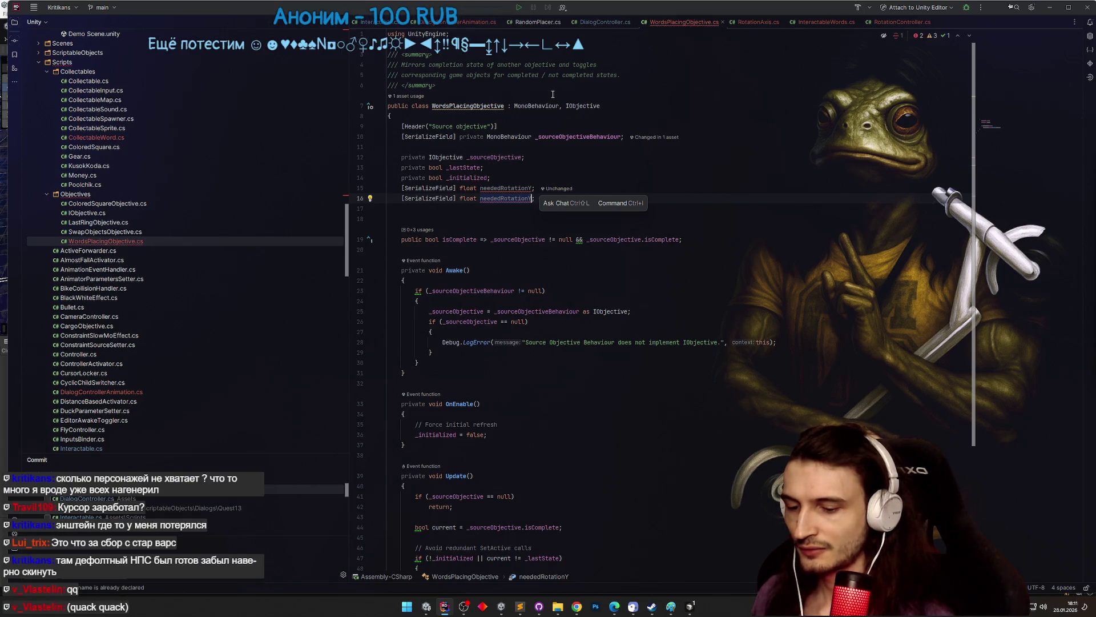
text(n)
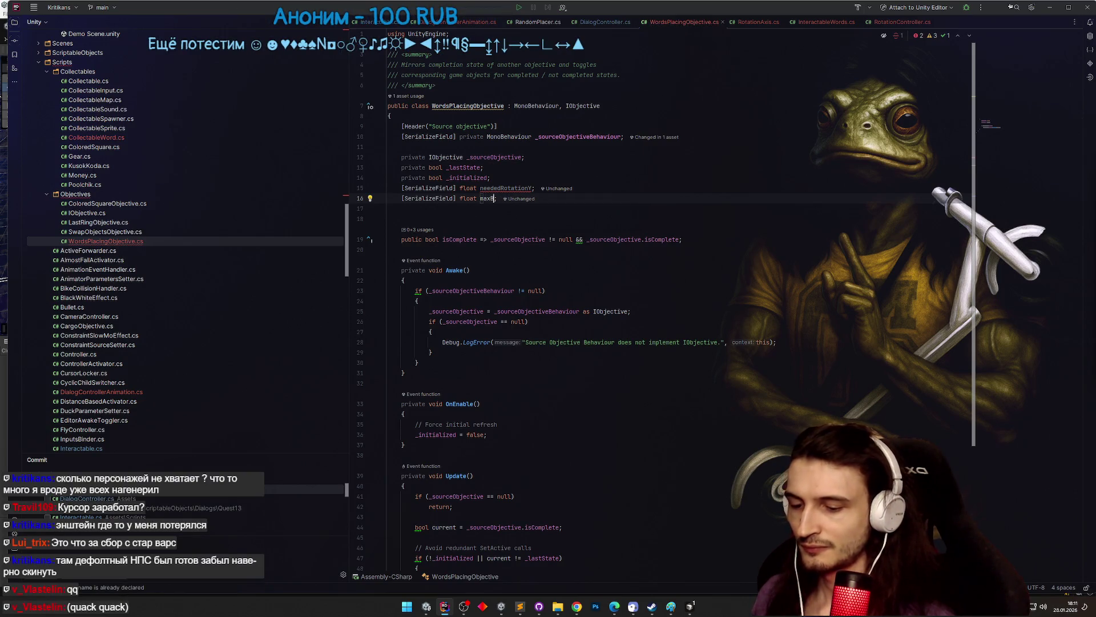
text(Bias = )
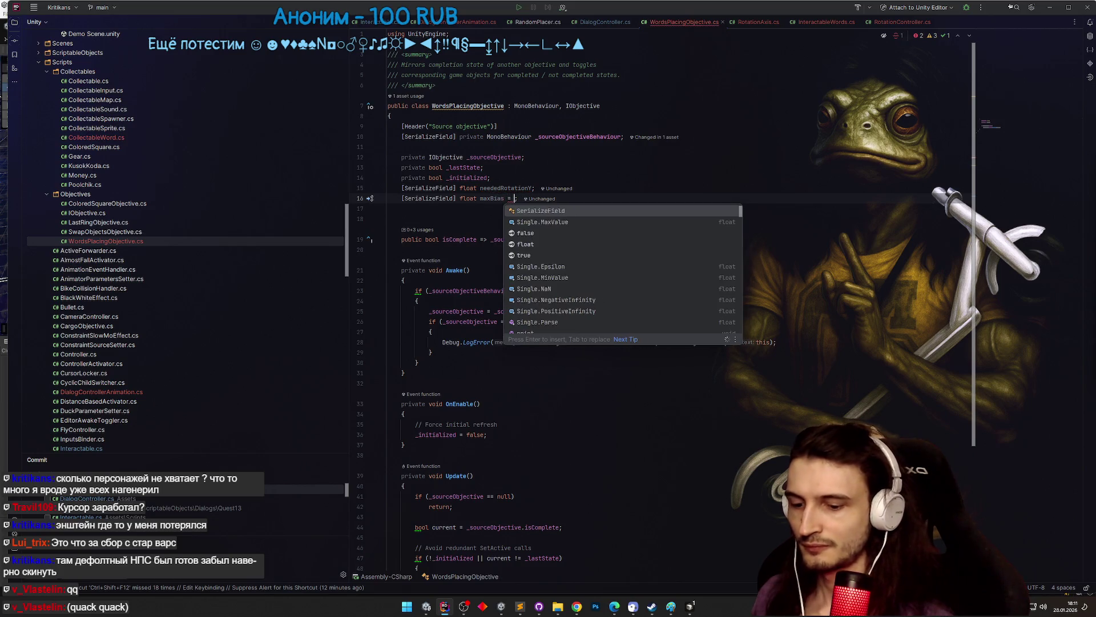
text(5;)
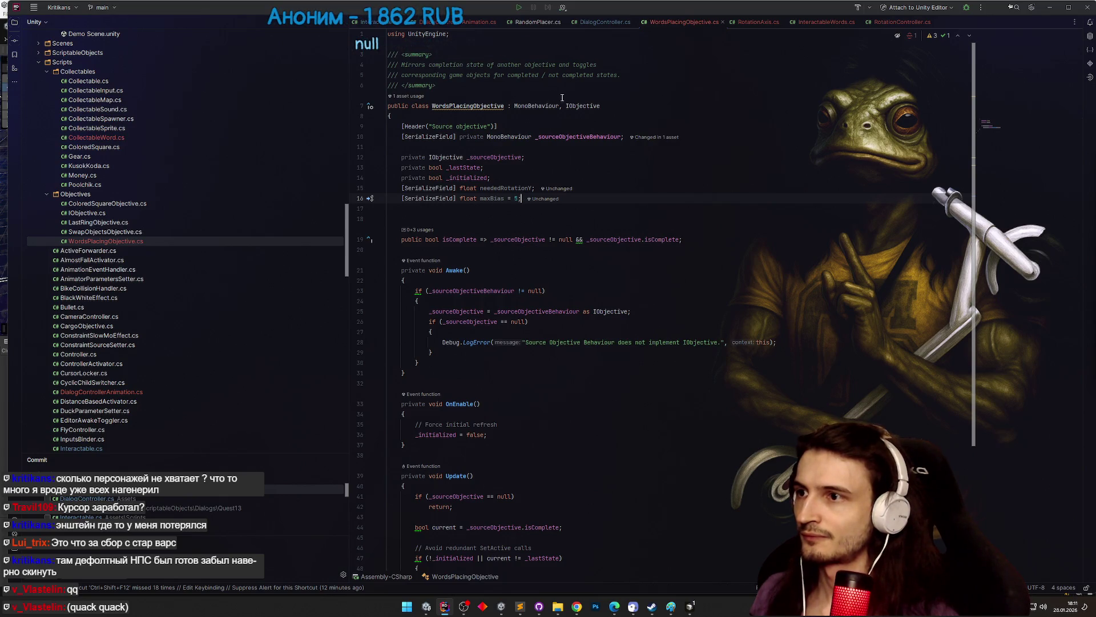
scroll(553, 95, down, 3)
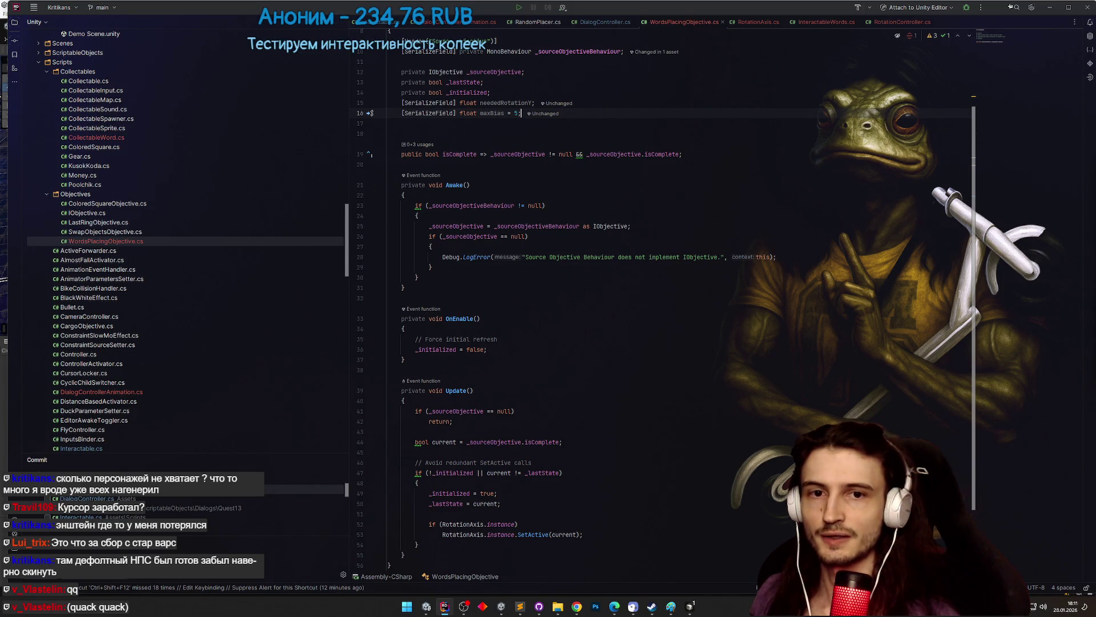
scroll(958, 295, down, 1)
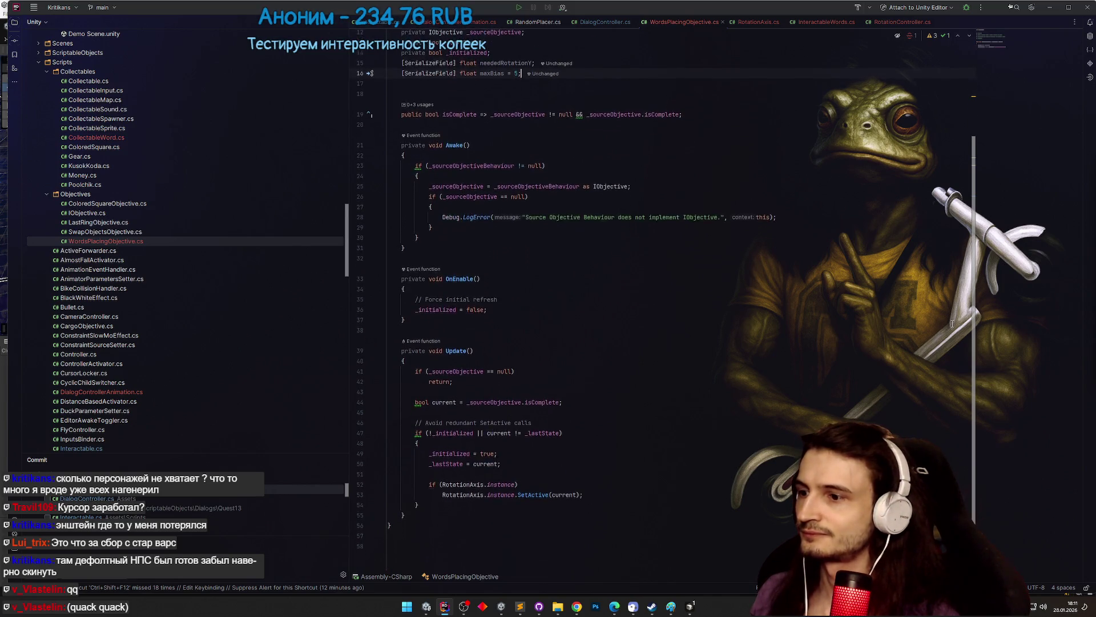
- Delete the old isComplete condition in WordsPlacingObjective.cs
scroll(957, 296, up, 2)
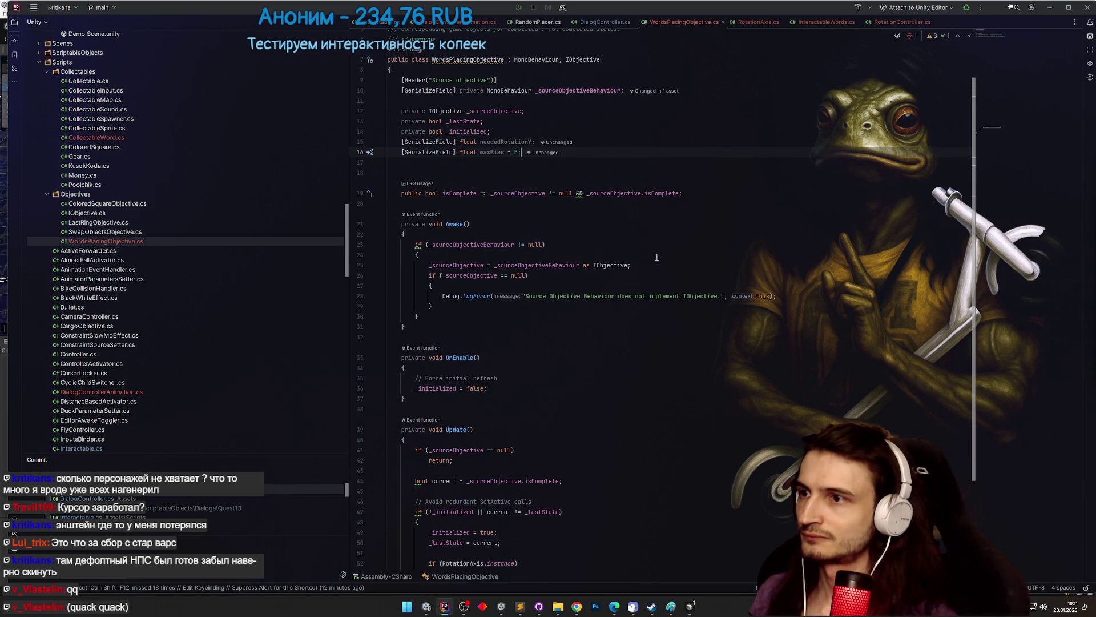
drag(490, 193, 680, 193)
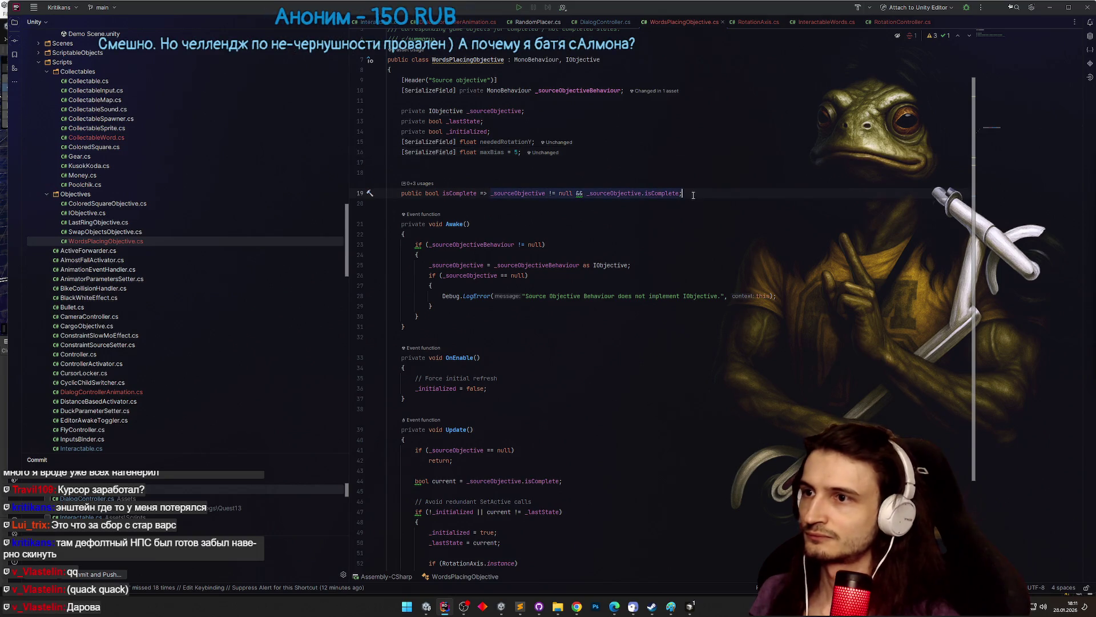
key(BackSpace)
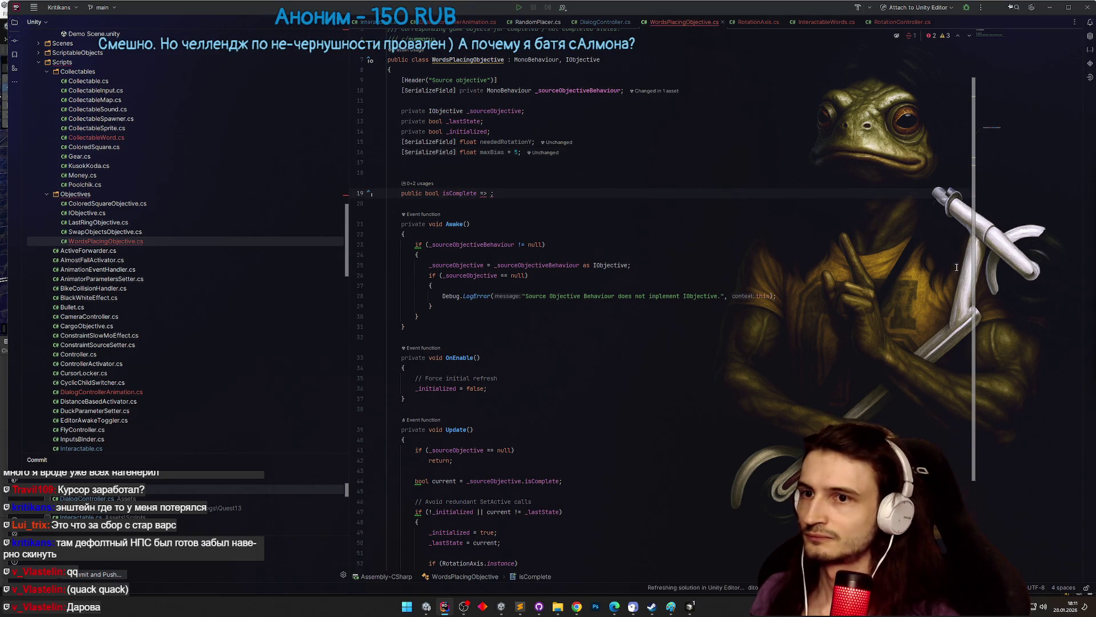
scroll(969, 372, down, 6)
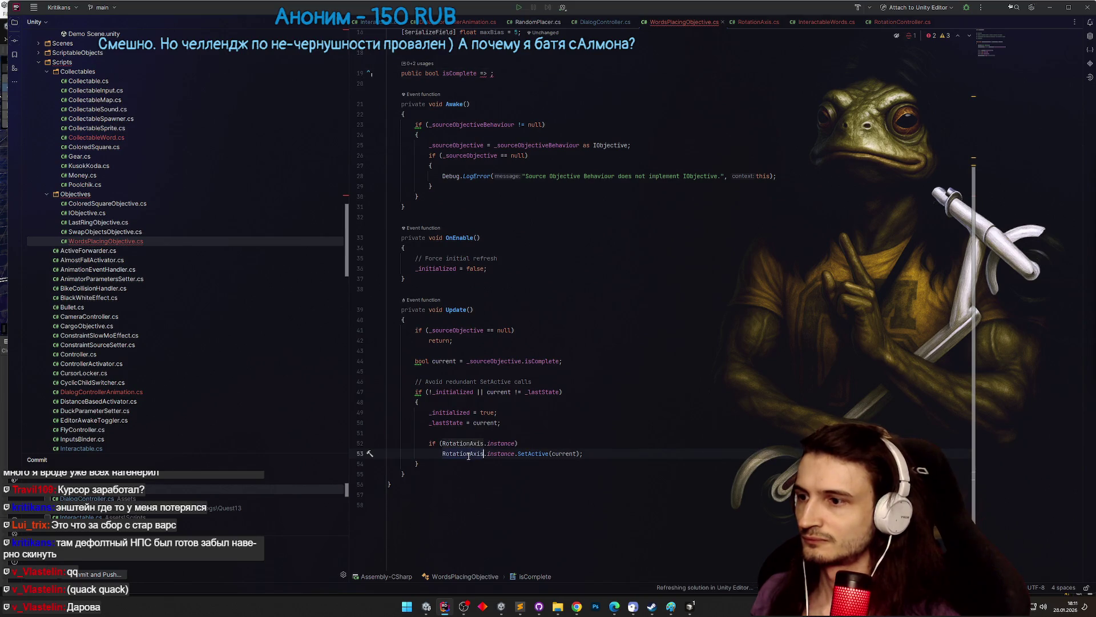
scroll(958, 244, up, 8)
click(537, 321)
click(492, 239)
- Start isComplete with a RotationAxis.instance null check and its transform.localEulerAngles
text(RotationAxis.instance)
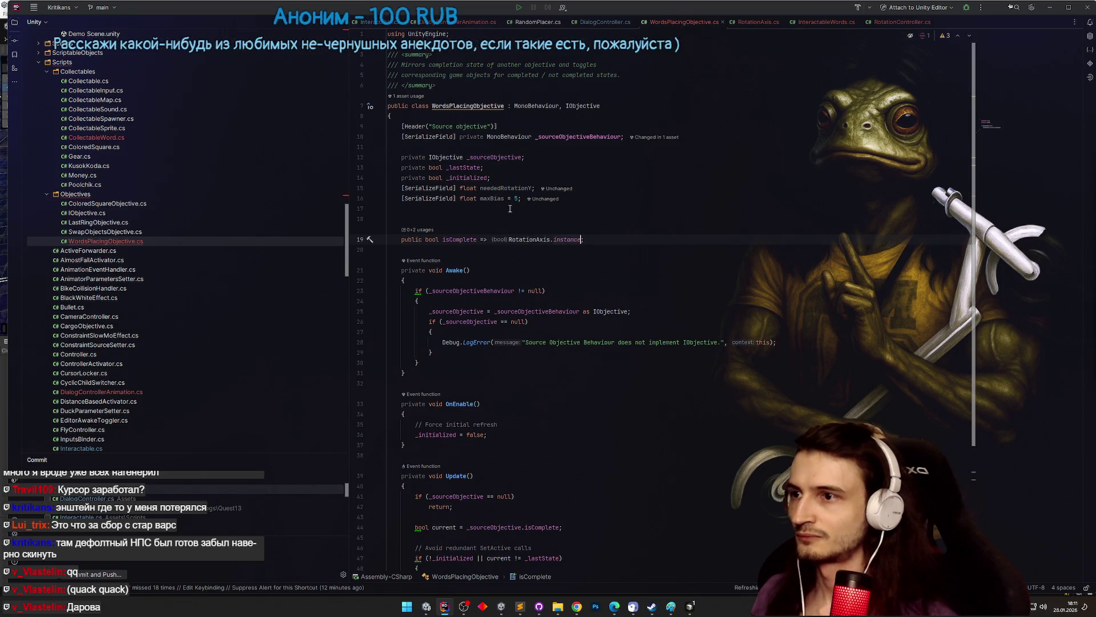
text( != null && )
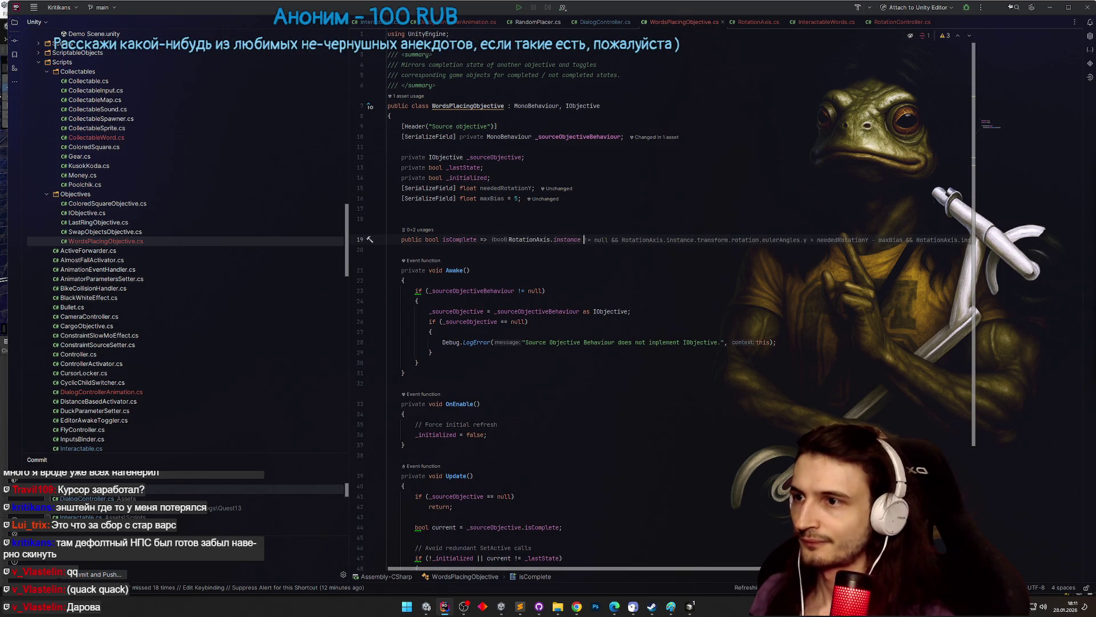
text(RotationAxis.instance.)
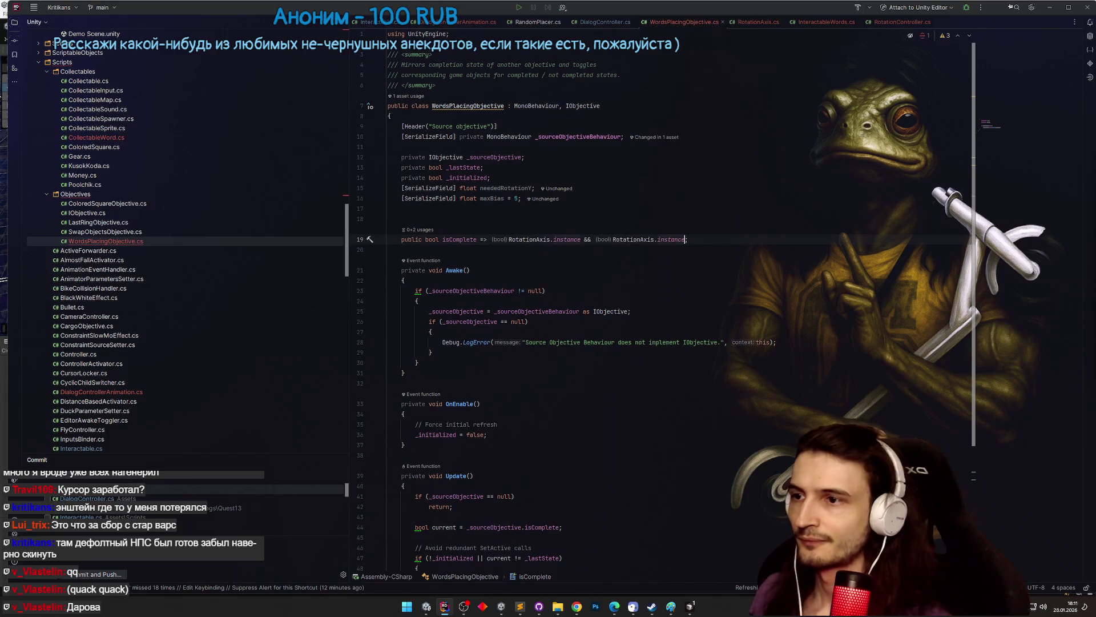
text(transform.r)
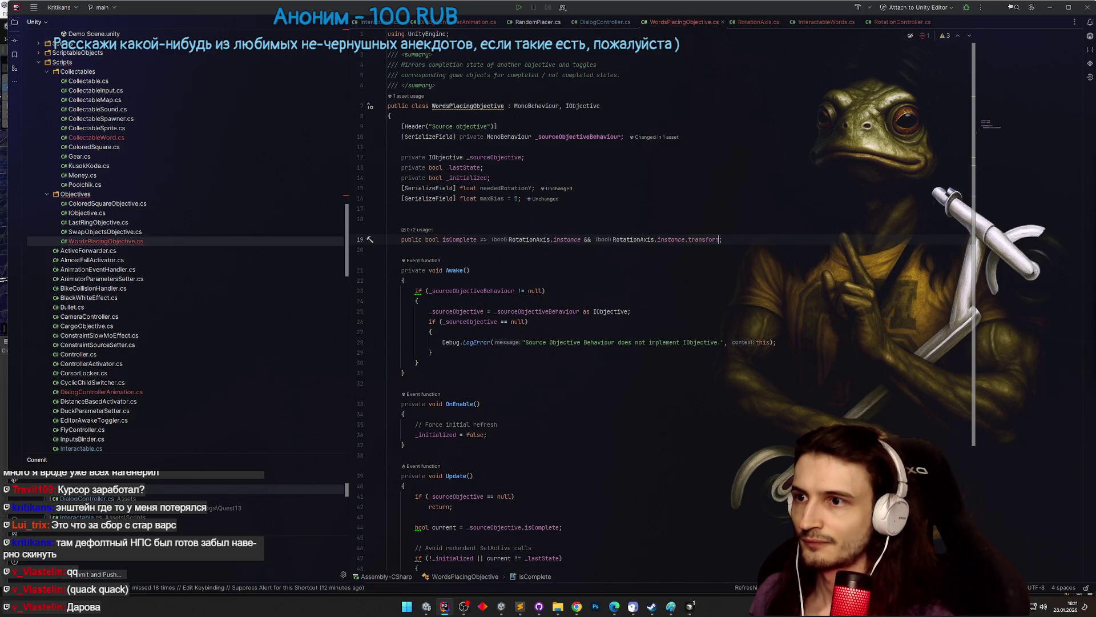
text(ot)
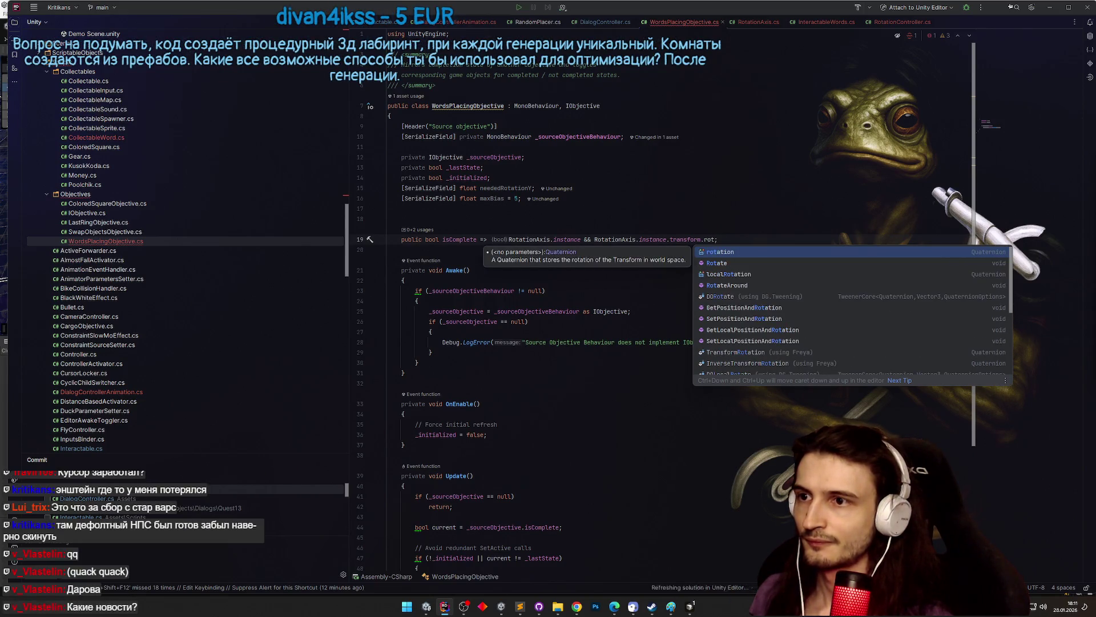
key(Return)
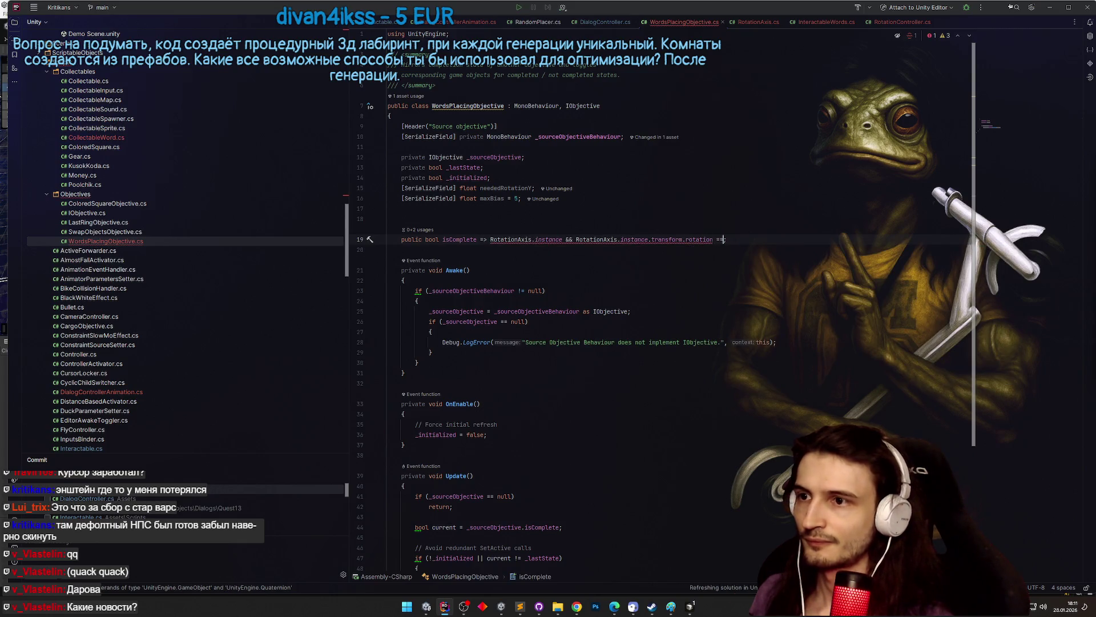
text(==)
double_click(519, 189)
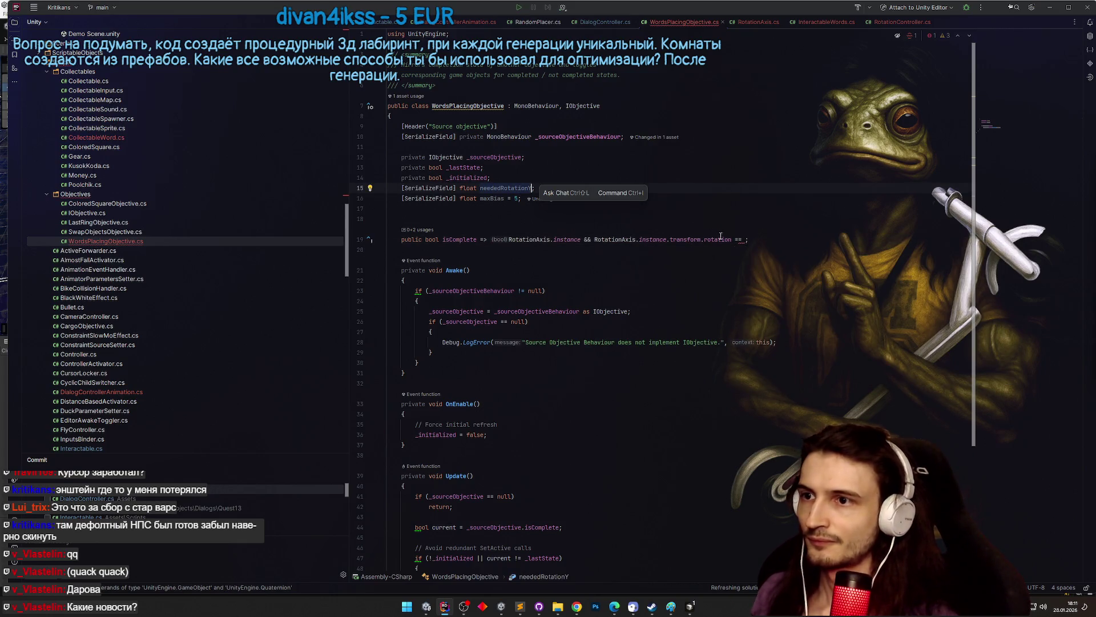
key(ctrl+shift+BackSpace)
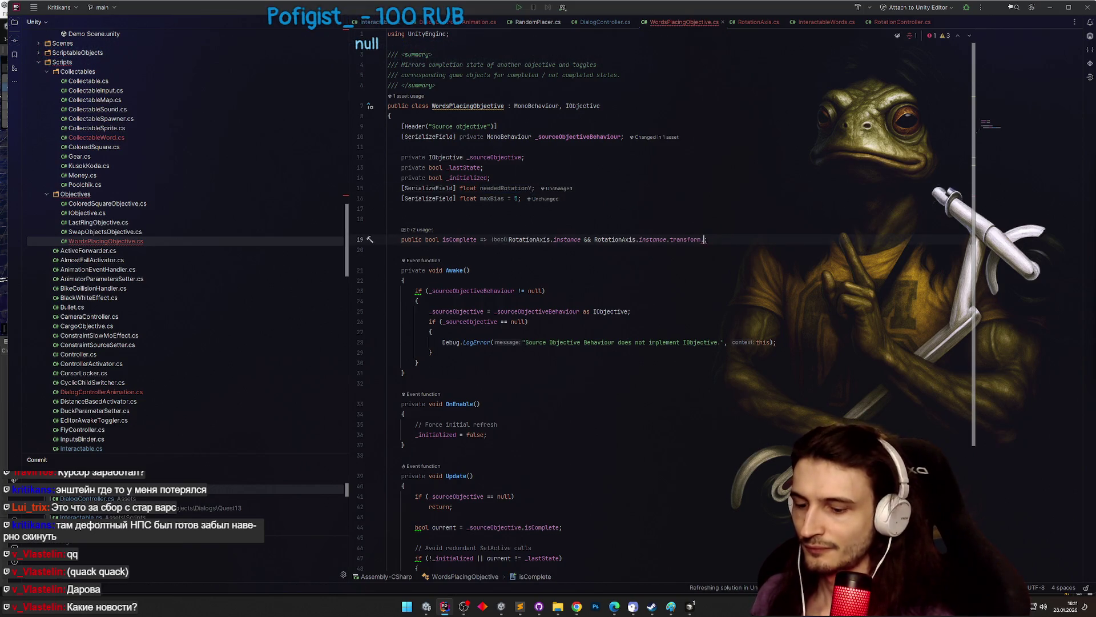
text(eule)
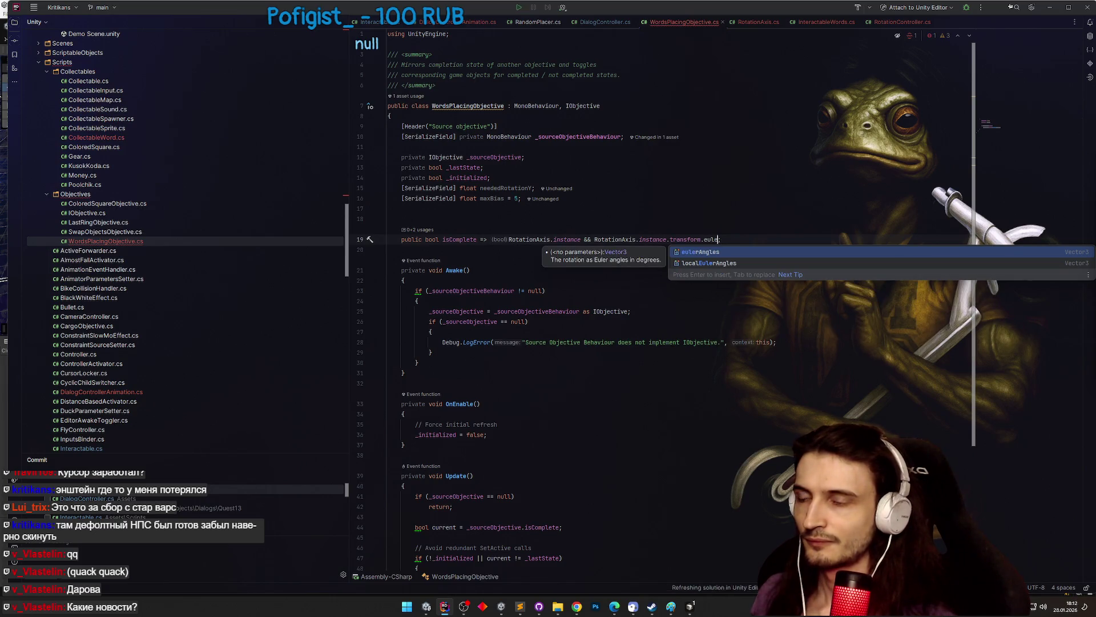
key(Down)
key(Return)
- Finish the condition so localEulerAngles.y == neededRotationY
text(.)
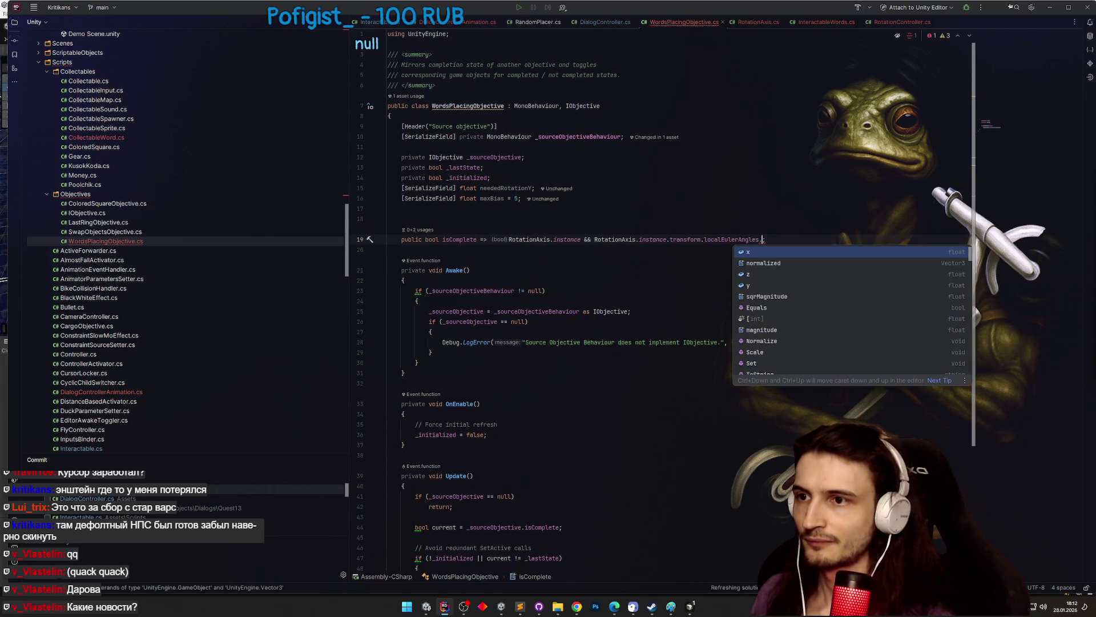
key(Escape)
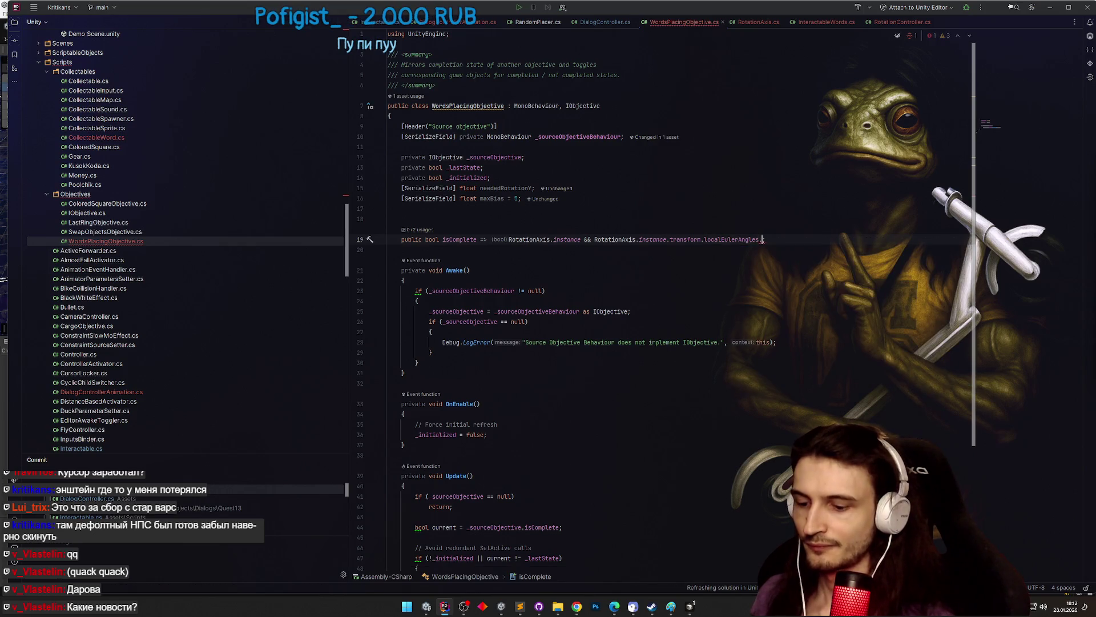
text(y =)
double_click(505, 187)
key(ctrl+c)
click(758, 239)
key(ctrl+v)
text(=)
- In Cursor's agent chat, request that the line-18 Y-rotation check account for the bias
click(504, 106)
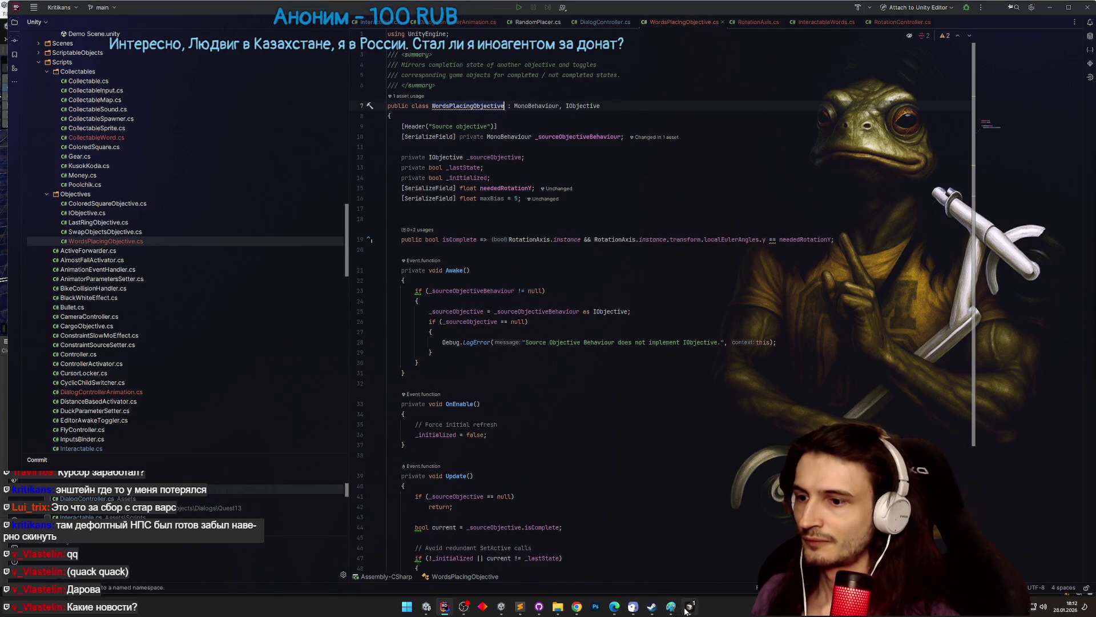
click(688, 607)
text(строка 18)
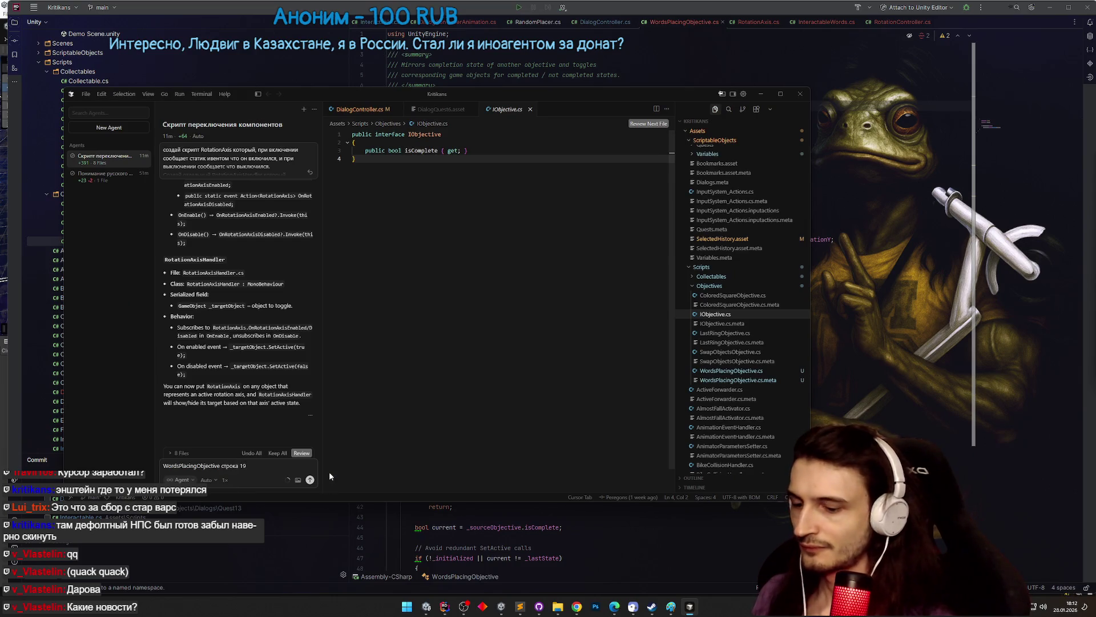
text(, сделай чтобы при проверка поворота по у учитывался б)
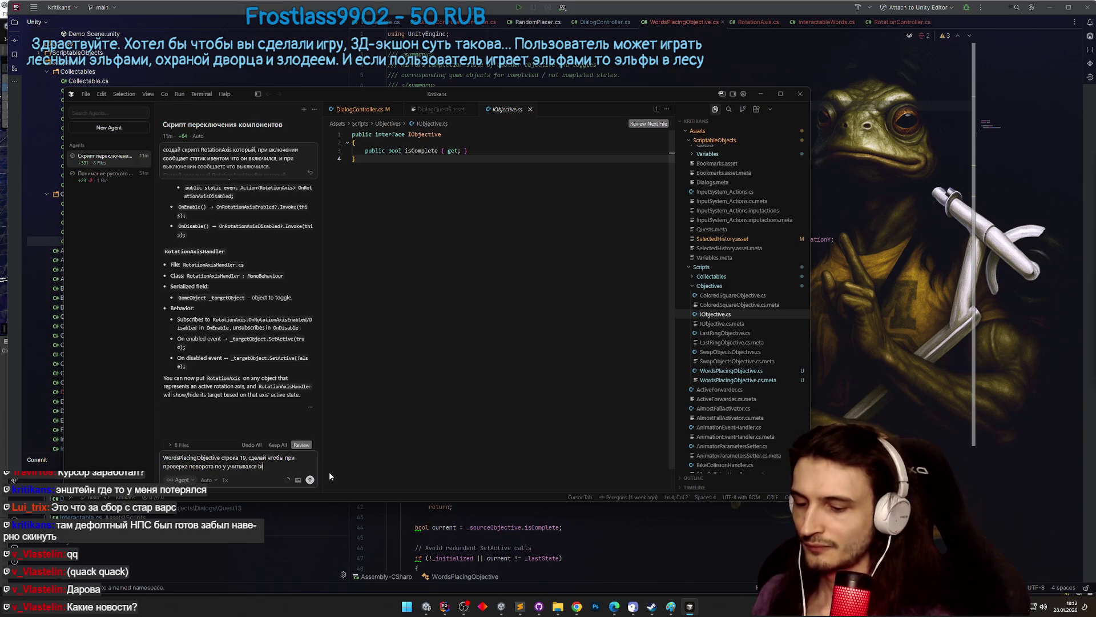
text(as,)
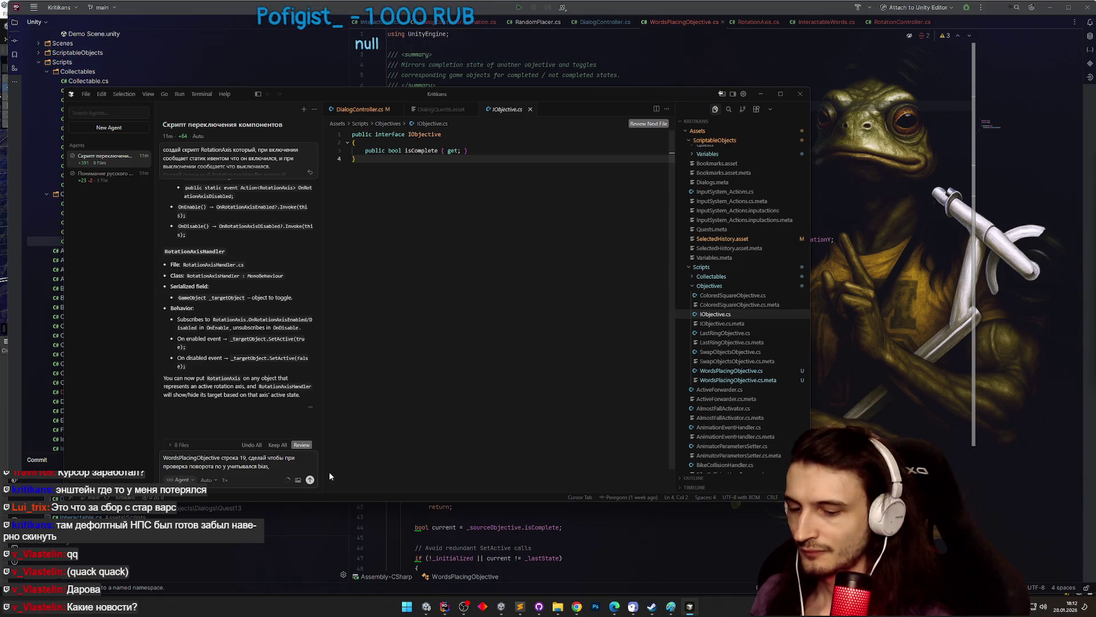
- Send the bias request to the agent and return to Unity
key(Return)
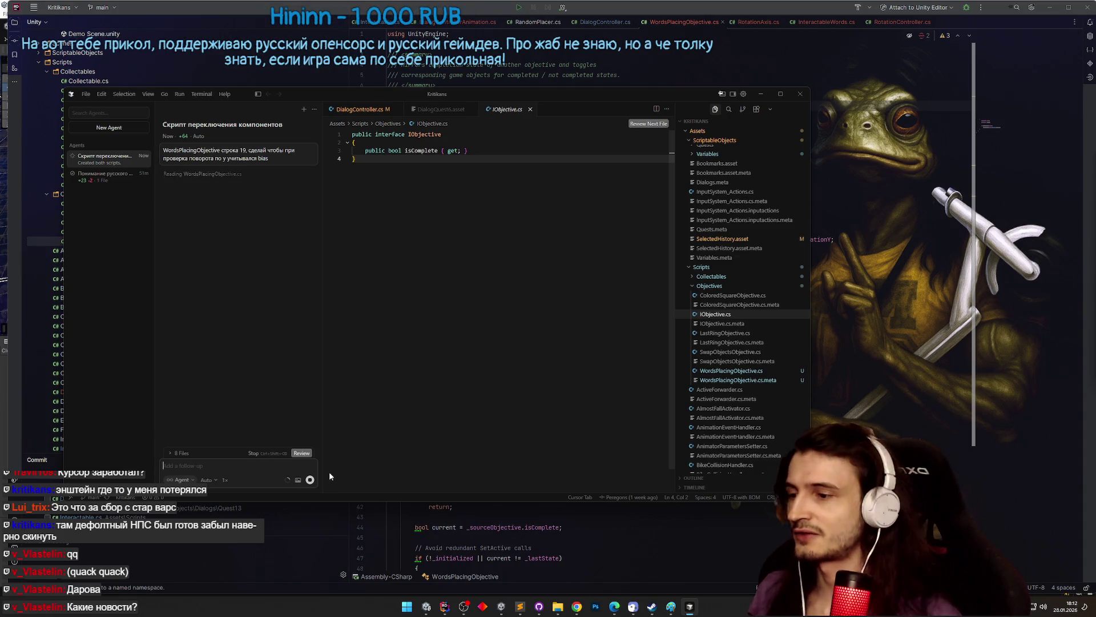
click(424, 608)
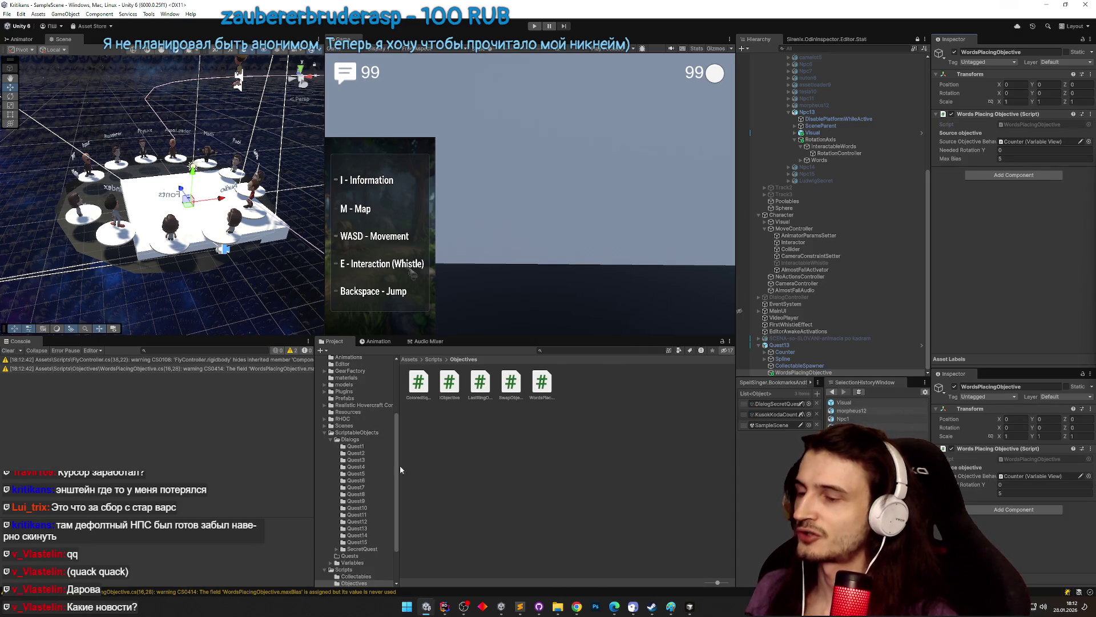
- Trigger a script reload, clear the console warnings, then check the agent's reply in Cursor
click(445, 606)
click(446, 606)
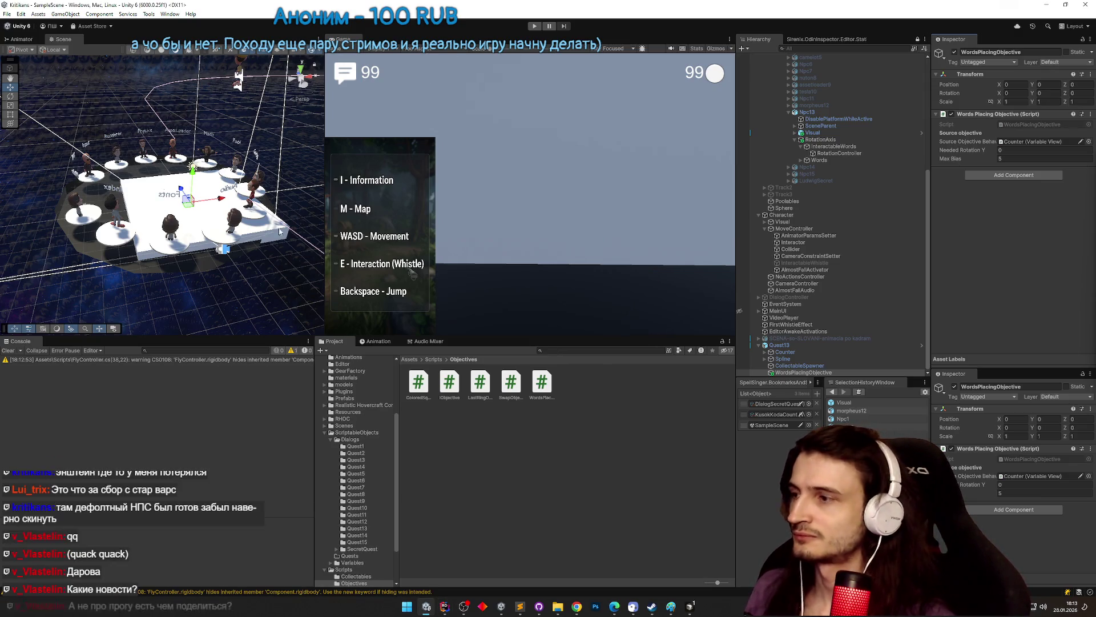
click(8, 350)
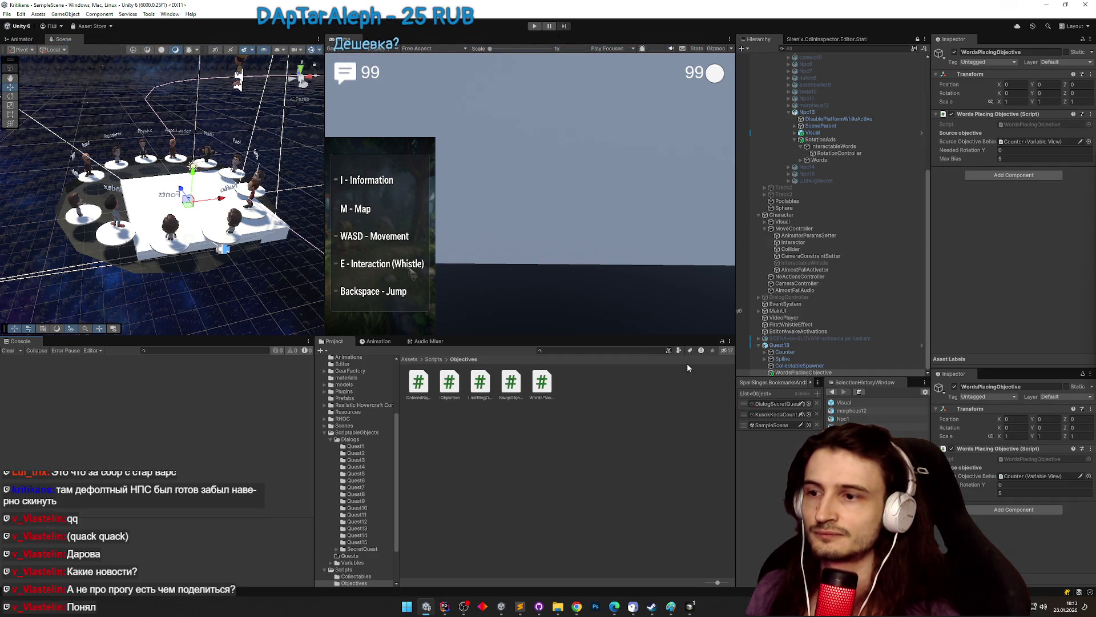
click(688, 607)
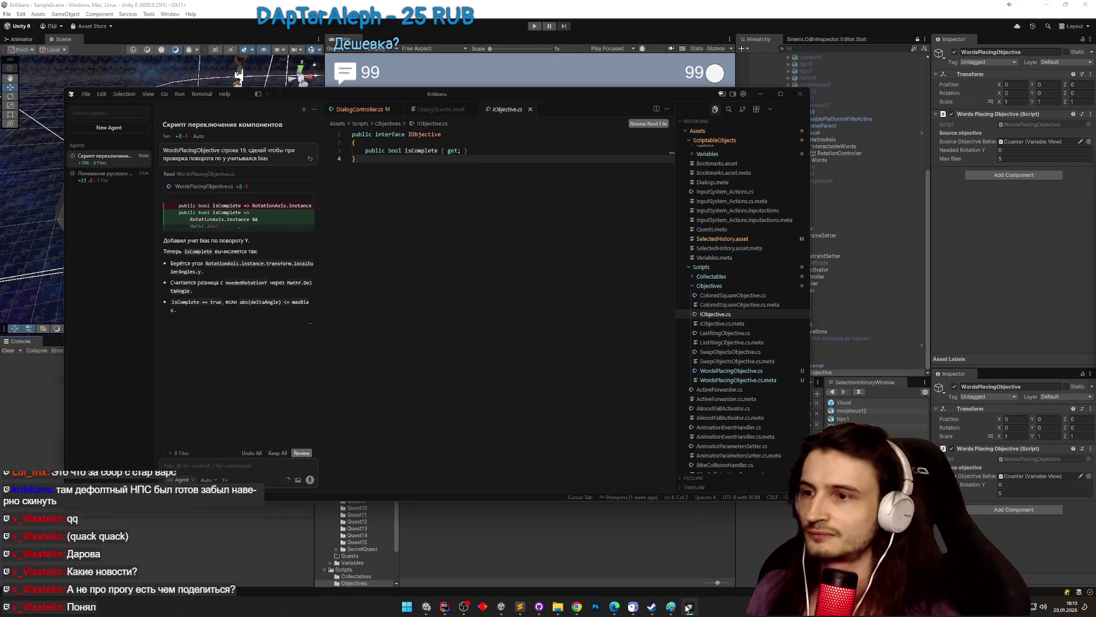
- Inspect line 20's Mathf.DeltaAngle check against neededRotationY and maxBias, then return to Unity
click(687, 607)
click(445, 608)
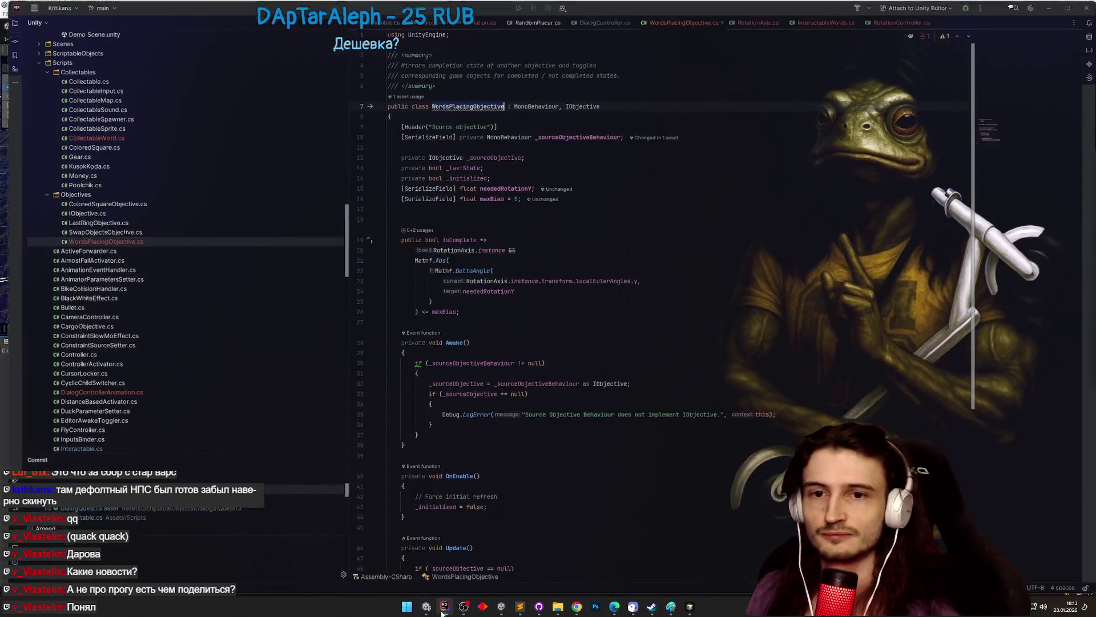
click(593, 248)
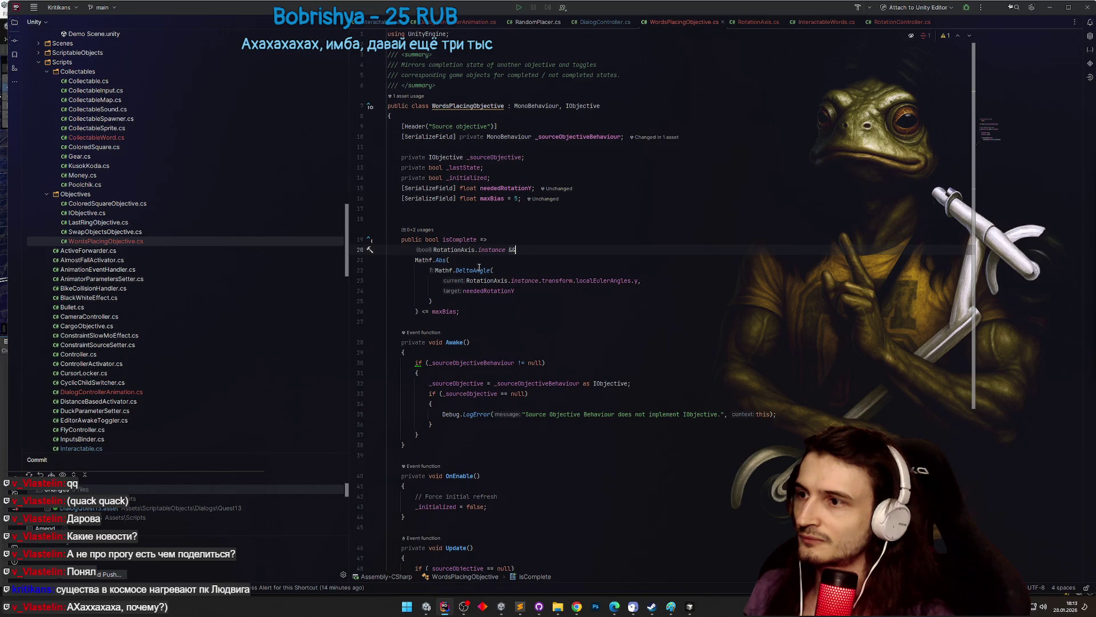
mouse_move(476, 269)
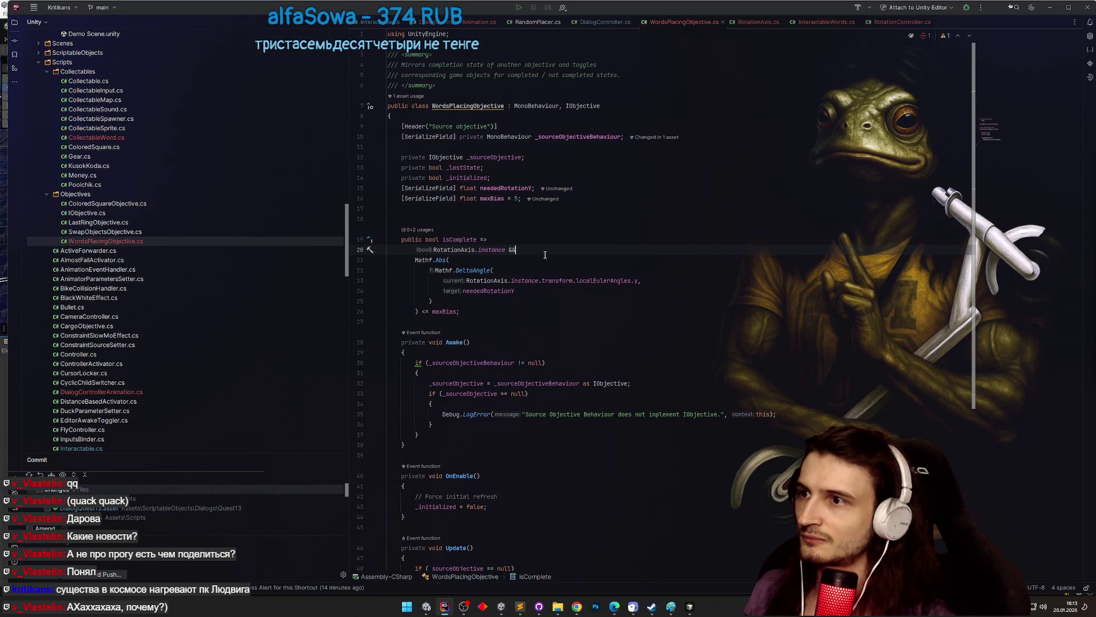
click(1049, 7)
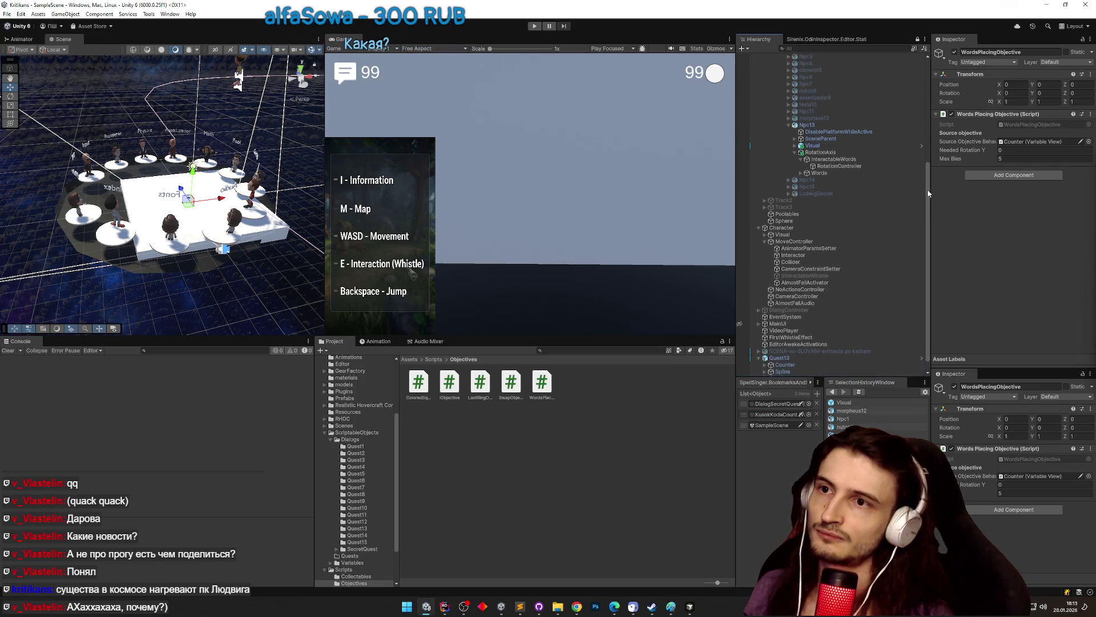
- Inspect RotationAxis, WordsPlacingObjective and RotationController, then open RotationController.cs in Rider
click(831, 140)
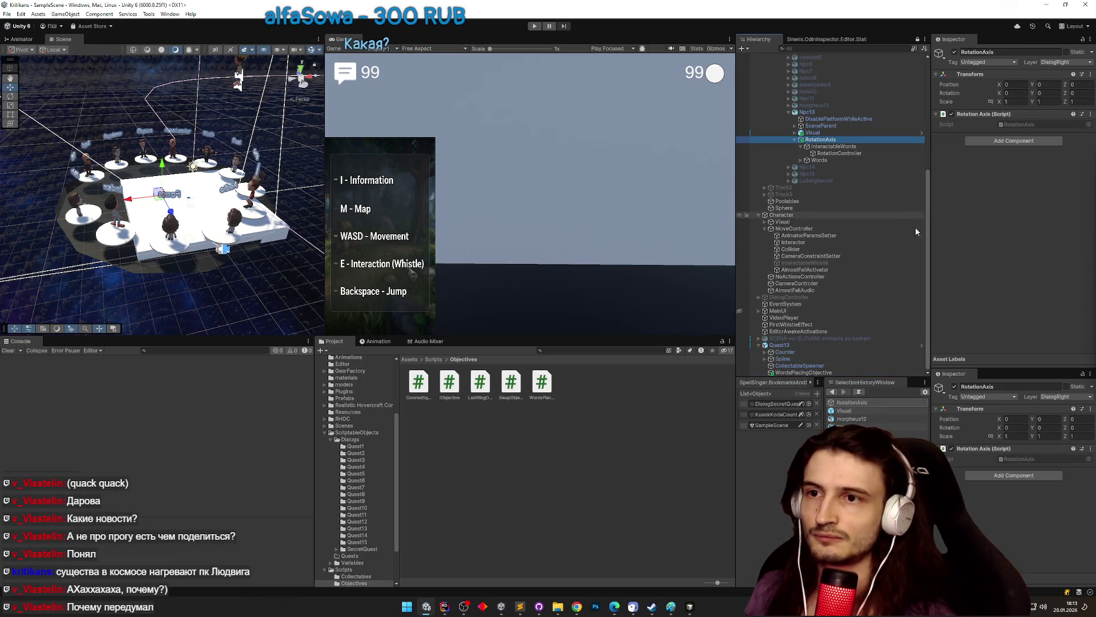
click(814, 372)
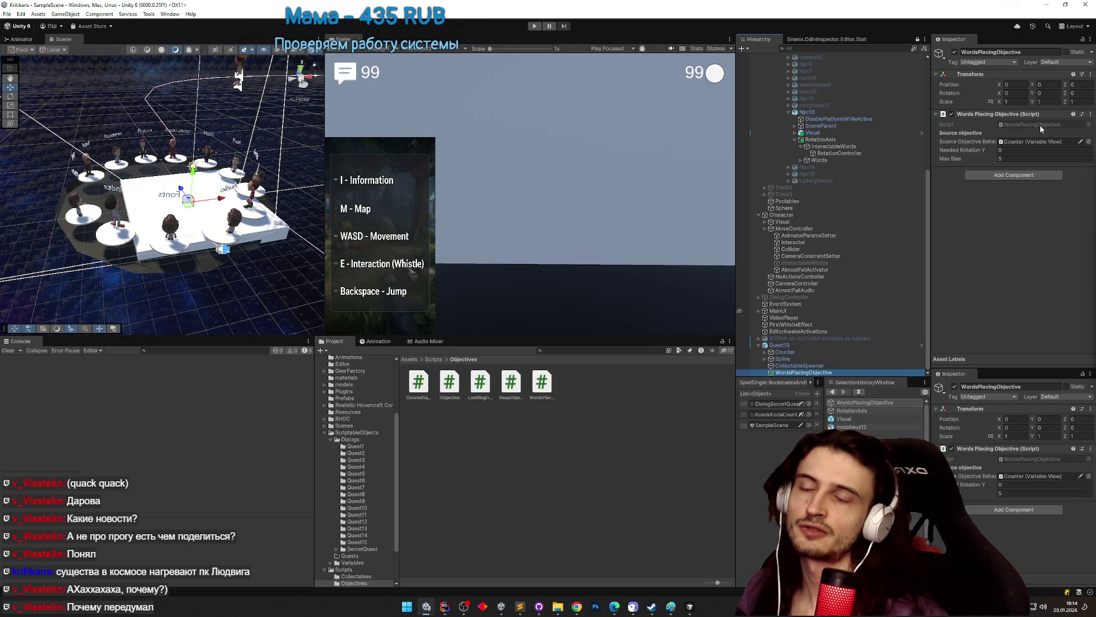
click(873, 153)
click(873, 139)
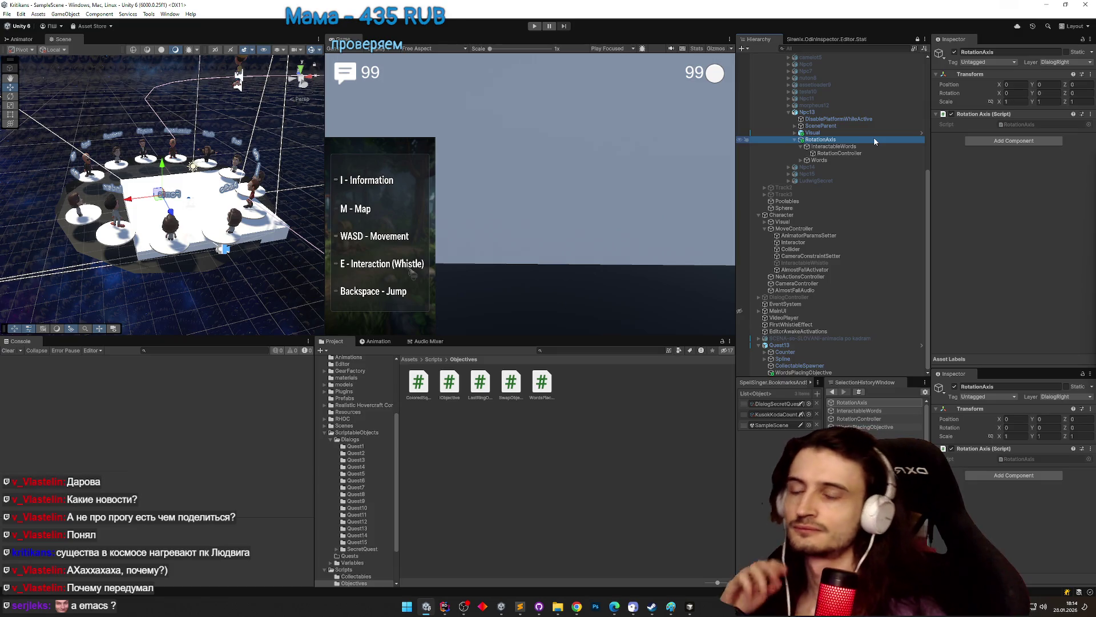
click(865, 154)
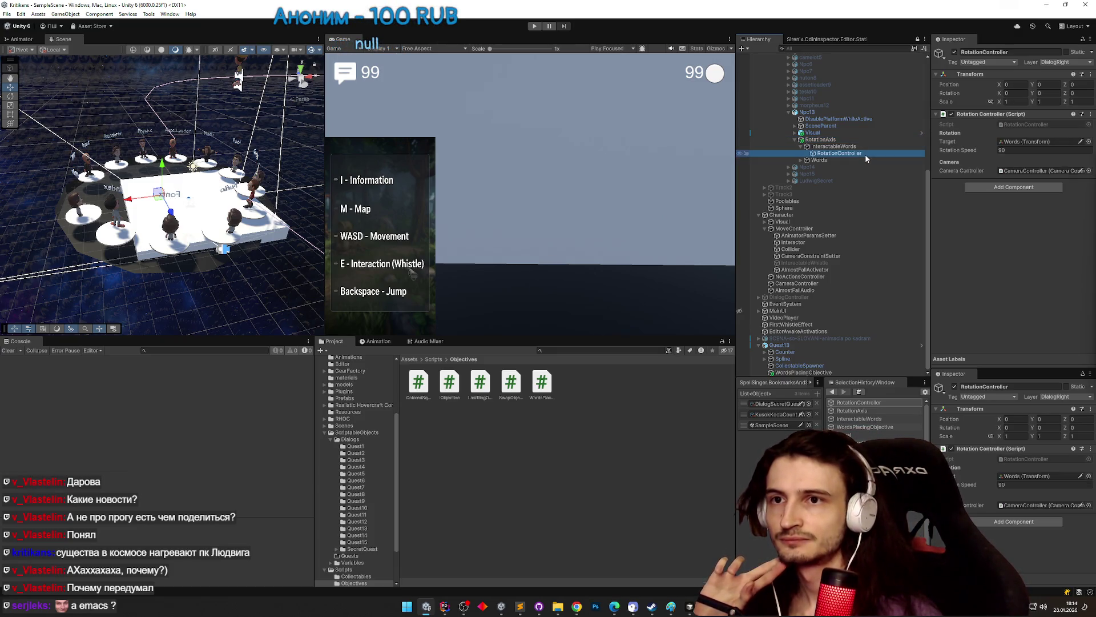
double_click(1018, 125)
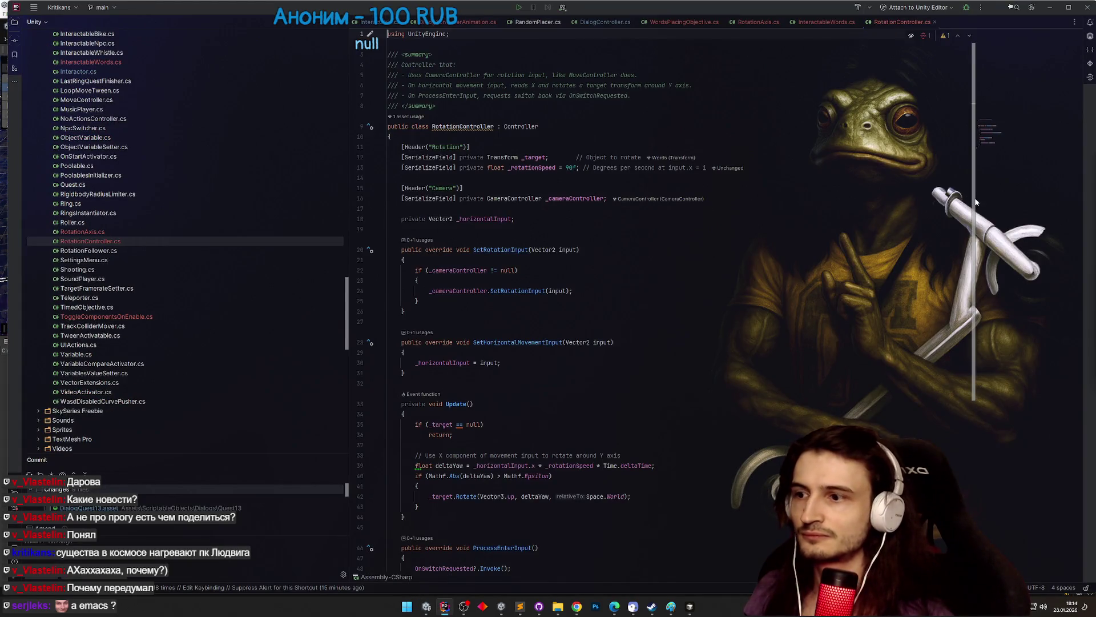
- Compare the InteractableWords and RotationController components and reopen RotationController.cs
scroll(973, 207, down, 1)
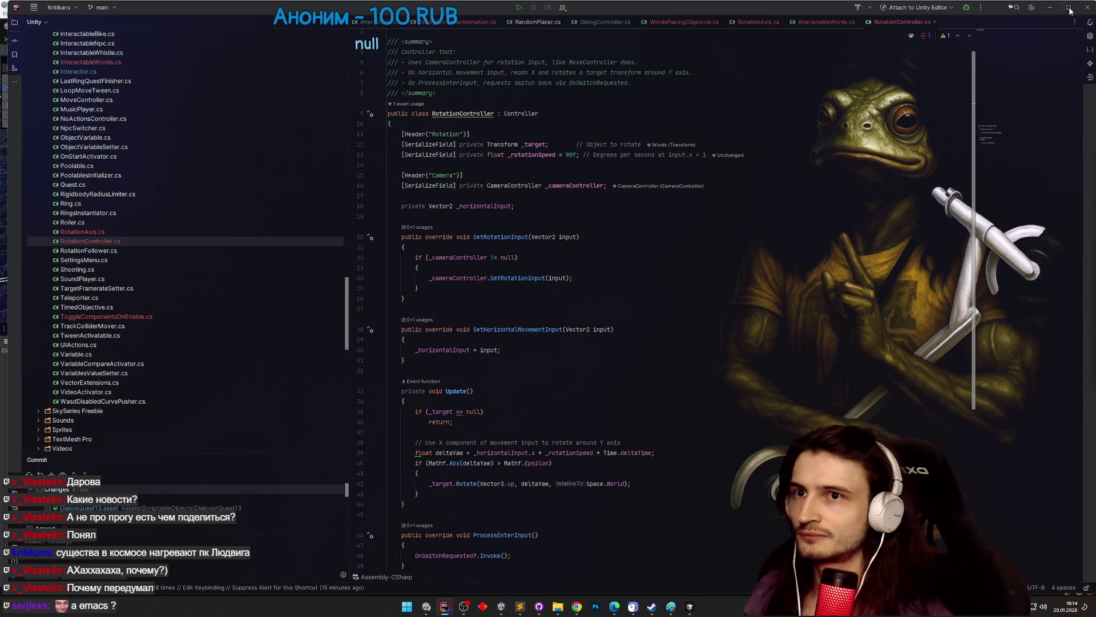
key(alt+Tab)
click(856, 147)
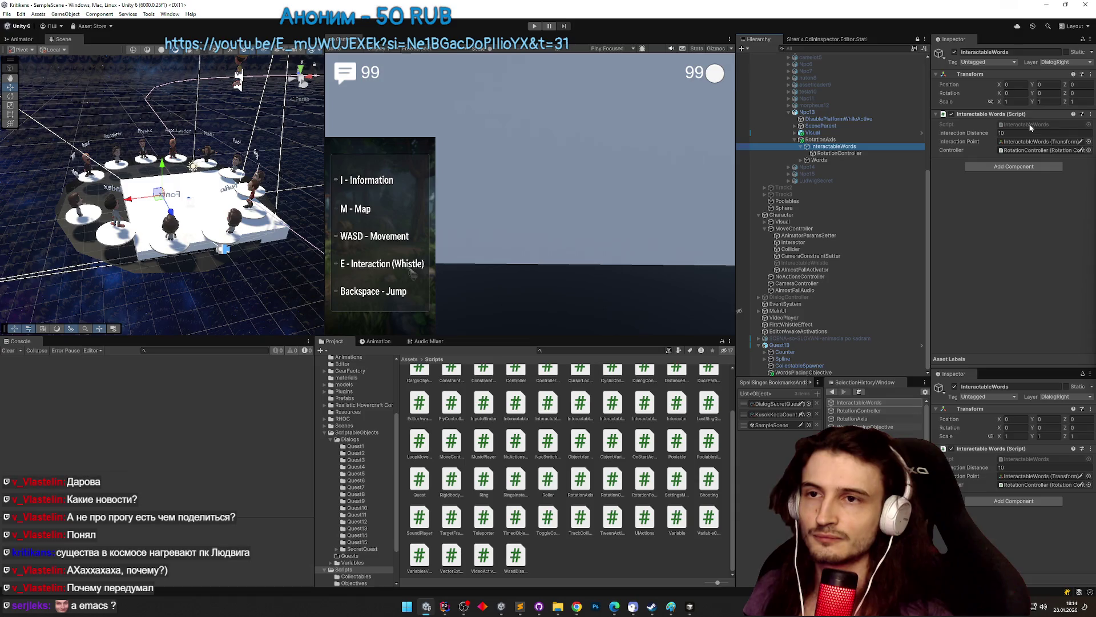
click(909, 152)
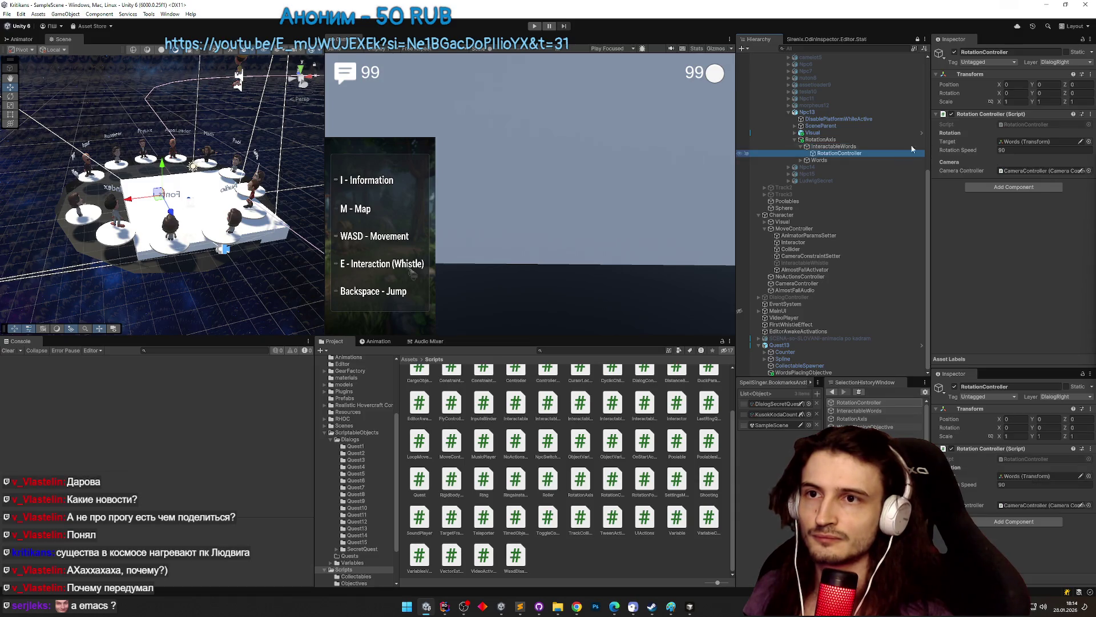
double_click(1019, 126)
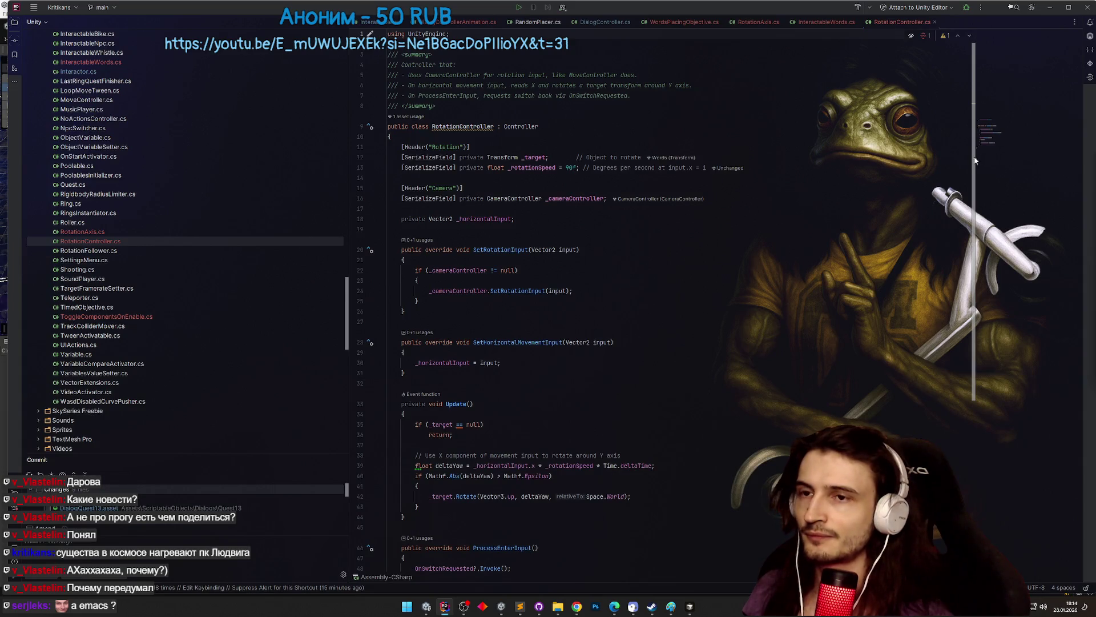
- Back in Unity, open the InteractableWords script for editing in Rider
click(1053, 8)
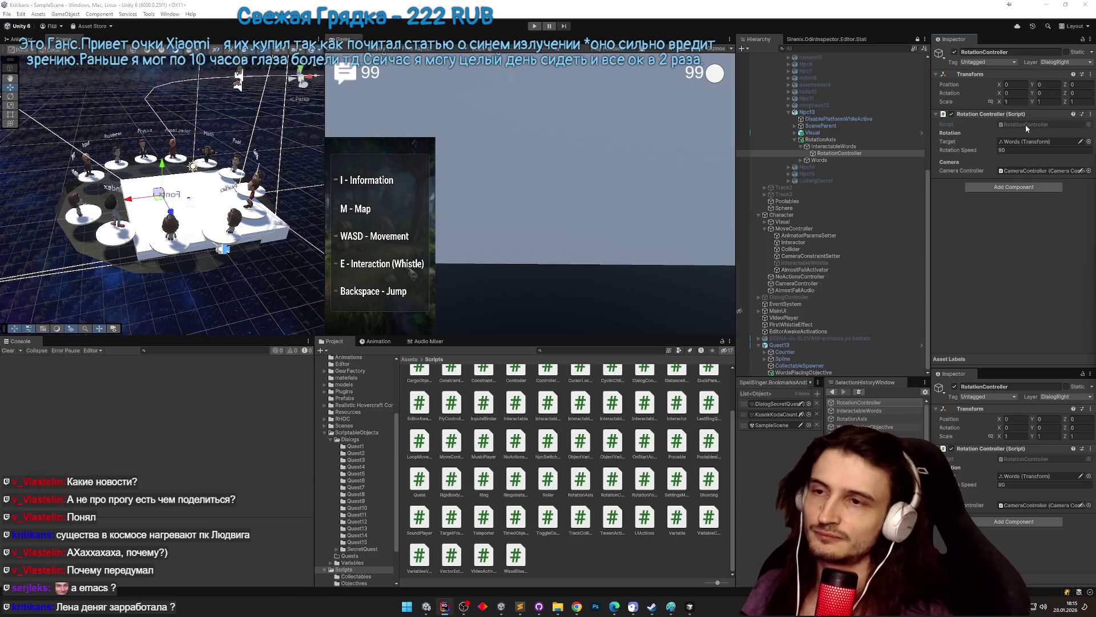
click(873, 145)
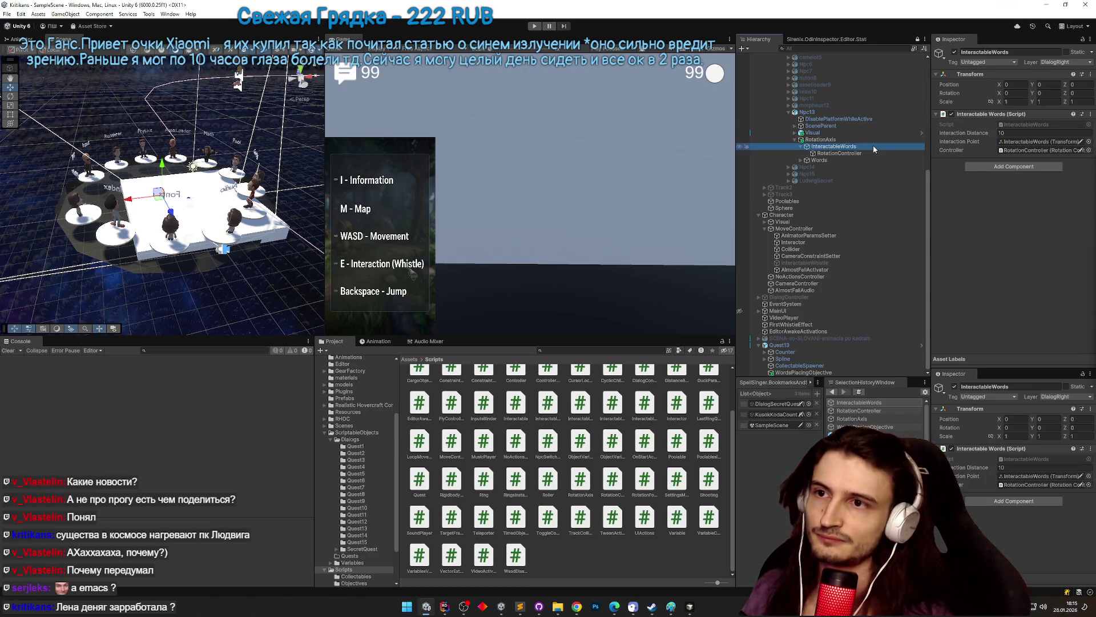
double_click(1028, 125)
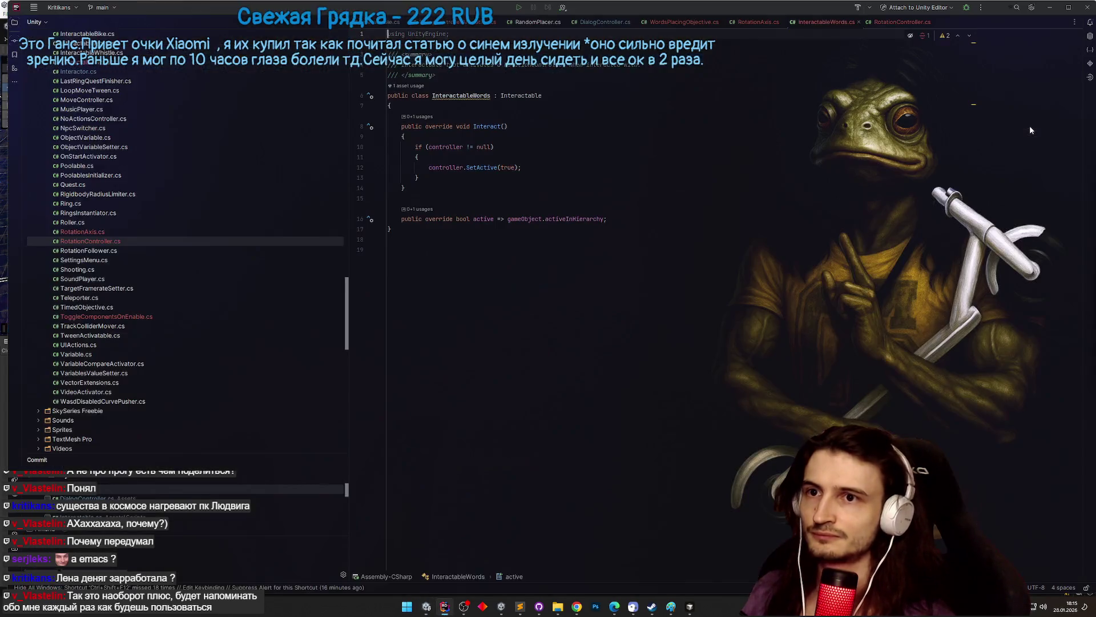
- Append '&& Quest.activeQuest.isCompleted' to the active expression on line 16
click(603, 219)
text(??)
key(BackSpace)
key(BackSpace)
key(BackSpace)
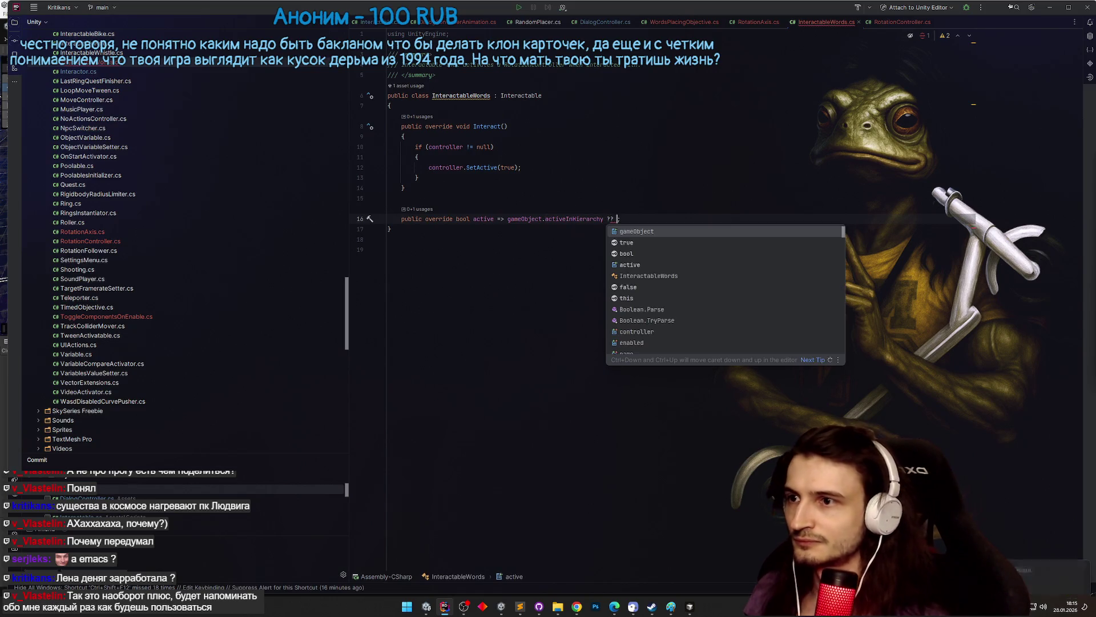
text(&& )
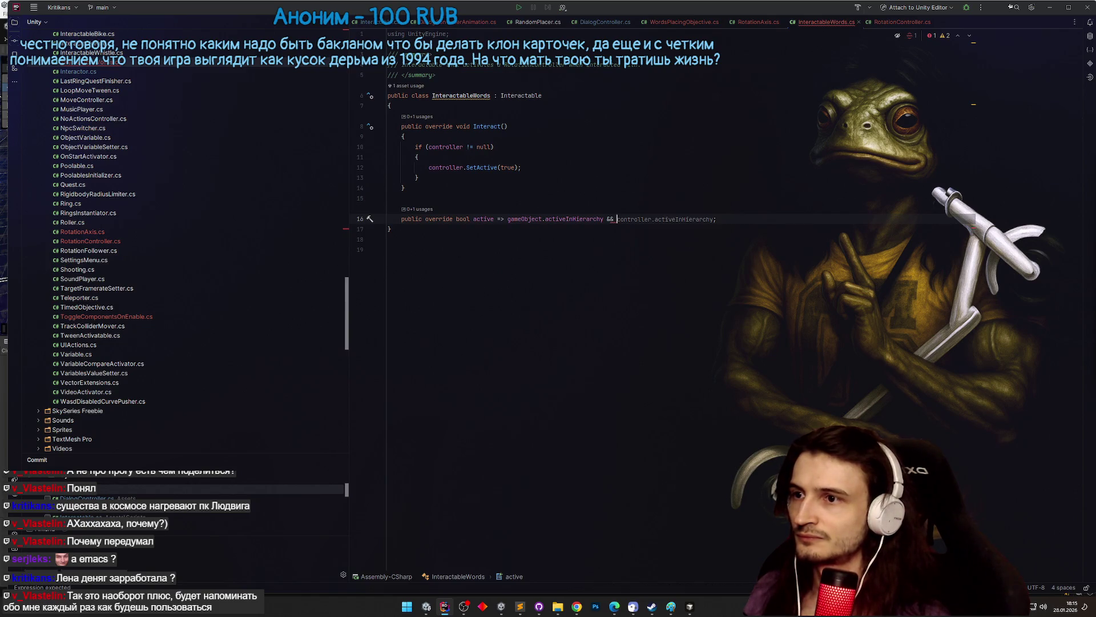
text(qu)
key(Down)
key(Return)
text(.is)
key(BackSpace)
key(BackSpace)
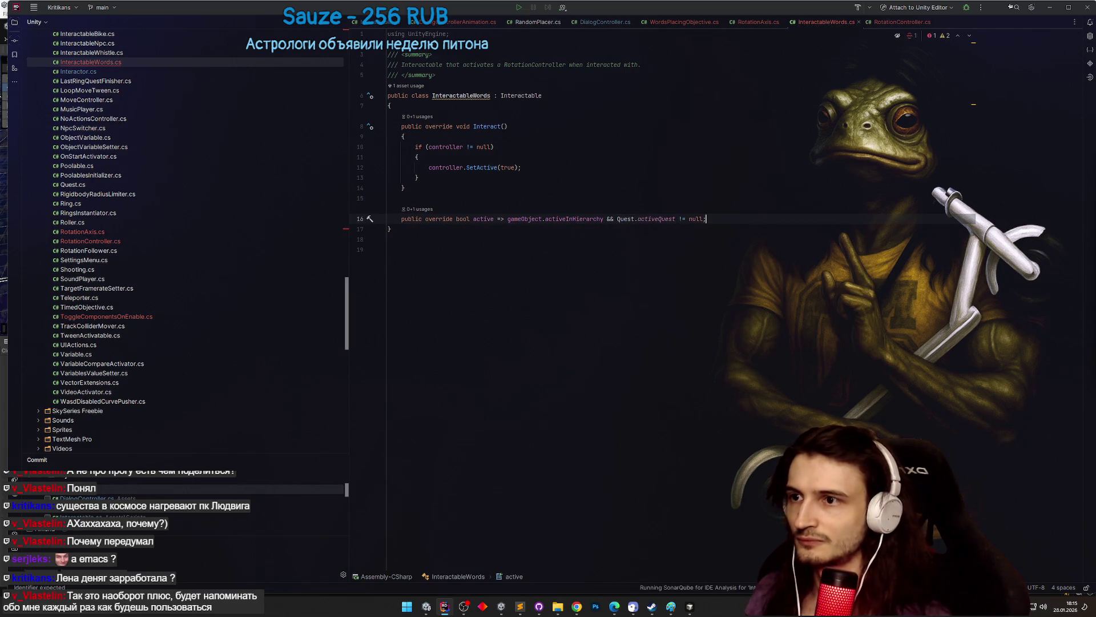
key(Tab)
key(BackSpace)
key(BackSpace)
key(BackSpace)
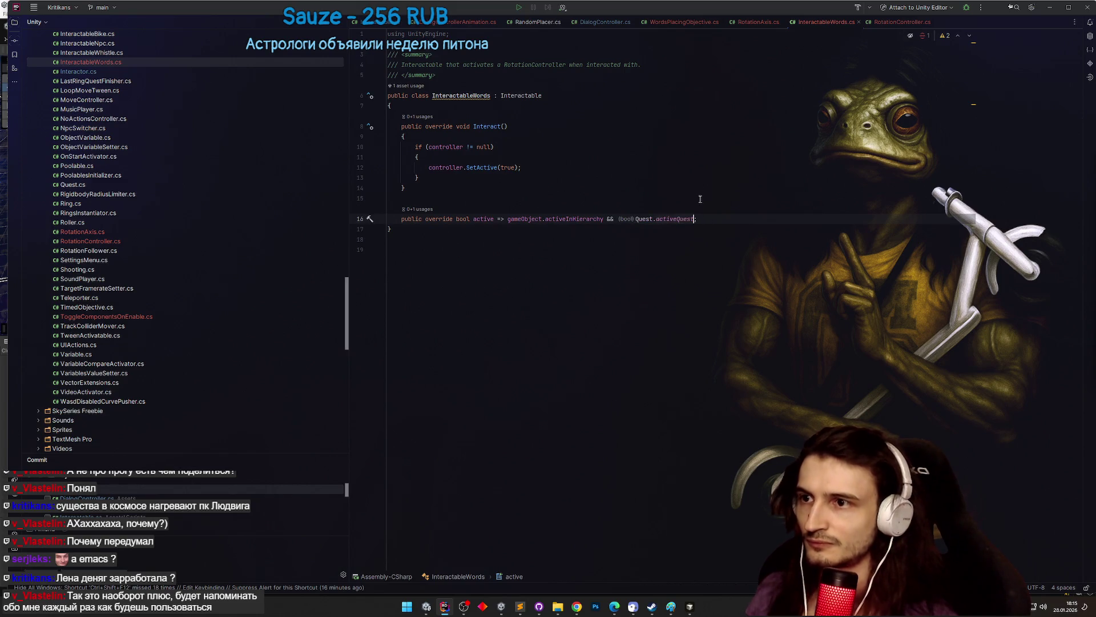
text(.is)
key(Return)
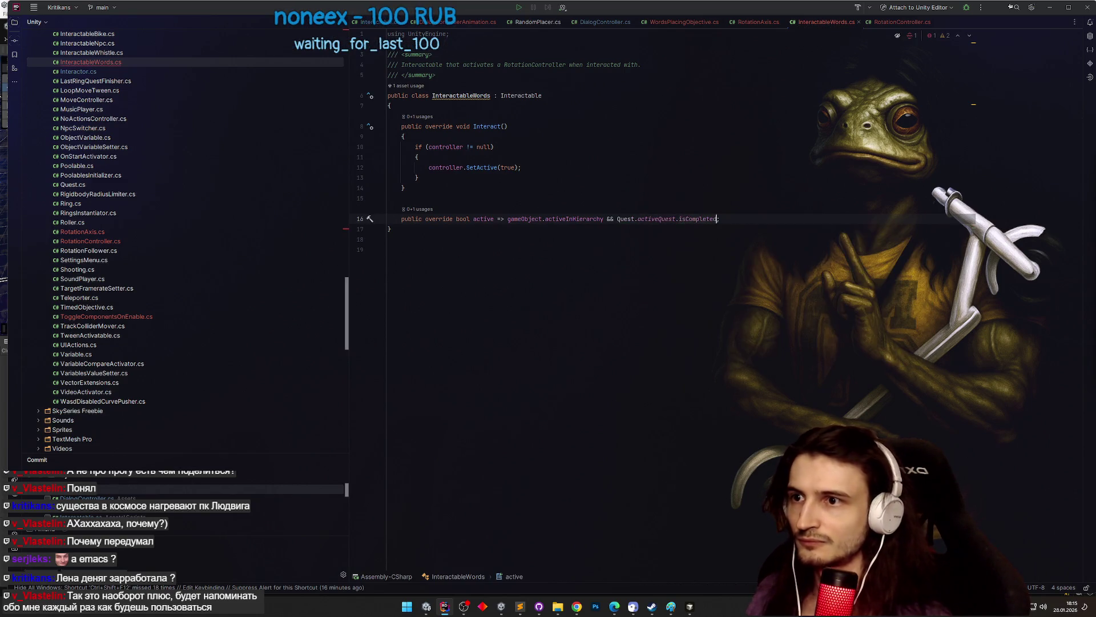
- Negate the quest check to '!Quest.activeQuest.isCompleted' and return to Unity to recompile
click(618, 219)
text(!)
click(665, 219)
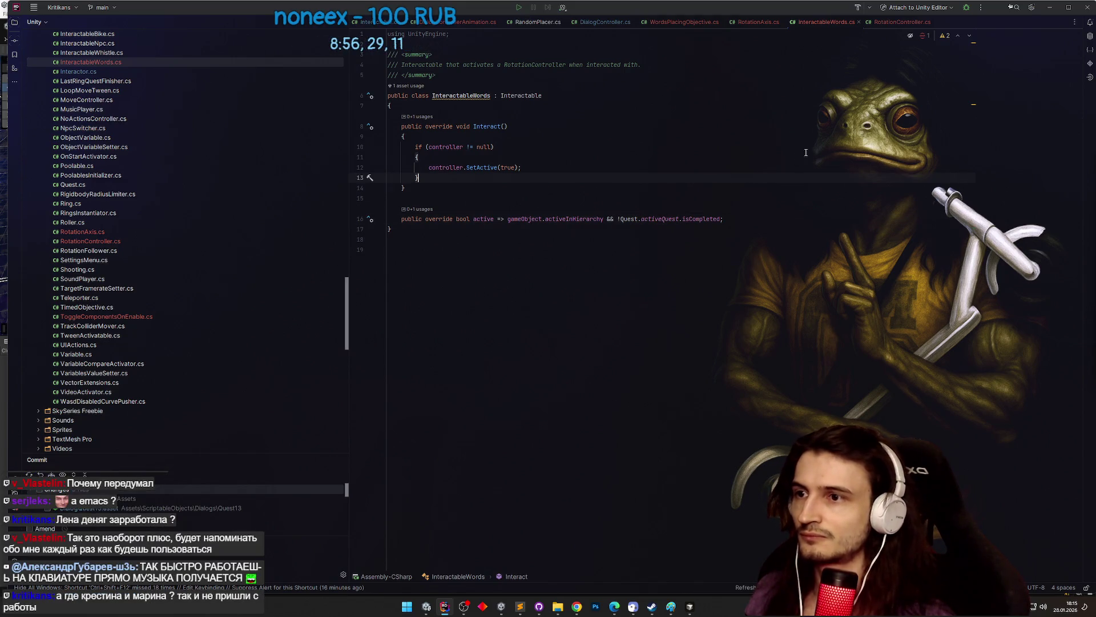
key(alt+Tab)
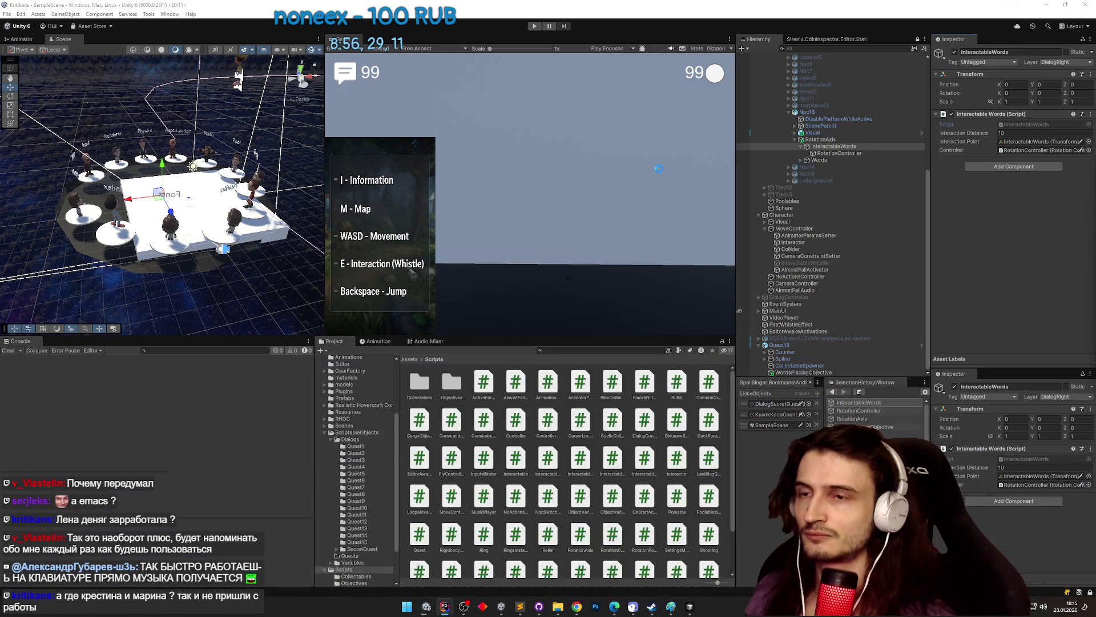
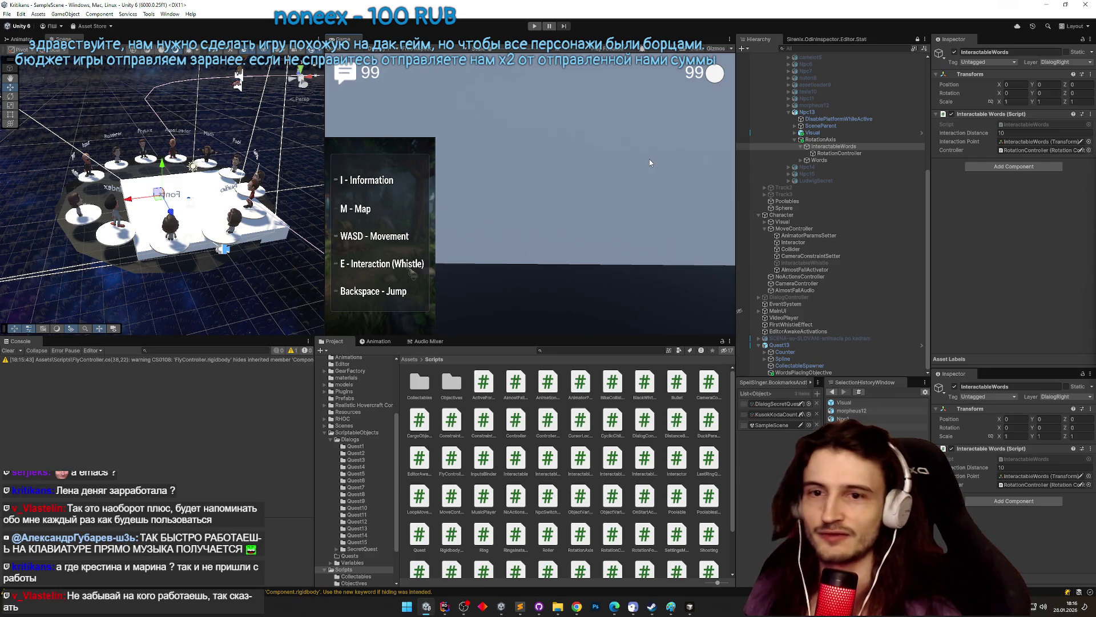
- Run a first playtest, answering the NPC and clicking through its dialogue to begin the quest
click(800, 146)
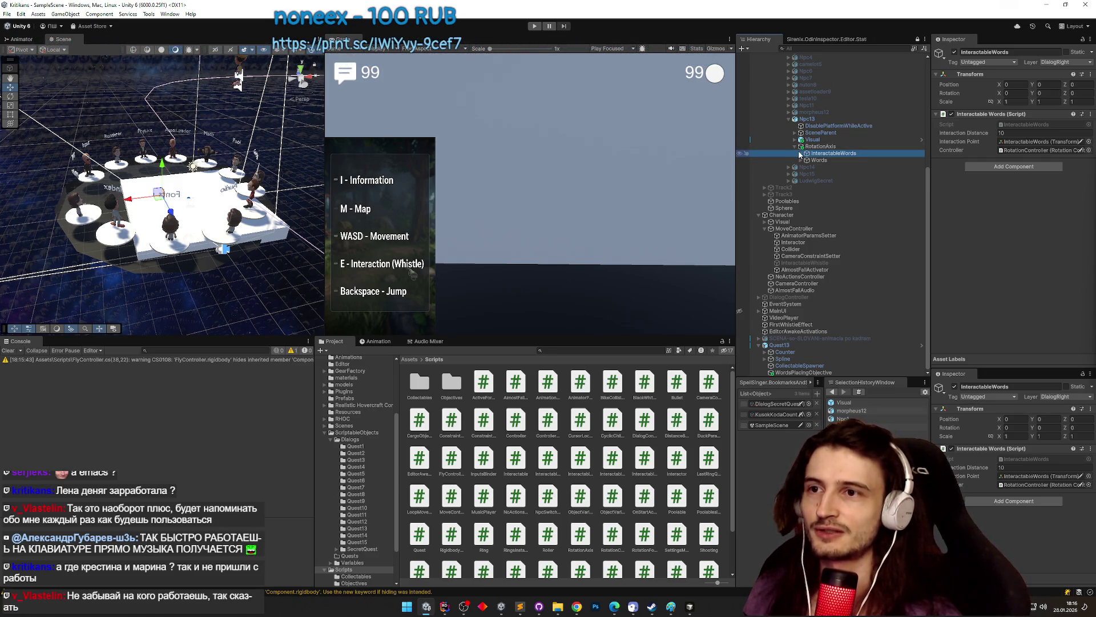
click(801, 154)
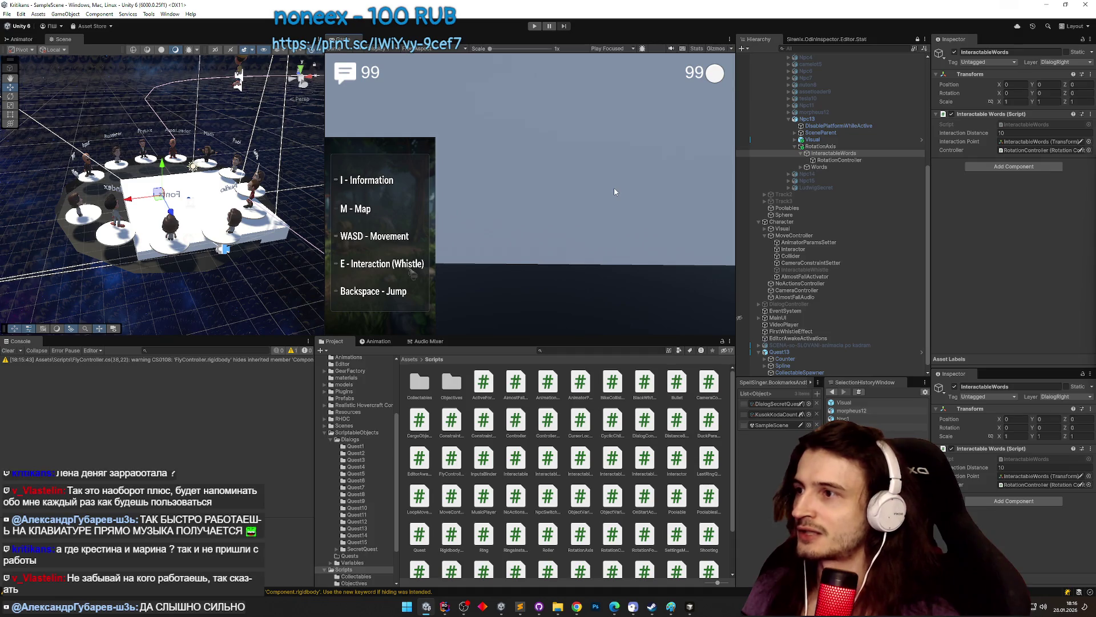
key(ctrl+p)
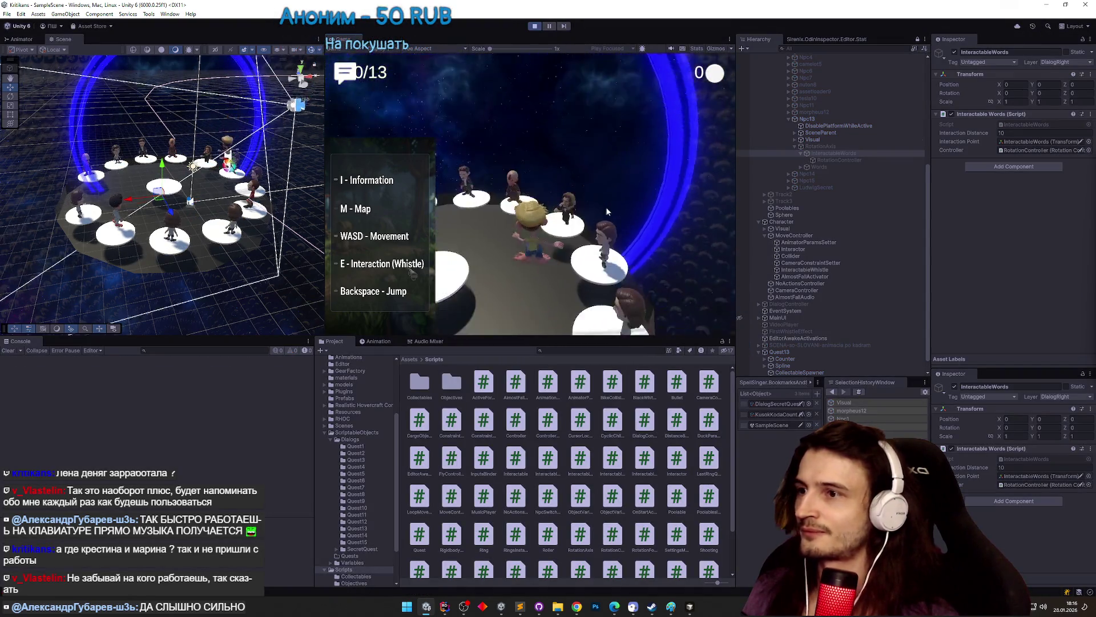
key(shift+space)
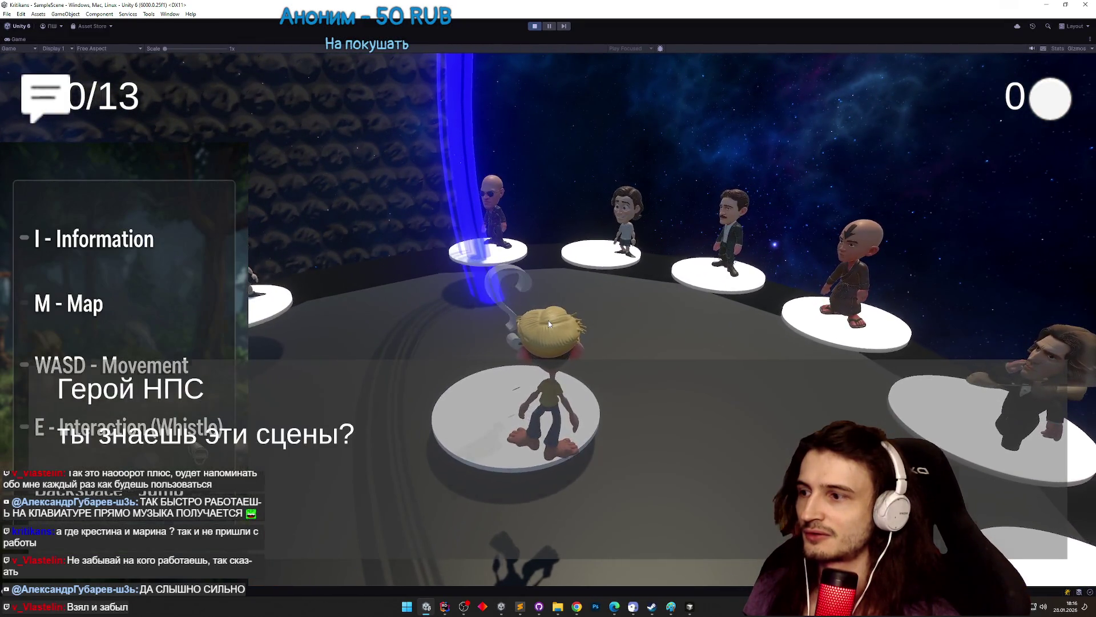
click(563, 393)
click(564, 394)
click(563, 394)
click(564, 394)
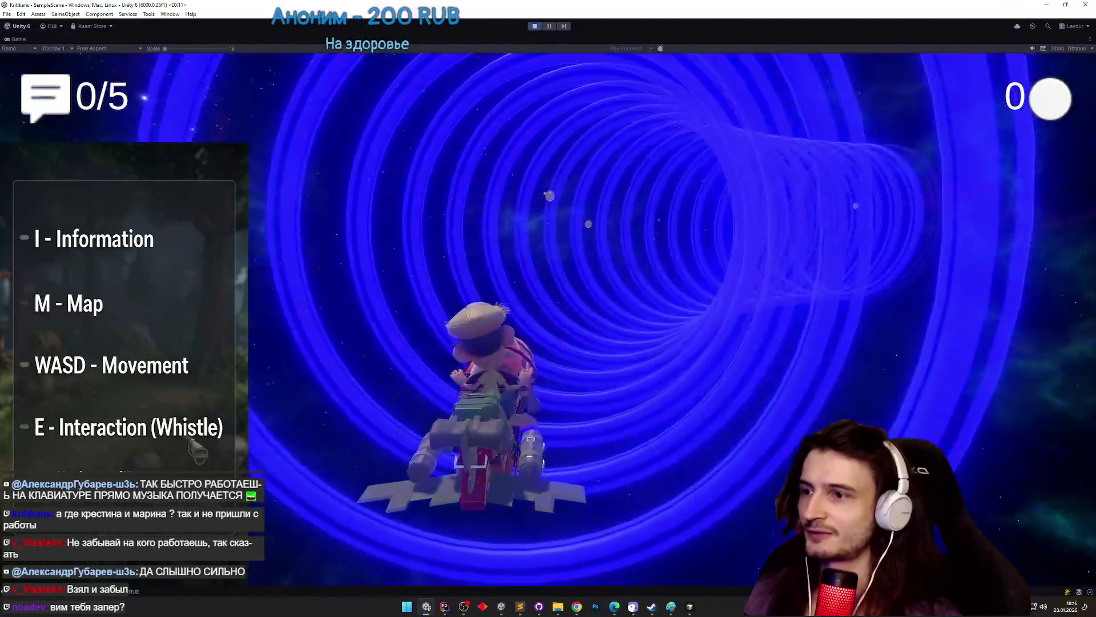
key(ctrl+p)
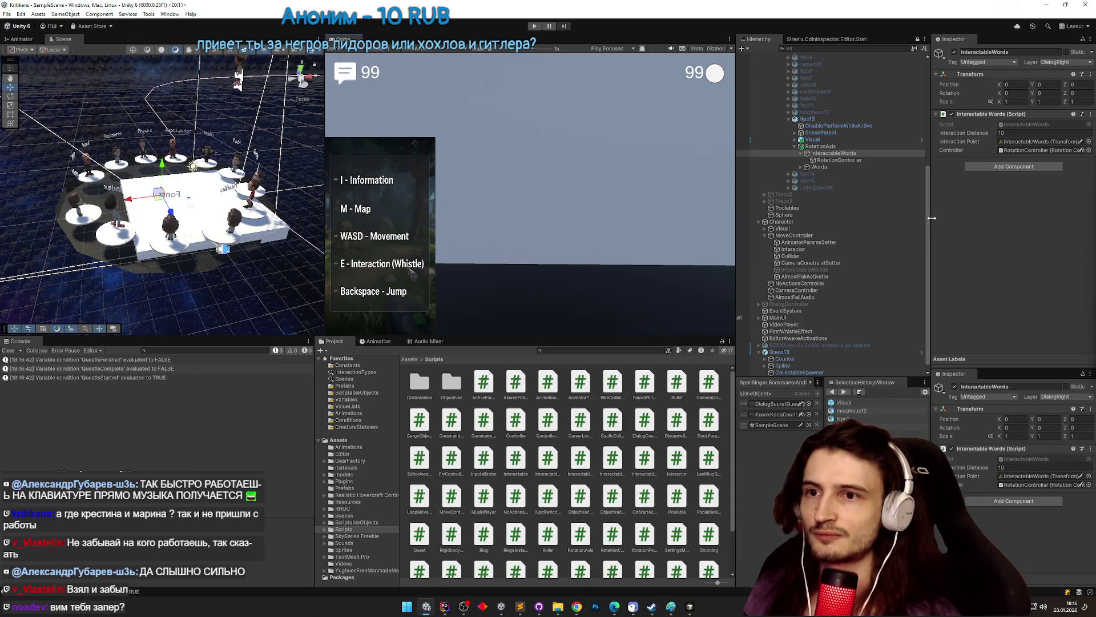
- Review the DialogController's DialogQuest13 dialogue graph, panning to its later nodes
mouse_move(929, 221)
mouse_down()
mouse_move(929, 132)
mouse_move(904, 241)
mouse_up()
scroll(904, 241, up, 5)
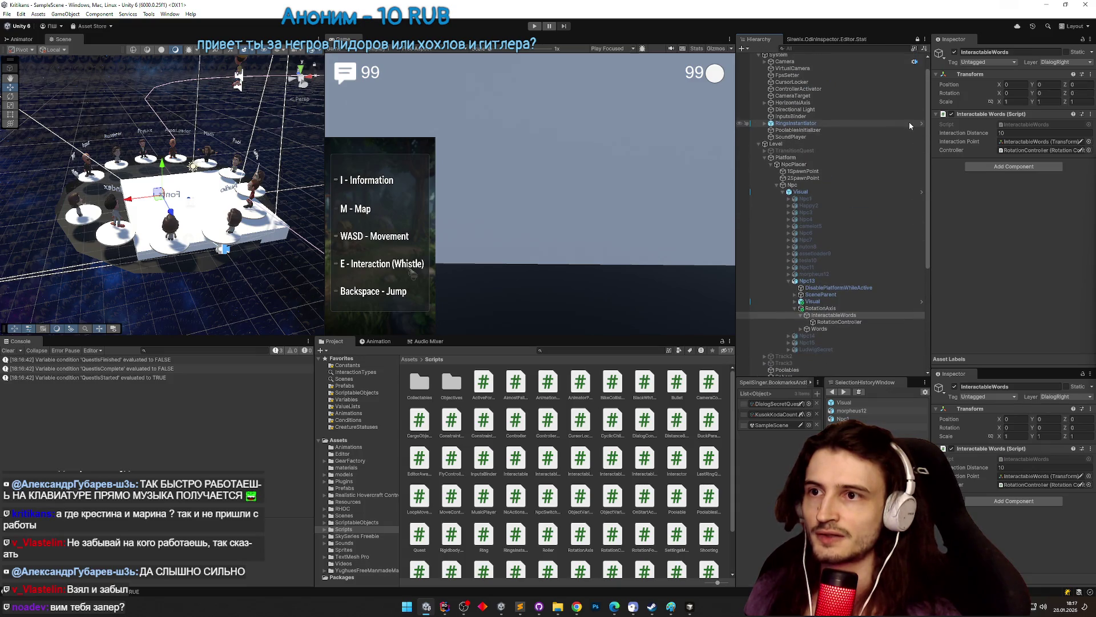
scroll(845, 217, down, 4)
click(802, 329)
double_click(1028, 133)
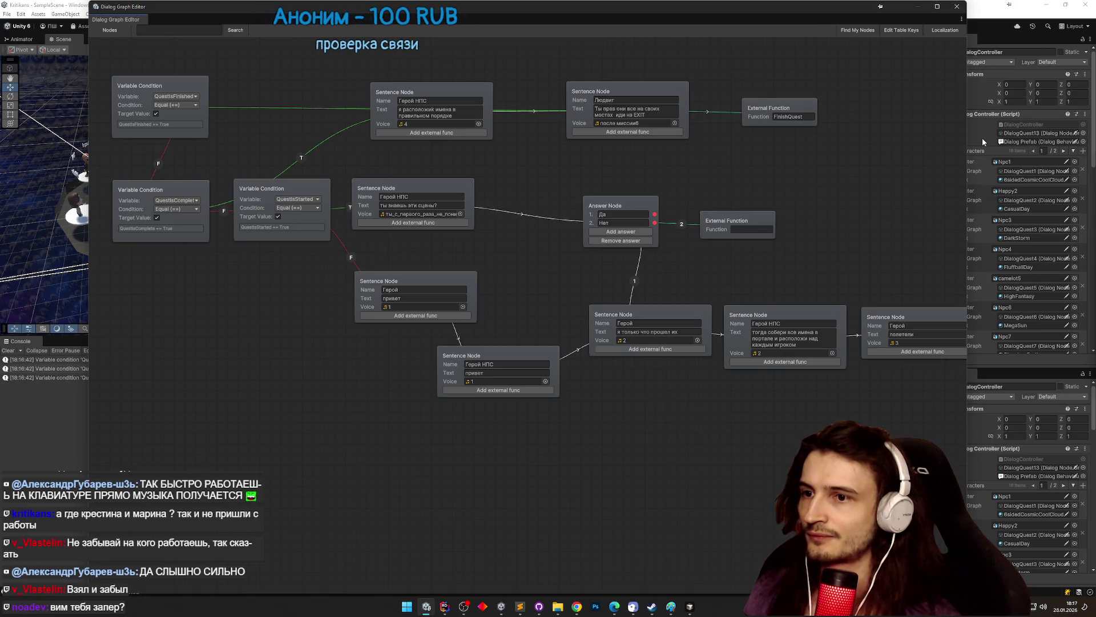
mouse_move(859, 208)
mouse_down()
mouse_move(703, 211)
mouse_move(811, 212)
mouse_up()
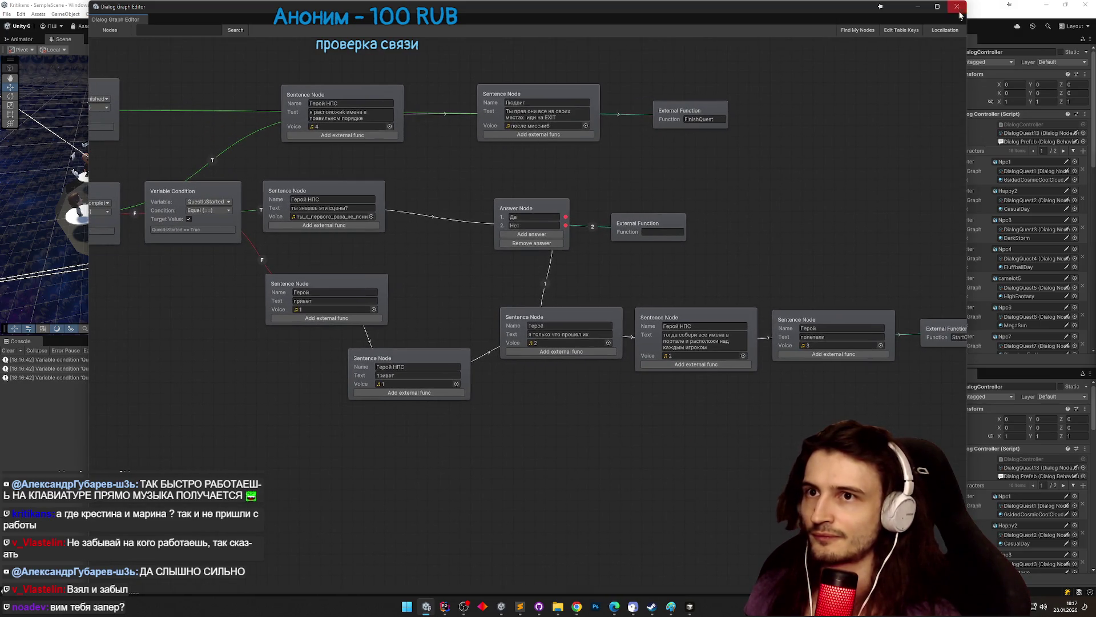
click(957, 7)
drag(1094, 166, 1084, 256)
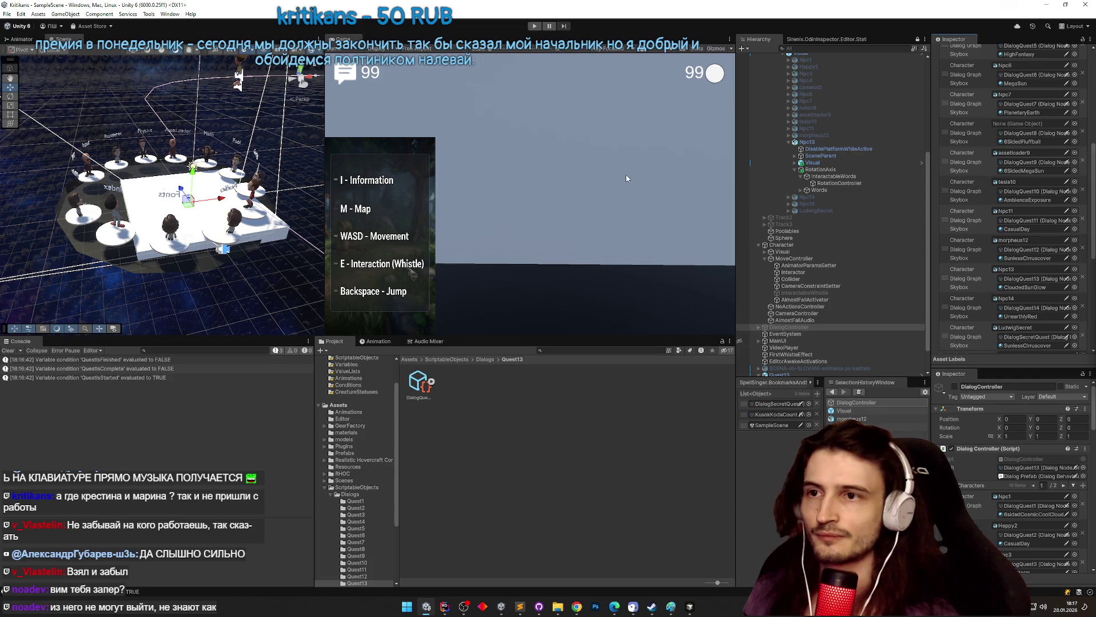
- Replay the quest, answer Да to the NPC, skip the dialogue and walk to the rocket
key(ctrl+p)
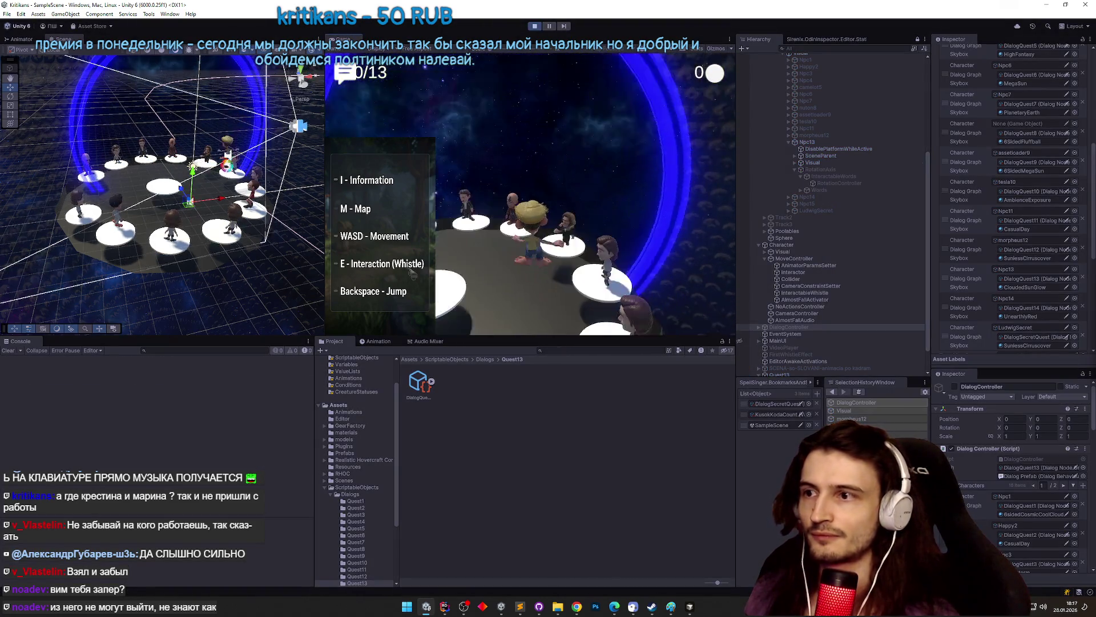
key(super)
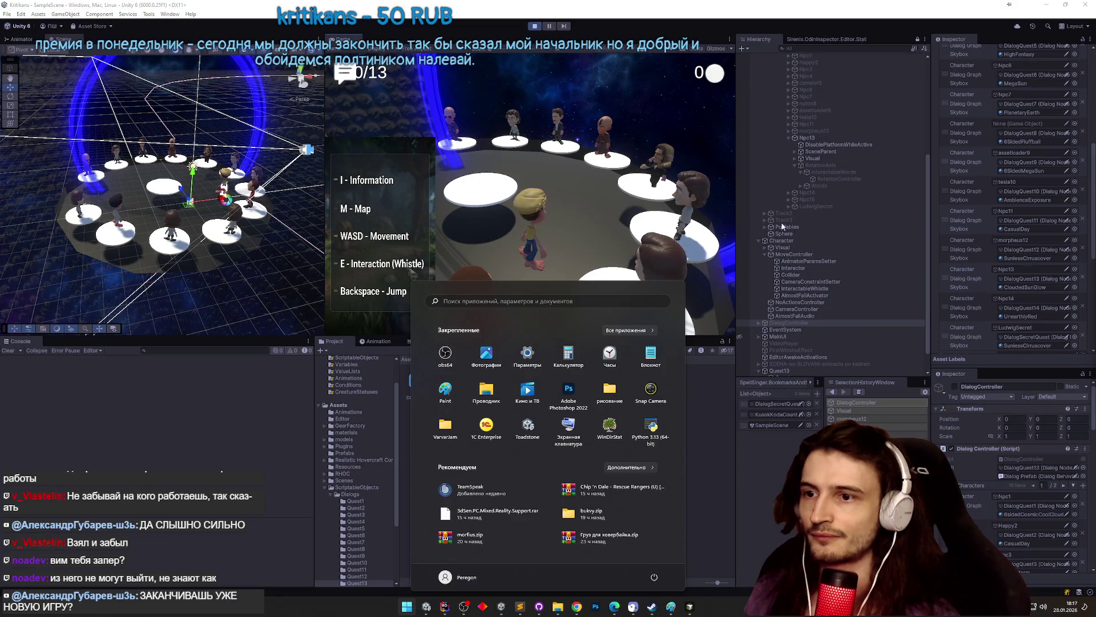
click(528, 211)
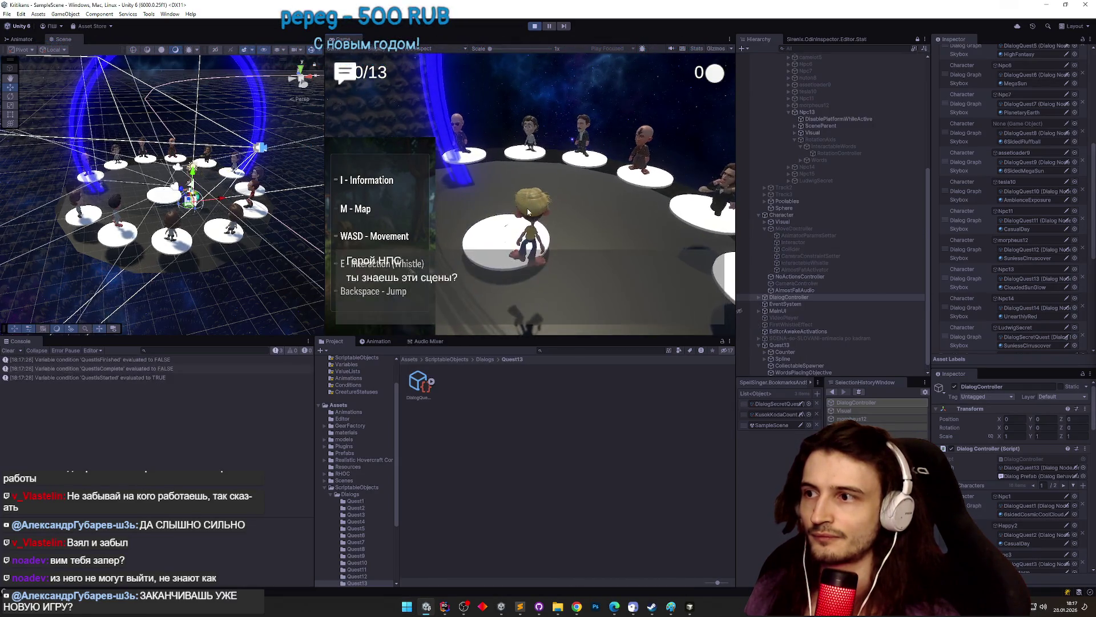
click(542, 275)
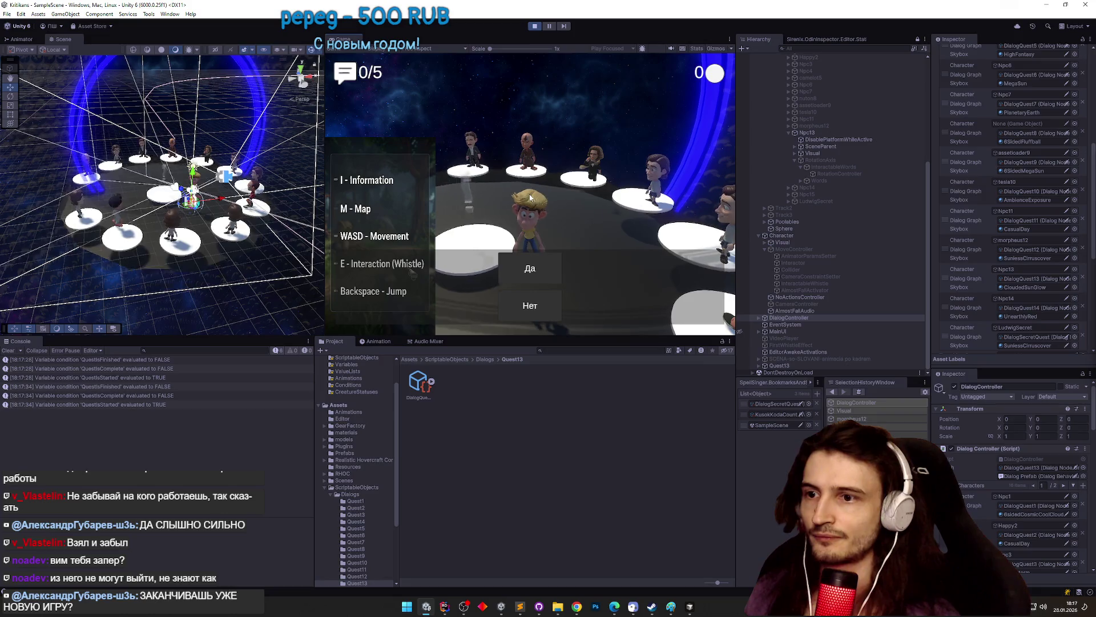
click(537, 258)
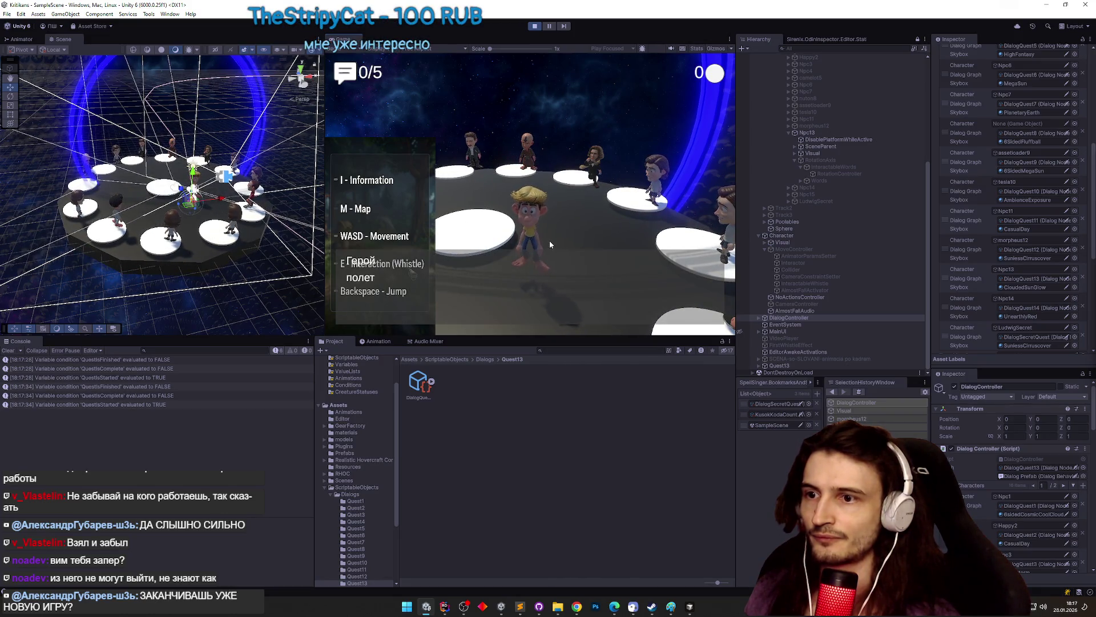
click(550, 244)
key(w)
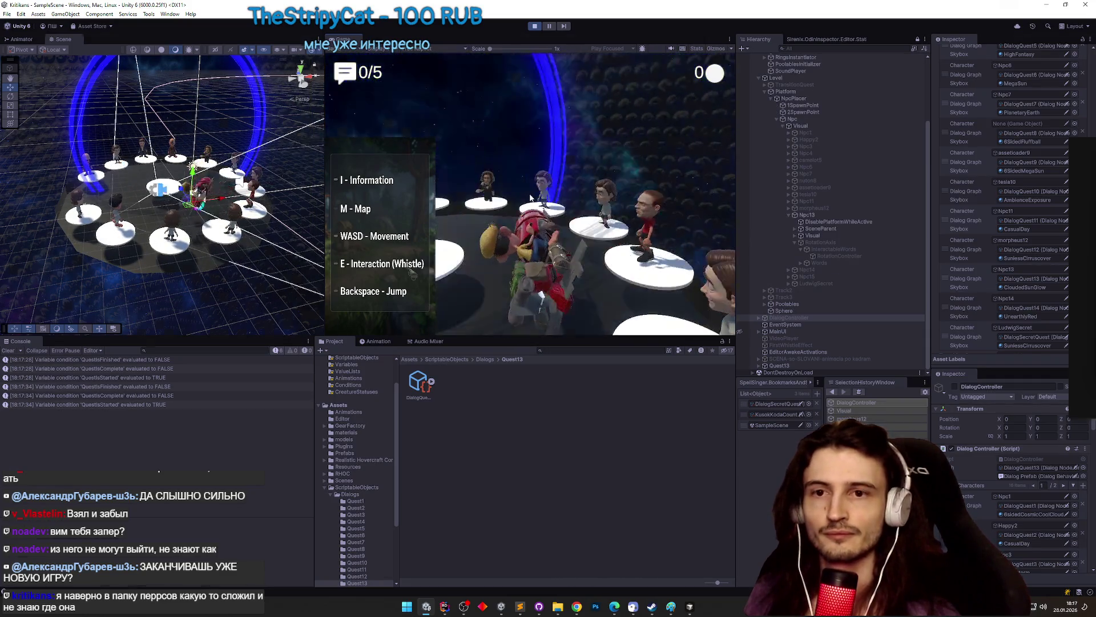
- Toggle the maximized Game view on and off during the flight, ending maximized
key(shift+space)
key(shift+space)
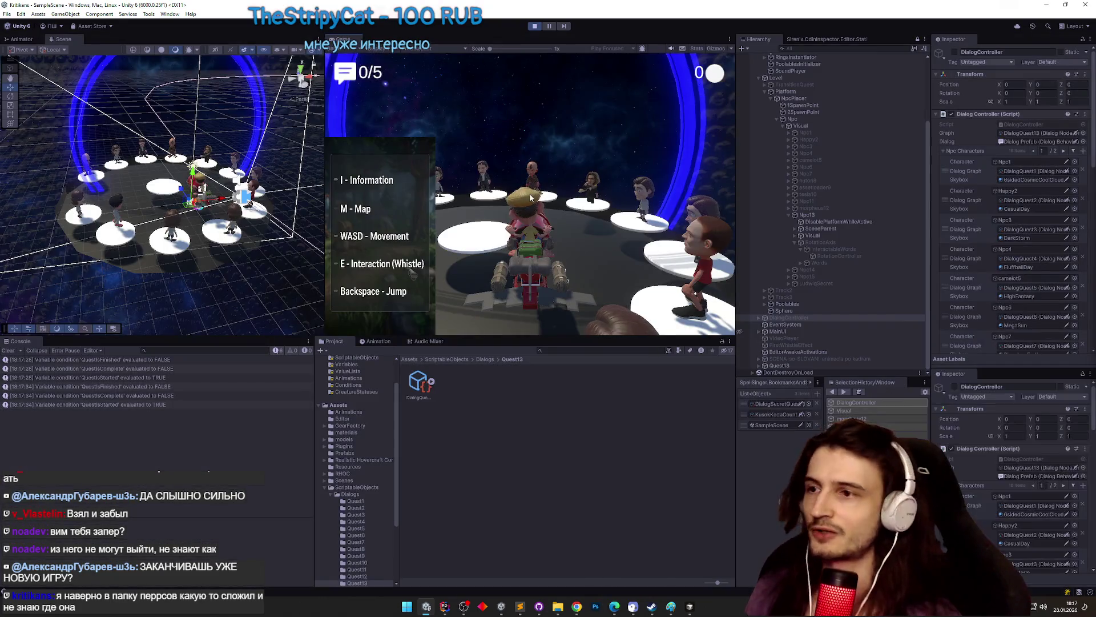
key(shift+space)
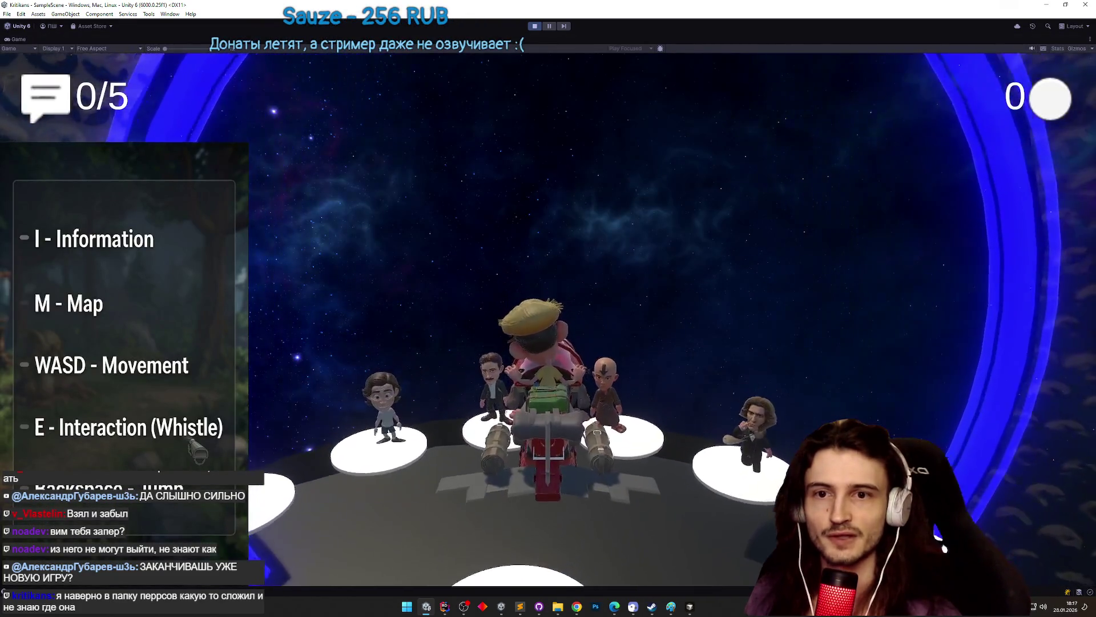
key(shift+space)
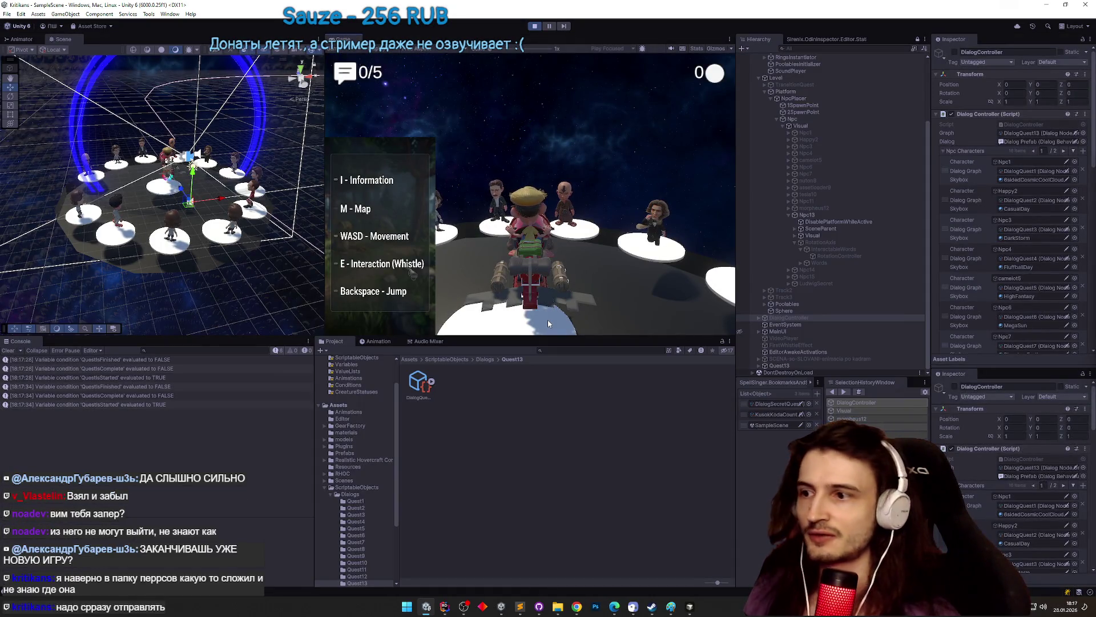
key(shift+space)
key(shift+space)
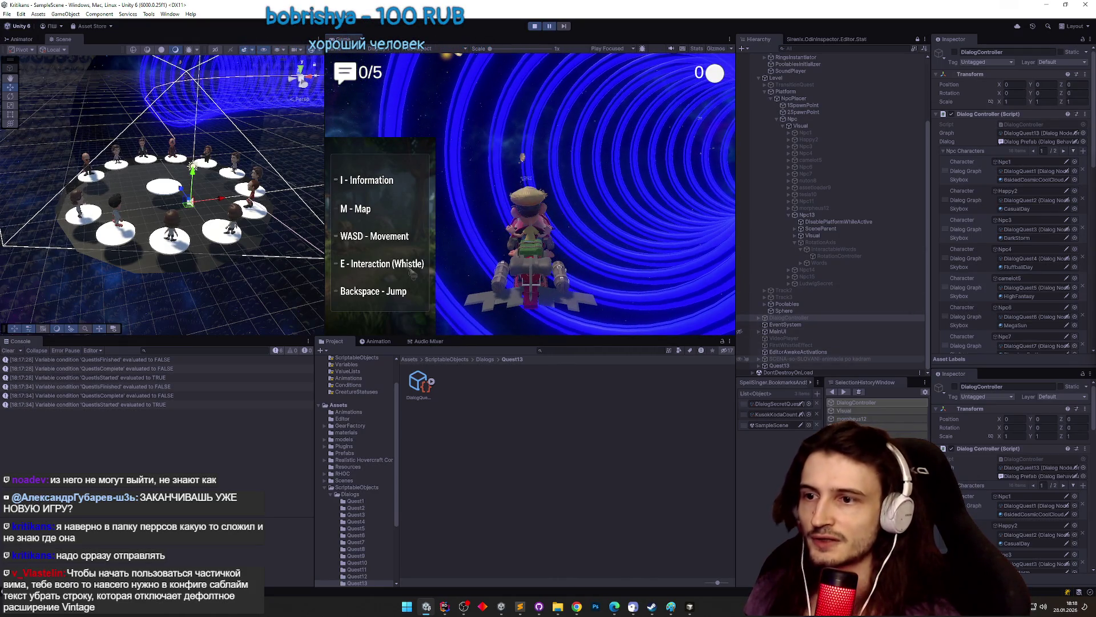
- Inspect the SCENA-so-SLOVANI and KusokKodaCounter objects, then stop the playtest
click(800, 358)
scroll(796, 332, up, 2)
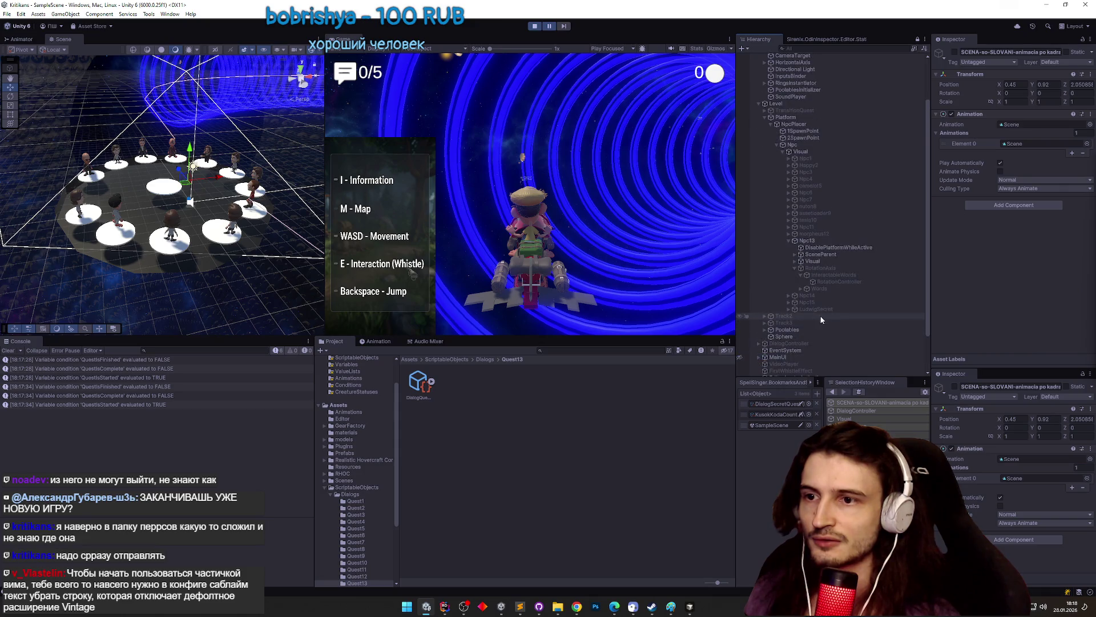
scroll(818, 316, down, 4)
click(823, 352)
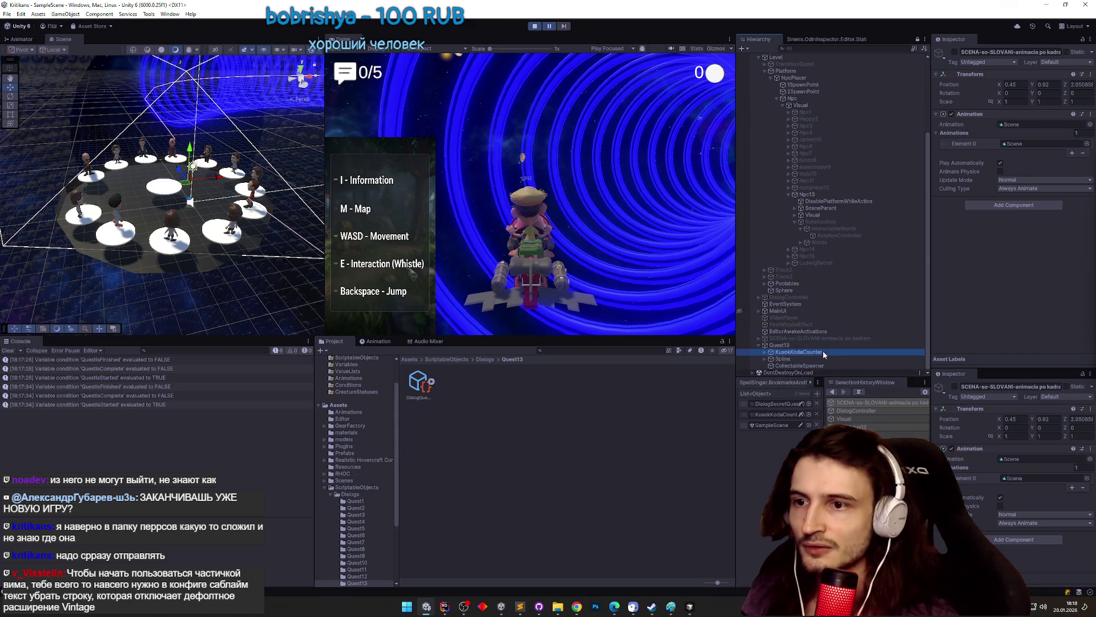
key(ctrl+p)
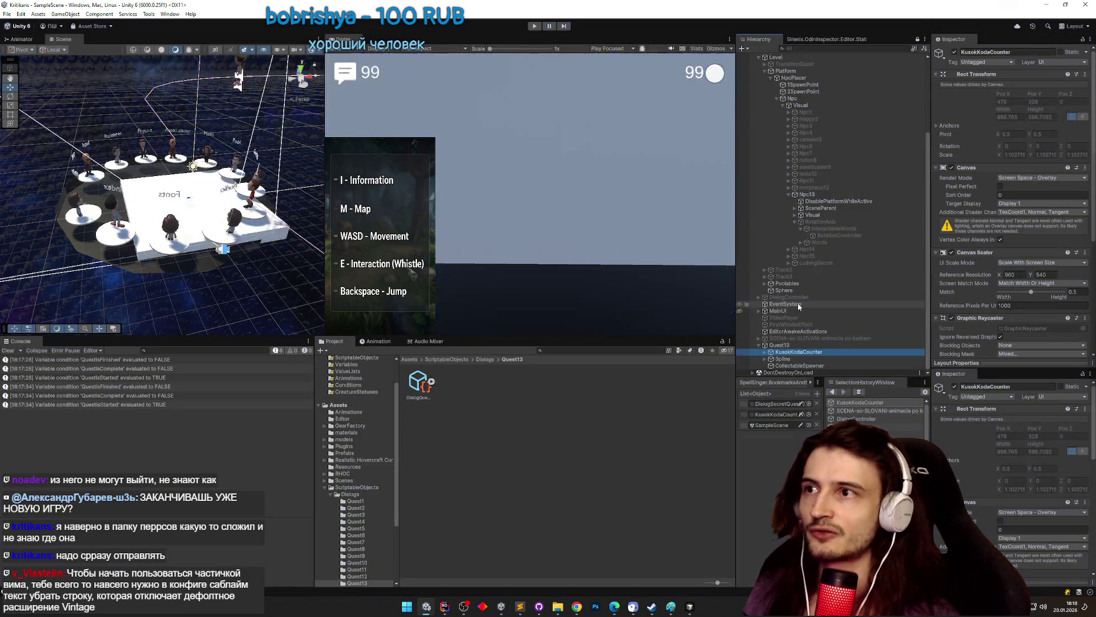
- Select the Quest13 object, then show the Quest13 prefab in Assets/Prefabs
scroll(924, 340, down, 3)
scroll(924, 340, down, 2)
click(845, 345)
click(408, 358)
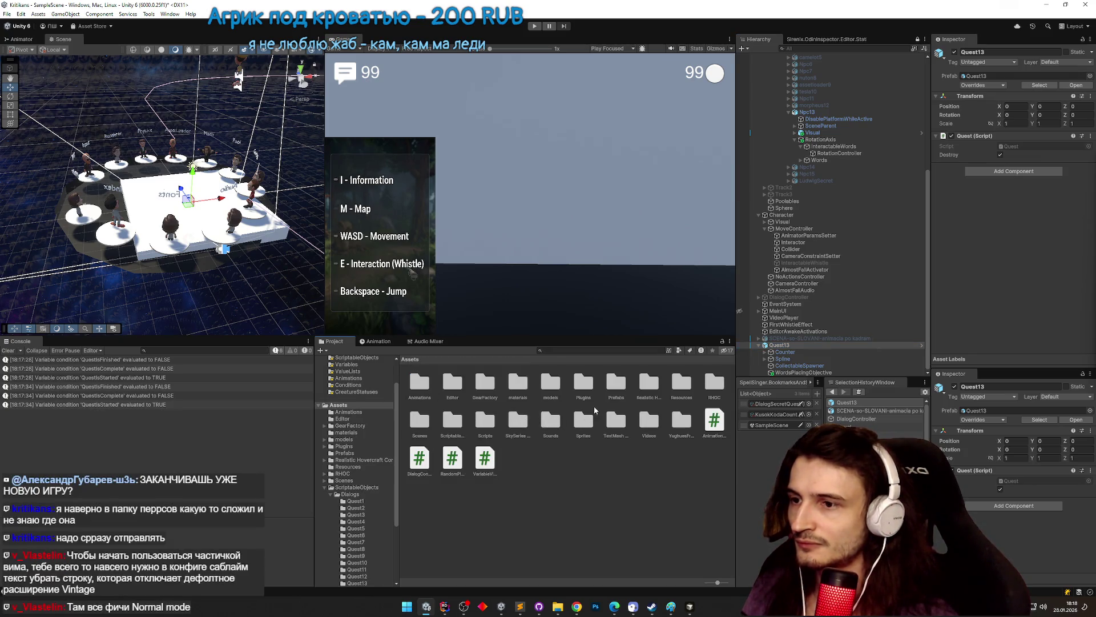
double_click(616, 386)
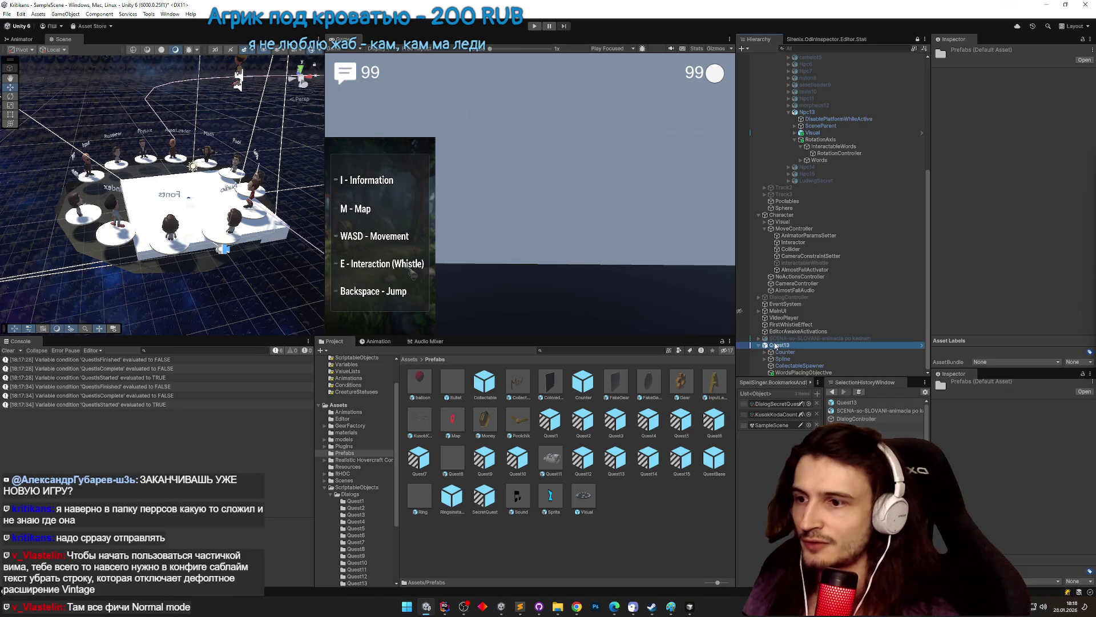
click(617, 458)
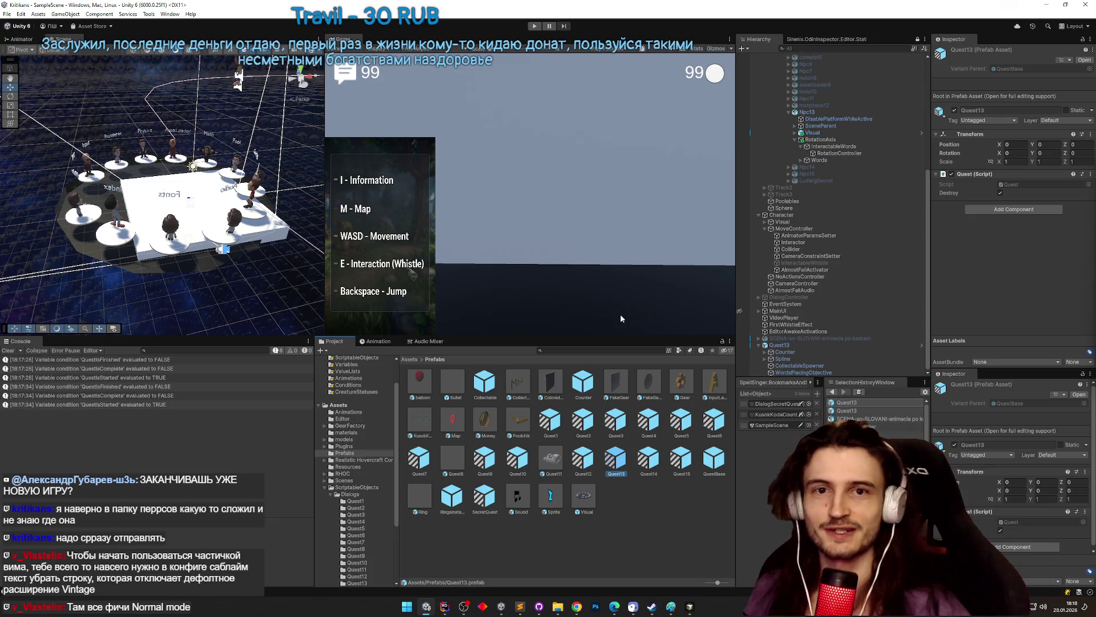
key(ctrl+p)
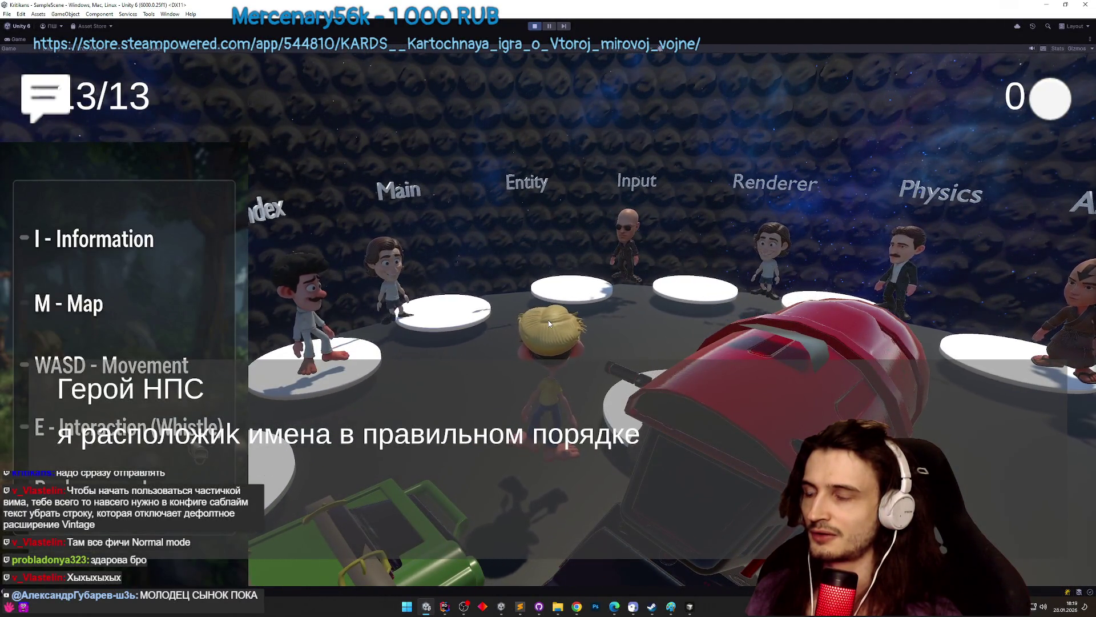
key(shift+space)
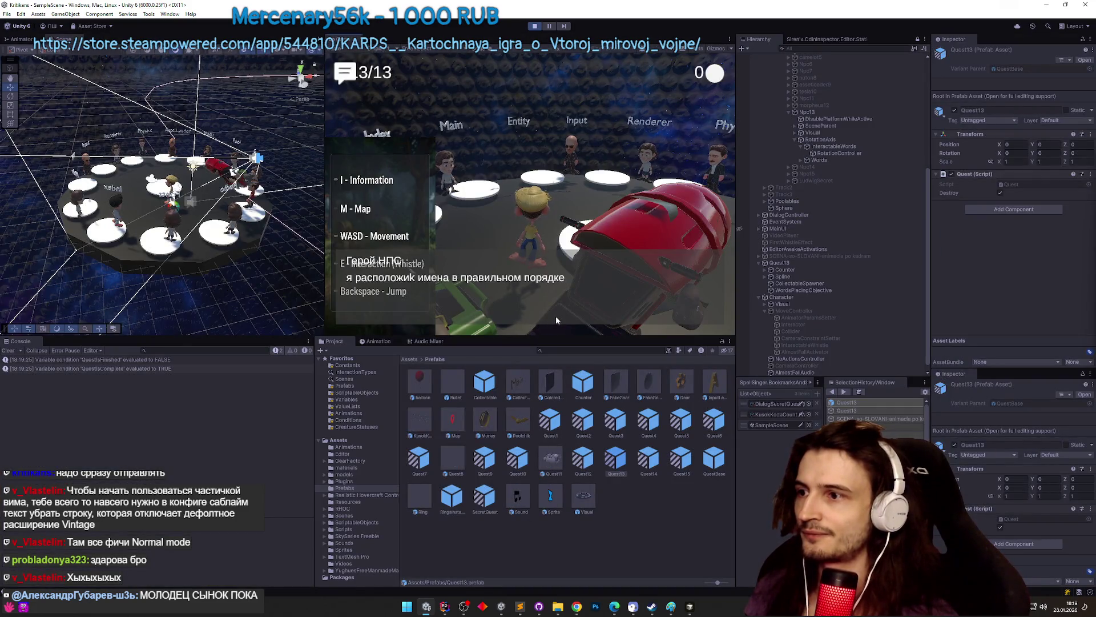
key(ctrl+p)
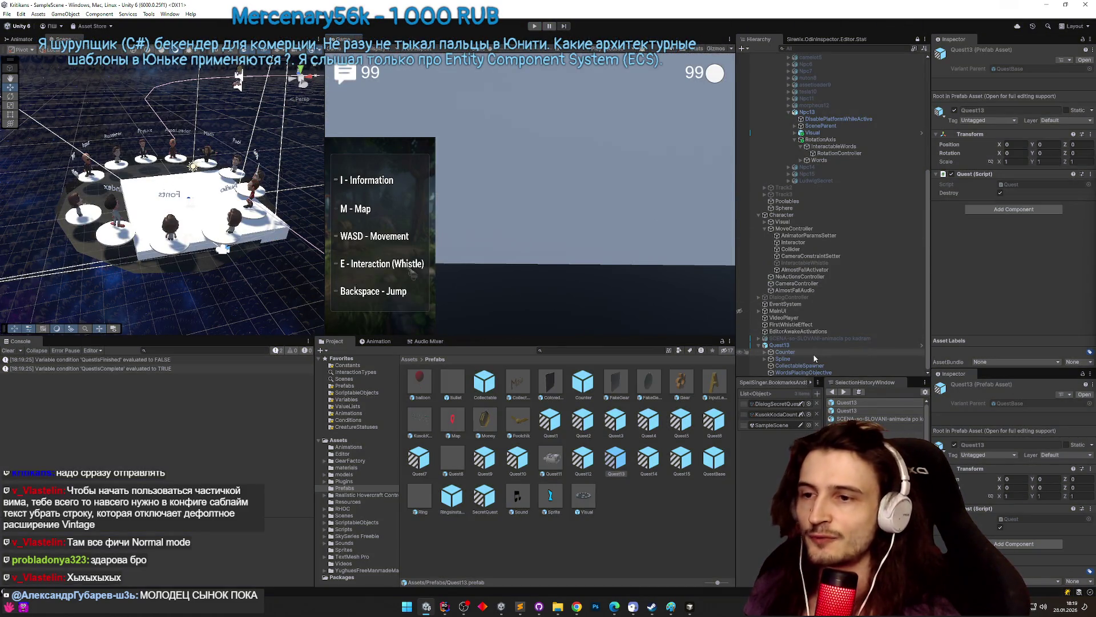
click(822, 140)
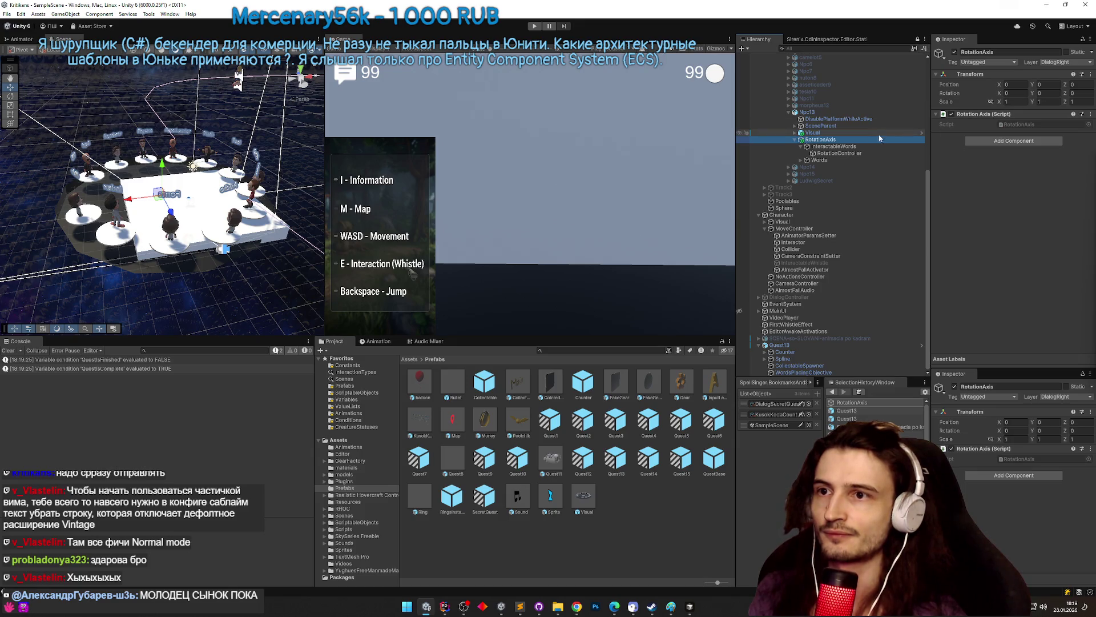
- Set the Words object's Rotation Y to 180, then playtest and move the player with D
click(839, 153)
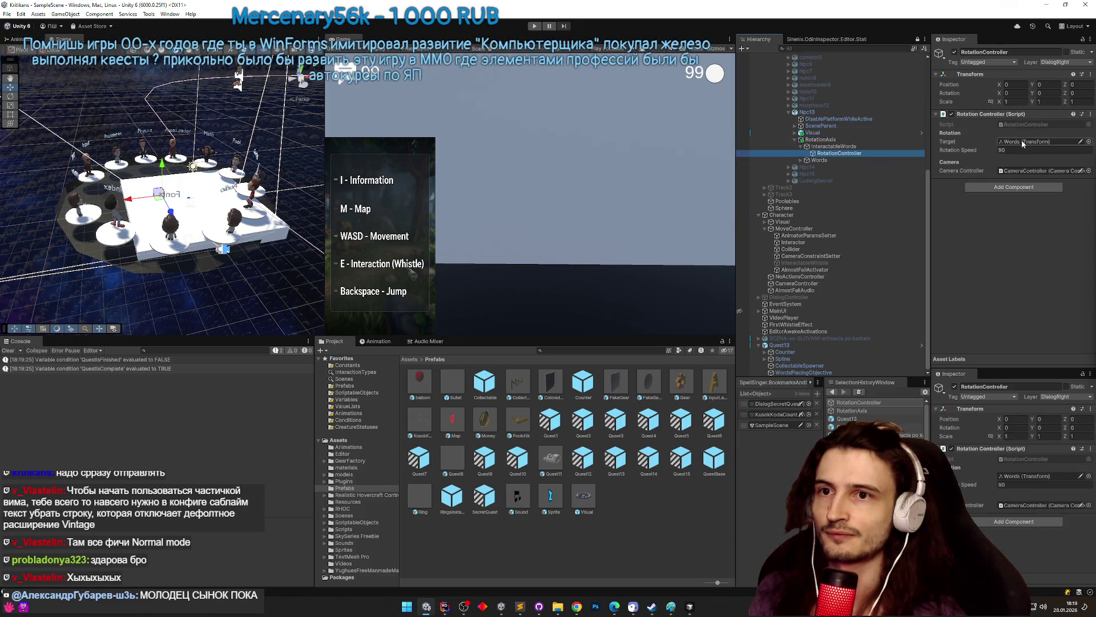
click(819, 160)
text(180)
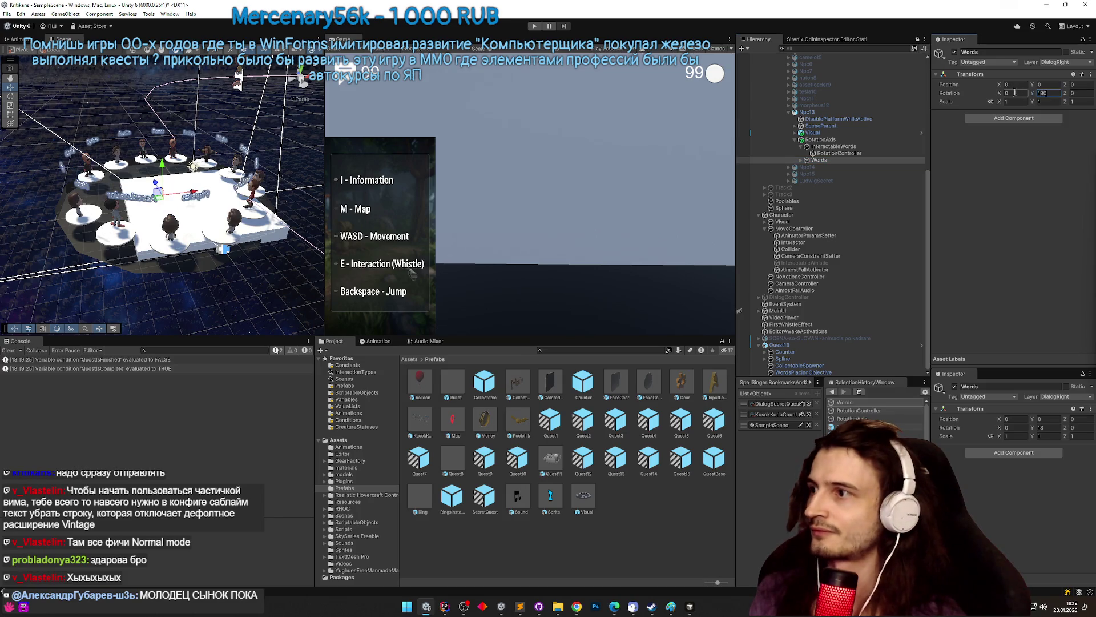
key(ctrl+p)
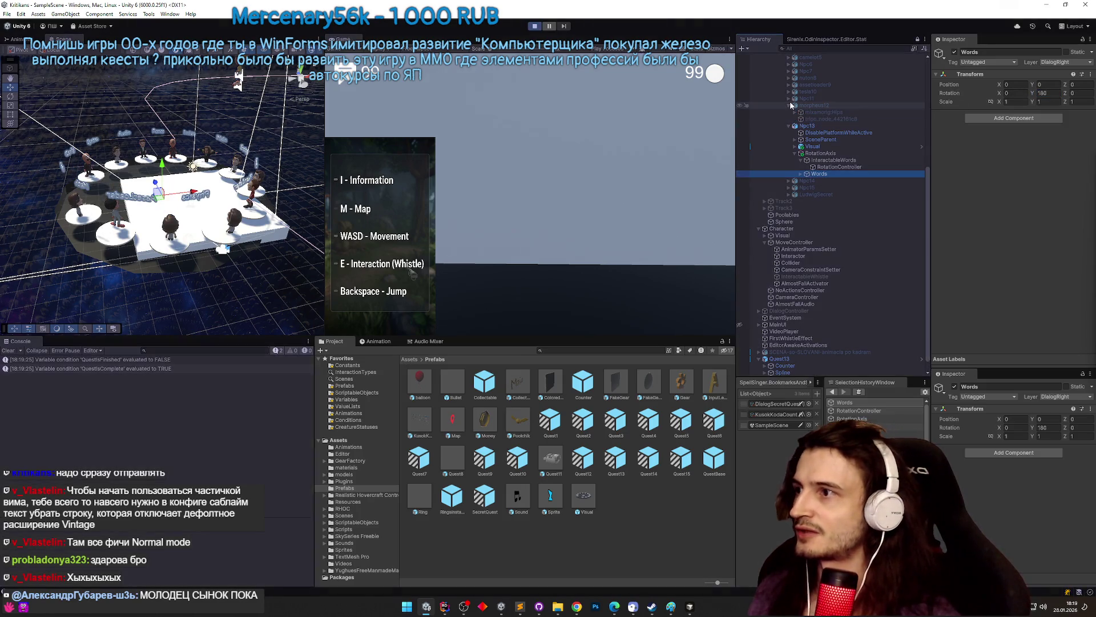
key(d)
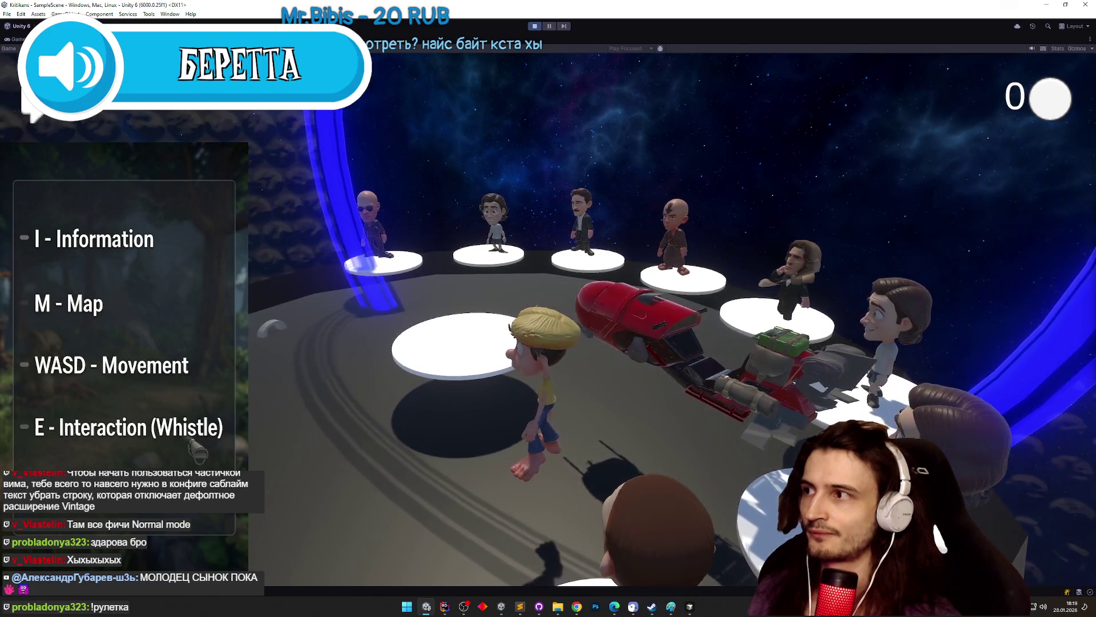
- During the run, check the WordCount variable asset in the Variables folder
key(shift+space)
click(549, 324)
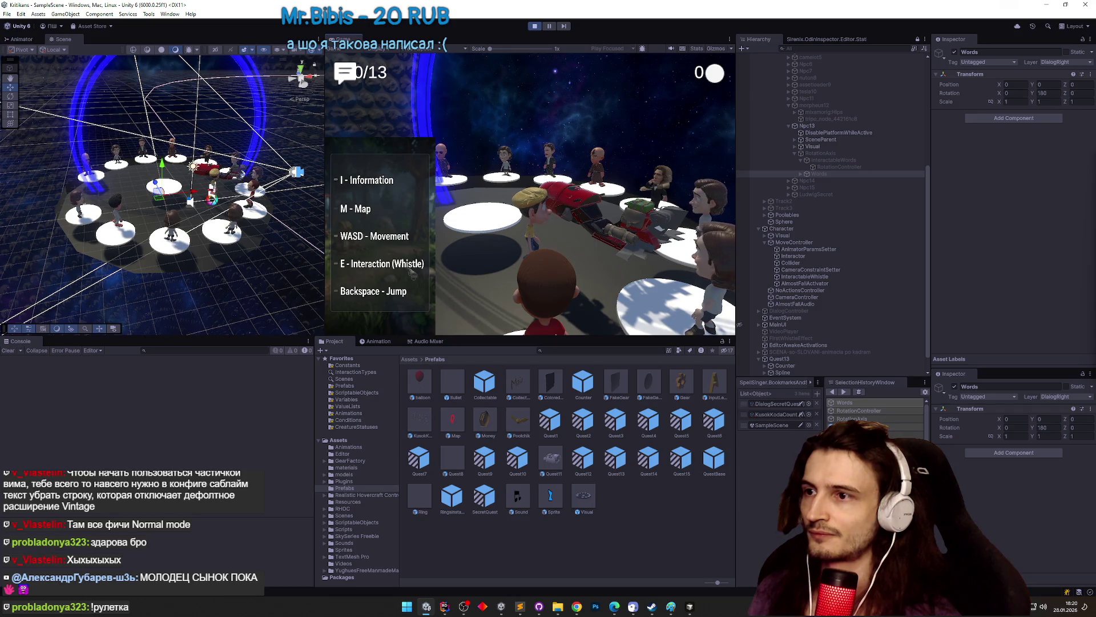
key(super)
click(723, 541)
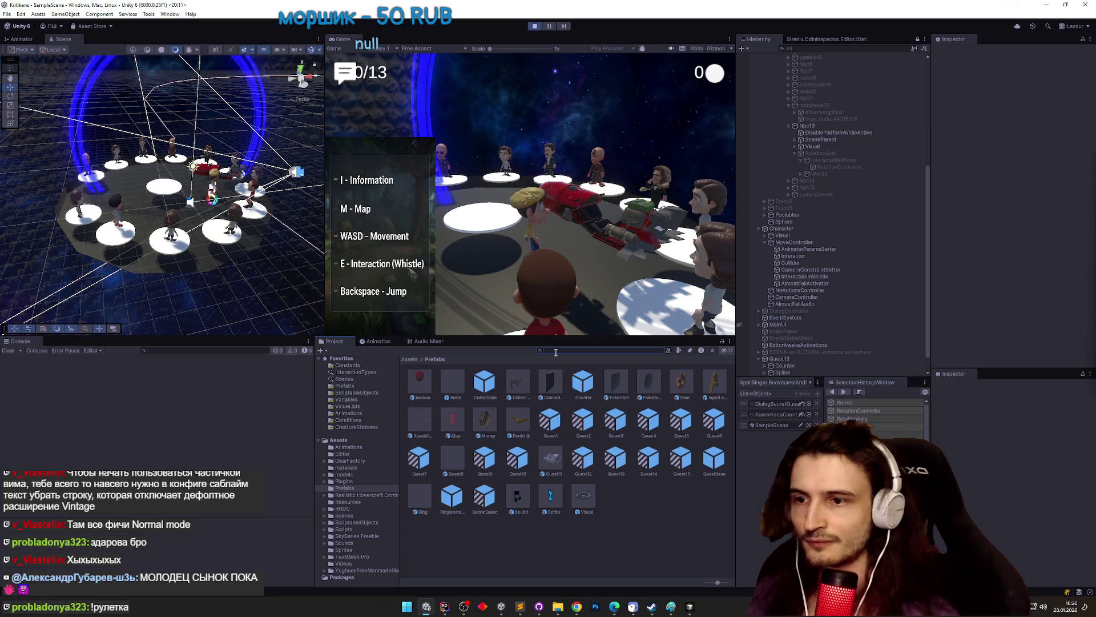
click(763, 411)
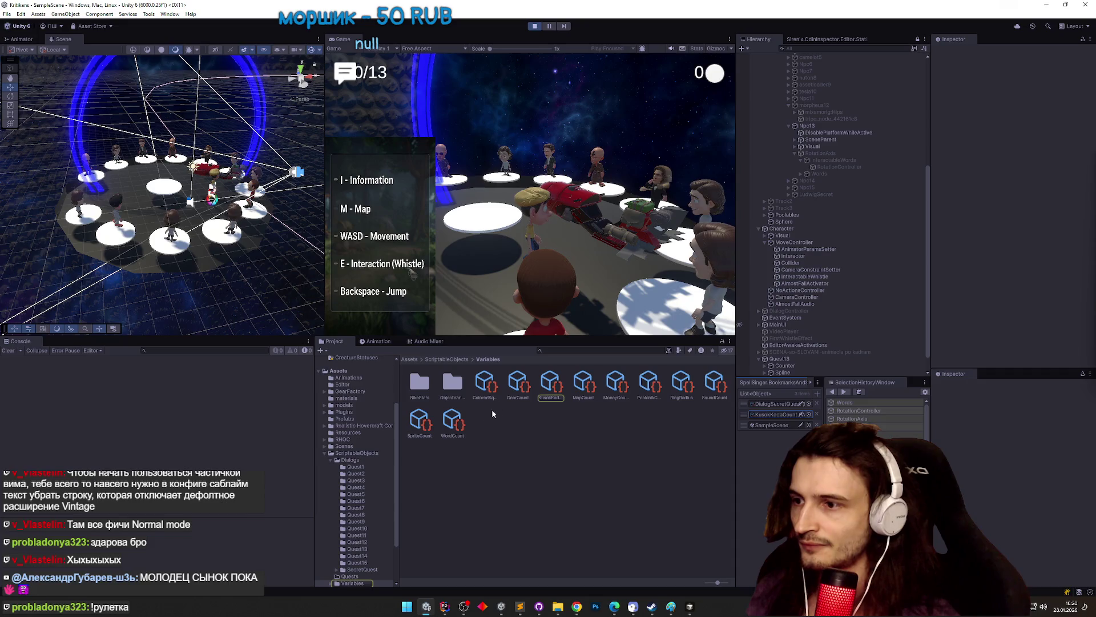
click(454, 421)
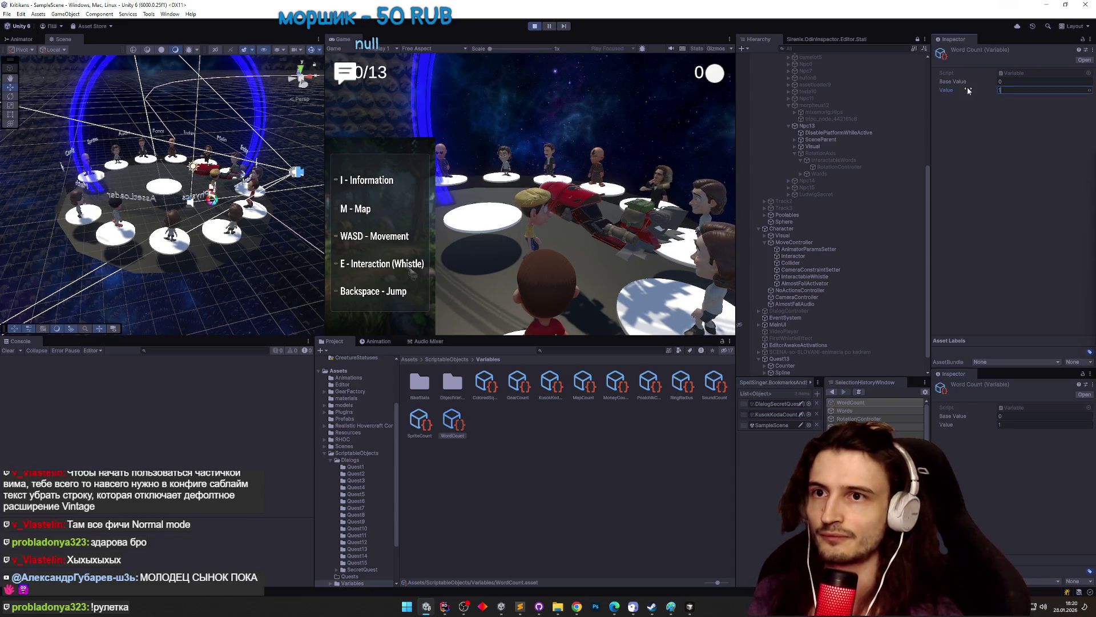
- Maximize the game and walk the player across the white platform toward the NPC
key(shift+space)
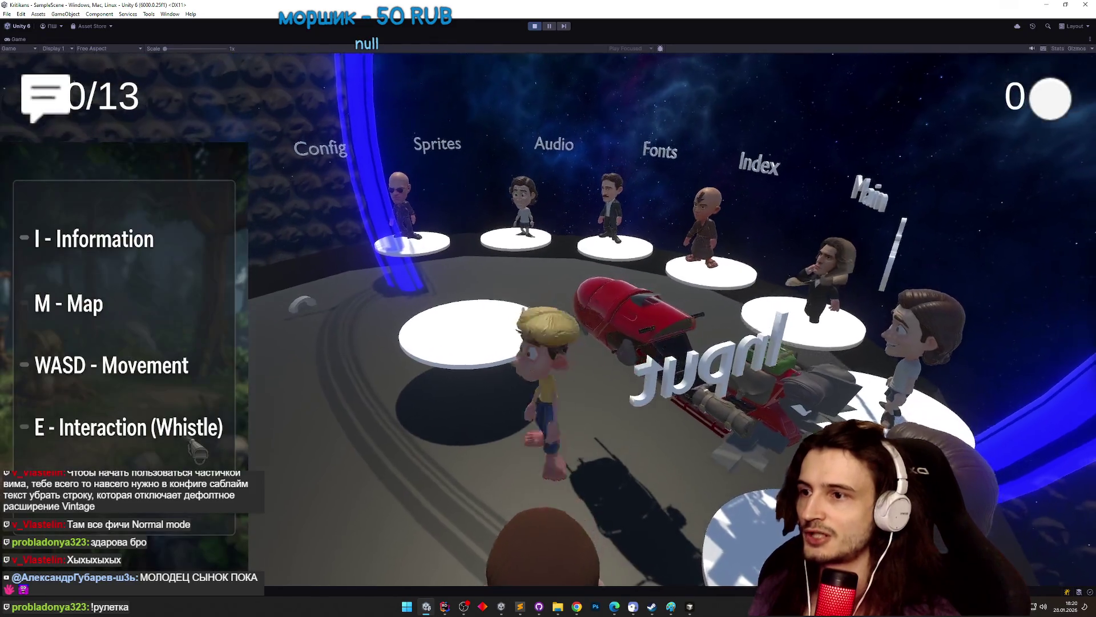
key(w)
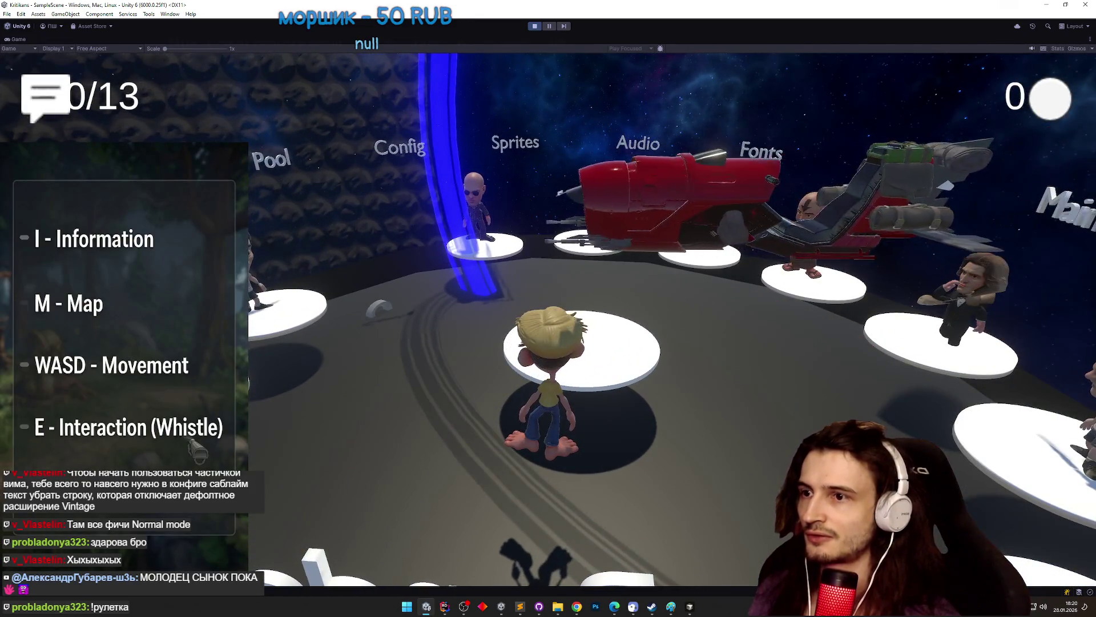
key(a)
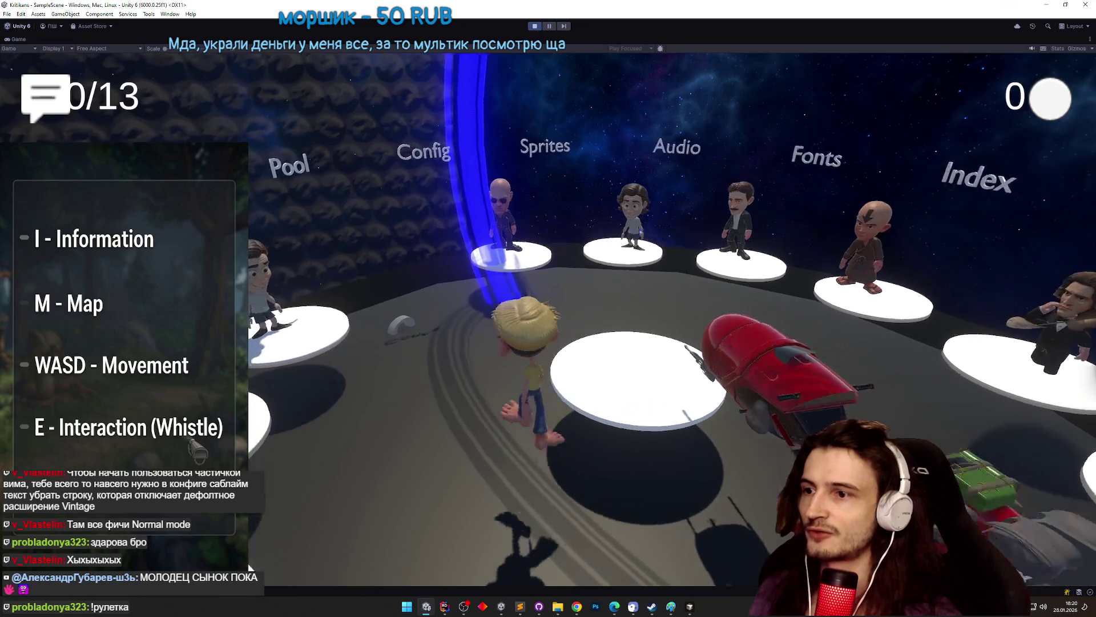
key(w)
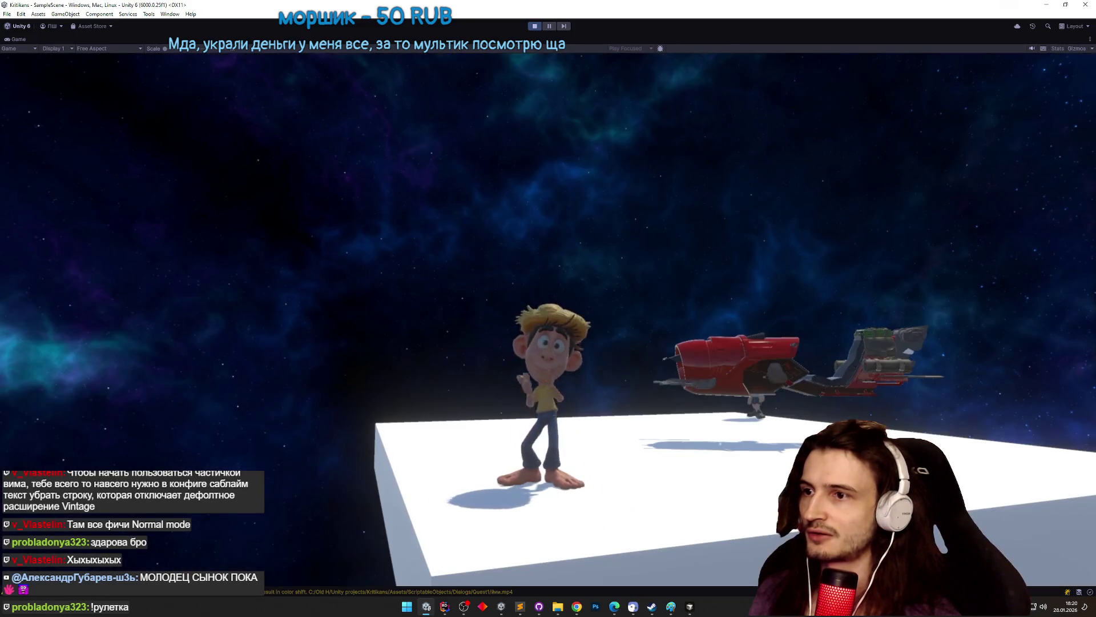
- Stop the run, clear the Console and select WordsPlacingObjective under Quest13
key(ctrl+p)
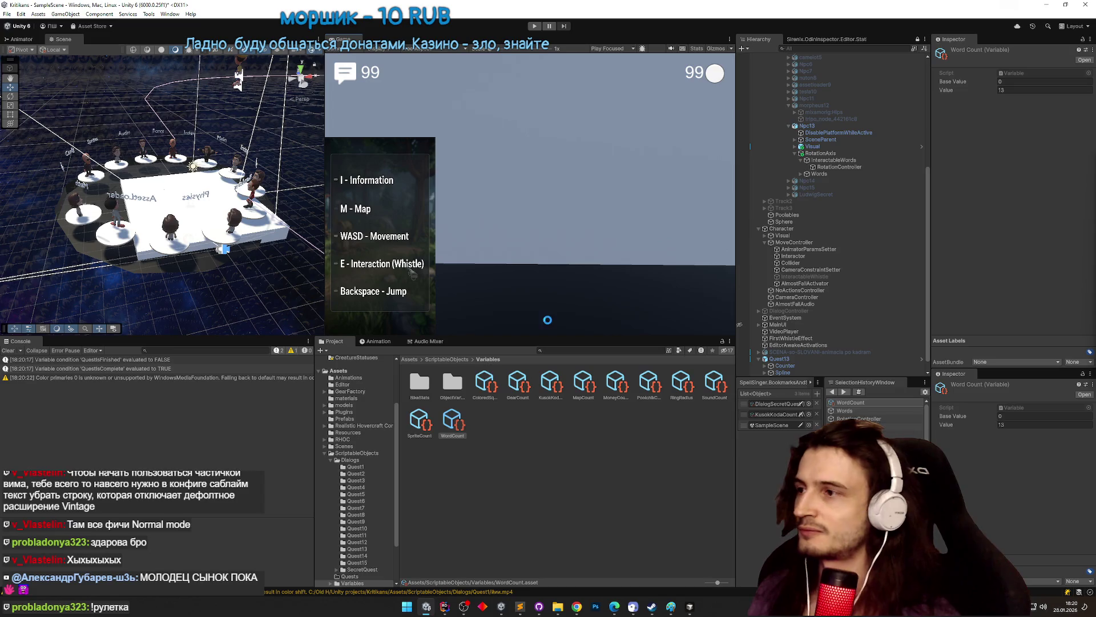
click(9, 351)
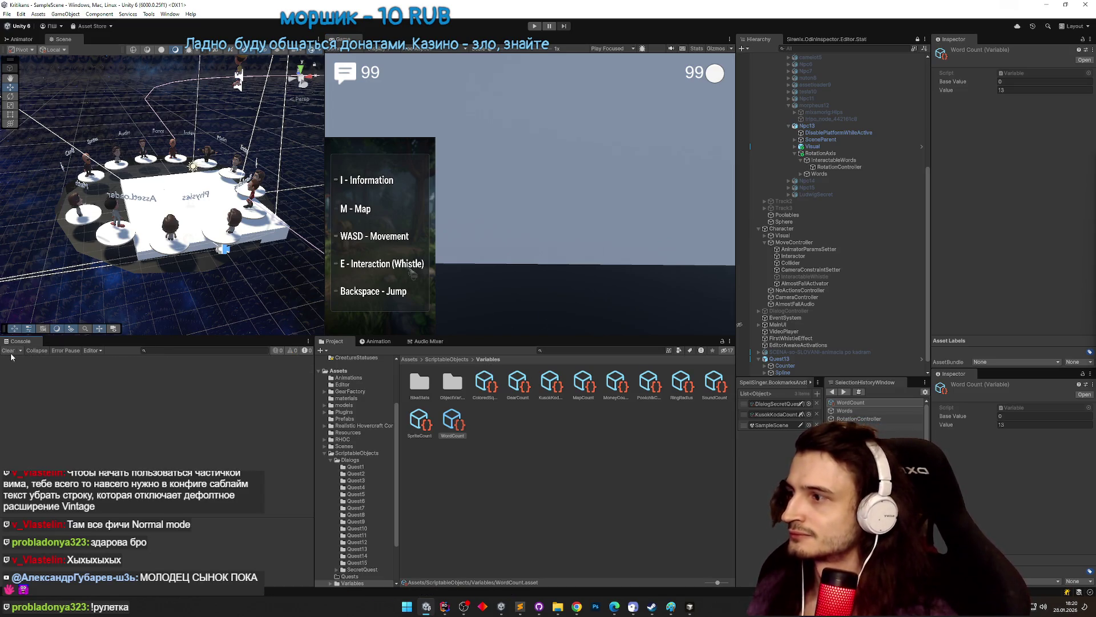
scroll(807, 305, down, 1)
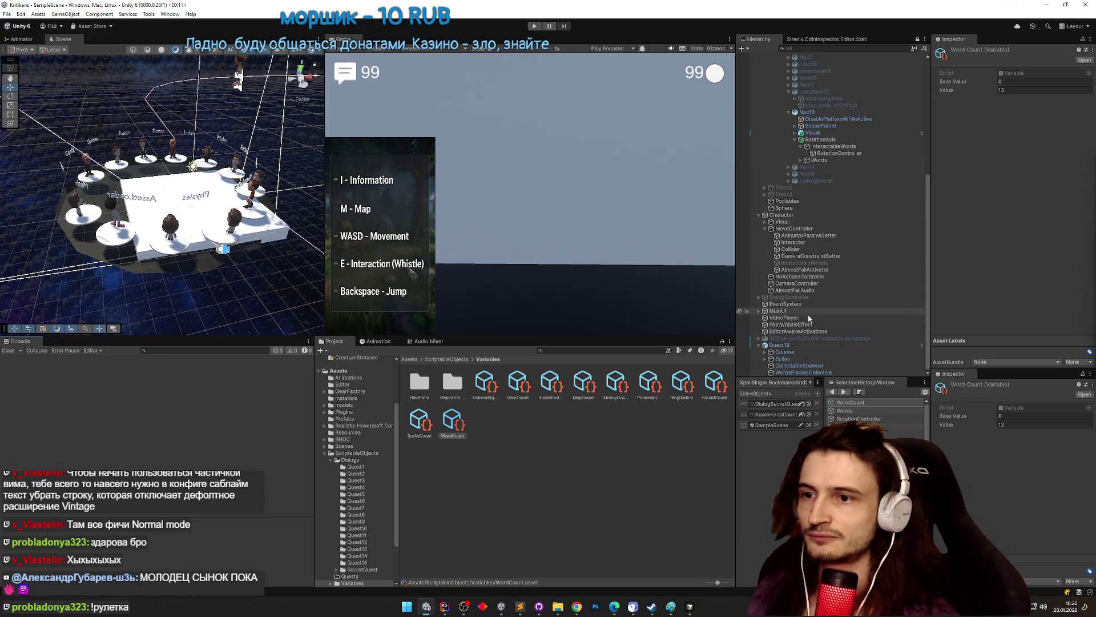
click(803, 372)
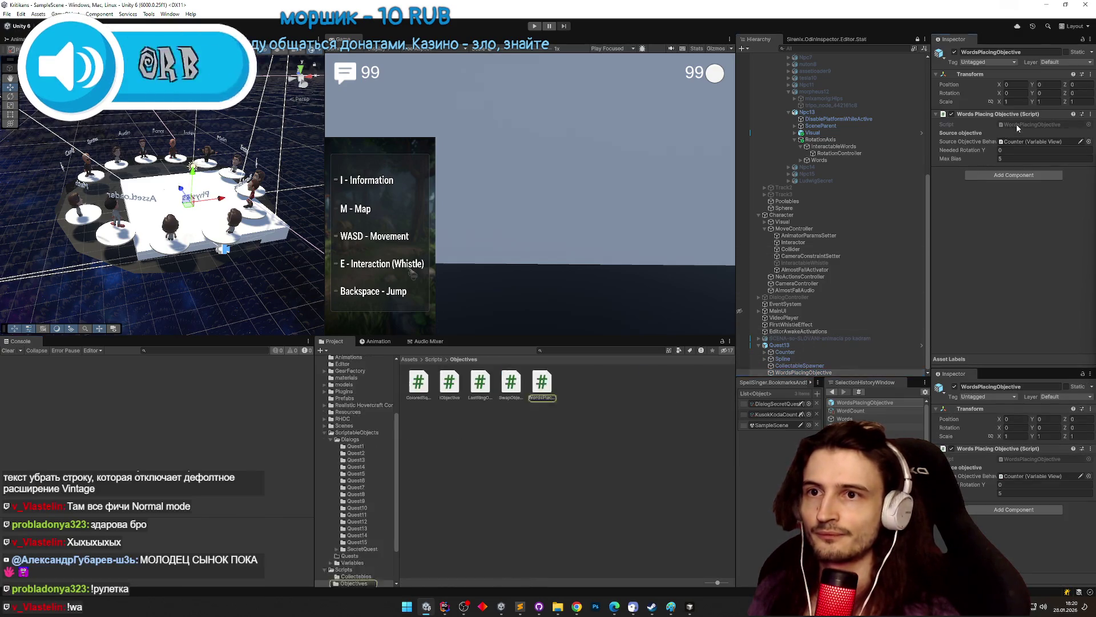
- Open WordsPlacingObjective.cs in Rider, scroll to Update and select _initialized on line 54
double_click(1016, 124)
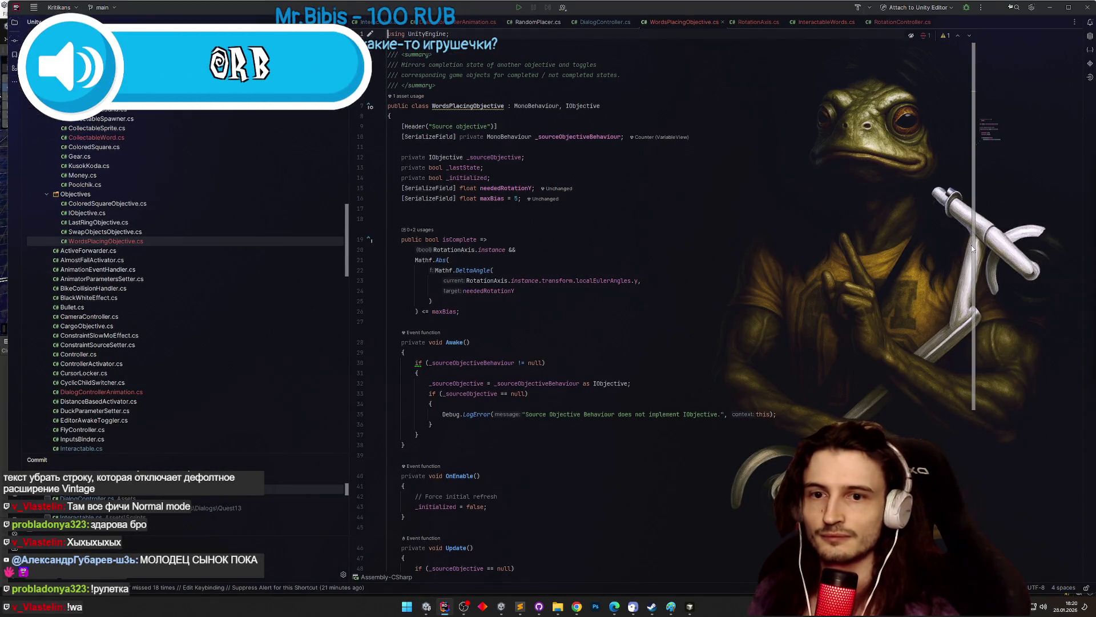
scroll(974, 251, down, 1)
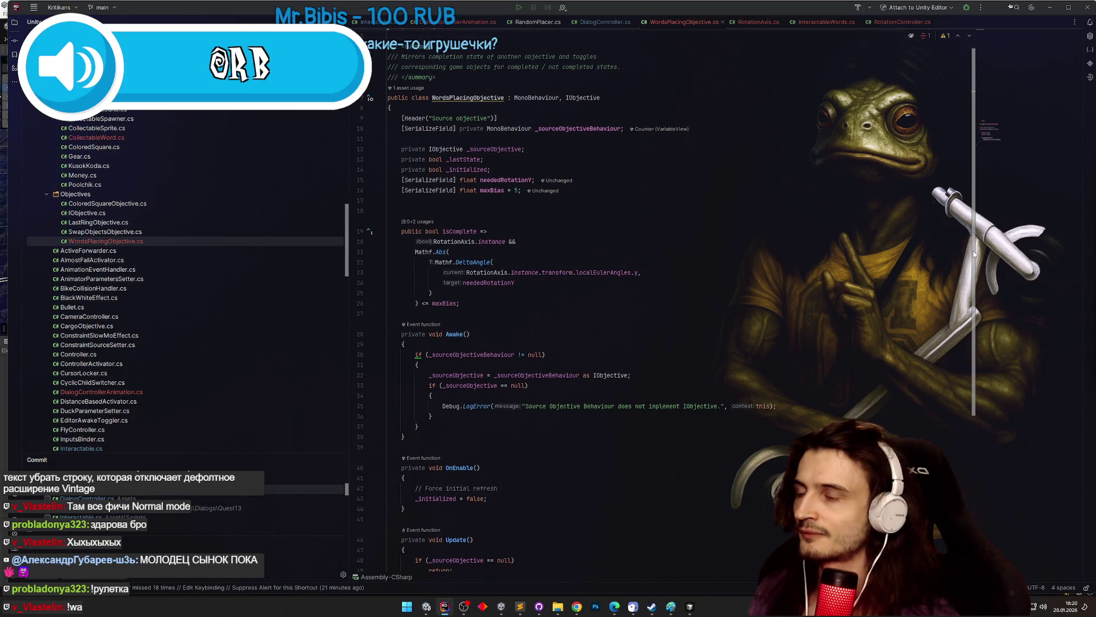
drag(973, 251, 941, 428)
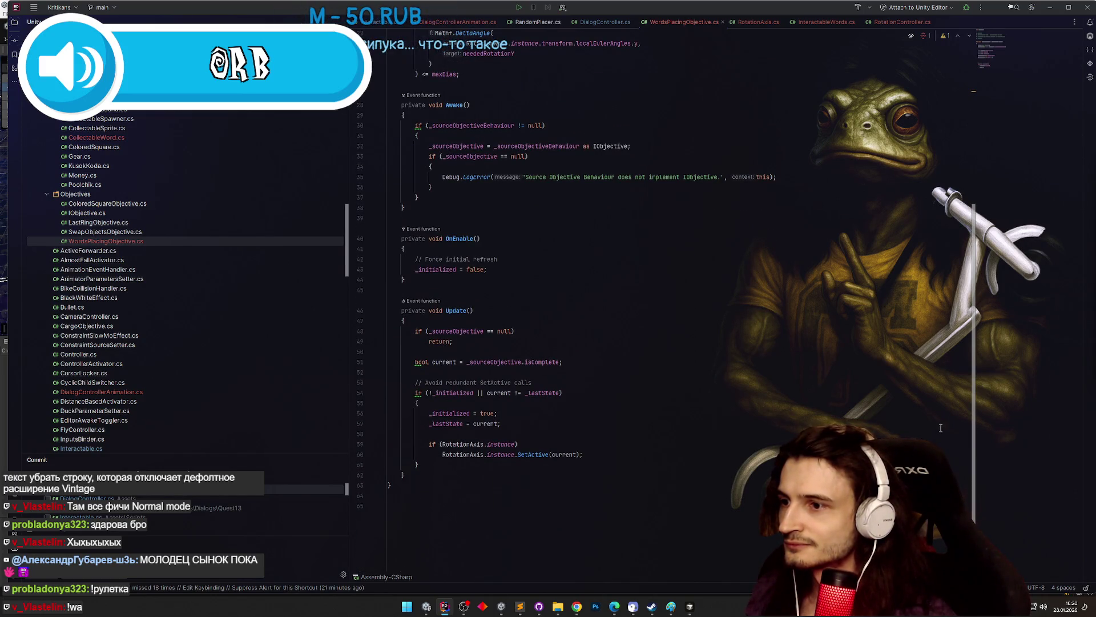
double_click(446, 393)
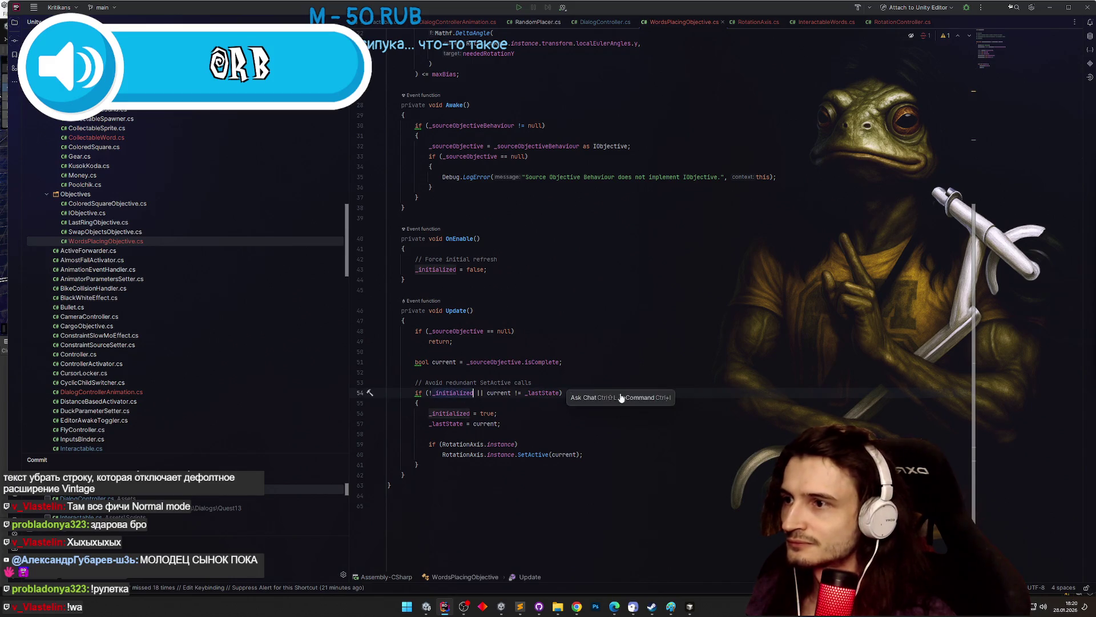